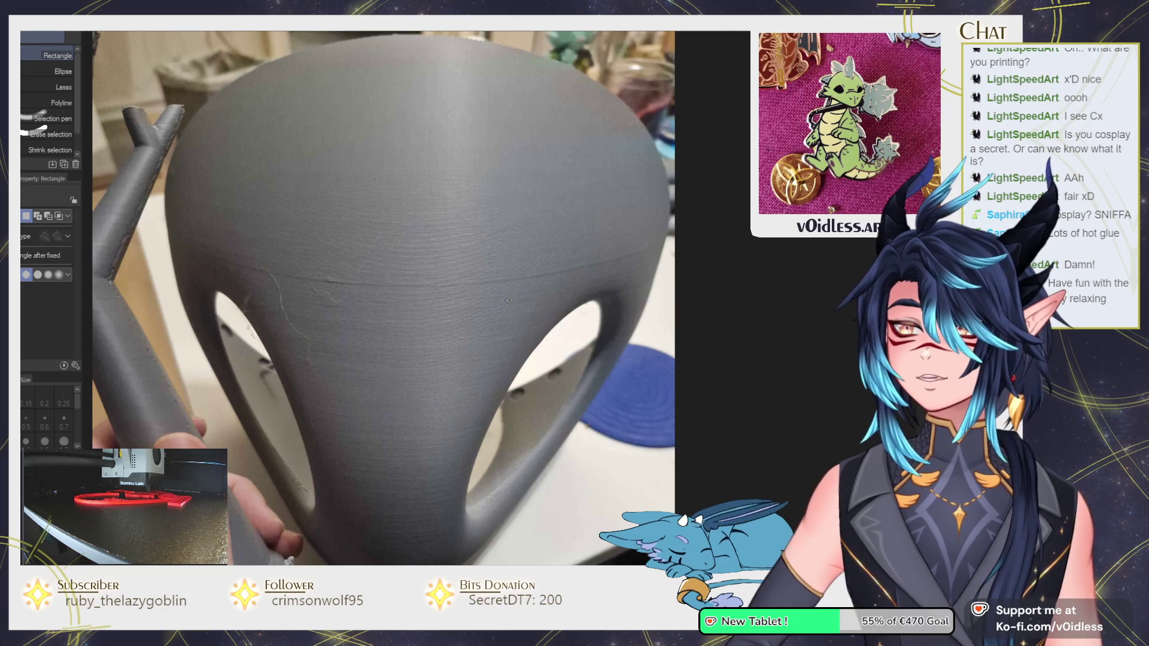
Pan the helmet reference photo, clear the thin strip selection and return to the pen.
mouse_move(506, 299)
mouse_down()
mouse_move(479, 289)
mouse_move(477, 273)
mouse_up()
drag(322, 268, 534, 272)
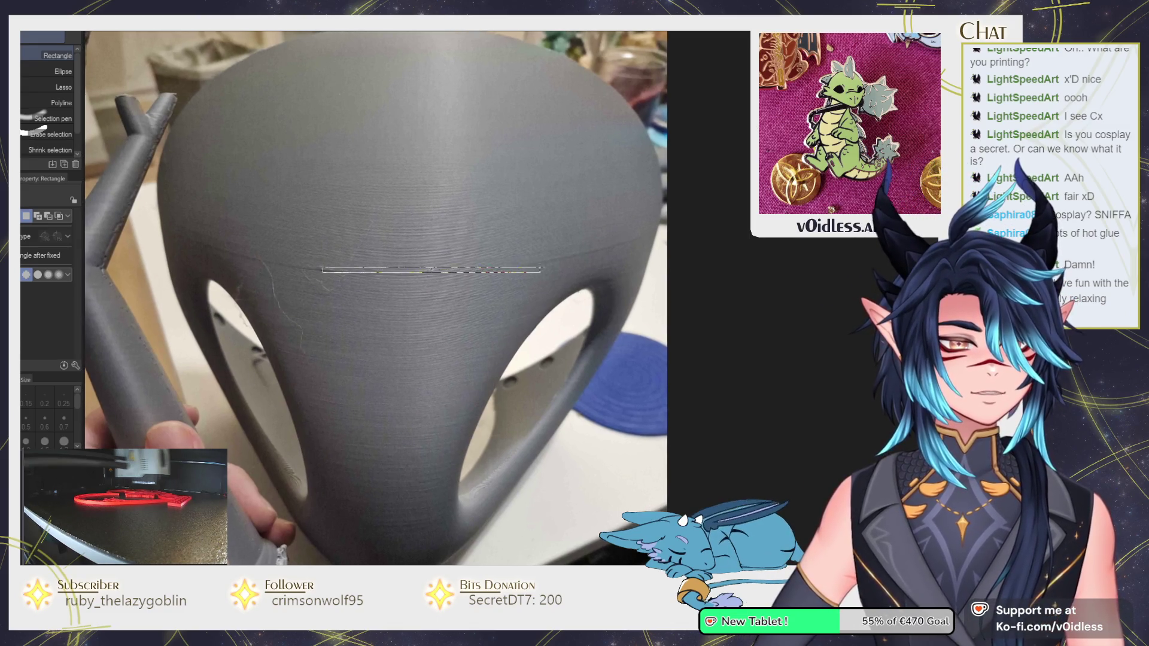
key(ctrl+d)
key(p)
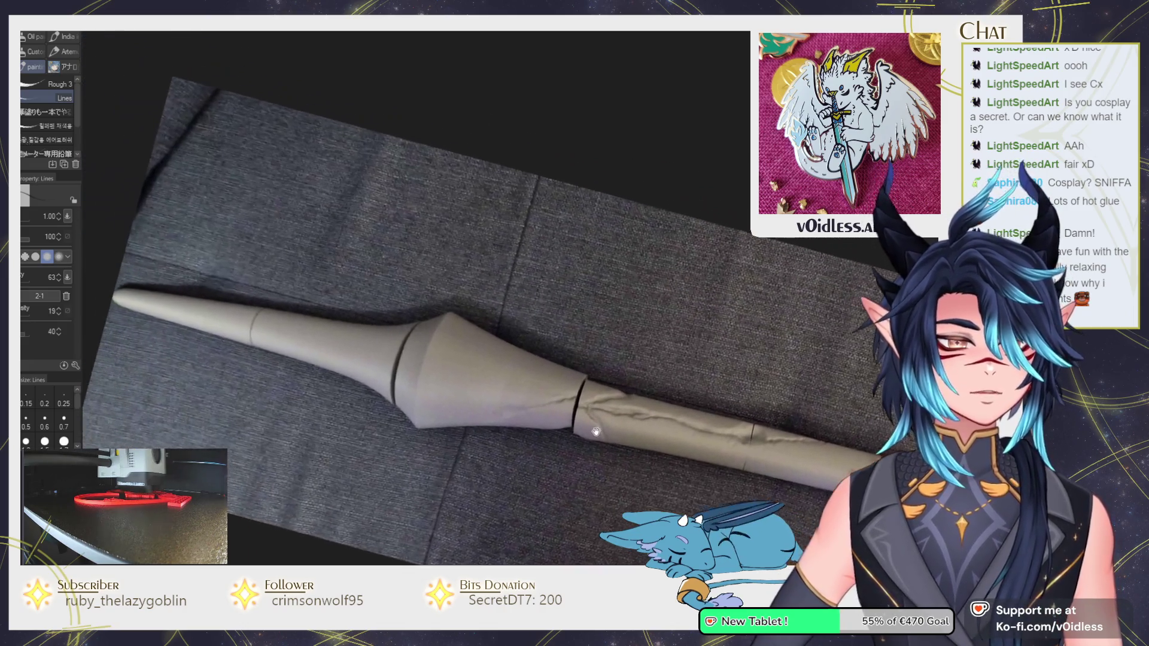
Zoom into the spear photo and draw an ellipse around its narrow section.
mouse_move(596, 431)
mouse_down()
mouse_move(617, 456)
mouse_move(671, 474)
mouse_up()
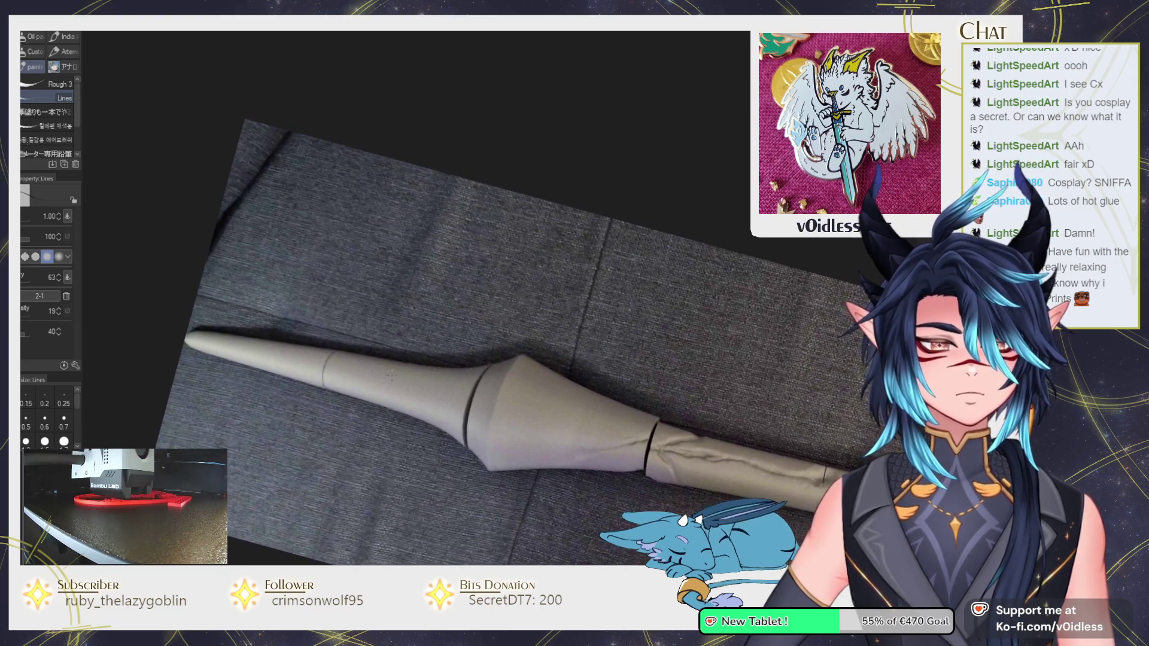
scroll(314, 352, up, 2)
scroll(313, 352, up, 1)
drag(350, 334, 344, 332)
scroll(285, 332, down, 3)
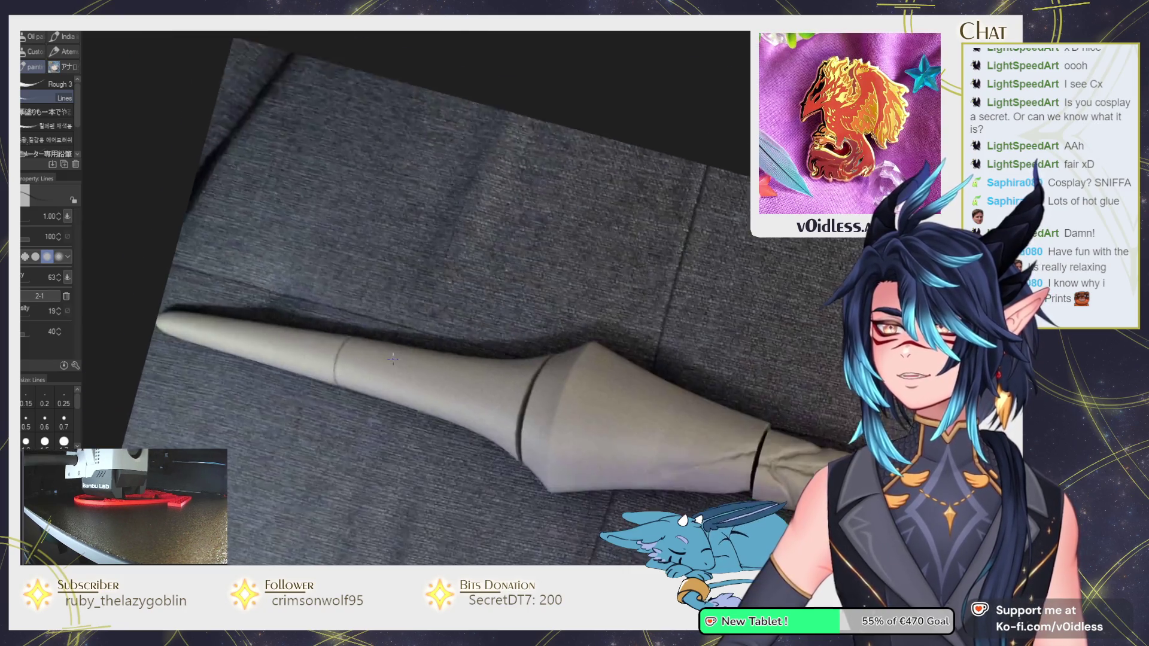
scroll(410, 352, up, 2)
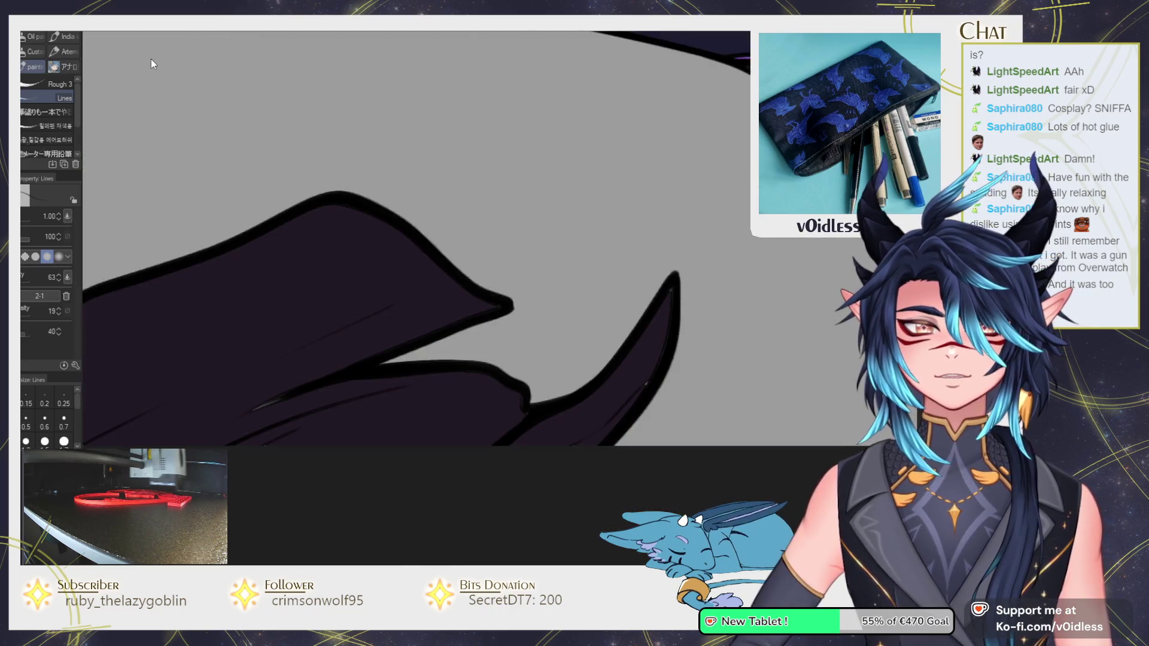
Pan the illustration over the dark claws to the purple-trimmed armour.
key(p)
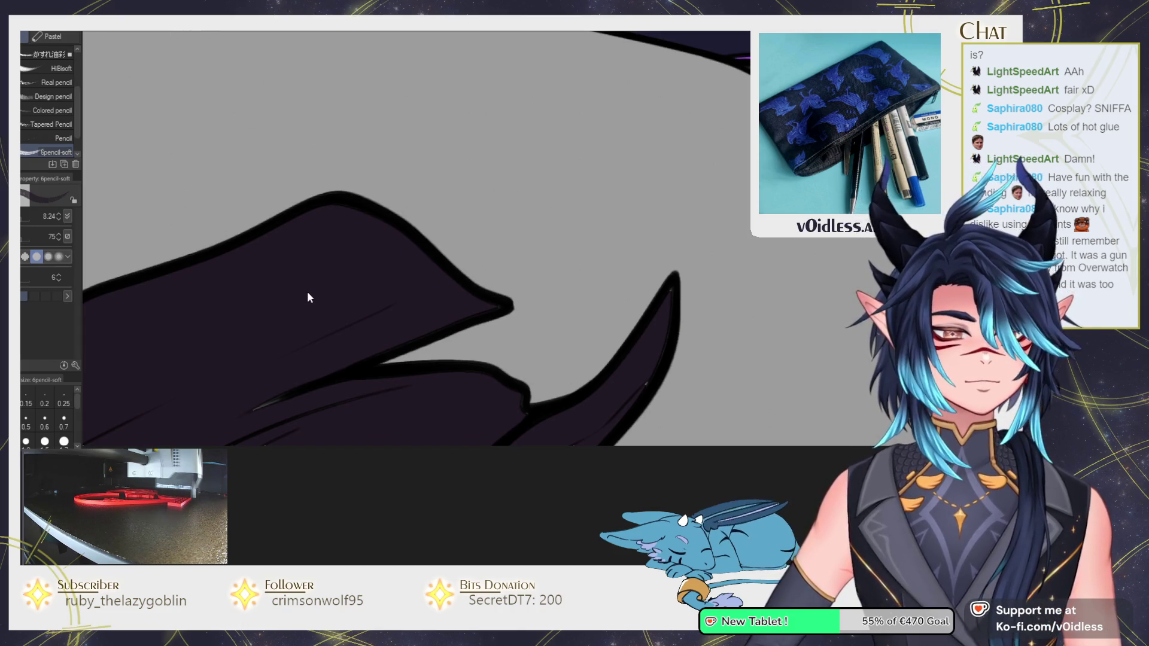
scroll(309, 298, down, 2)
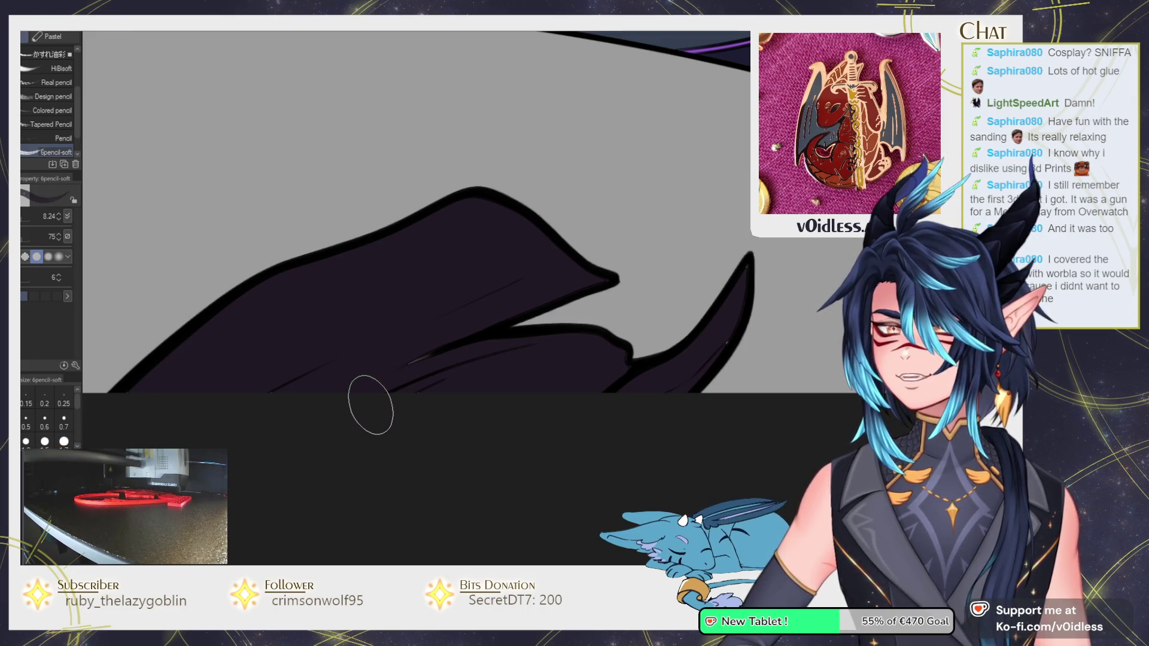
drag(383, 406, 361, 380)
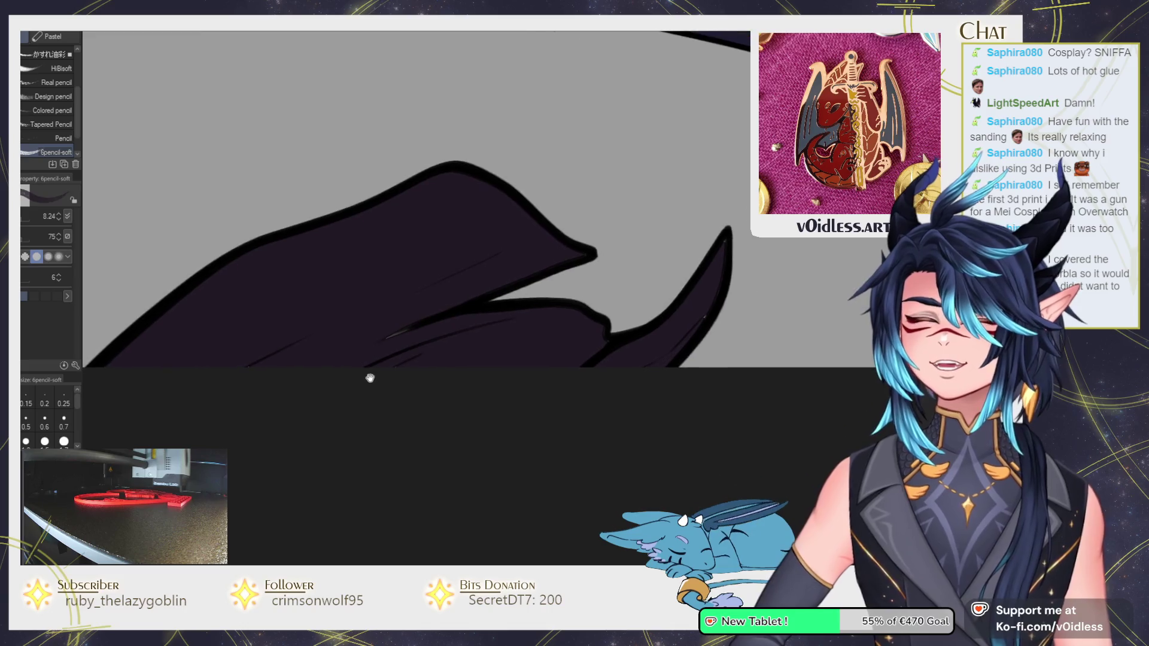
key(p)
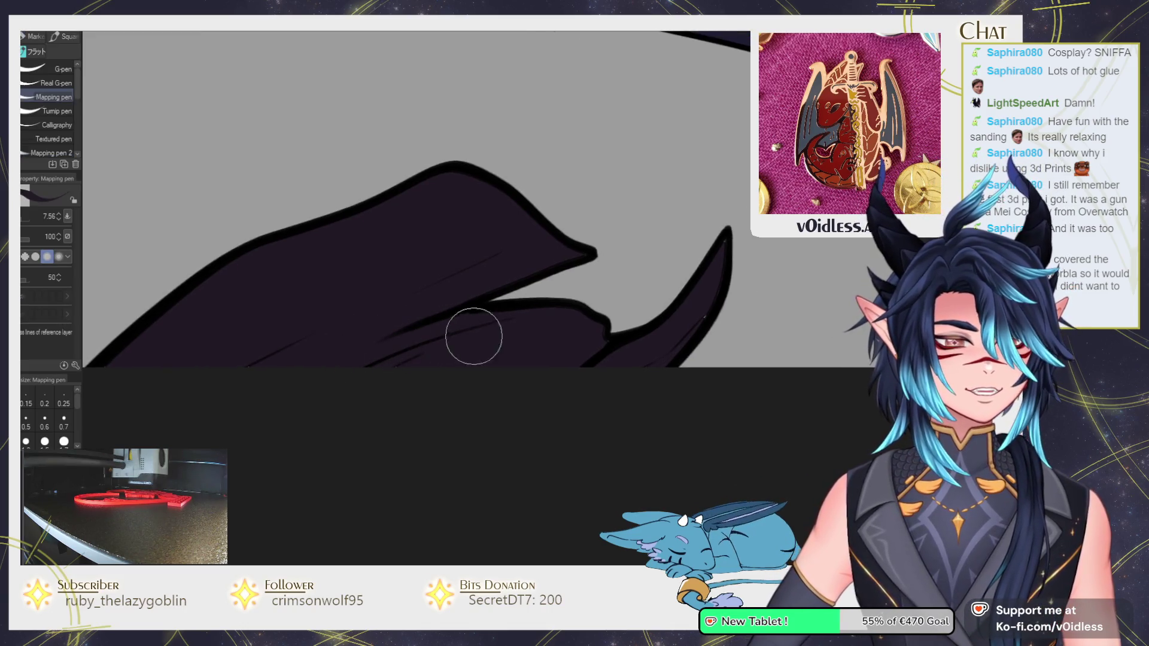
drag(554, 379, 368, 406)
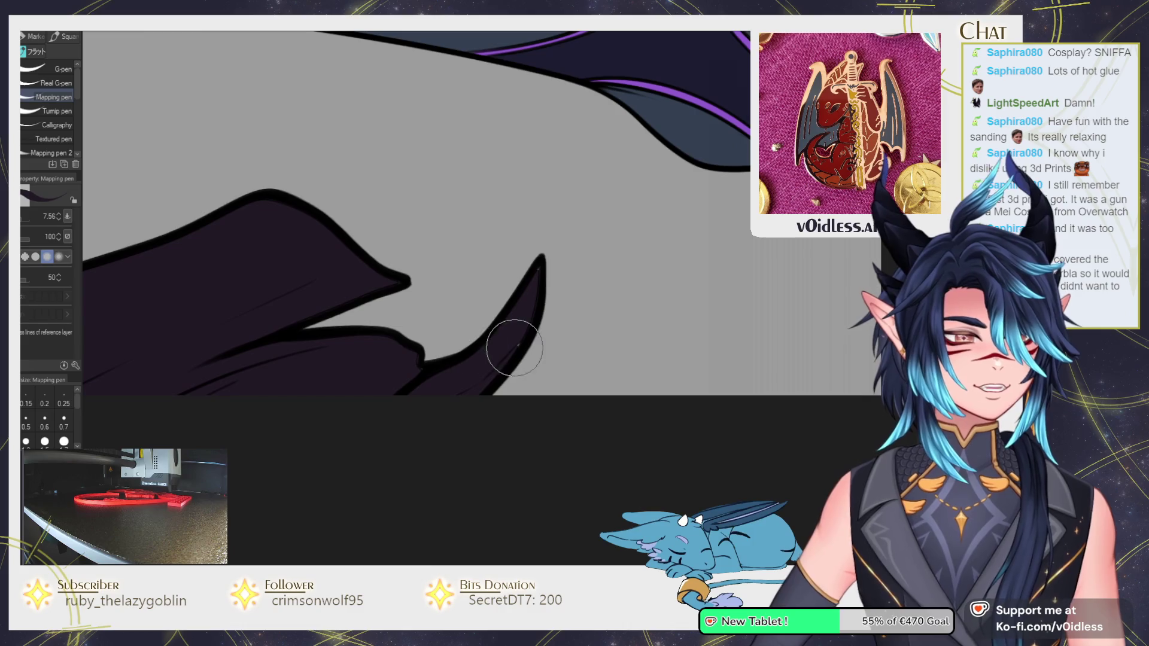
Zoom out and pan back over the claws to show the arm and white hair.
key(b)
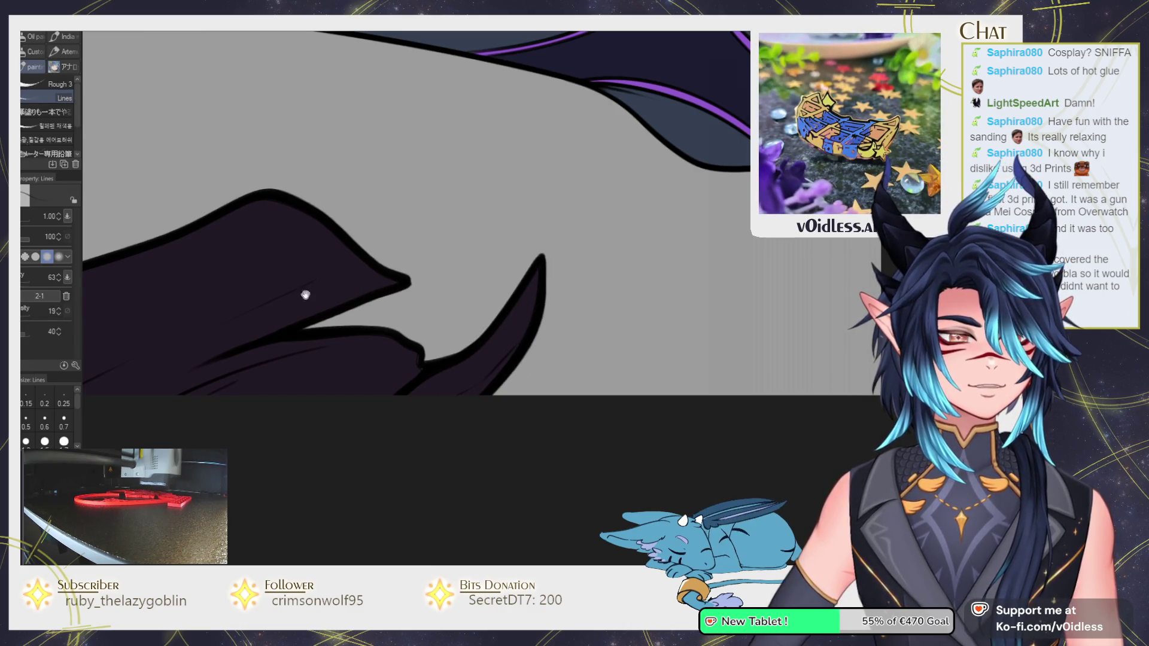
drag(278, 210, 449, 234)
scroll(286, 352, down, 3)
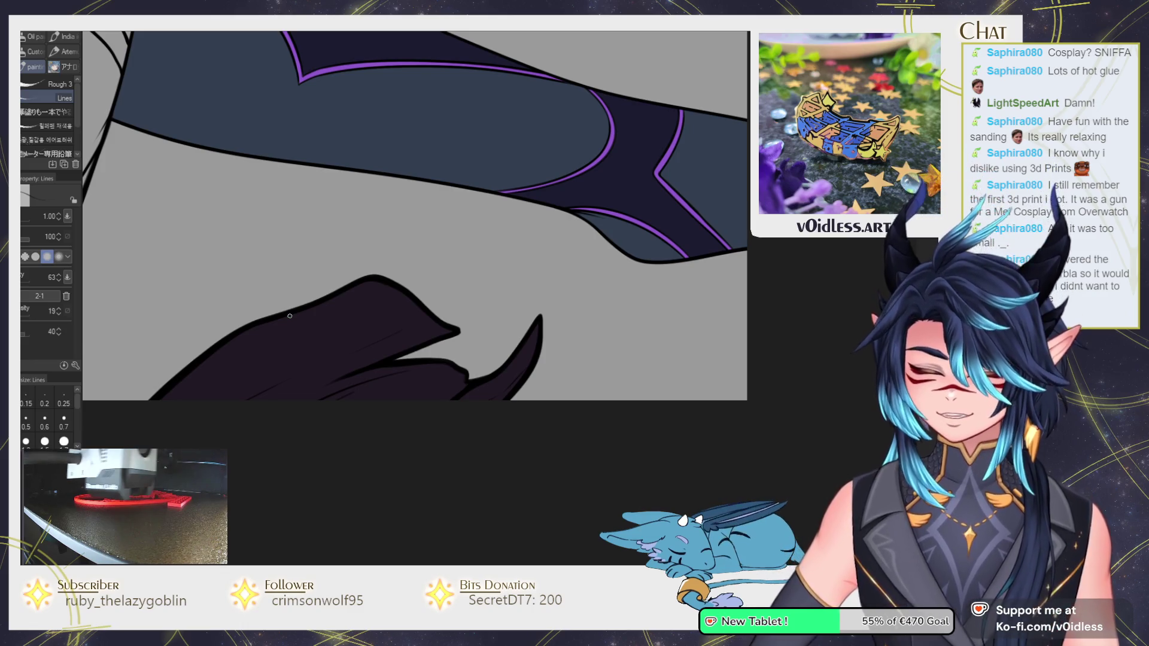
scroll(290, 315, down, 3)
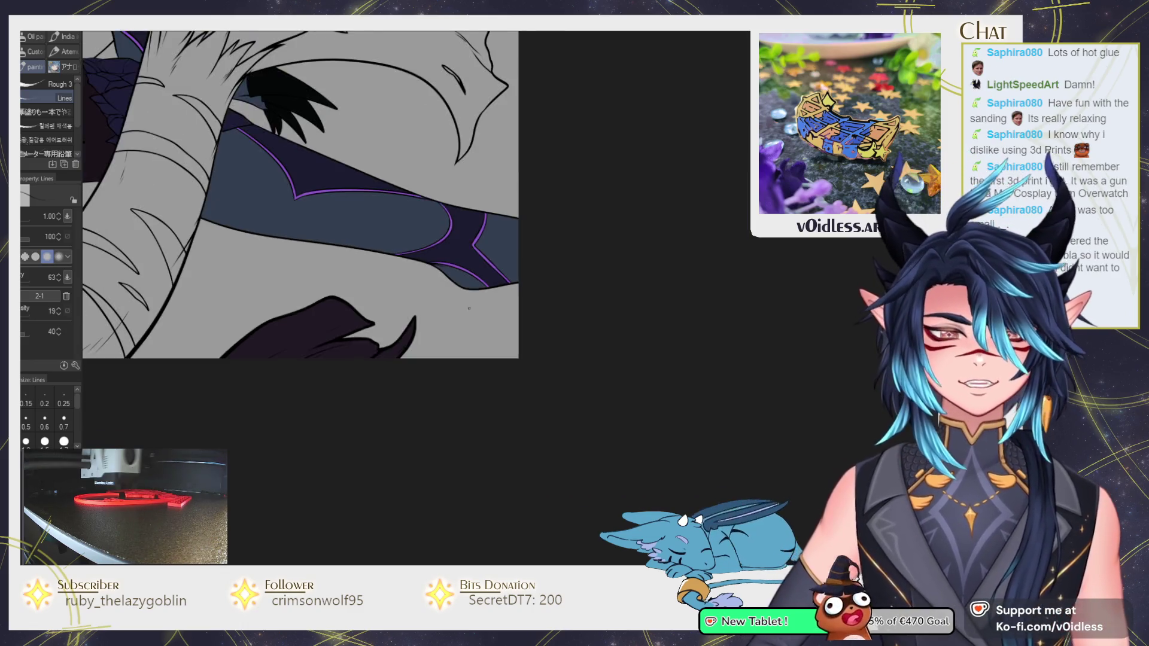
mouse_move(359, 359)
mouse_down()
mouse_move(521, 446)
mouse_move(547, 345)
mouse_up()
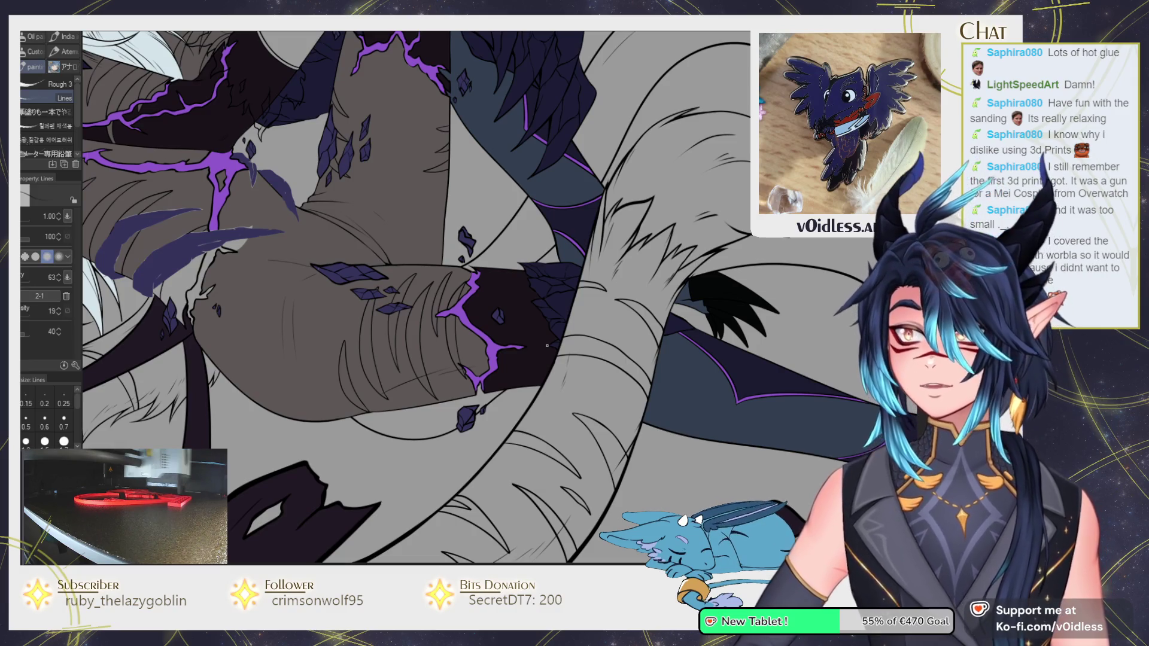
Bring the face and arm into view and toggle the purple glow shading.
drag(366, 375, 559, 438)
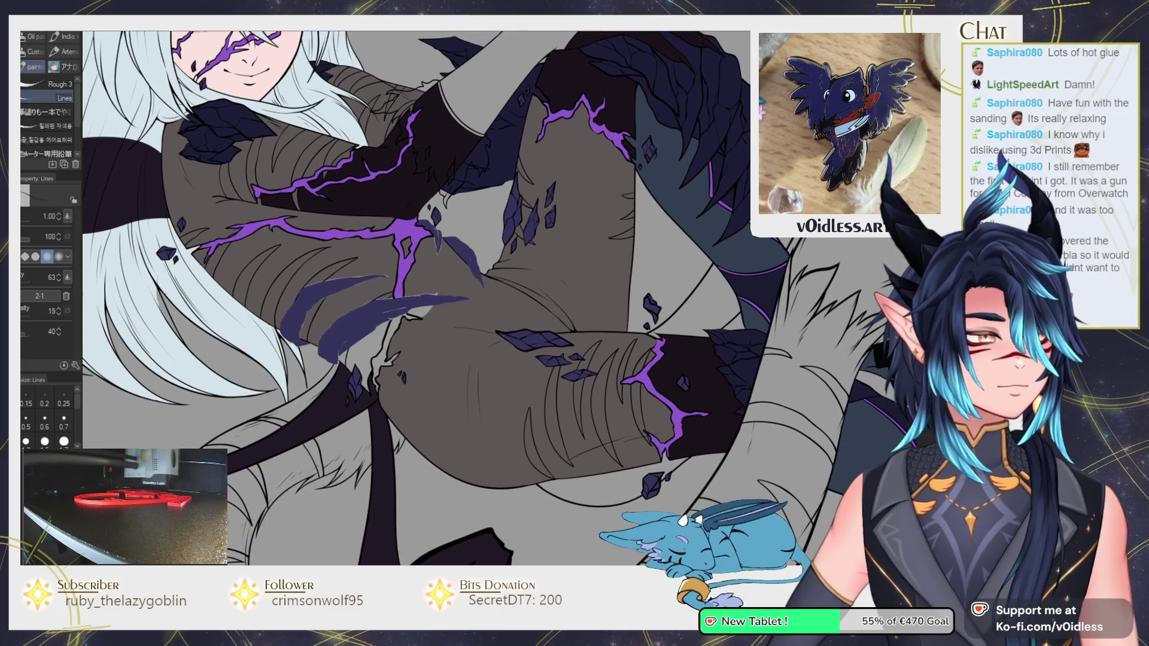
key(ctrl+z)
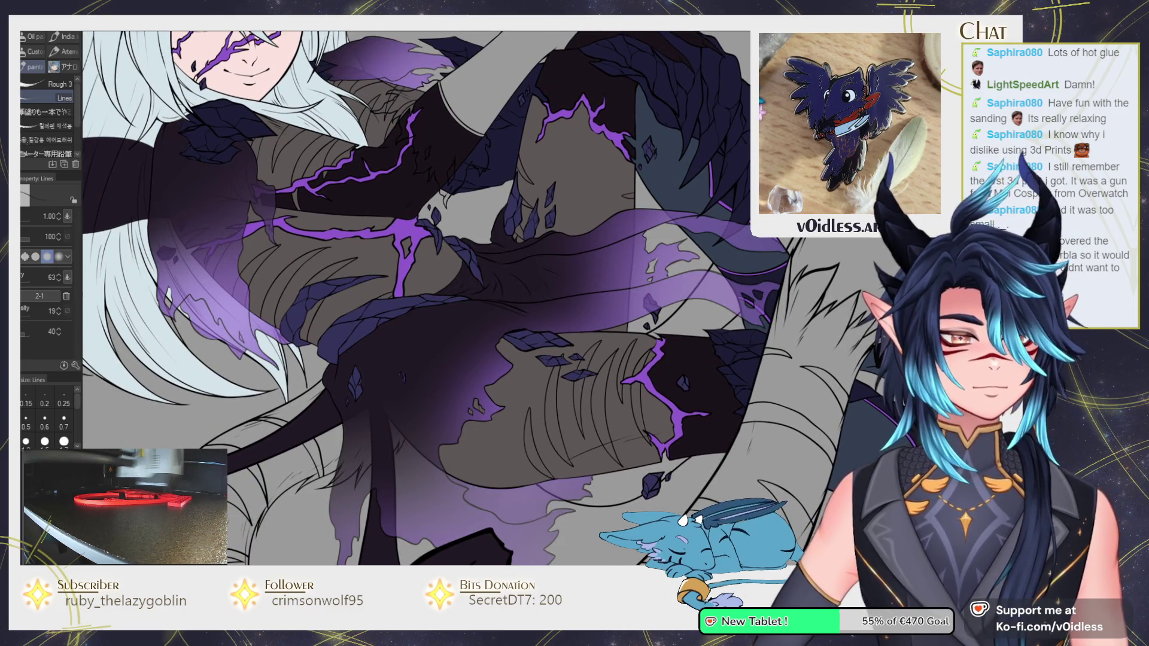
key(ctrl+z)
scroll(405, 357, up, 2)
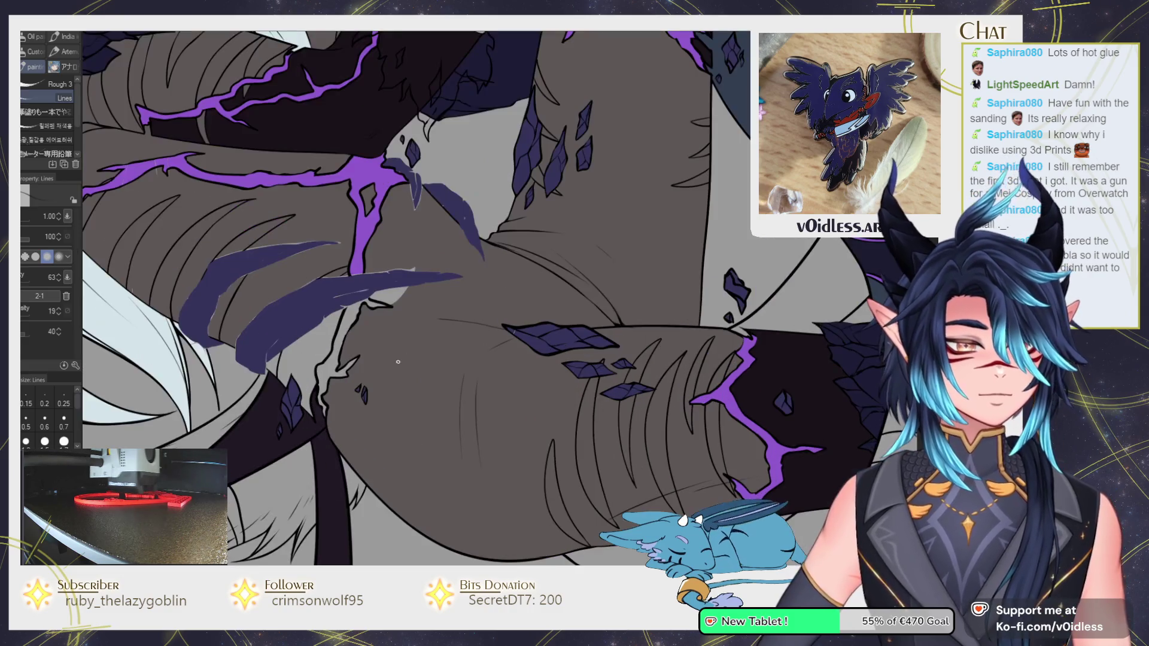
Fill the light armour gap dark and the two cracks purple.
key(g)
scroll(395, 311, up, 2)
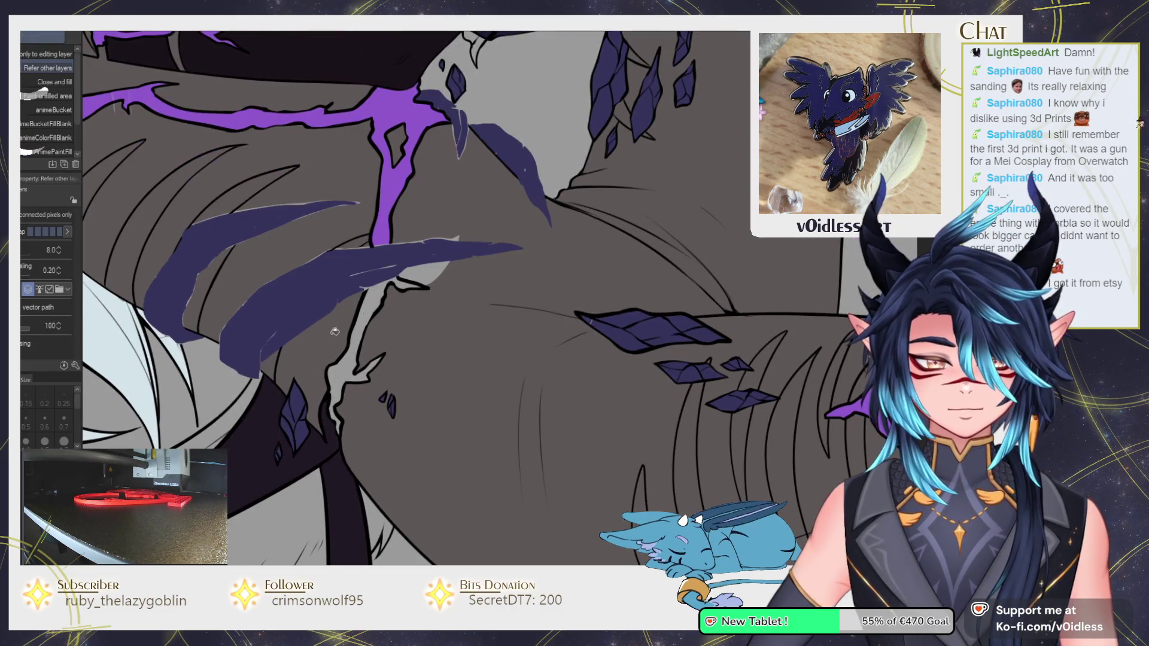
click(415, 273)
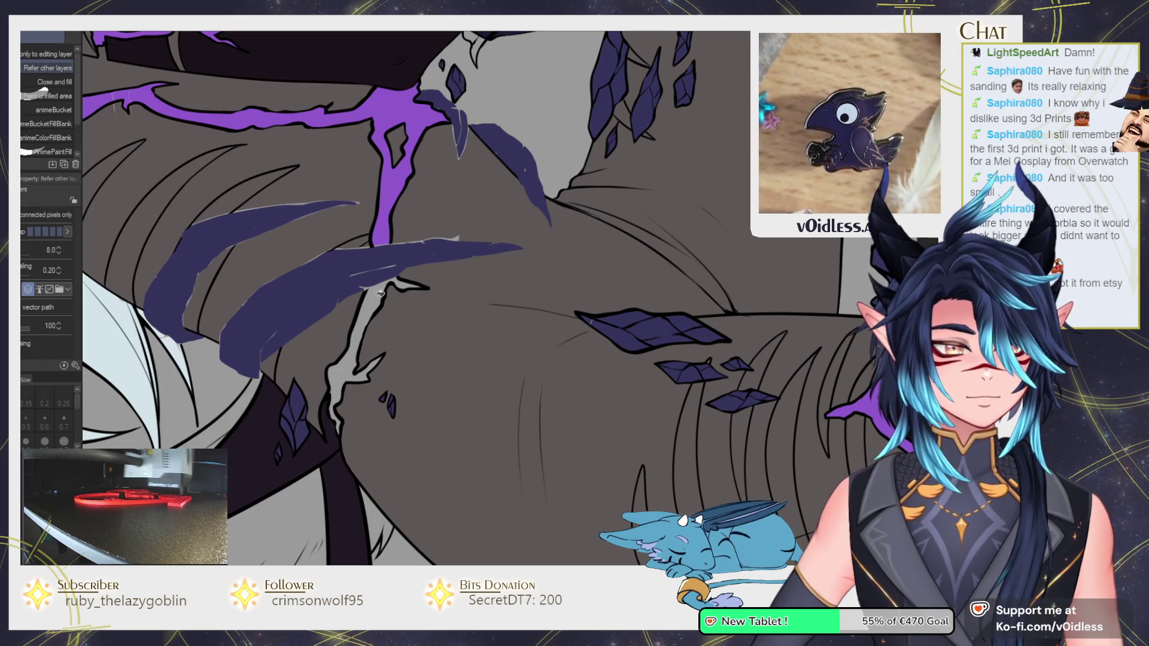
click(378, 314)
click(360, 383)
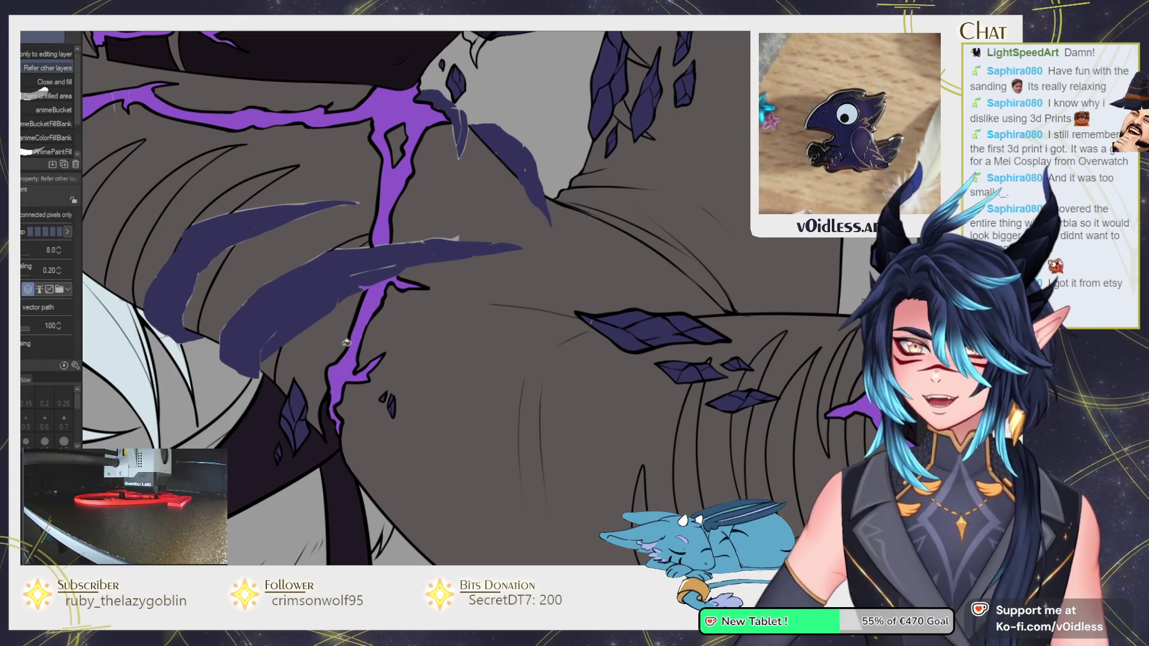
key(p)
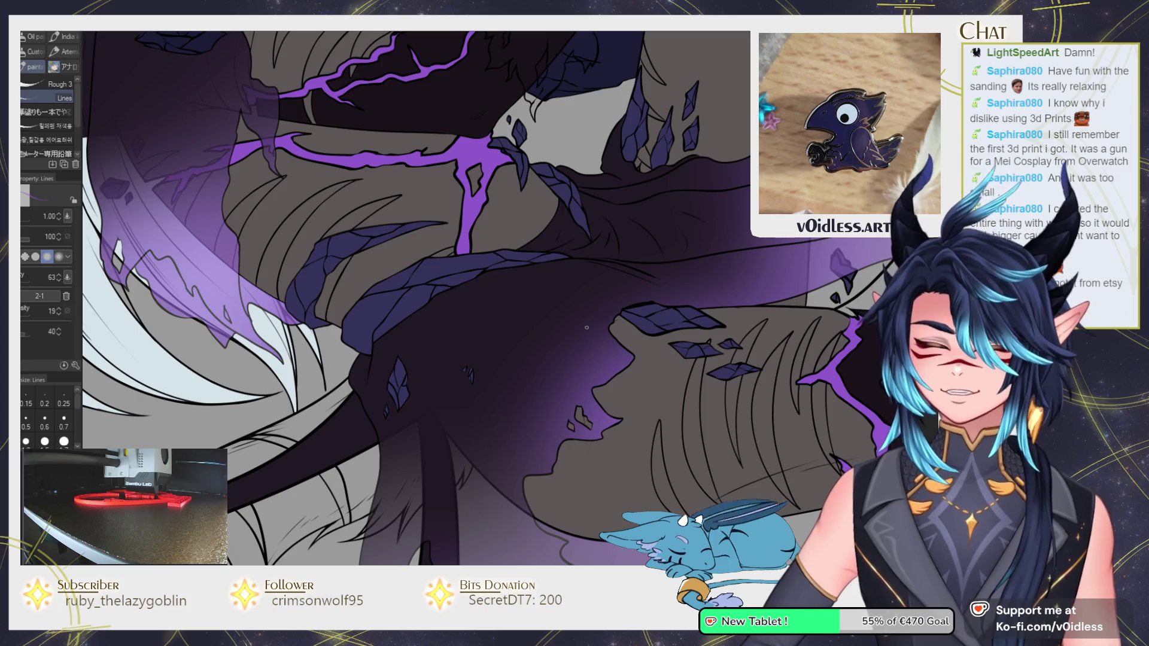
Zoom out to the whole character and pan up-left over the figure.
key(ctrl+0)
drag(403, 386, 120, 237)
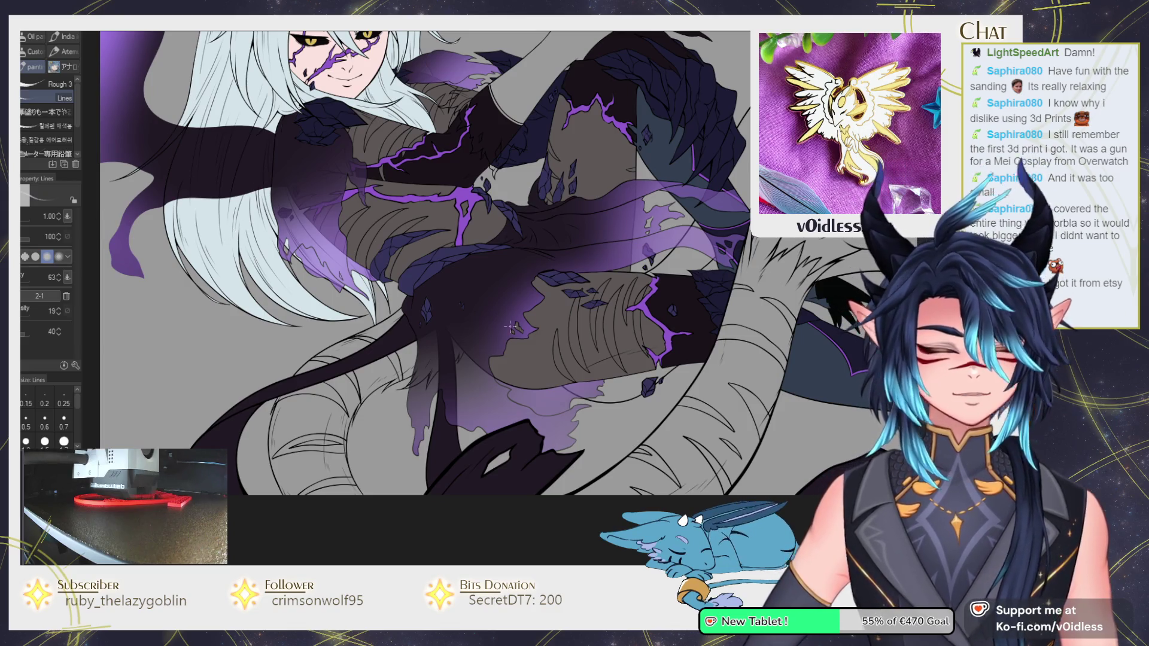
scroll(460, 305, up, 3)
key(g)
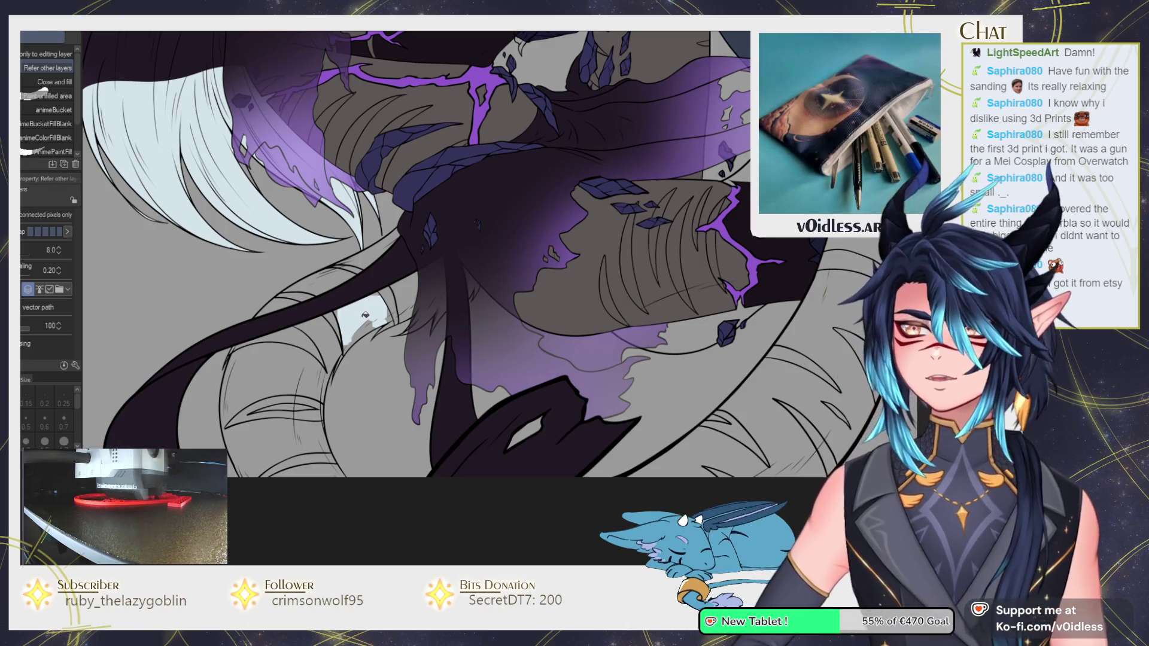
Fill the hair area with light blue.
scroll(365, 315, up, 2)
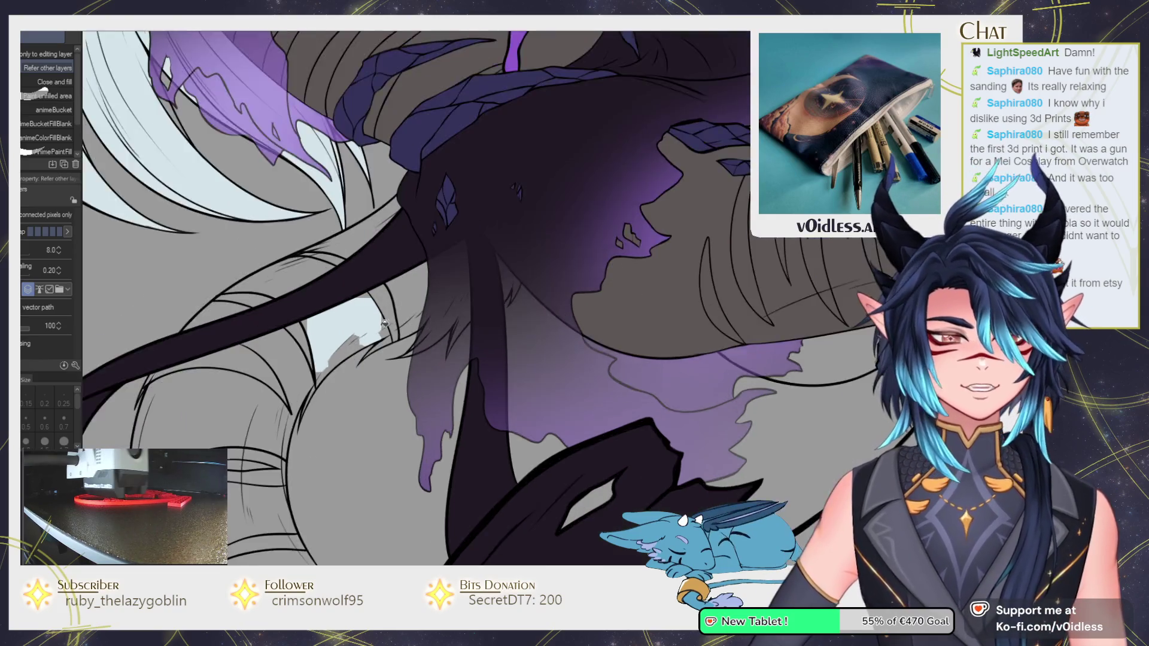
scroll(386, 322, up, 2)
mouse_move(353, 350)
mouse_down()
mouse_move(466, 249)
mouse_move(419, 389)
mouse_up()
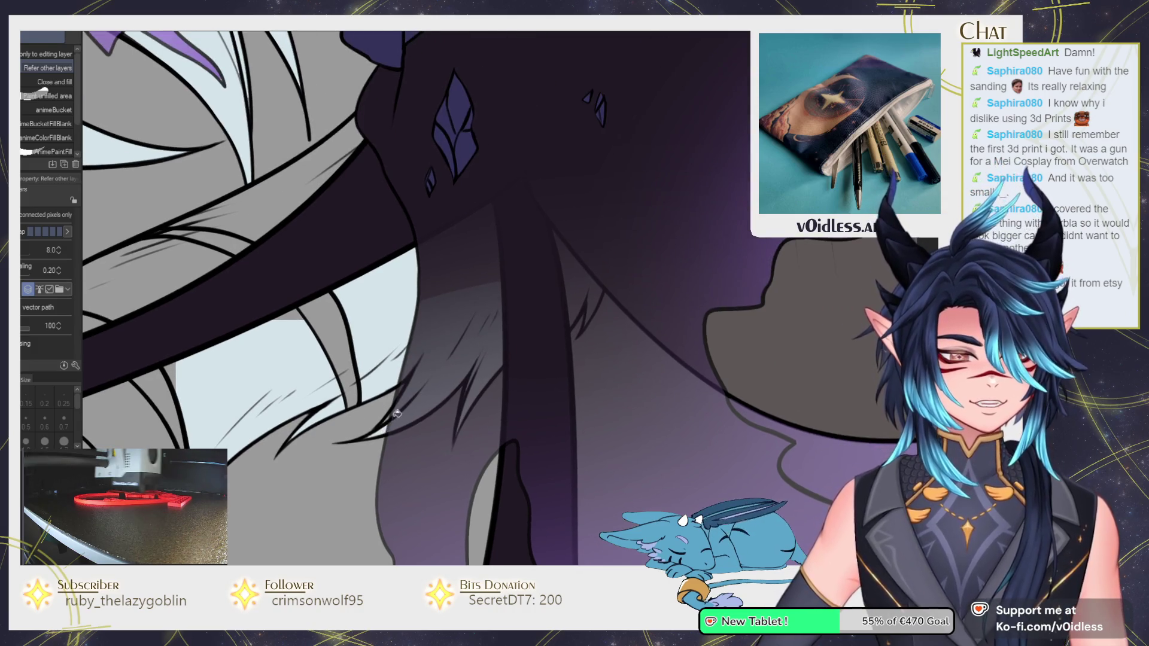
key(p)
scroll(396, 416, up, 1)
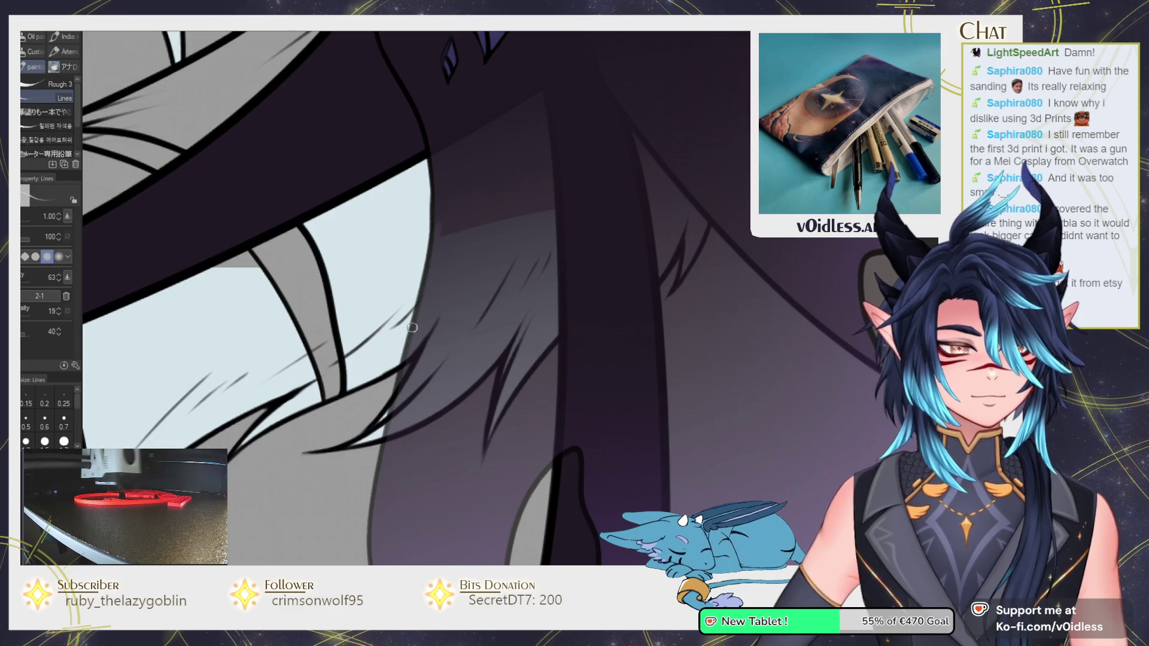
scroll(419, 300, up, 1)
Set the Lines brush to size 2.22 and work the fur edge below the purple gems.
key(p)
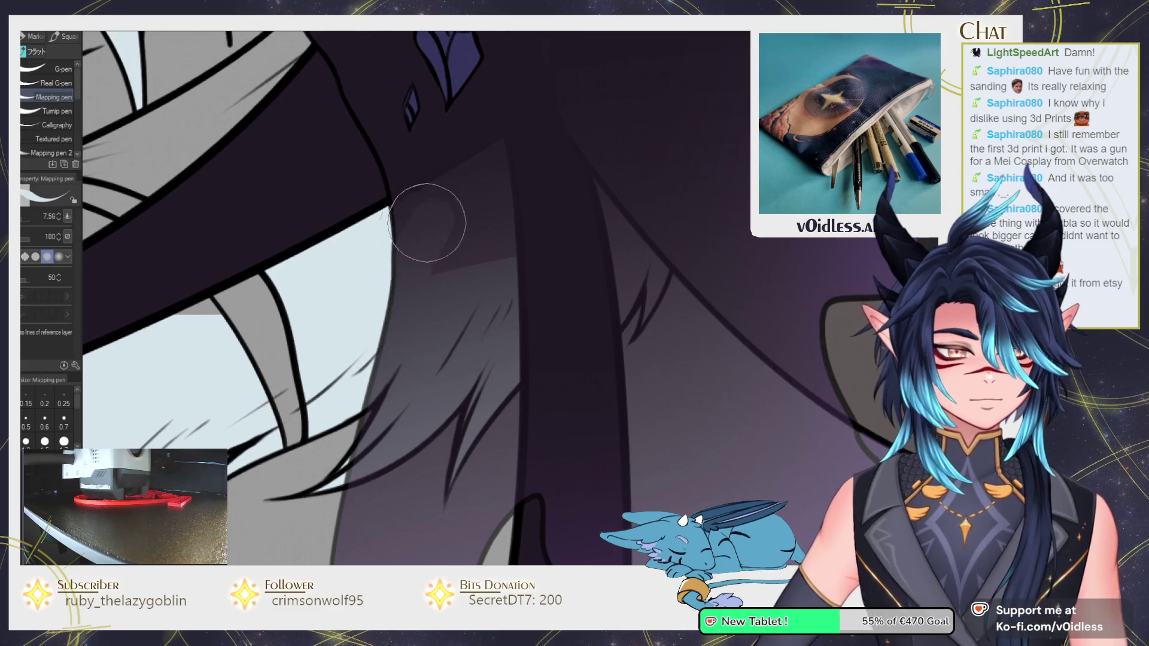
scroll(419, 198, up, 2)
key(g)
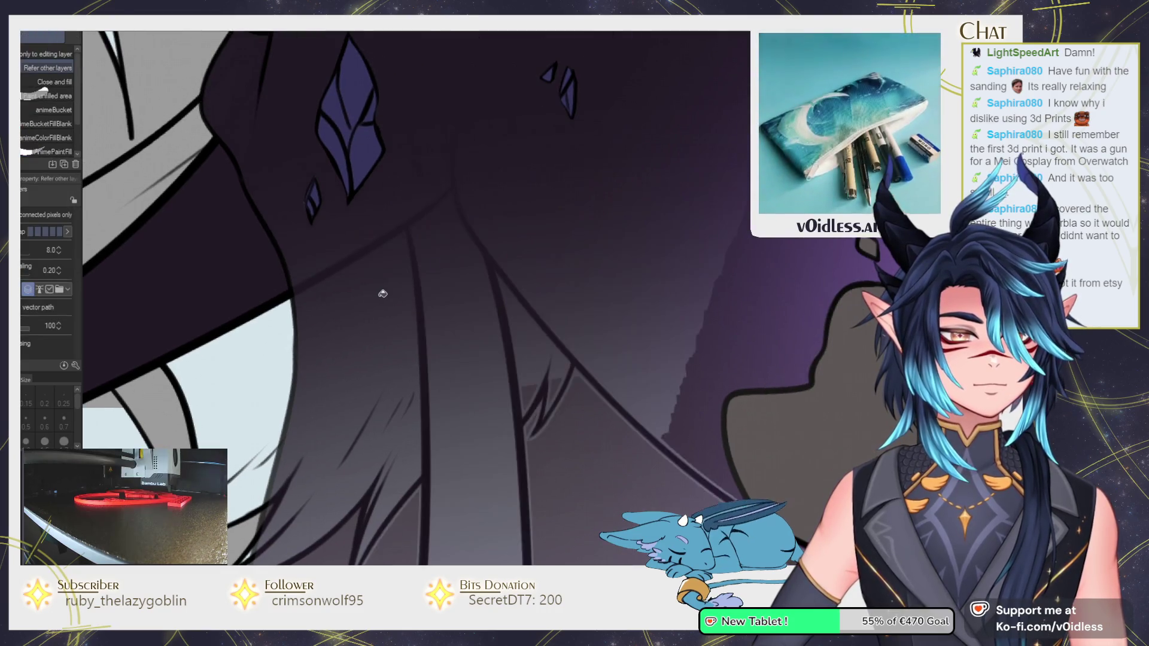
key(b)
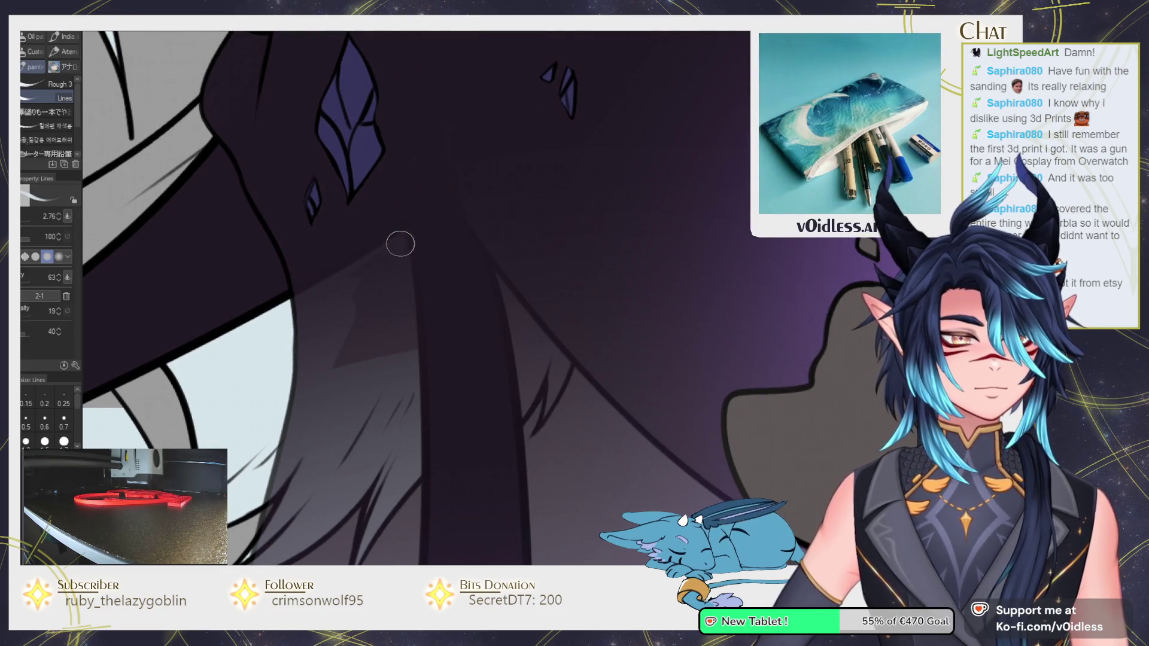
key(bracketleft)
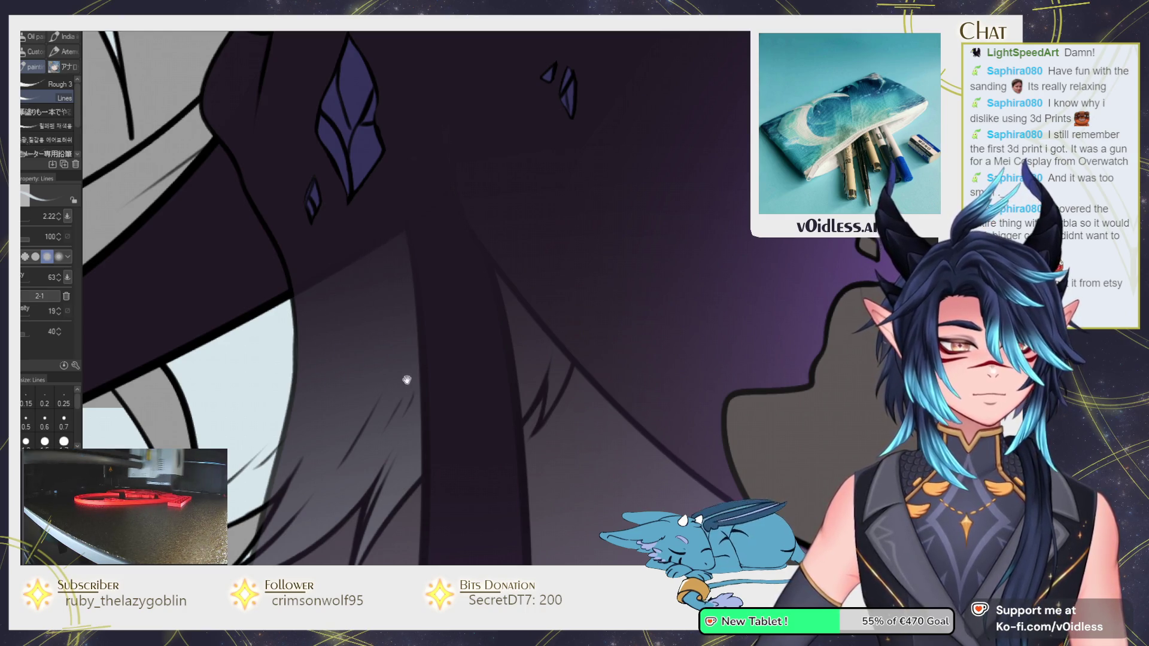
drag(405, 374, 396, 282)
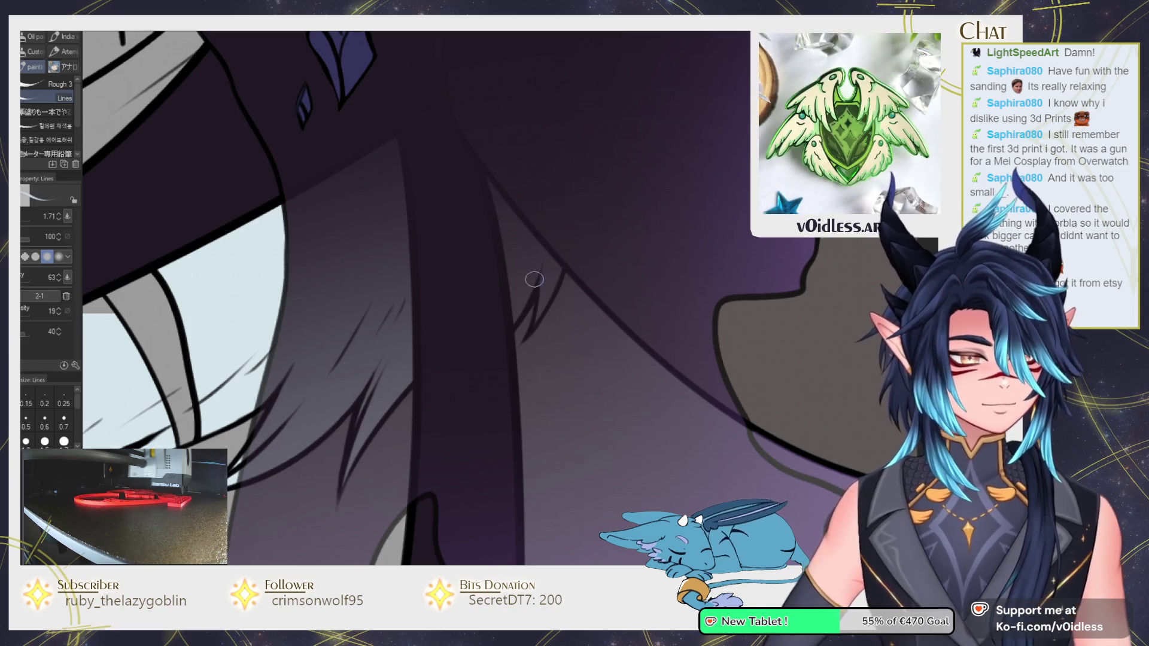
drag(533, 275, 442, 359)
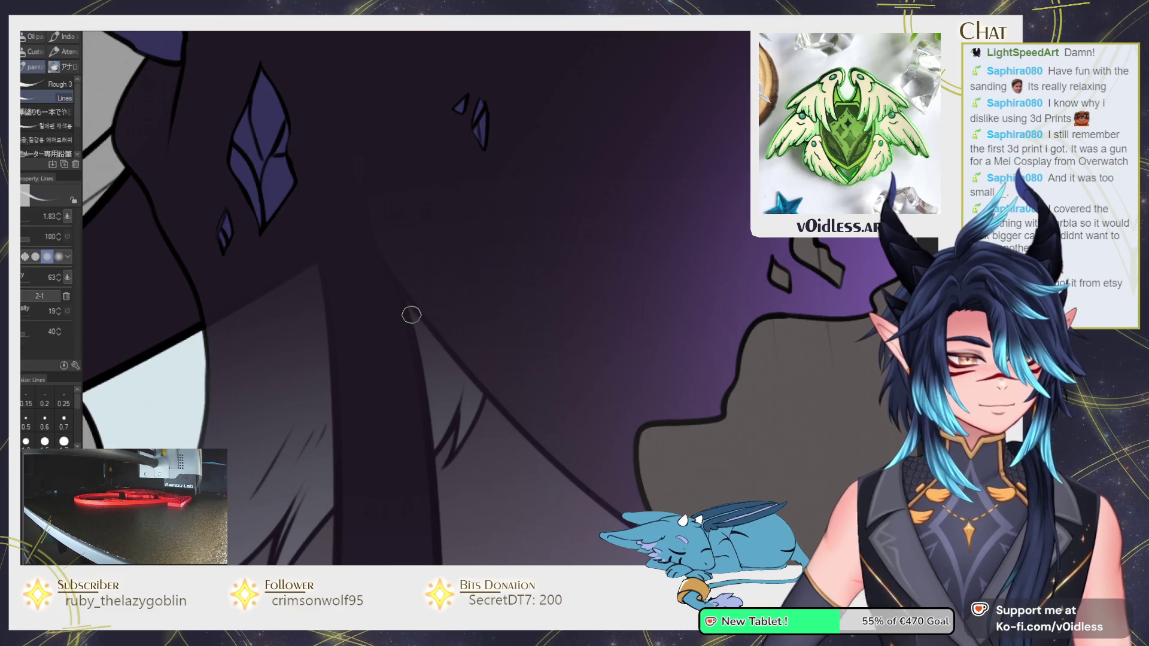
scroll(457, 445, down, 3)
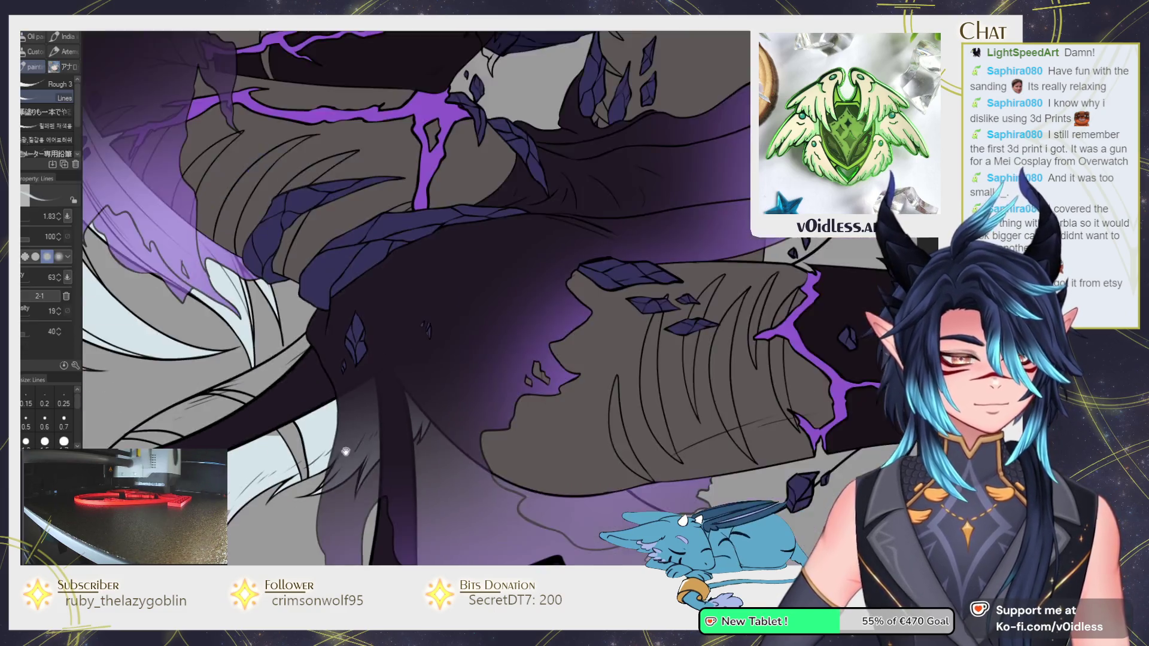
key(g)
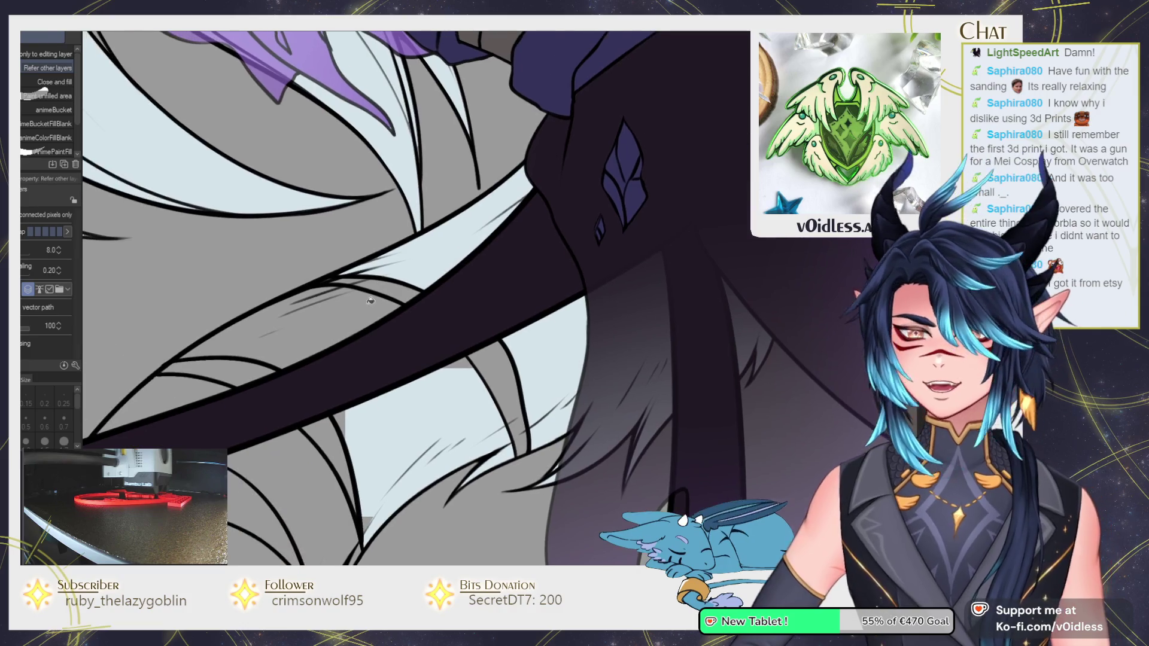
Fill the first grey hair area pale blue.
key(p)
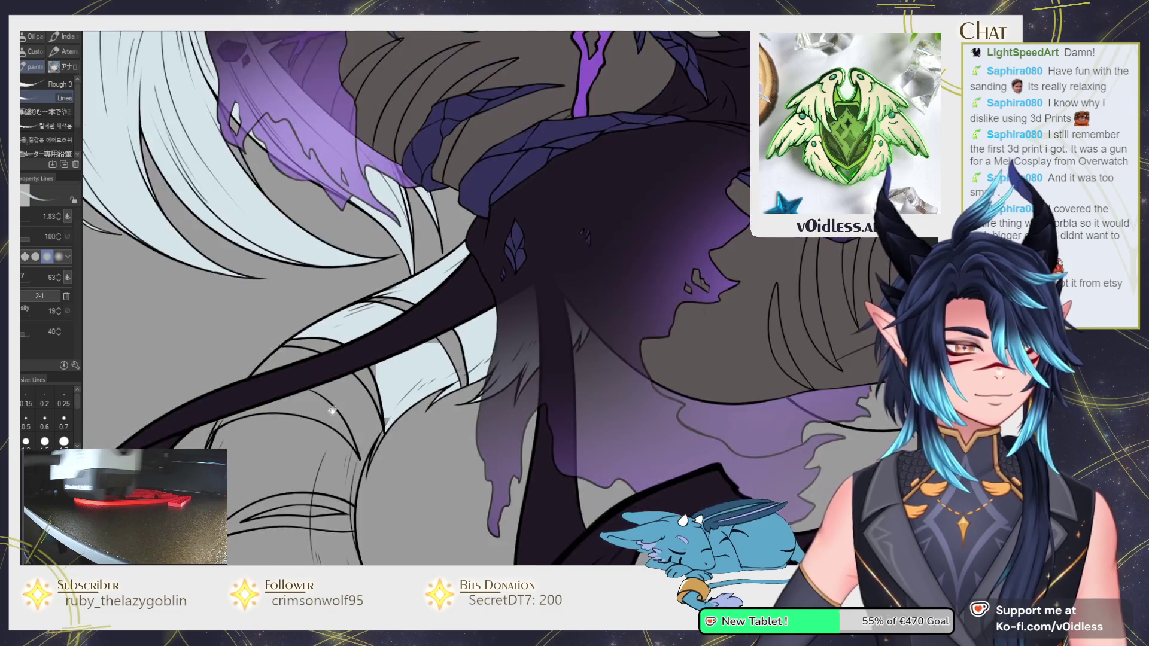
key(g)
click(410, 311)
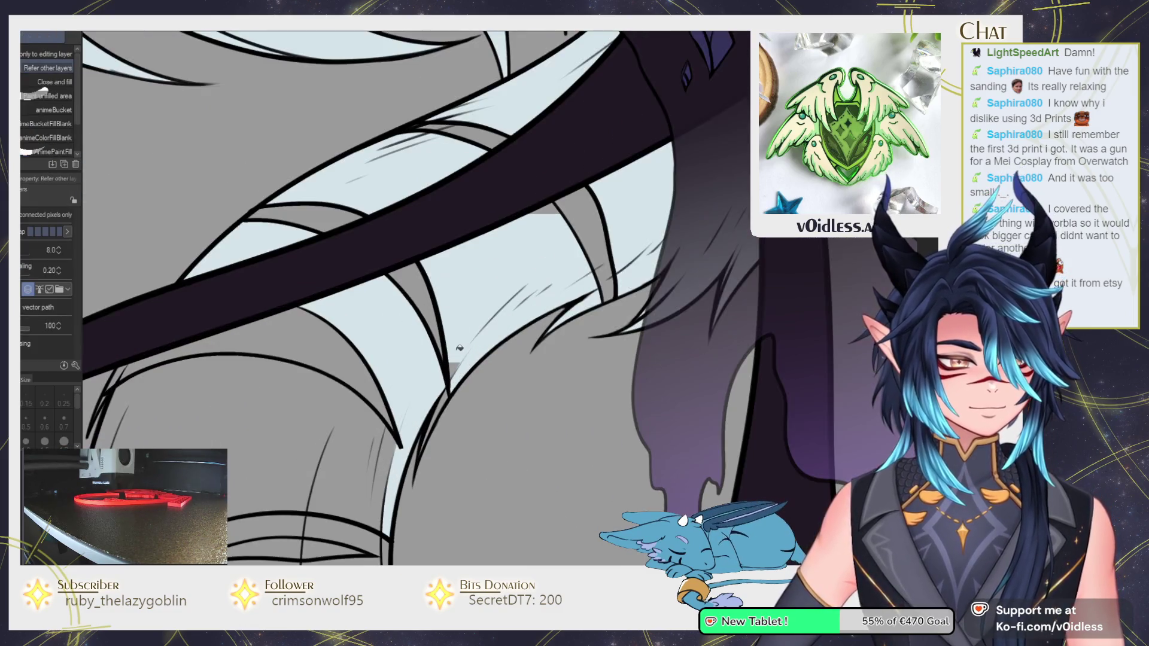
key(p)
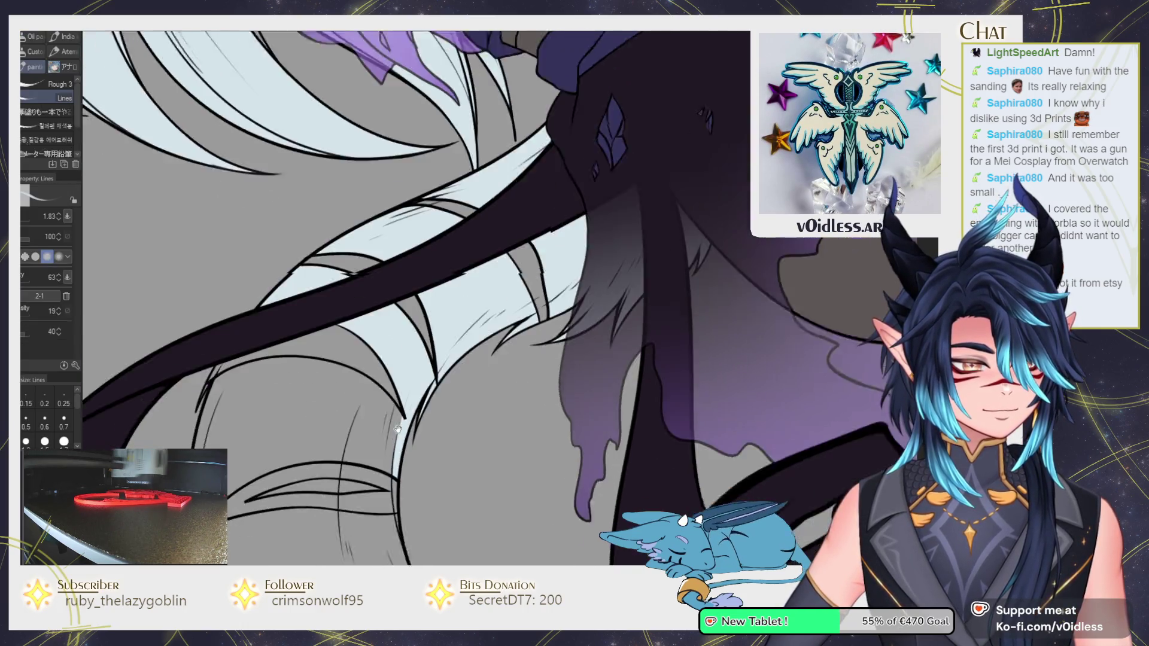
Fill two more grey hair regions pale blue.
drag(517, 306, 412, 440)
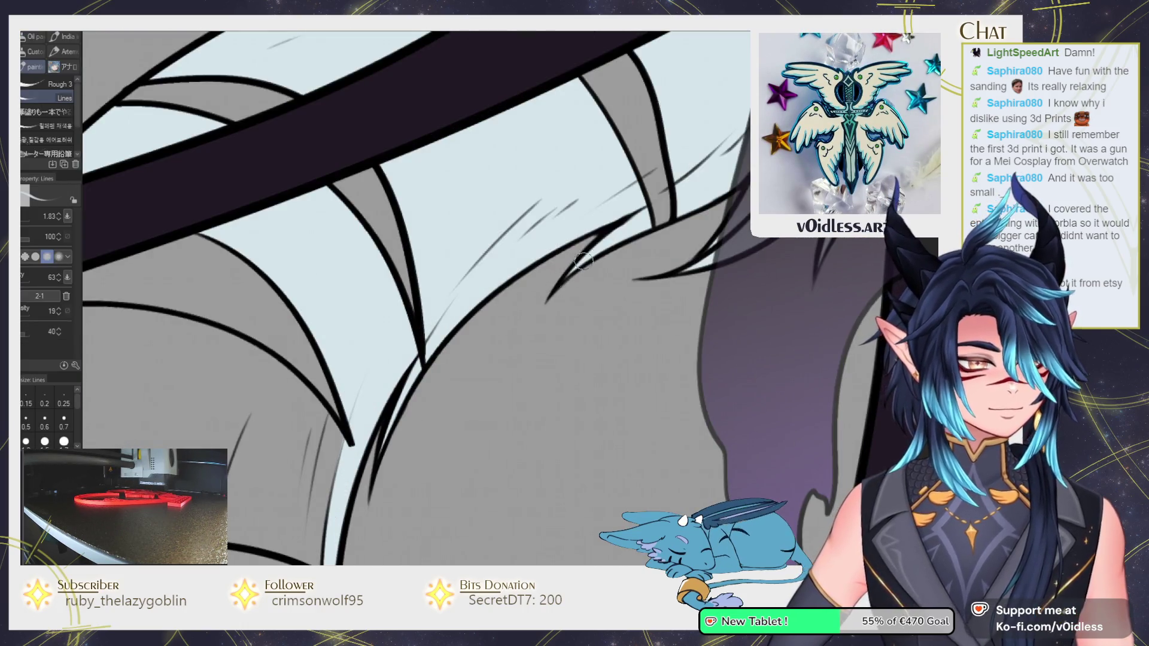
scroll(412, 441, up, 1)
key(g)
scroll(406, 413, up, 1)
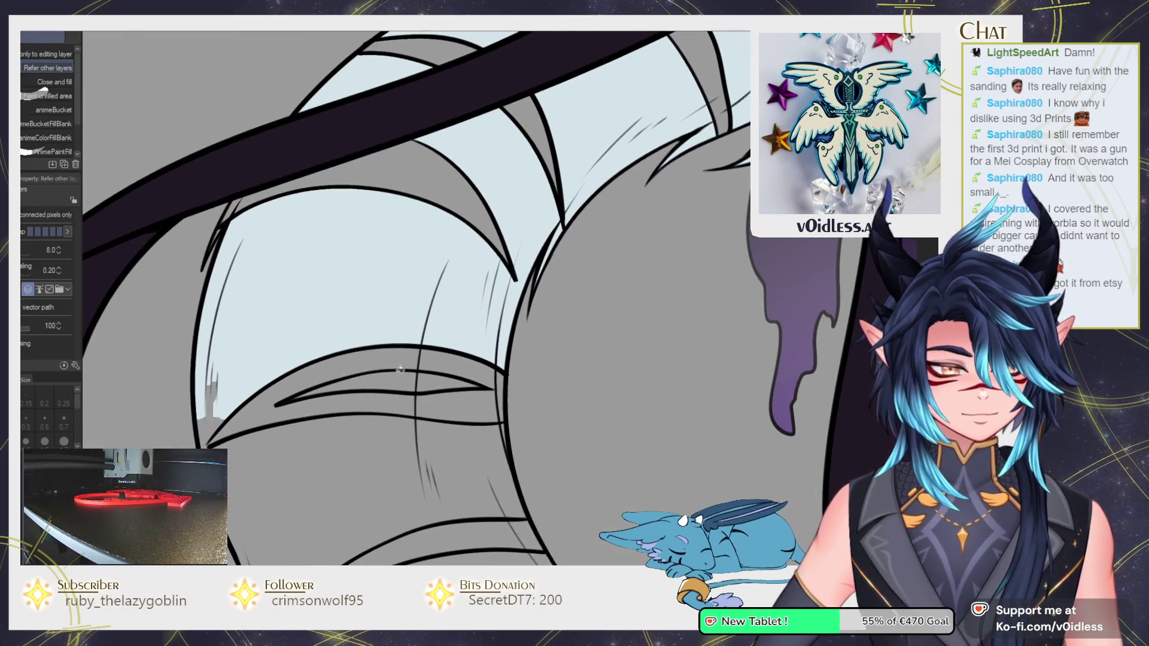
click(389, 385)
click(329, 473)
Fill the bandaged limb's grey bandage area pale blue.
drag(245, 508, 237, 383)
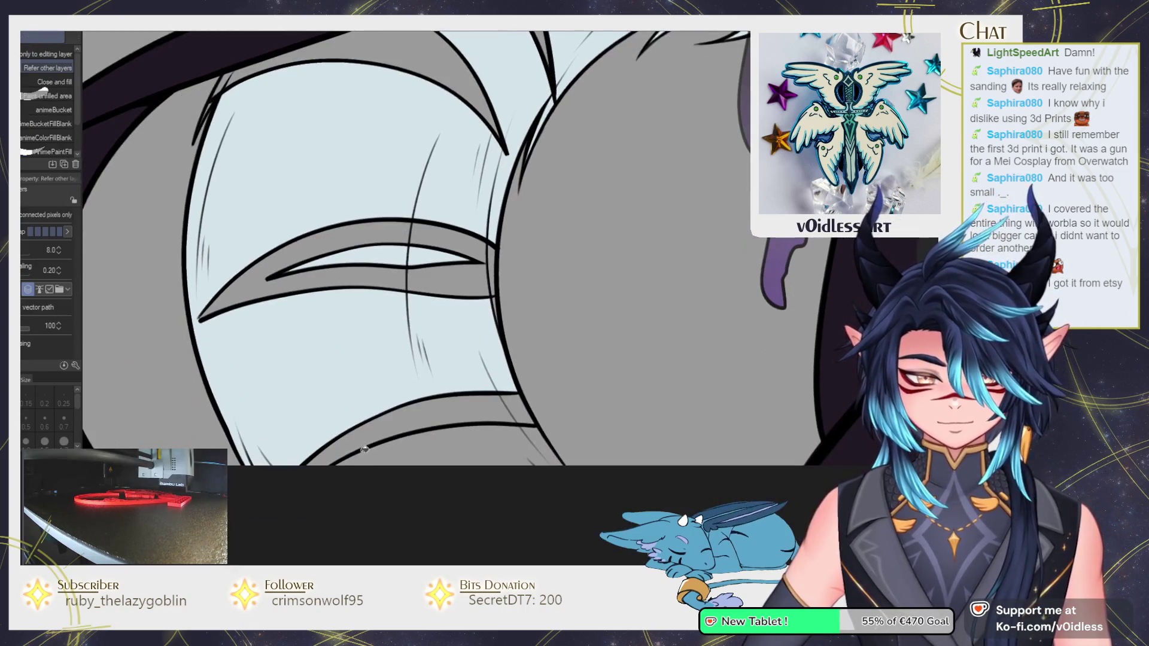
key(b)
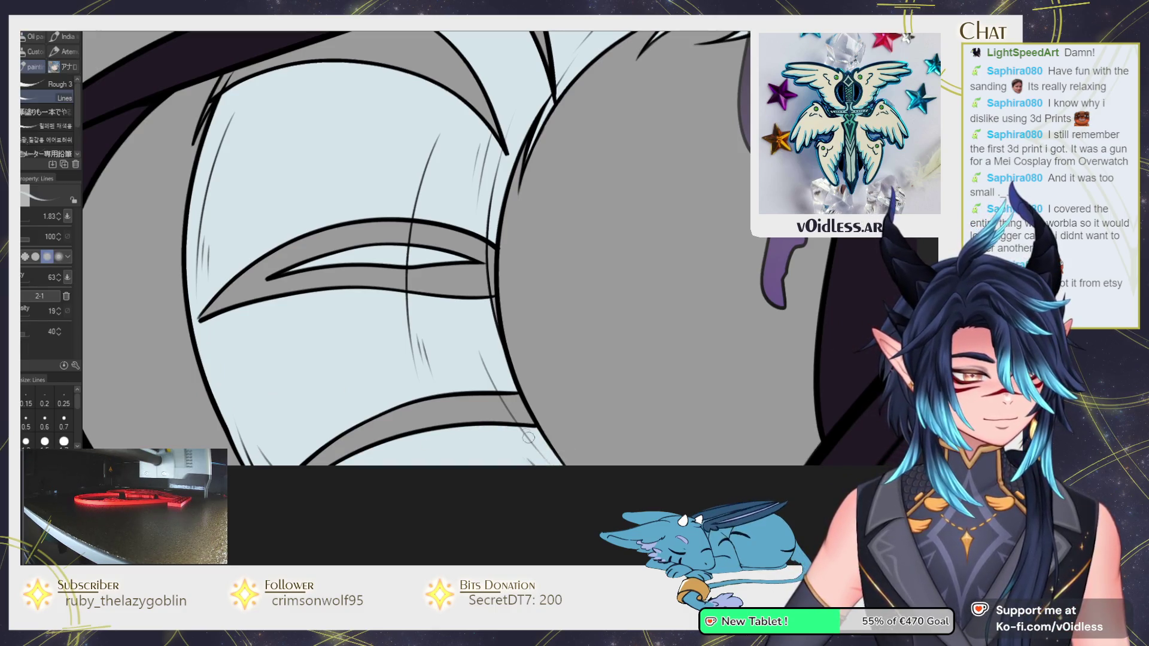
scroll(491, 297, up, 1)
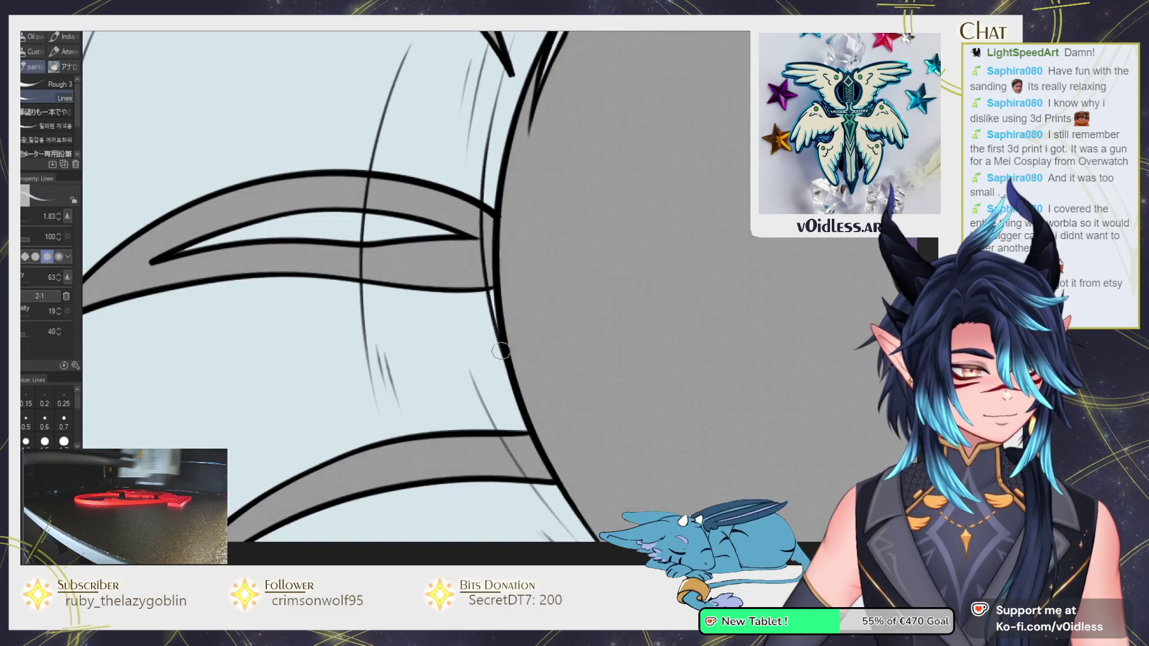
scroll(498, 341, down, 3)
drag(837, 300, 359, 263)
key(g)
click(413, 444)
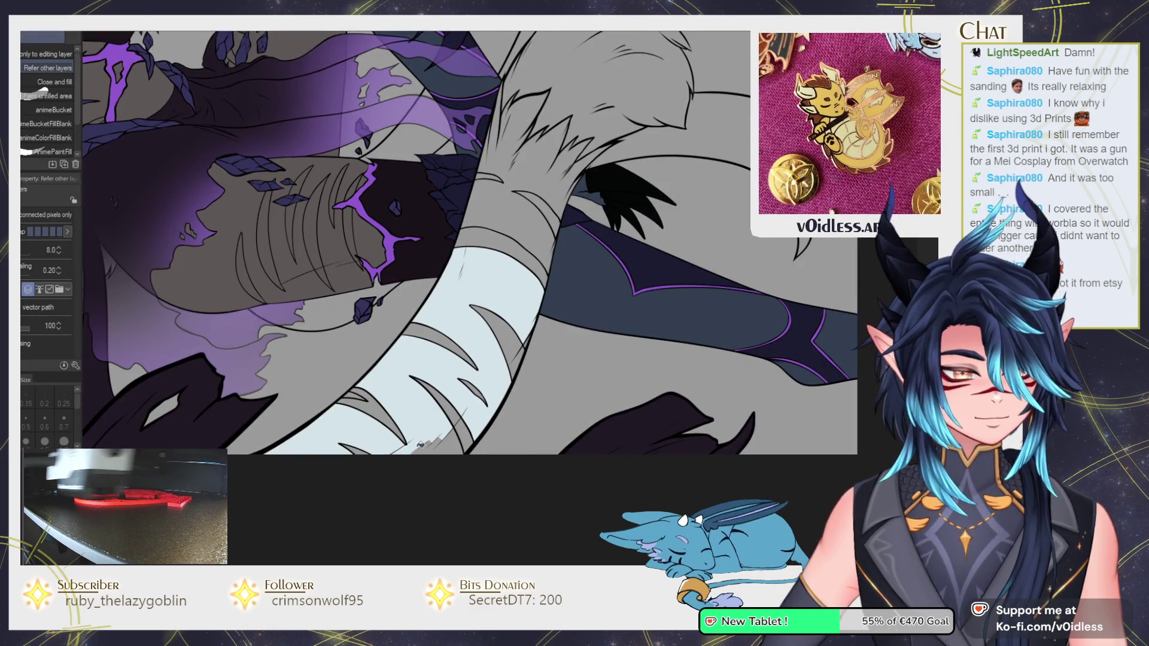
Fill the grey fur region along the limb pale blue.
scroll(455, 419, up, 1)
scroll(471, 411, up, 2)
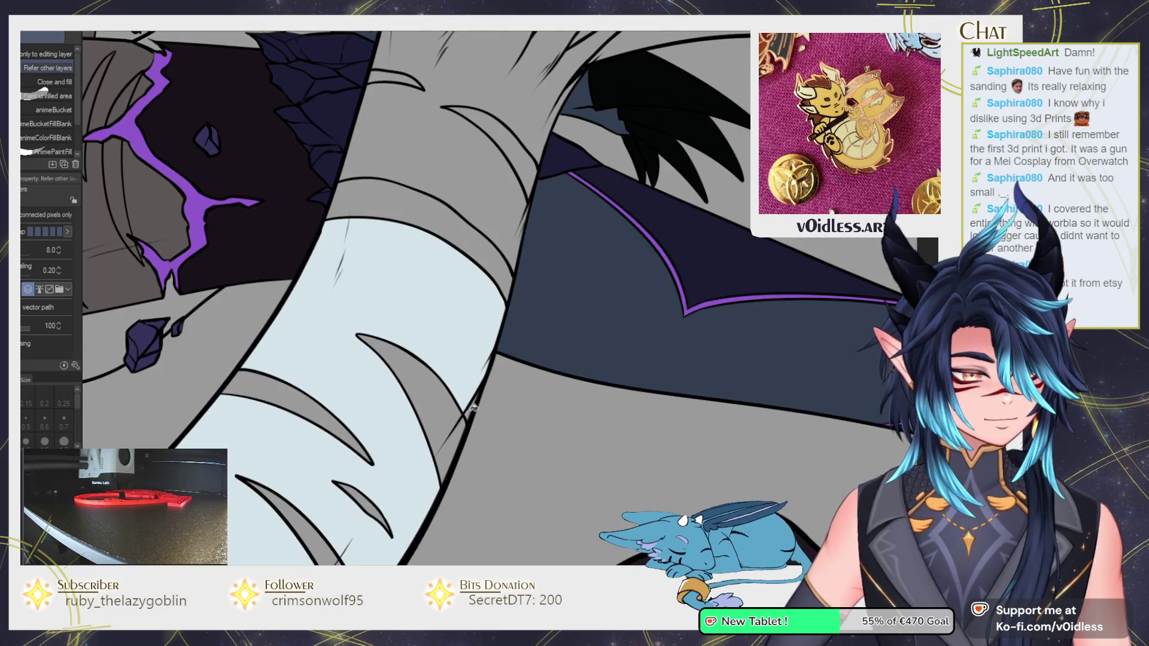
key(p)
drag(348, 237, 315, 353)
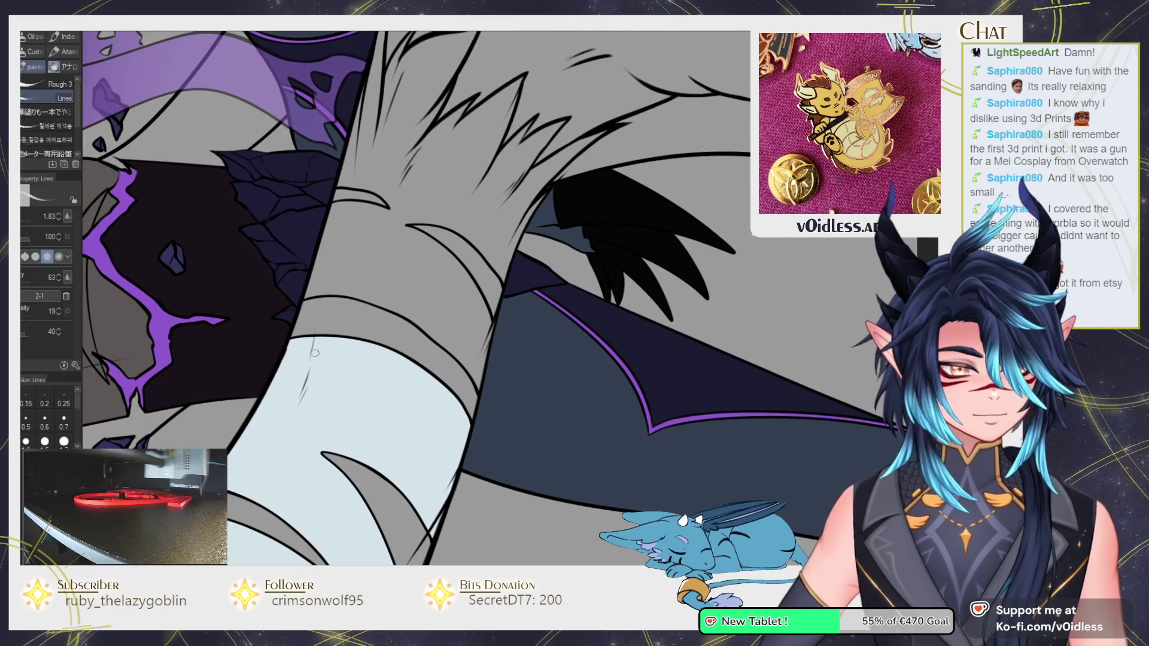
click(328, 339)
scroll(403, 511, up, 1)
scroll(403, 512, up, 1)
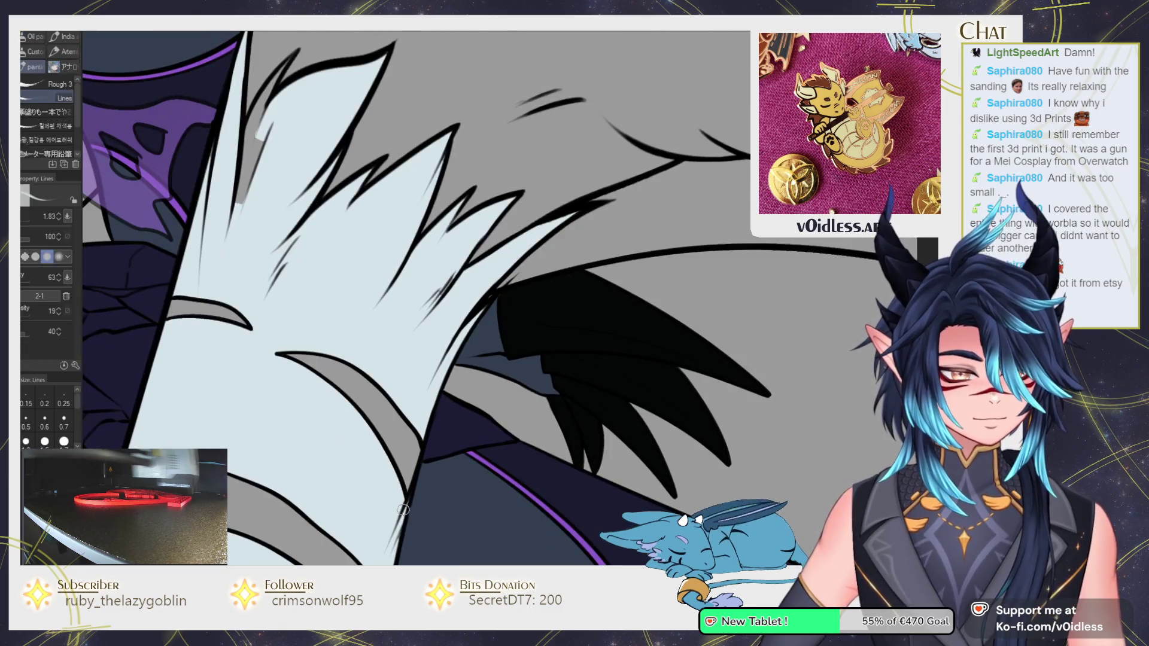
Pan along the fur tips toward the purple clothing to check the fills.
mouse_move(462, 355)
mouse_down()
mouse_move(427, 423)
mouse_move(411, 369)
mouse_up()
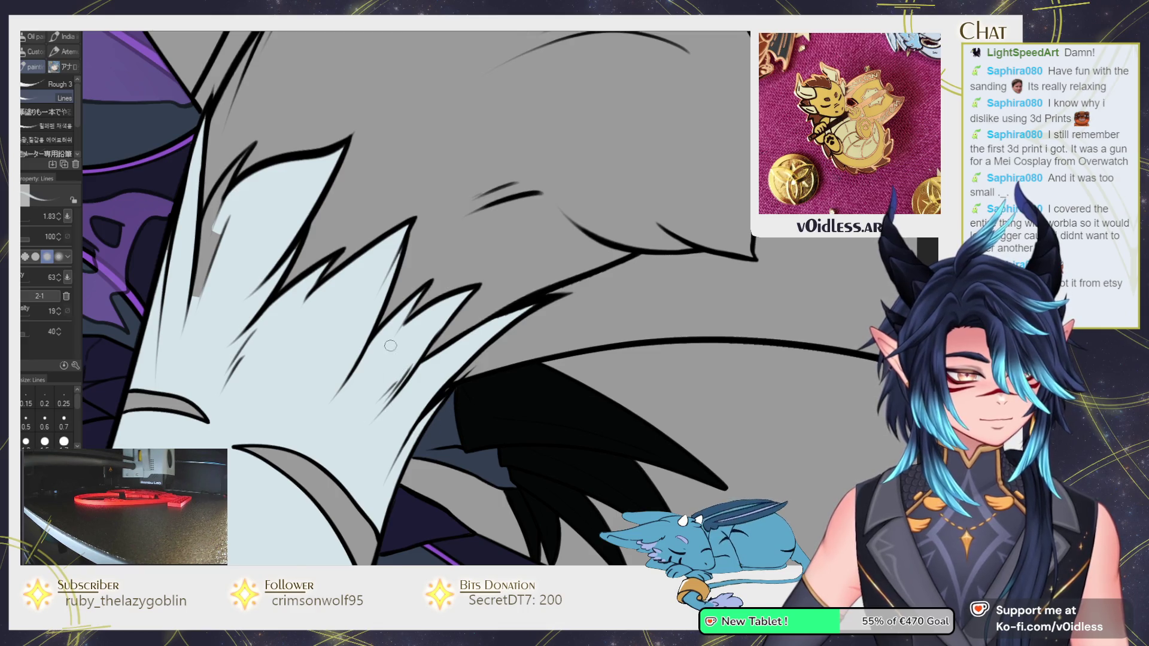
scroll(390, 346, up, 1)
mouse_move(394, 217)
mouse_down()
mouse_move(460, 297)
mouse_move(504, 259)
mouse_up()
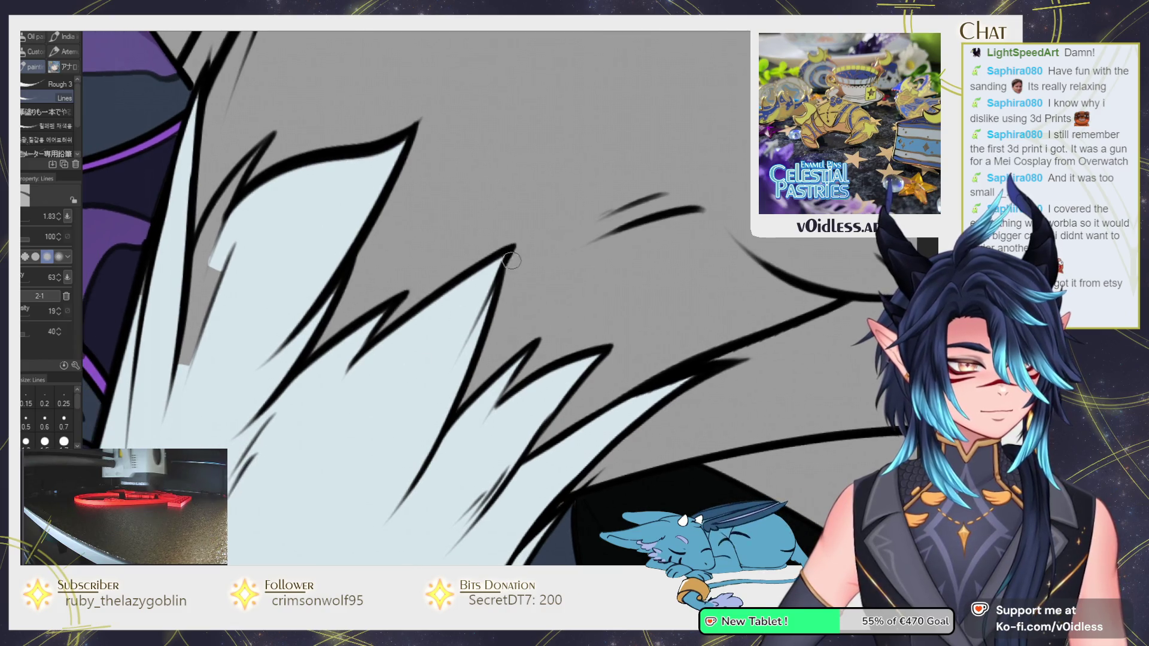
drag(391, 304, 456, 323)
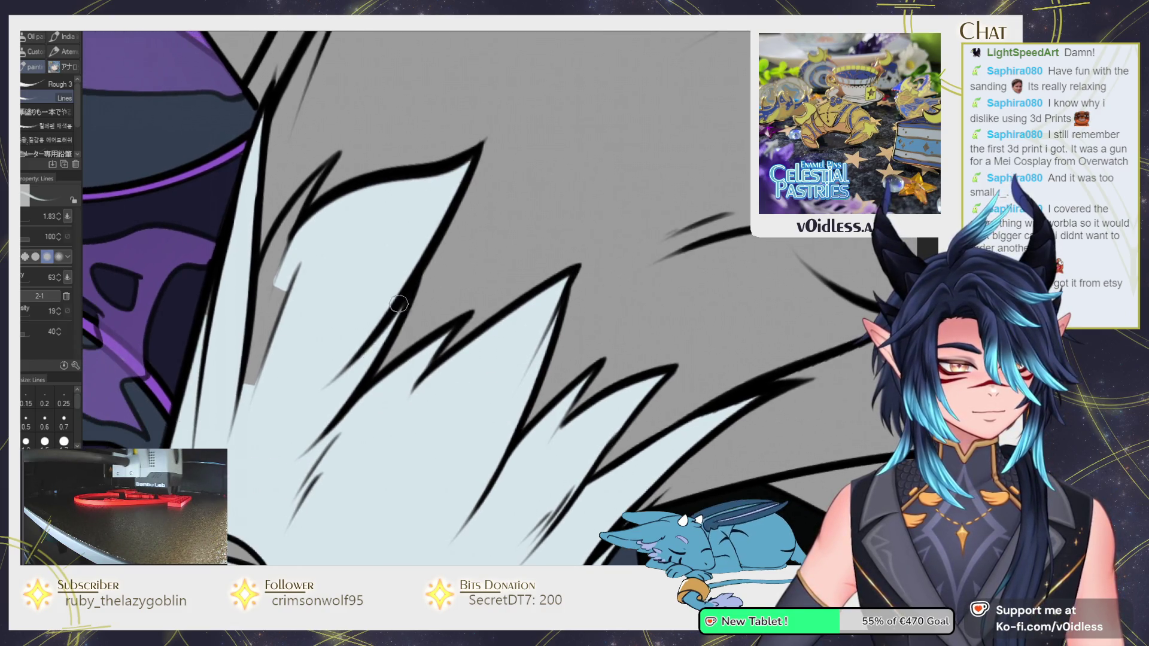
drag(287, 369, 353, 404)
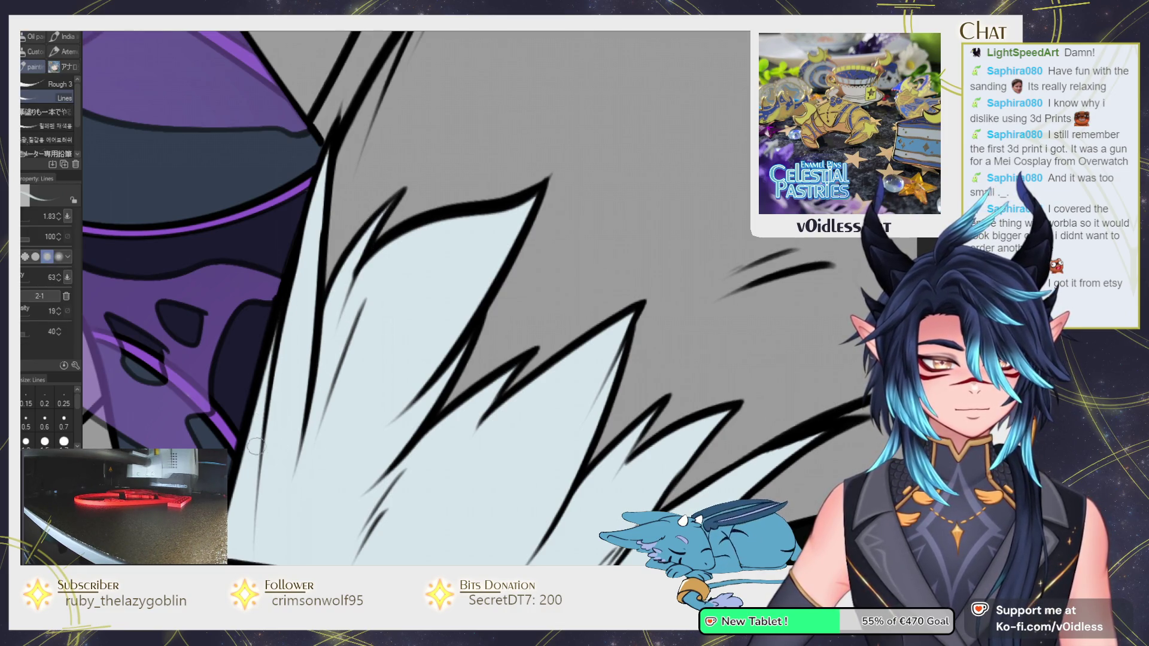
scroll(291, 295, up, 5)
scroll(335, 242, down, 6)
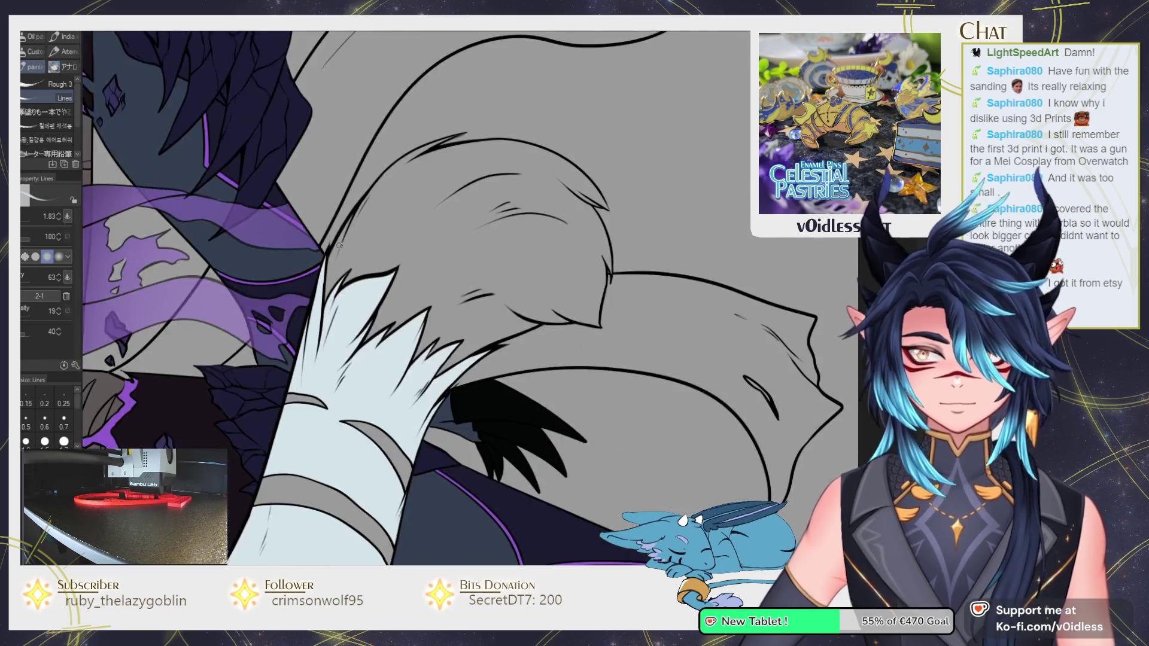
scroll(464, 324, down, 2)
scroll(464, 323, up, 3)
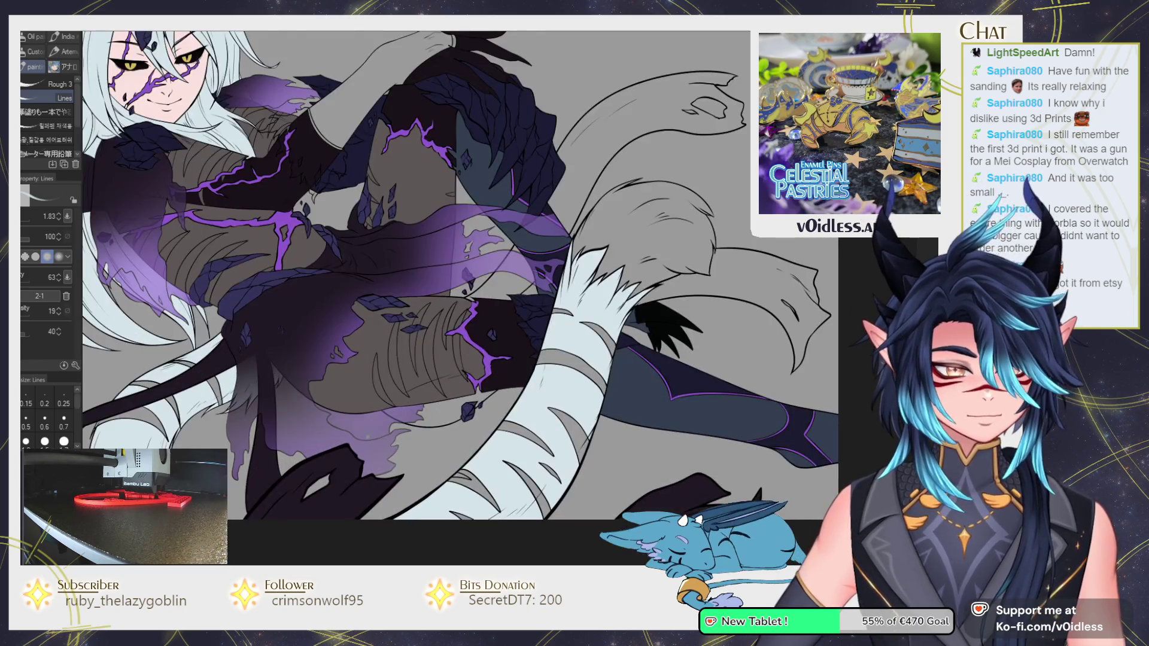
scroll(543, 338, up, 2)
Fill the top tail shape and the gap by the scarf dark.
key(g)
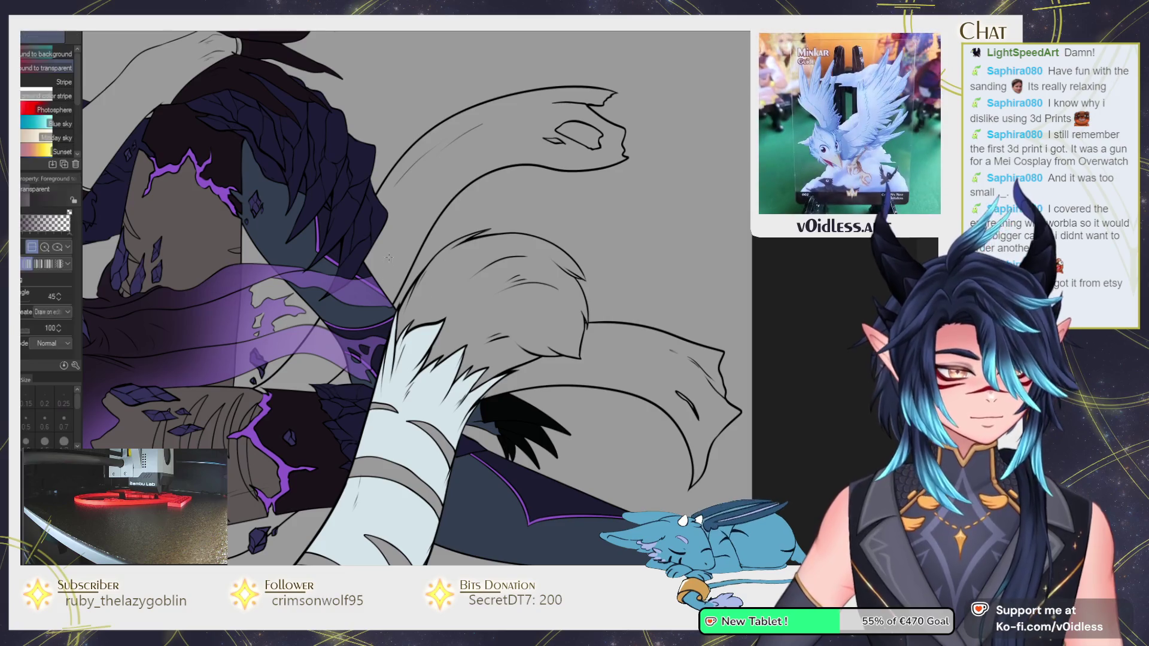
click(386, 340)
scroll(387, 340, up, 2)
scroll(387, 339, up, 1)
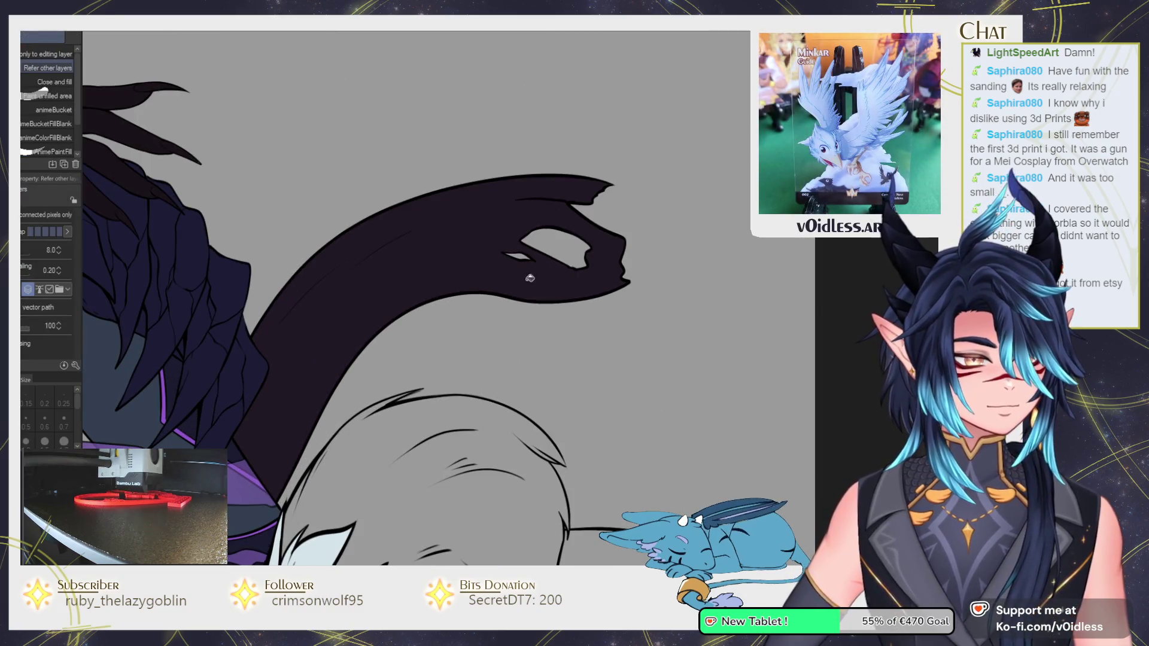
scroll(353, 391, up, 1)
click(353, 391)
scroll(353, 390, up, 1)
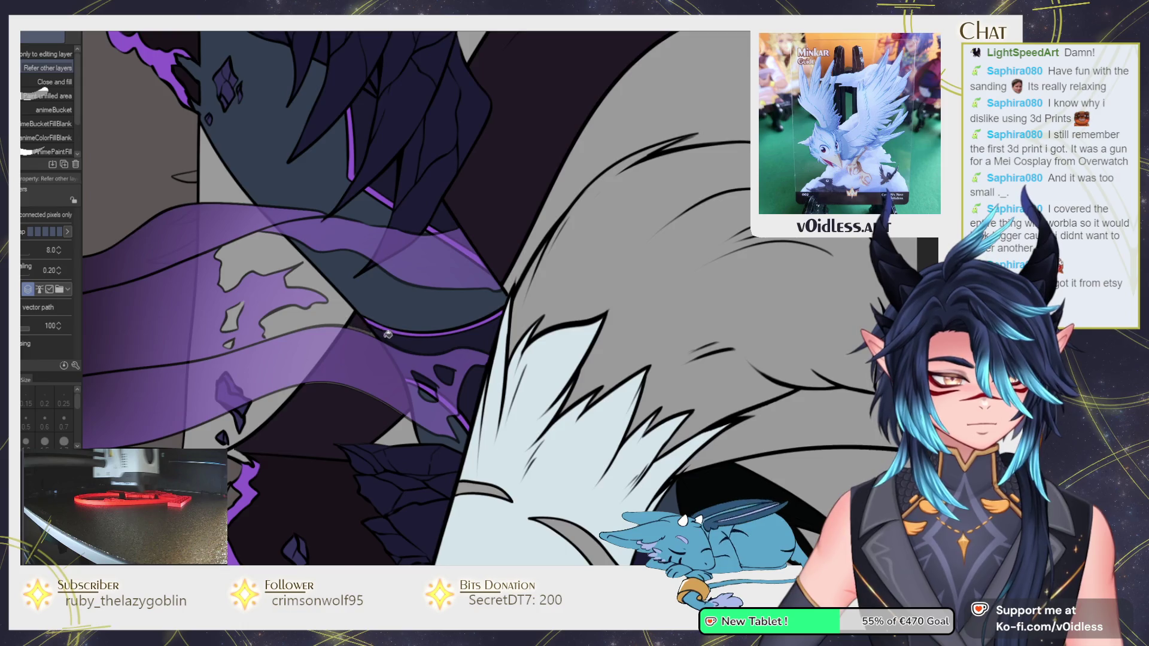
scroll(412, 443, up, 1)
Touch up the scarf's dark colouring with the thin line brush and inking pen.
key(b)
key(p)
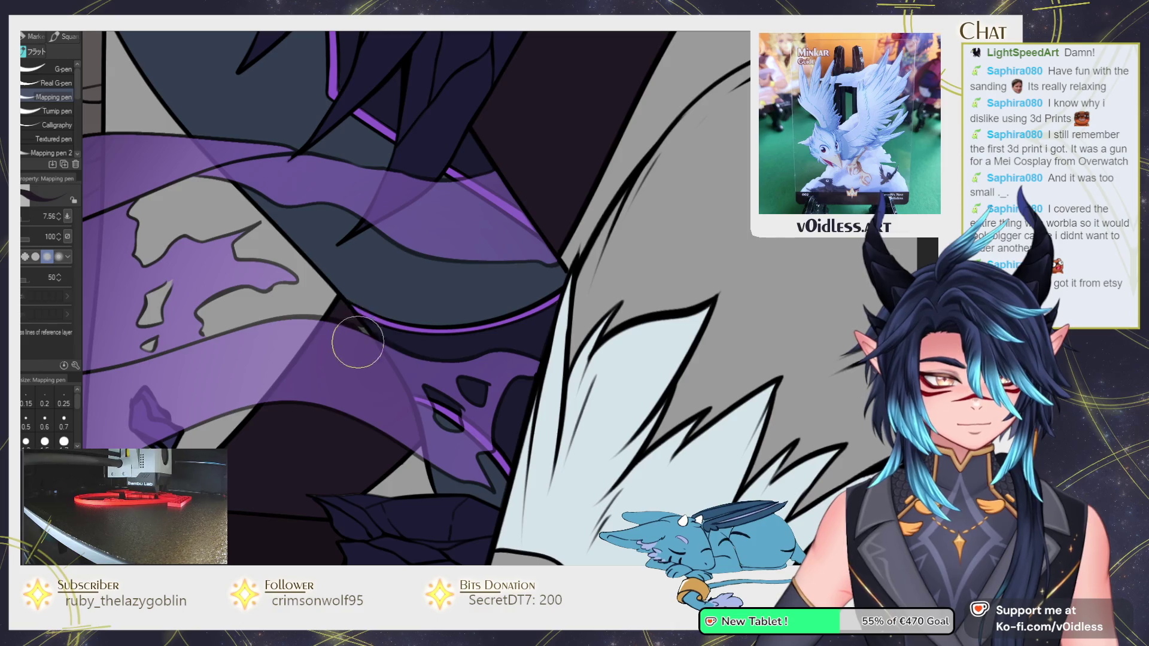
key(b)
scroll(358, 331, up, 2)
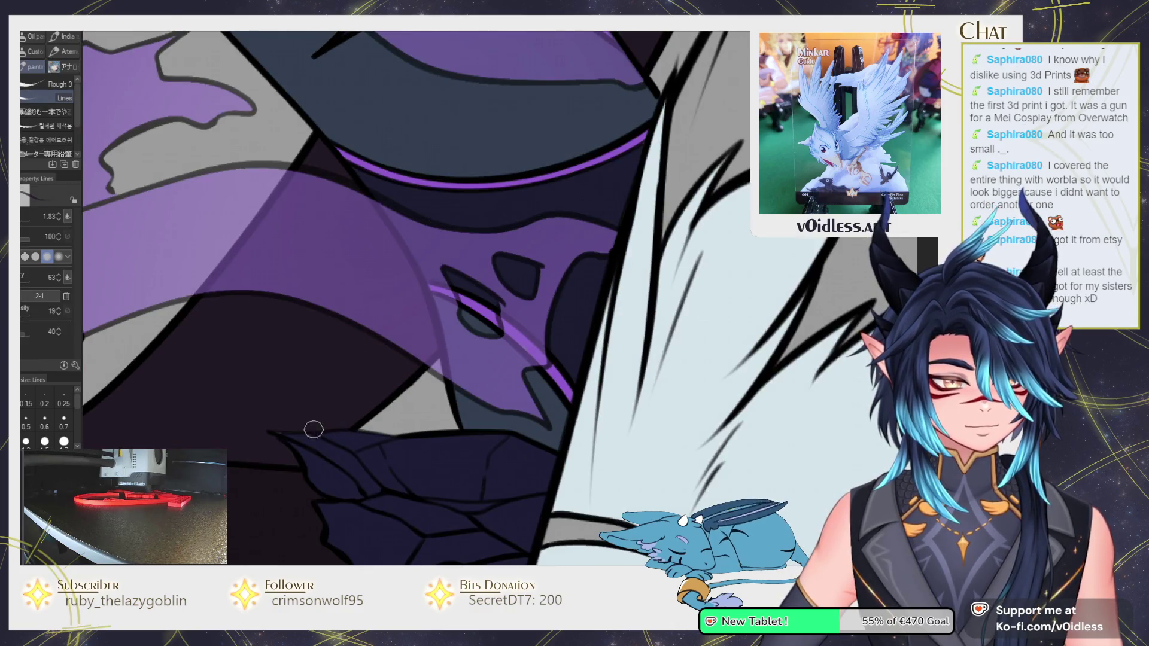
scroll(262, 435, down, 2)
scroll(299, 413, down, 2)
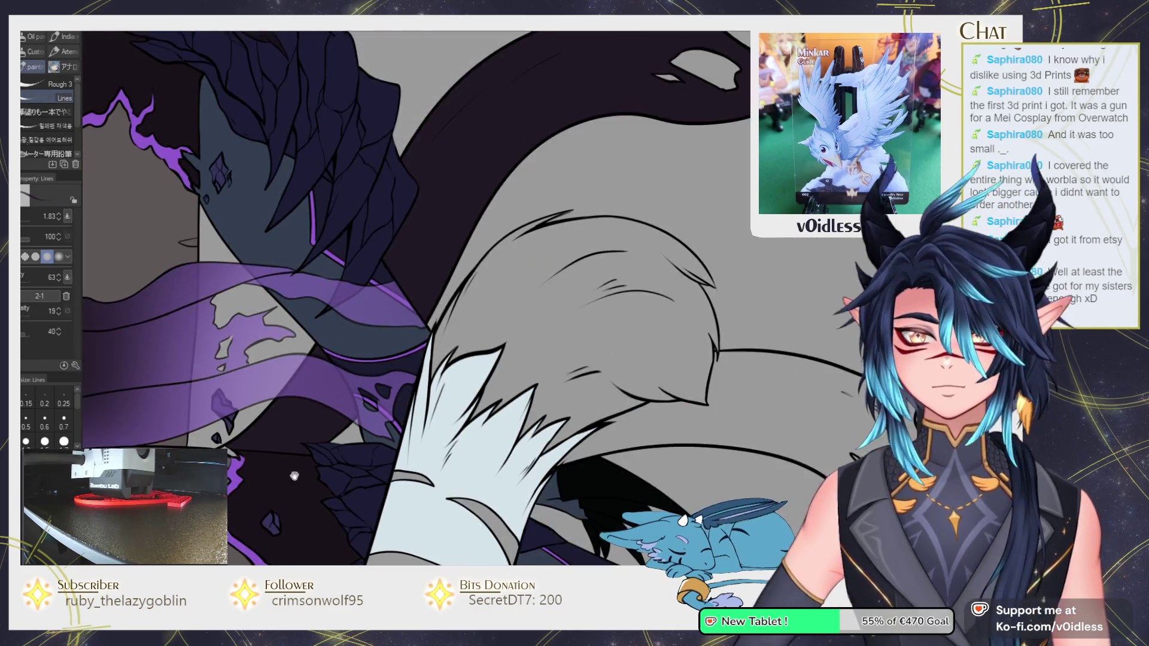
scroll(342, 390, down, 1)
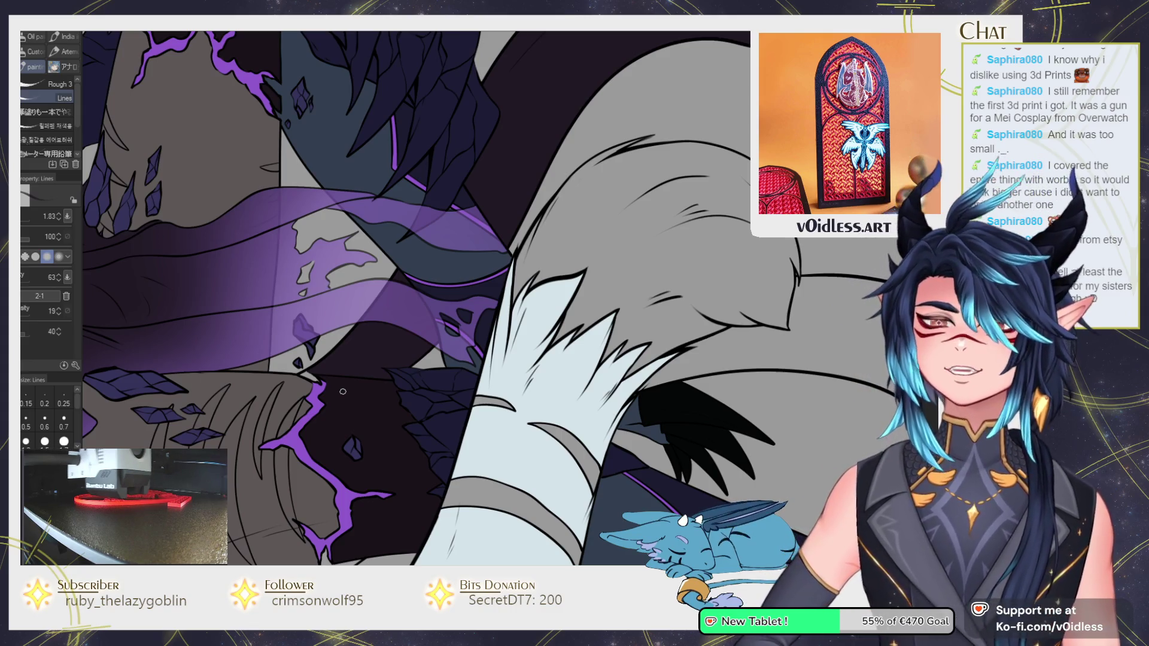
scroll(342, 391, down, 2)
scroll(382, 407, down, 2)
scroll(428, 424, down, 2)
scroll(429, 423, up, 3)
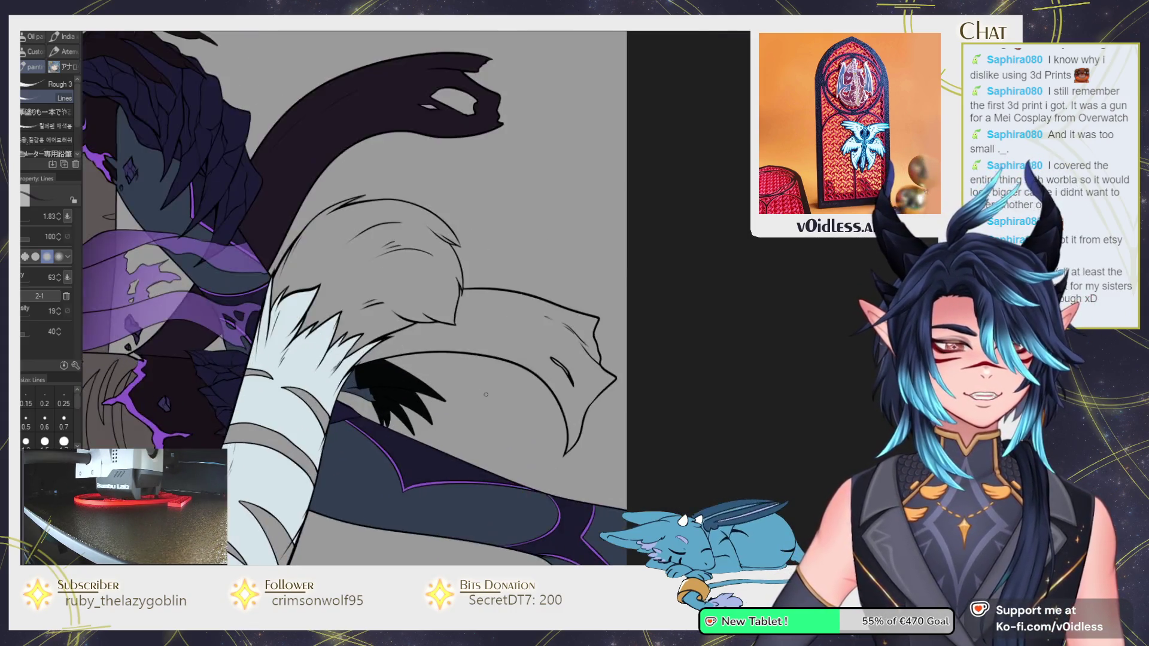
scroll(490, 407, up, 3)
Touch up the dark colouring along the tail with the inking pen.
key(g)
scroll(552, 298, up, 1)
key(p)
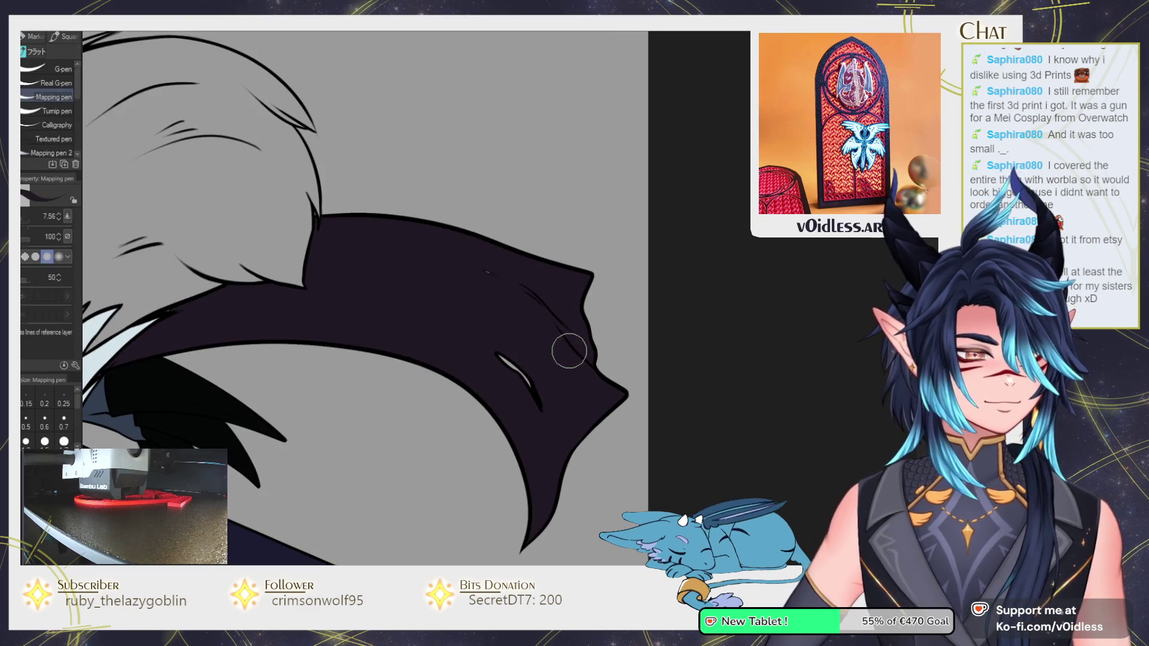
scroll(380, 383, up, 2)
scroll(380, 383, up, 2)
scroll(383, 365, up, 1)
Add short black fur-flick strokes to the grey tail tuft above its light-blue tip.
key(p)
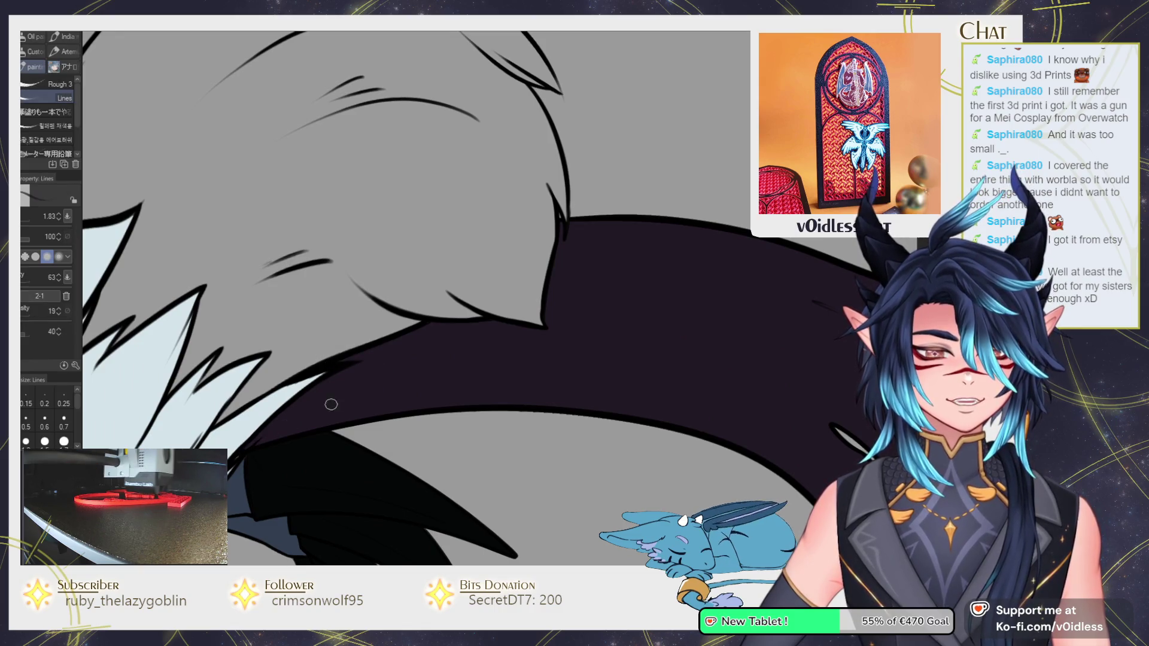
scroll(403, 366, down, 2)
scroll(342, 410, up, 3)
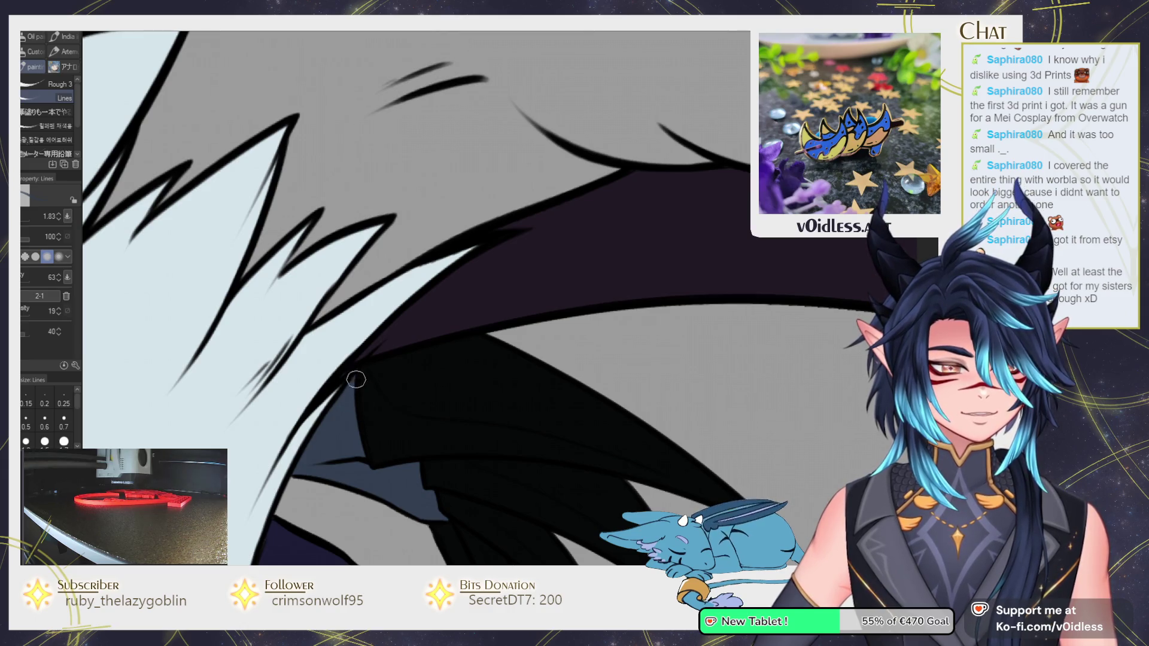
scroll(357, 371, down, 3)
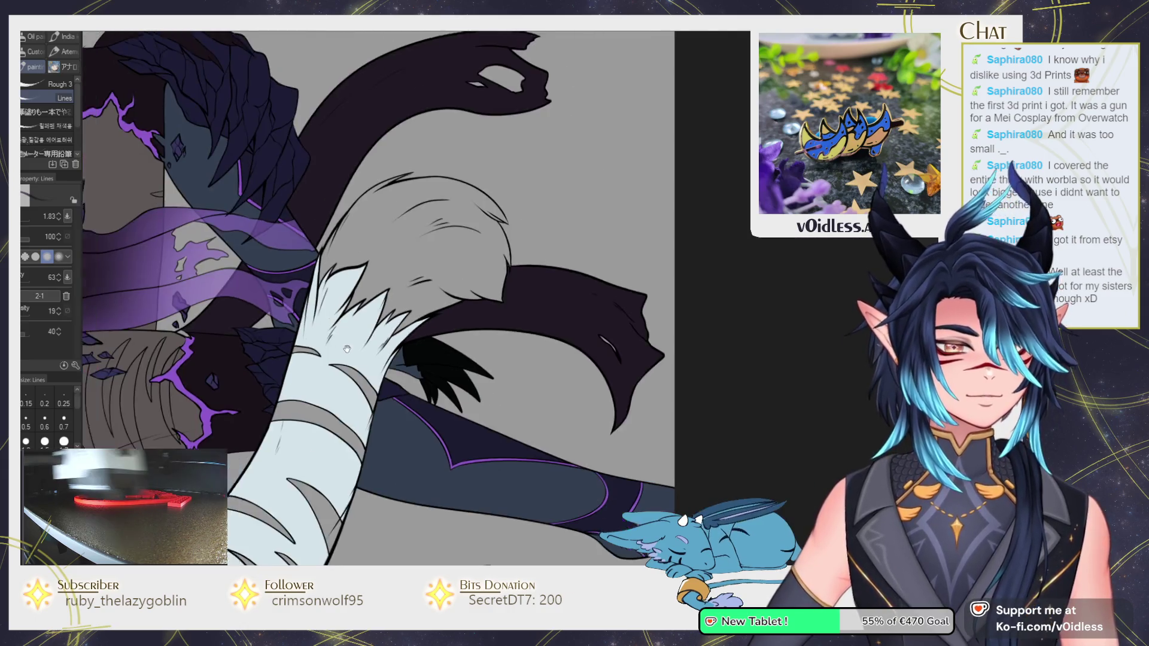
scroll(457, 313, down, 5)
scroll(305, 189, up, 5)
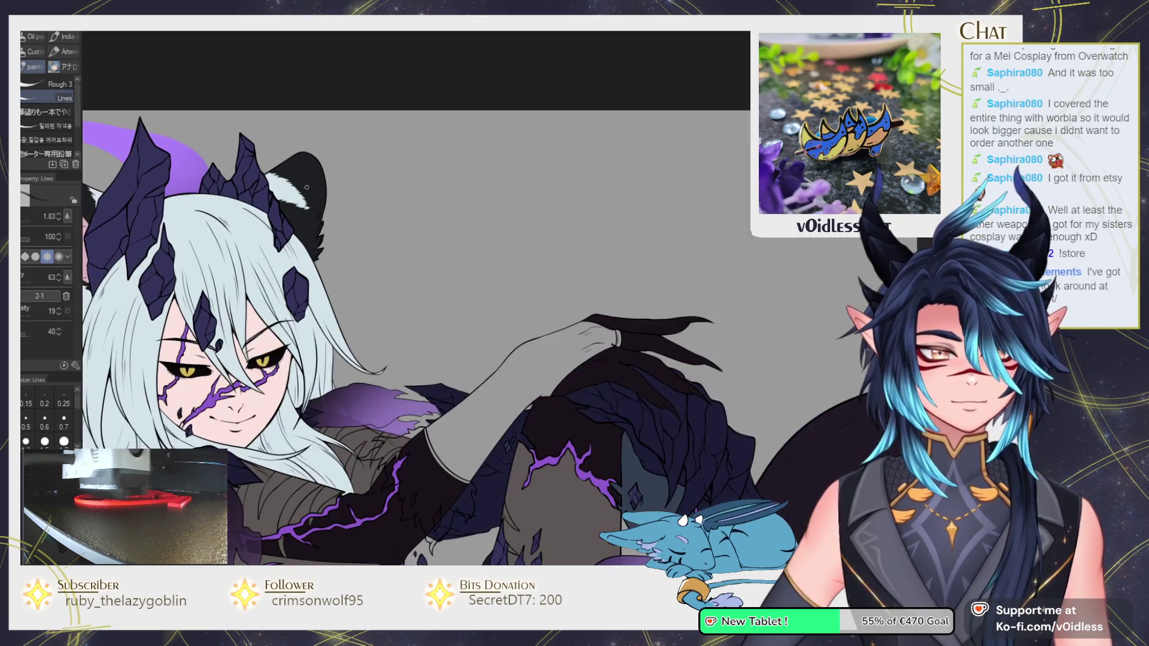
scroll(311, 180, down, 2)
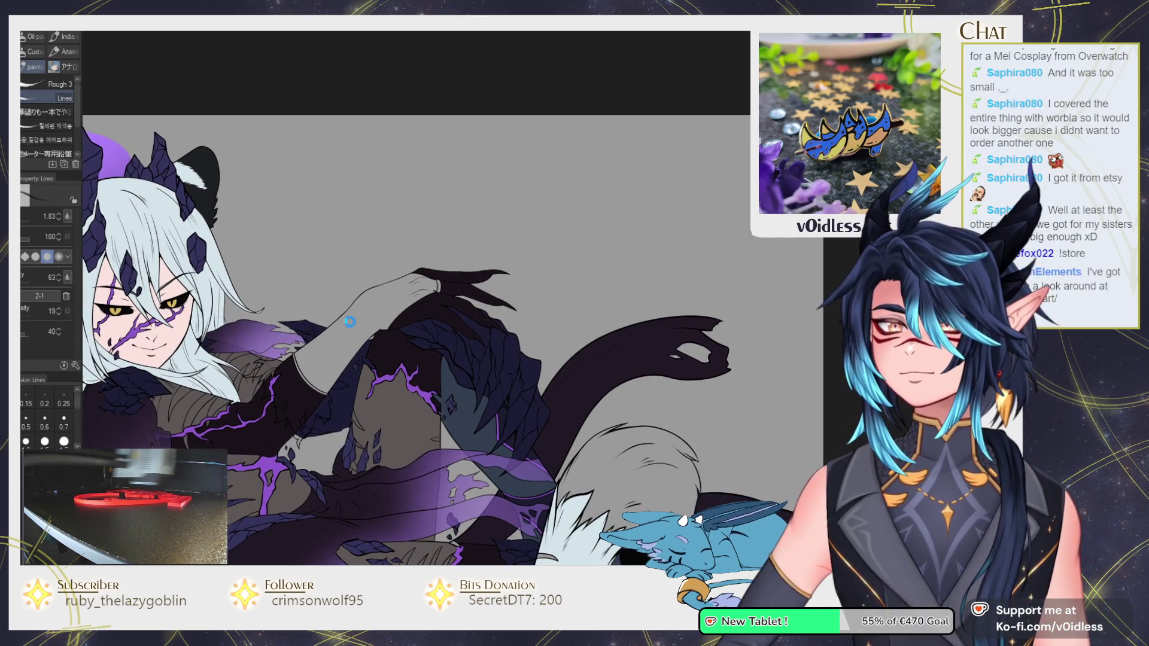
drag(583, 374, 494, 370)
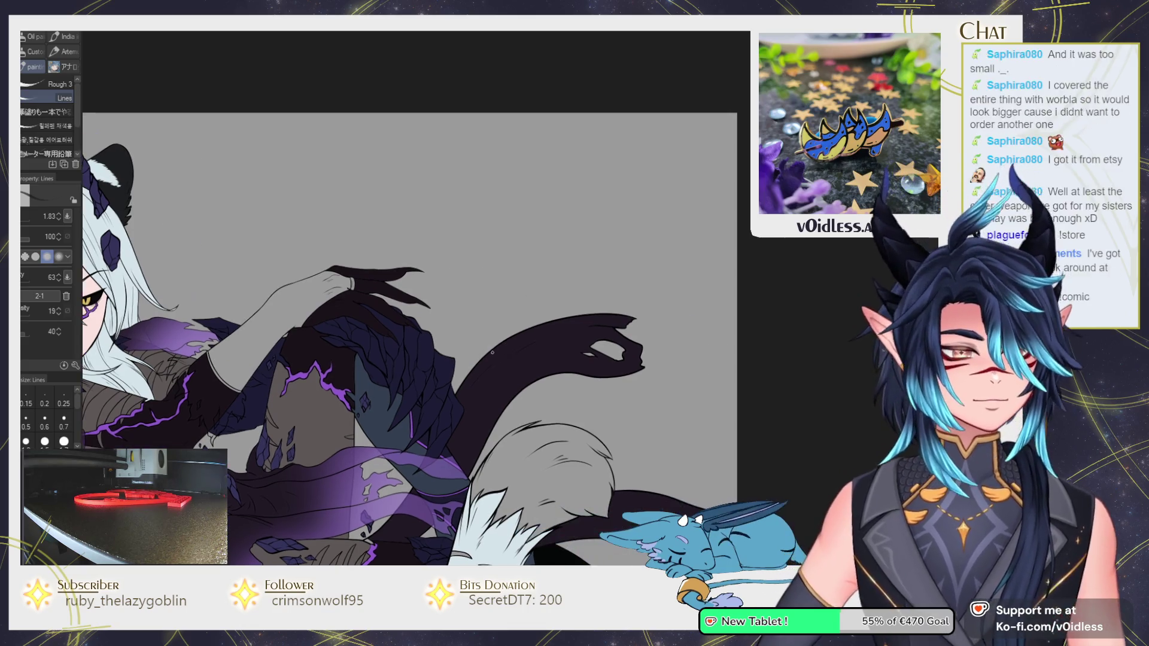
scroll(521, 458, up, 2)
Fill the tail's fluffy fur tuft solid black.
key(g)
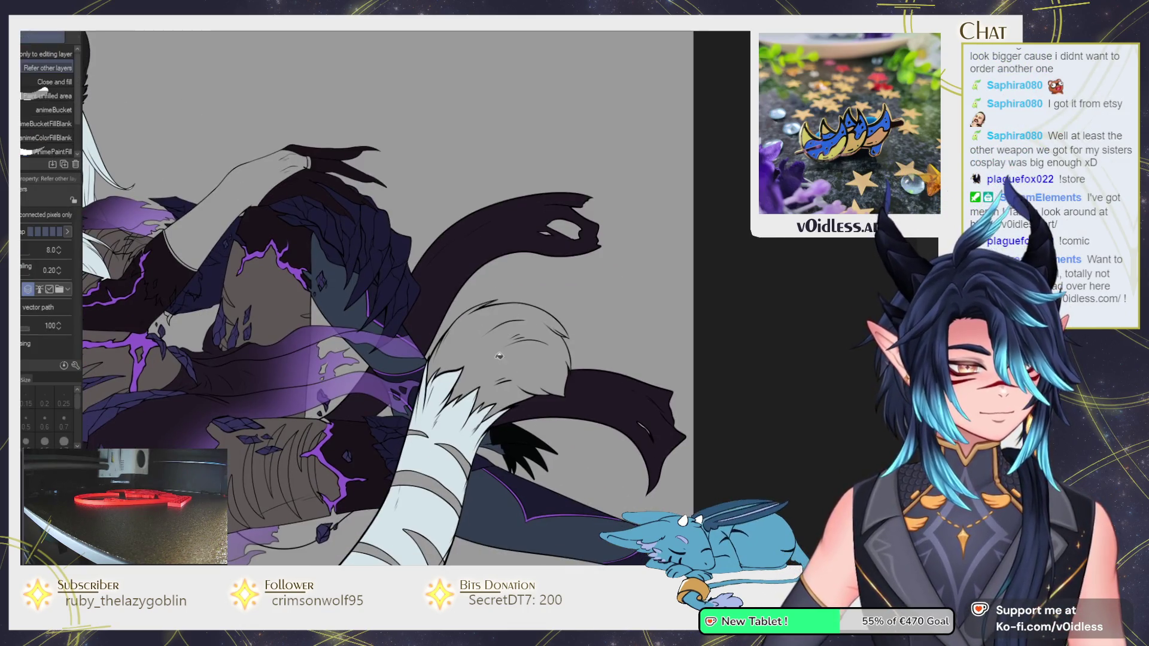
click(524, 366)
scroll(512, 375, up, 2)
scroll(513, 375, up, 2)
Touch up the tuft's fur edges with the Lines brush, following the tail's edge.
key(b)
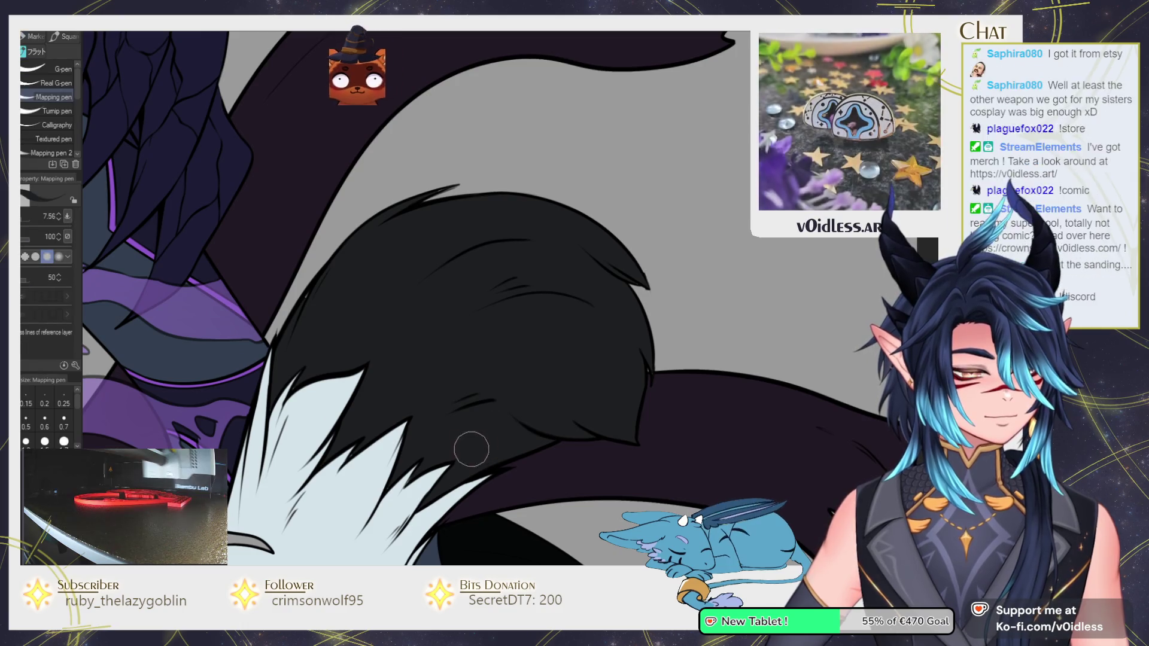
scroll(389, 419, up, 2)
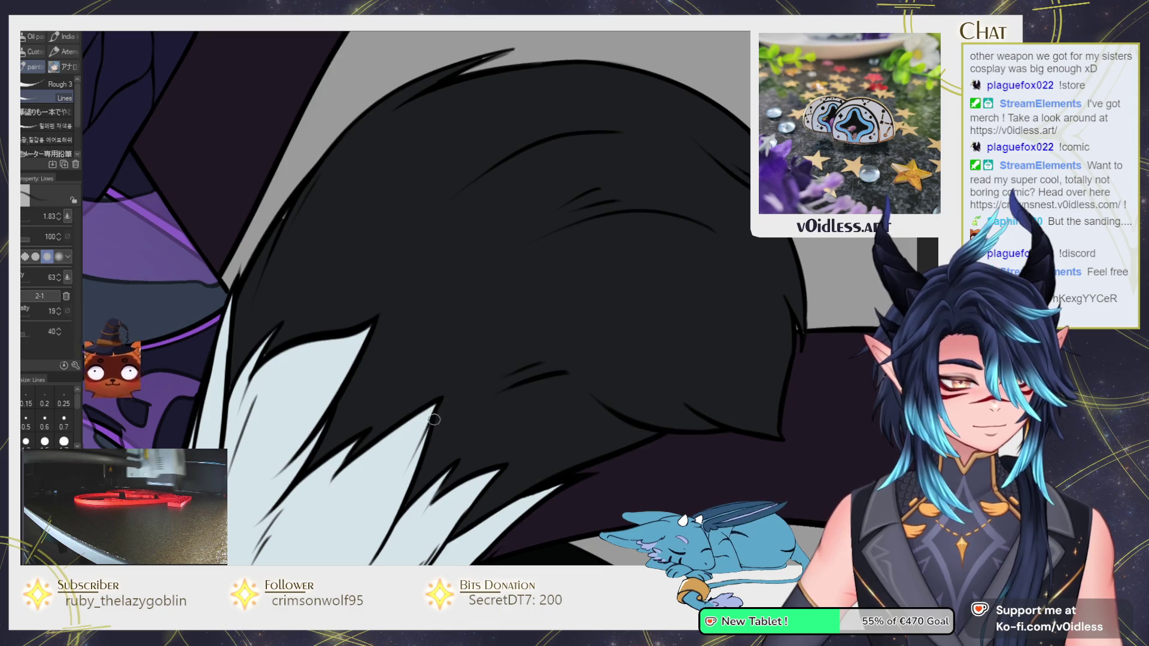
scroll(415, 365, down, 1)
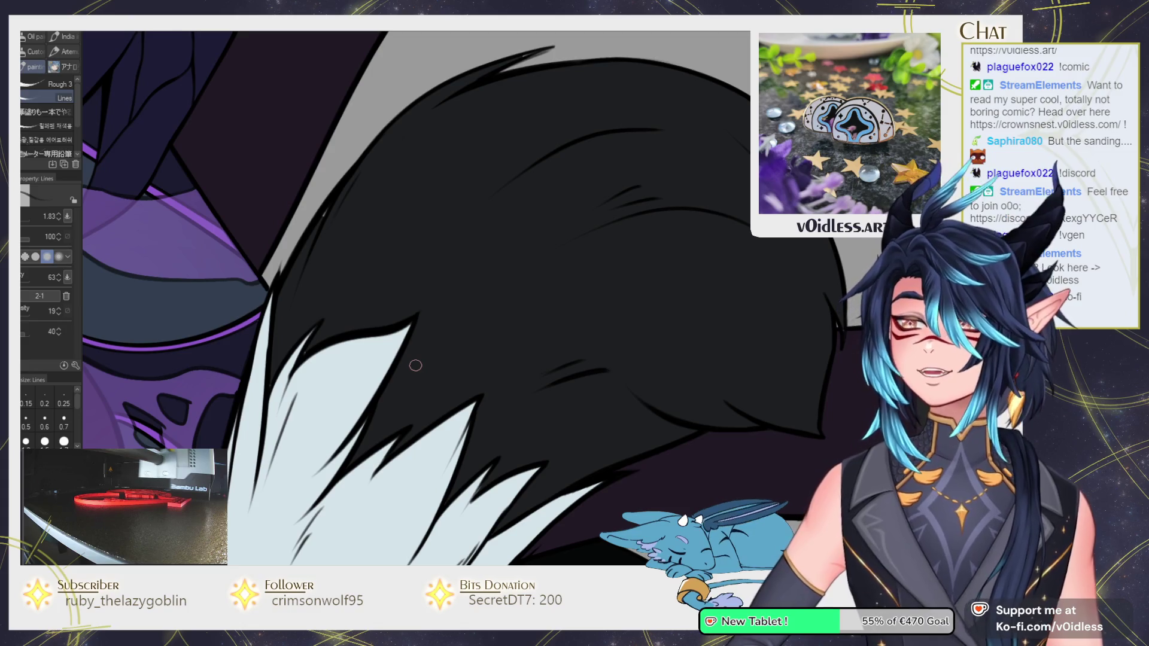
scroll(319, 234, up, 3)
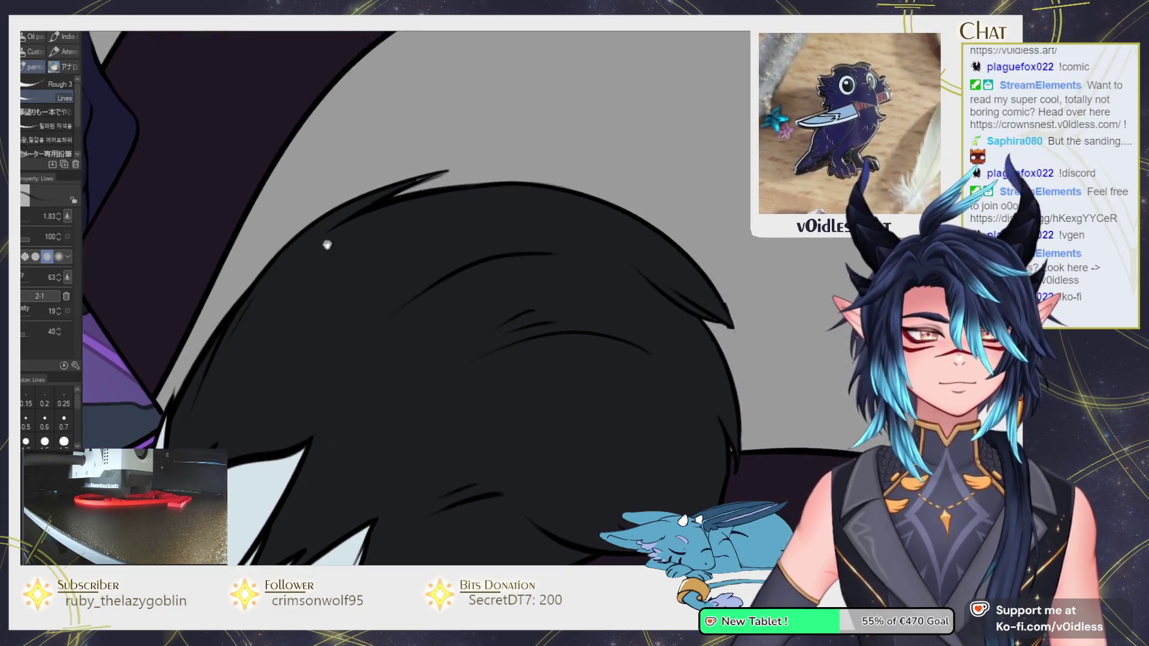
mouse_move(414, 179)
mouse_down()
mouse_move(458, 256)
mouse_move(453, 286)
mouse_up()
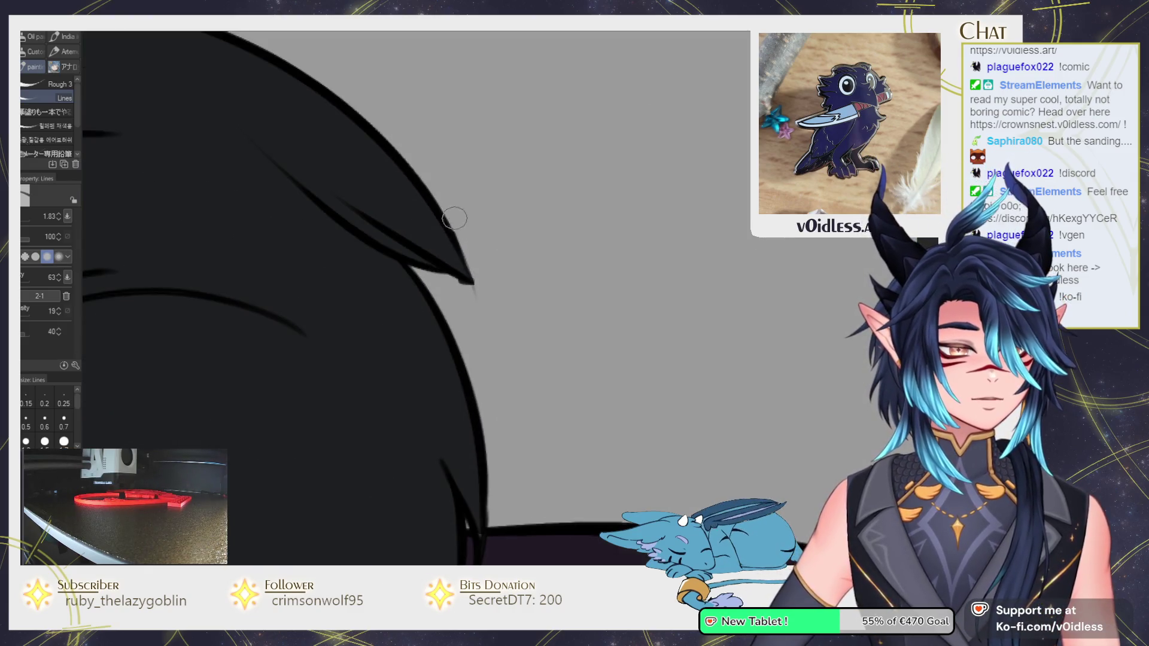
mouse_move(515, 360)
mouse_down()
mouse_move(461, 379)
mouse_move(473, 295)
mouse_up()
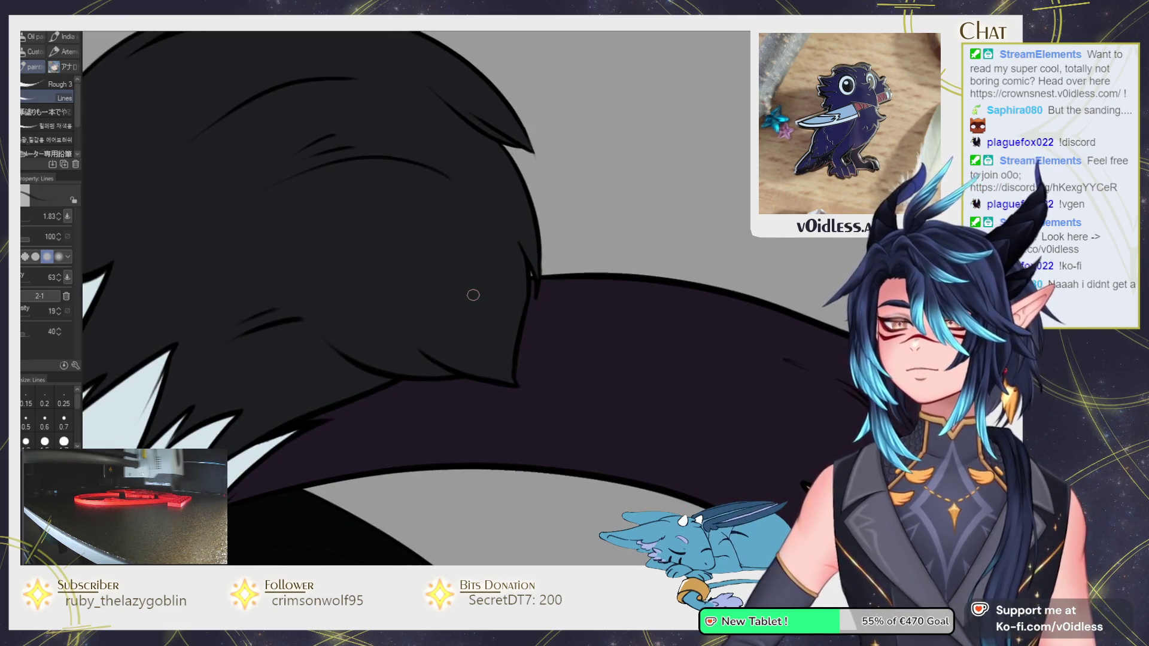
scroll(438, 329, down, 3)
Return to an upright view and reposition on the character's face and body.
mouse_move(438, 330)
mouse_down()
mouse_move(381, 294)
mouse_move(201, 354)
mouse_up()
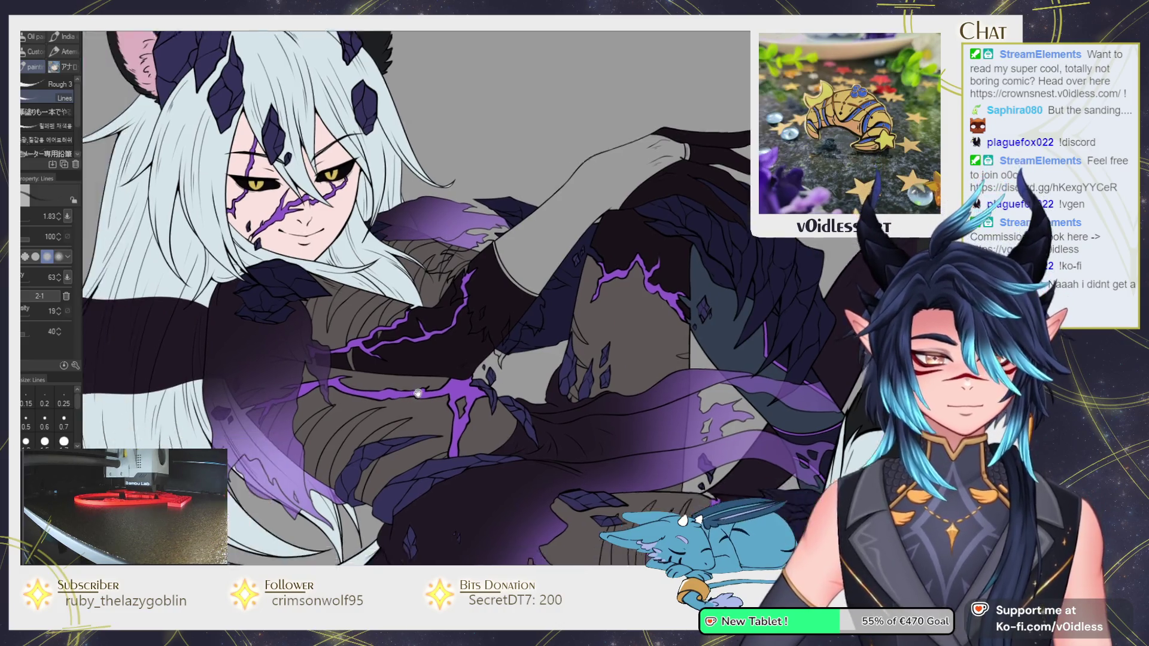
drag(315, 277, 491, 418)
drag(726, 308, 661, 367)
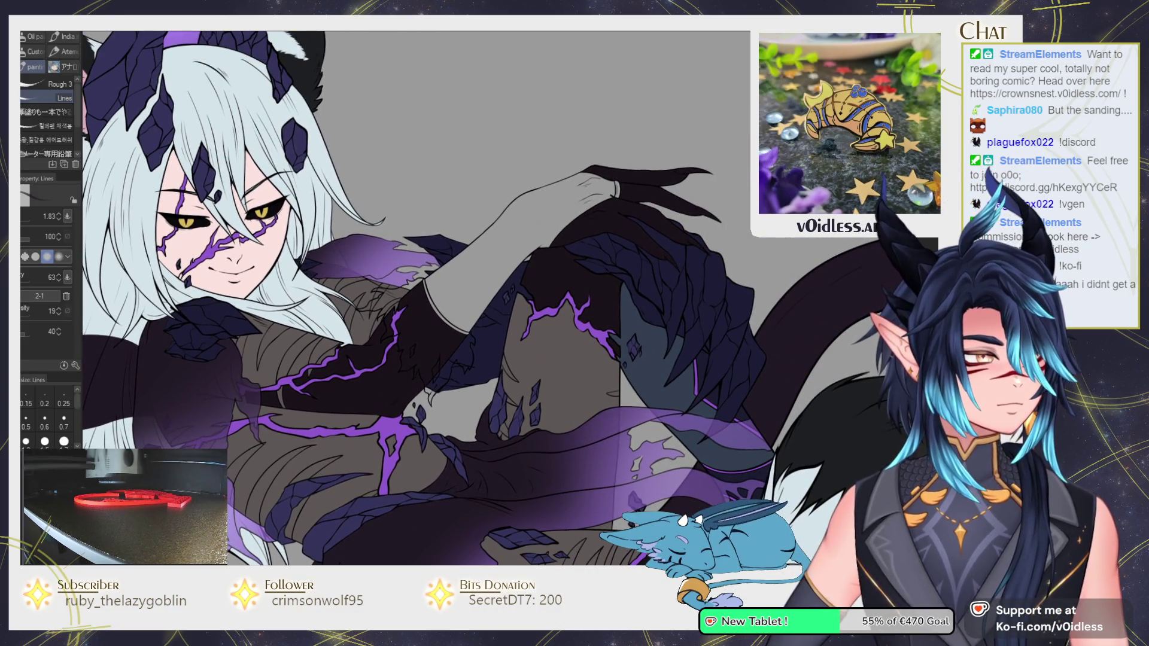
key(g)
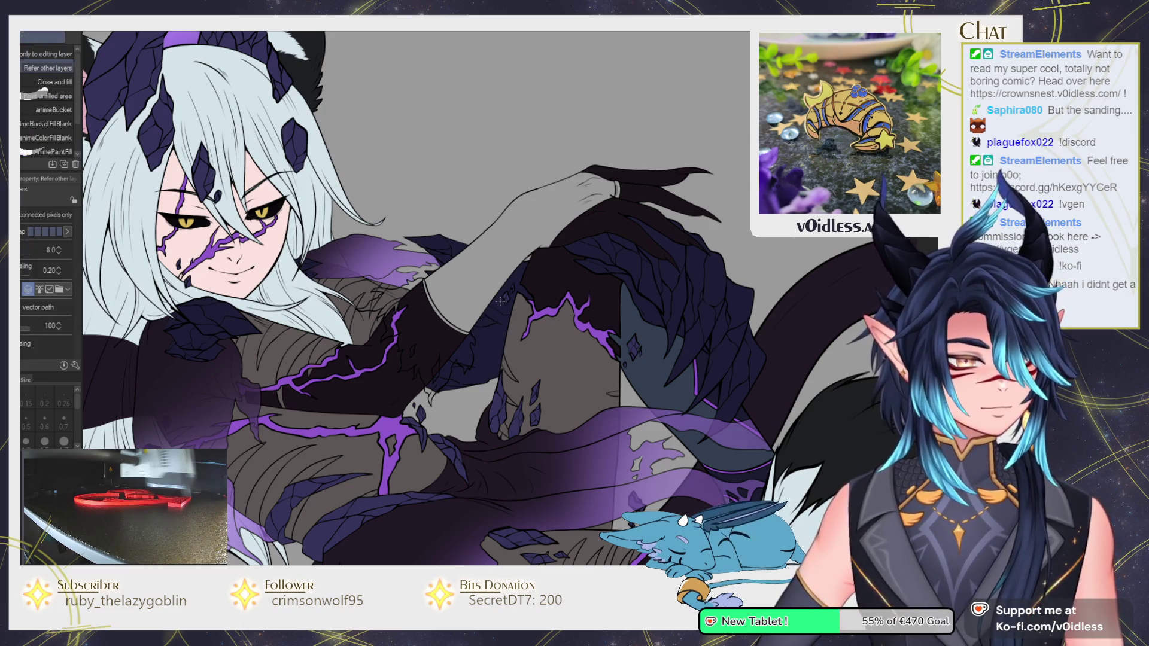
scroll(407, 276, up, 1)
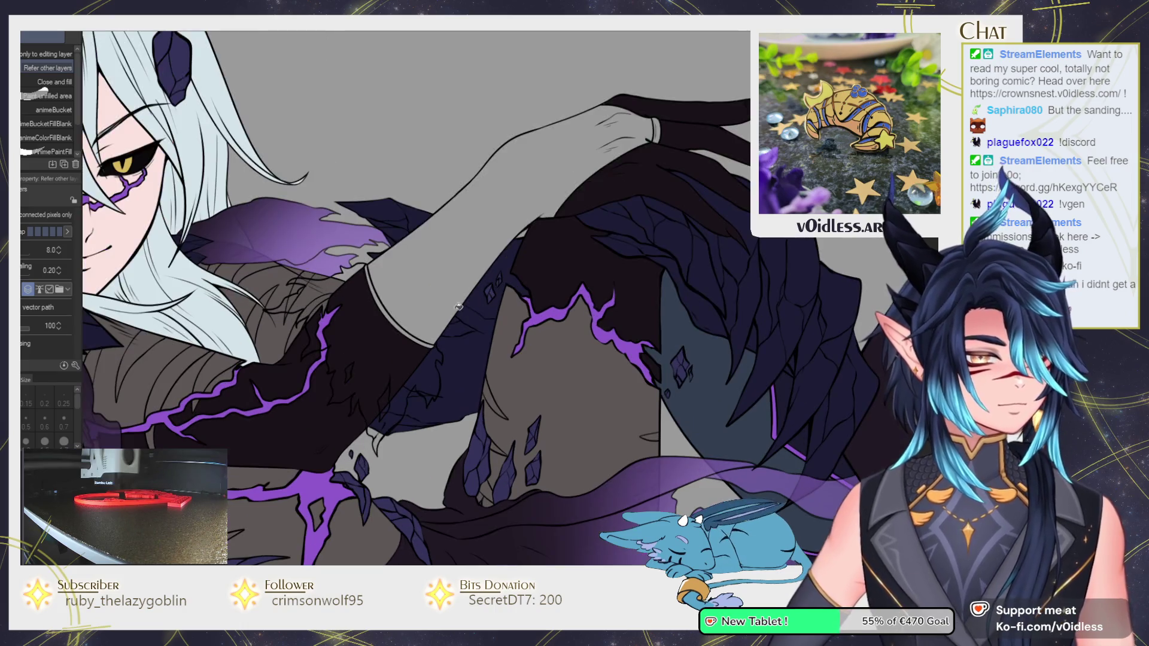
scroll(407, 276, up, 1)
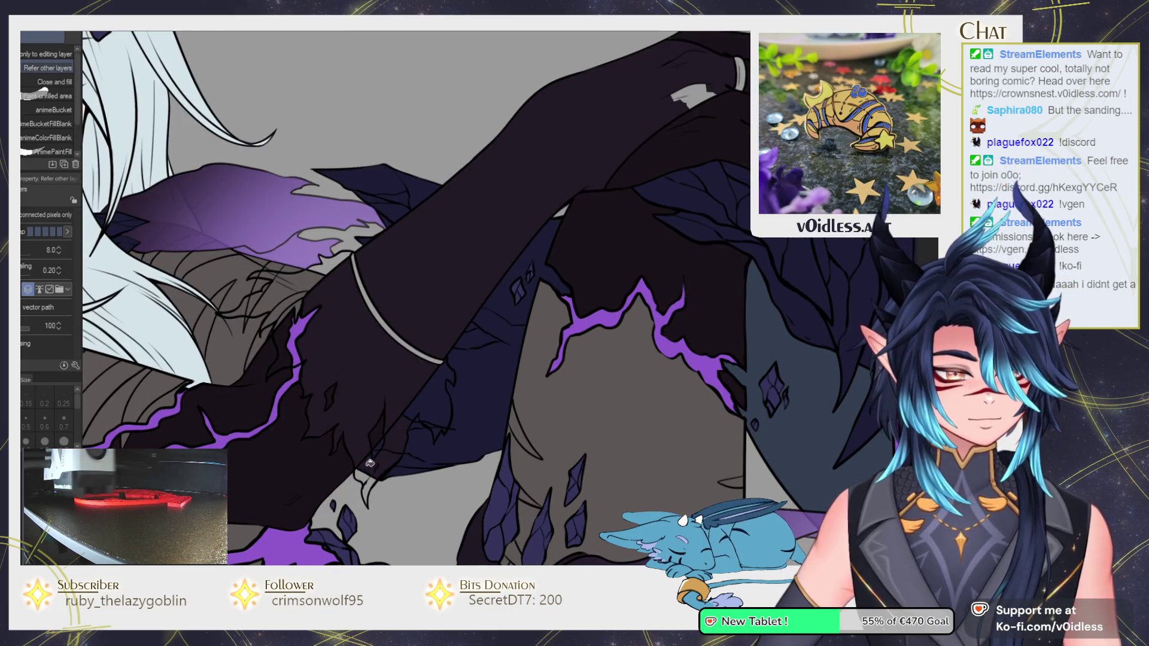
scroll(368, 478, up, 1)
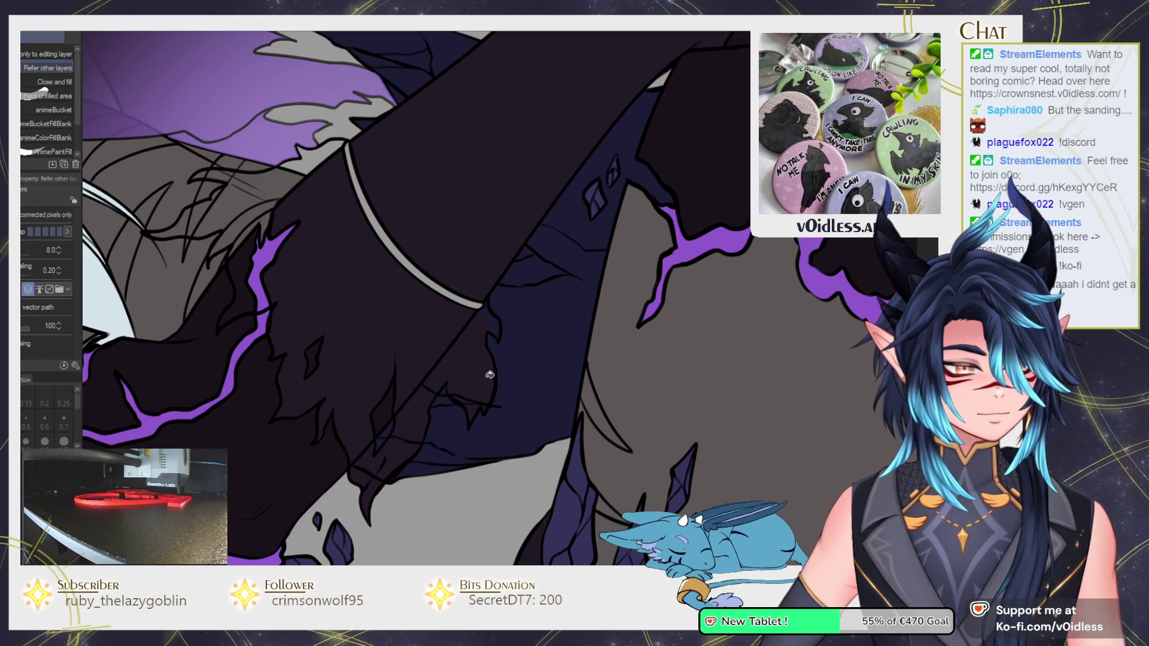
scroll(493, 314, down, 1)
scroll(322, 352, up, 1)
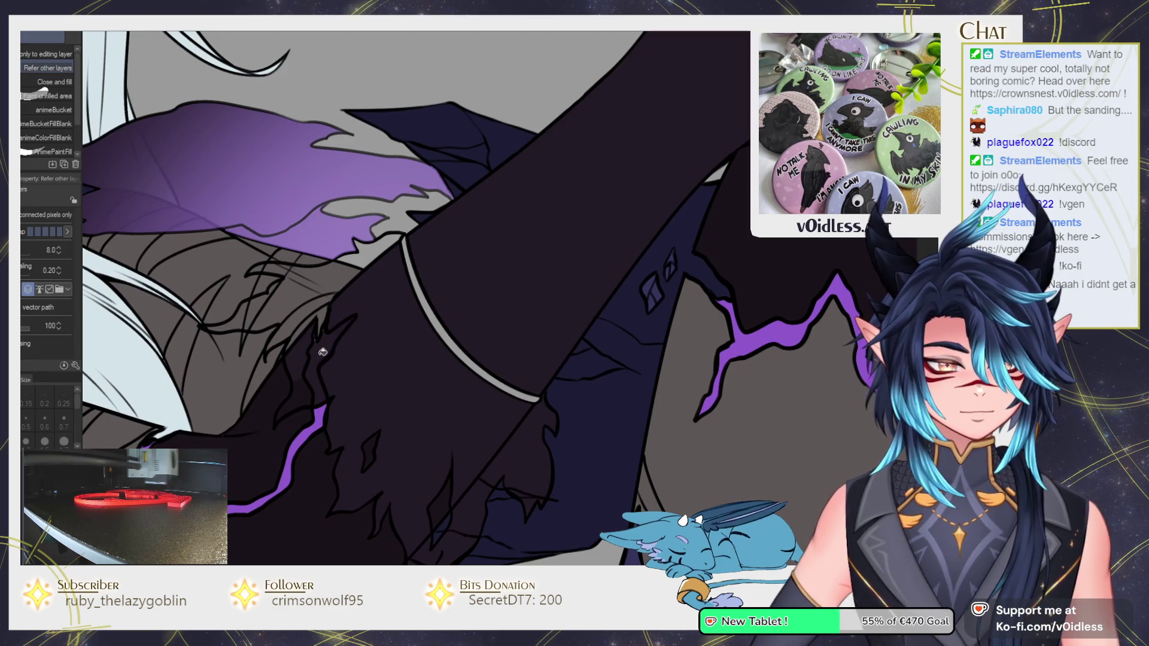
scroll(309, 304, down, 1)
scroll(321, 318, up, 1)
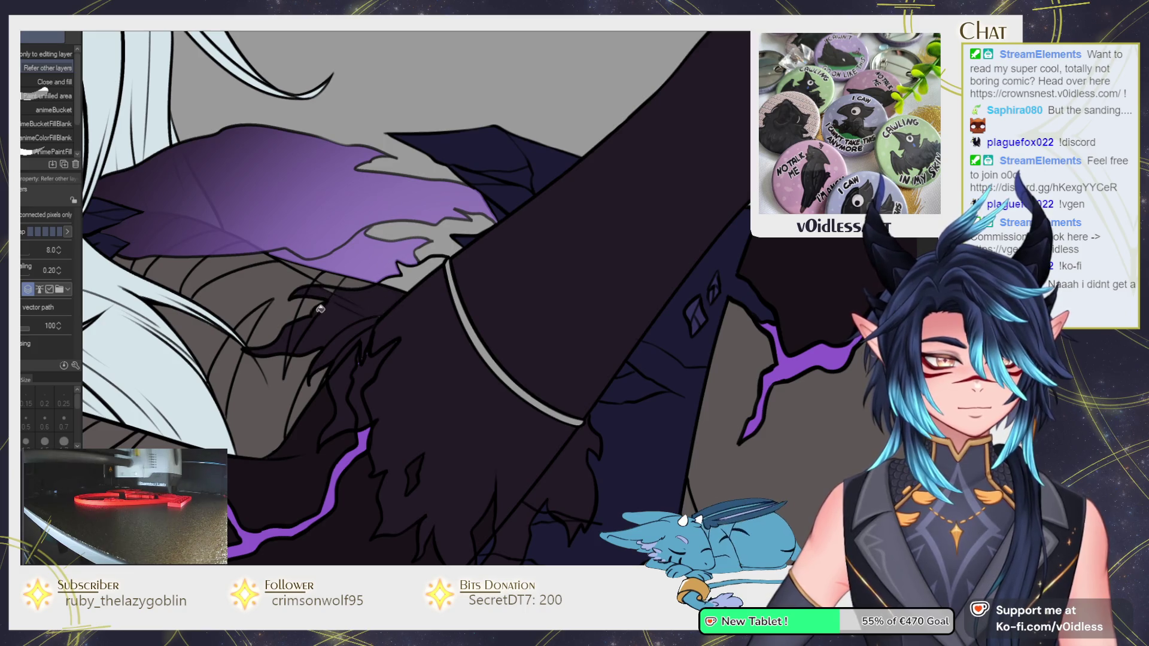
key(b)
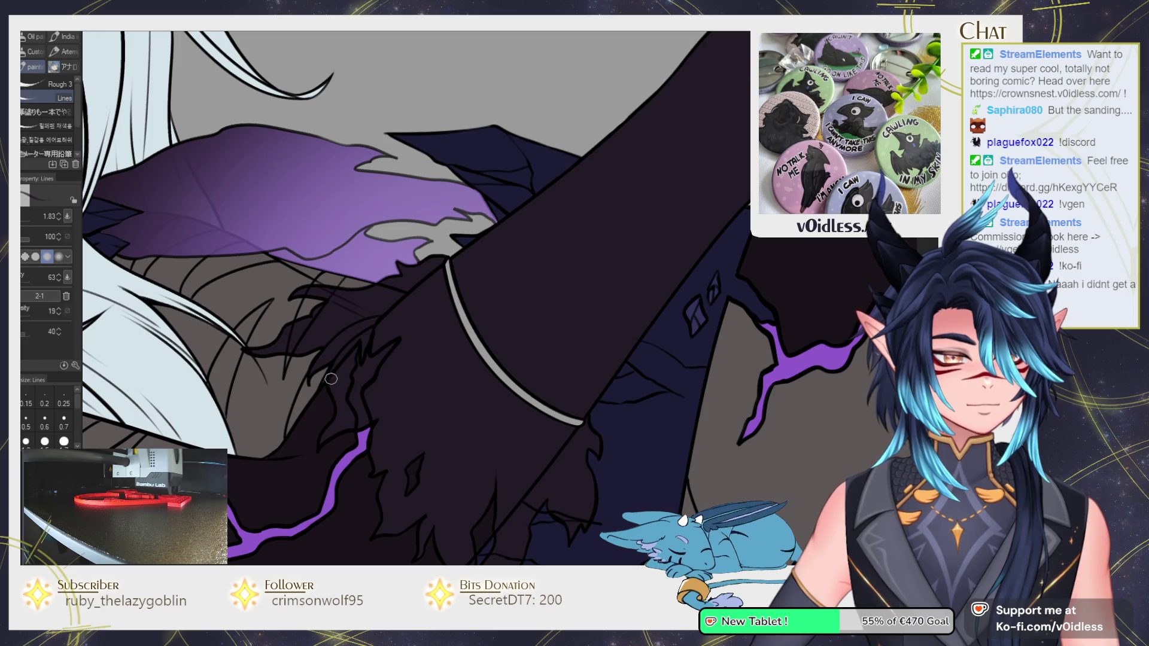
scroll(331, 378, down, 3)
drag(331, 378, 485, 317)
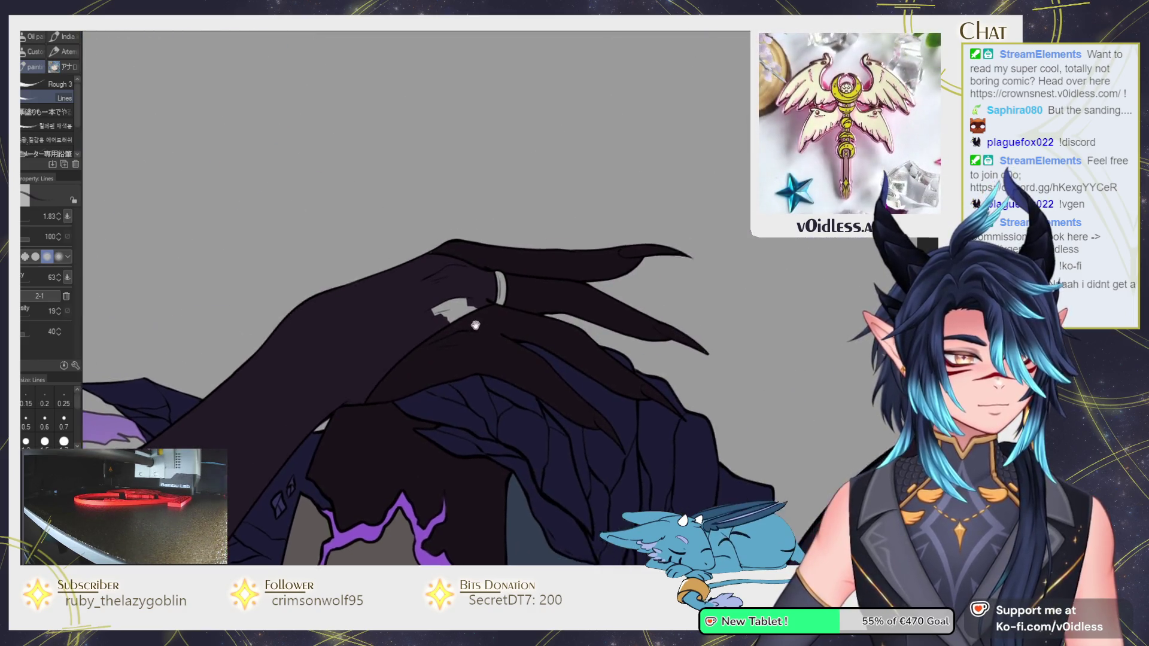
Fill the ring on the figure's hand with gold.
scroll(485, 317, up, 2)
key(g)
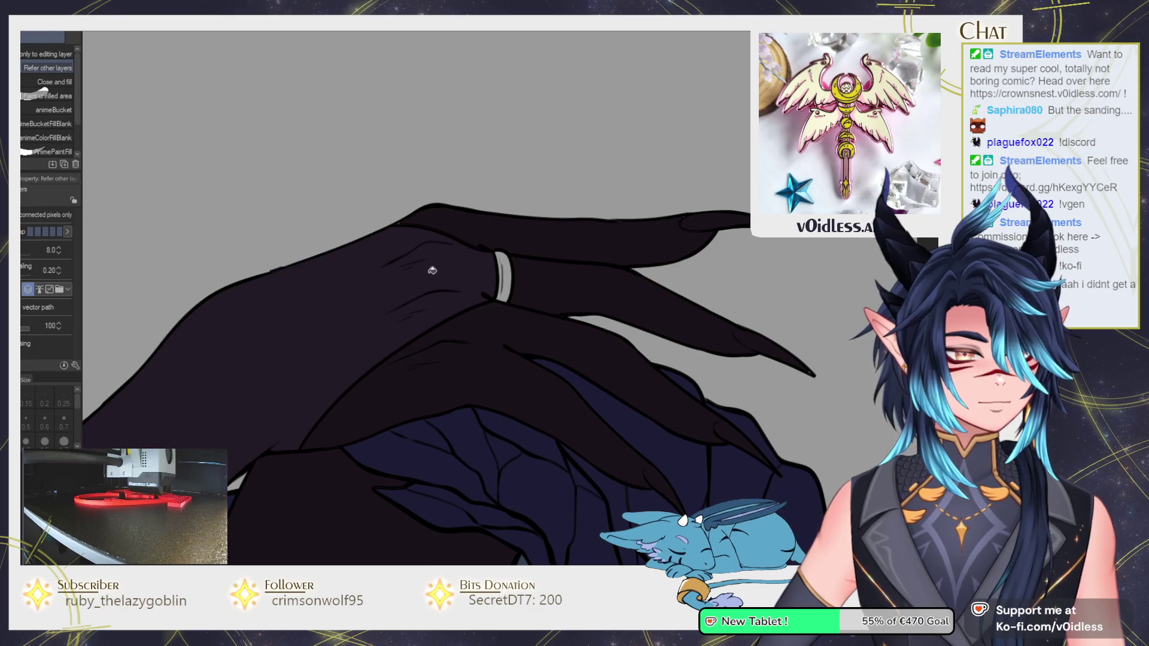
key(p)
key(p)
scroll(275, 265, up, 2)
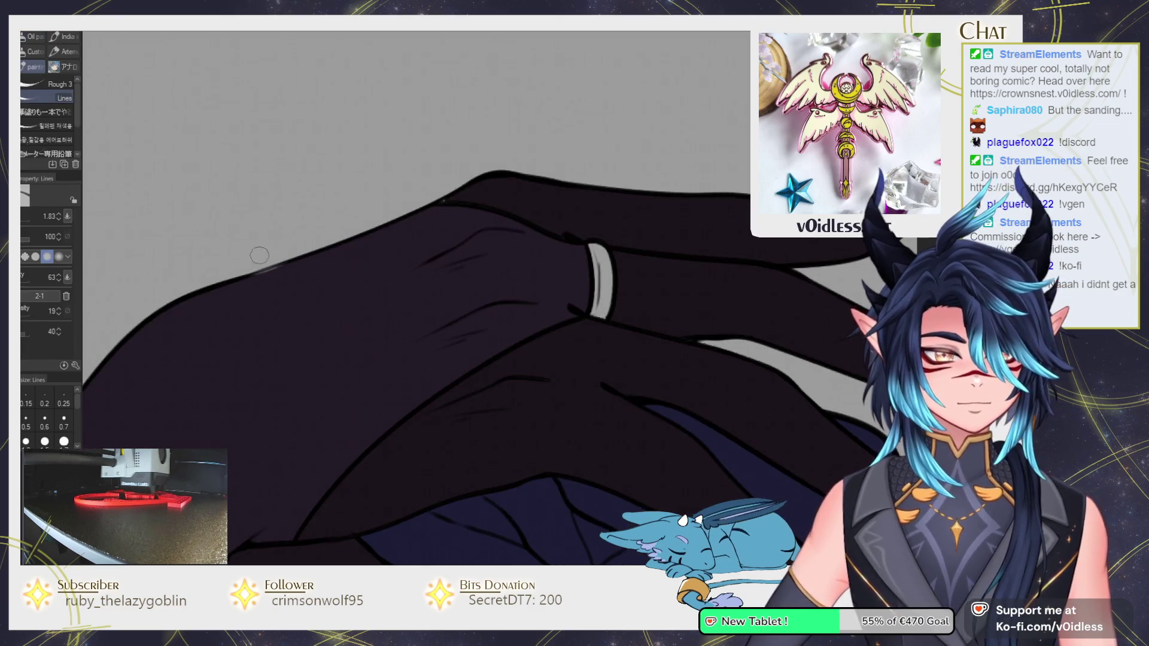
scroll(365, 243, down, 2)
scroll(359, 269, down, 2)
scroll(359, 274, down, 2)
scroll(362, 283, down, 1)
drag(362, 276, 443, 266)
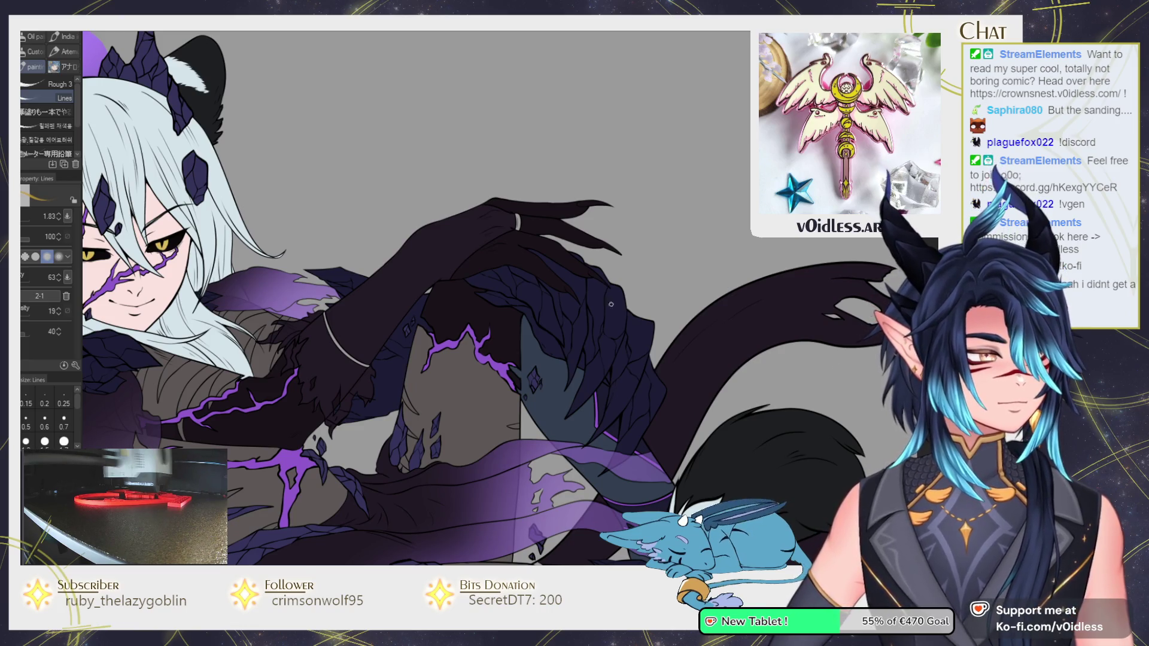
scroll(640, 313, up, 5)
key(g)
click(544, 192)
Bring the forearm band into view, with the illustration shifted up and left.
drag(313, 281, 616, 192)
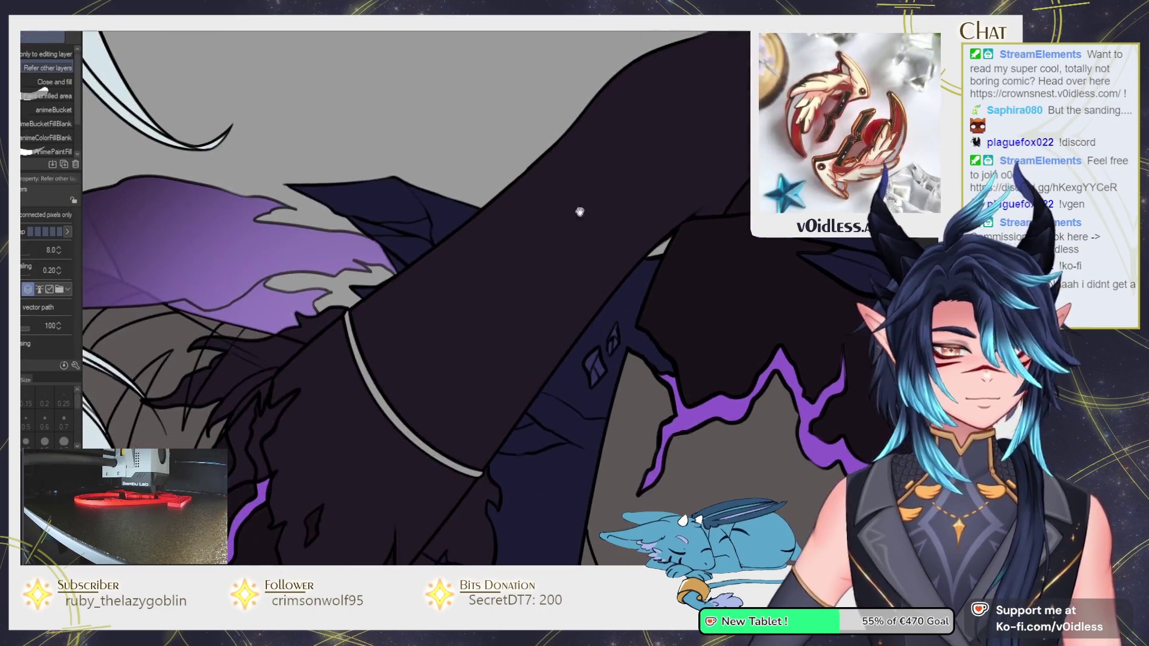
scroll(456, 423, down, 3)
scroll(456, 422, down, 3)
scroll(456, 423, down, 3)
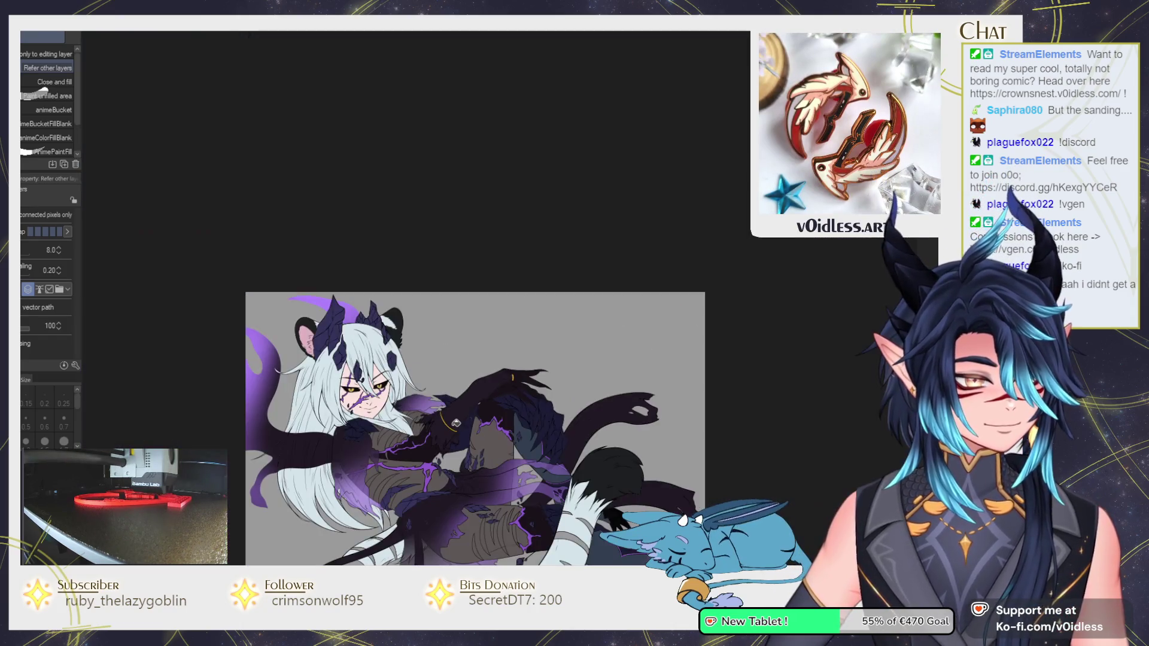
drag(532, 489, 481, 324)
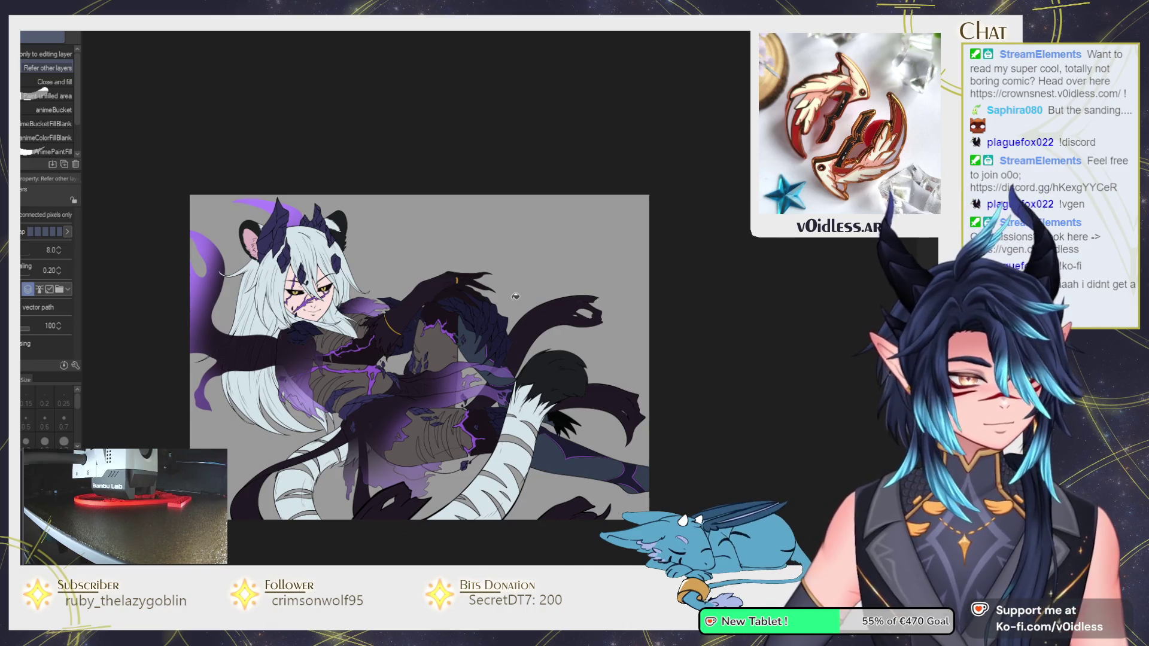
Airbrush a soft purple tint over the forearm and hand.
scroll(515, 295, up, 2)
mouse_move(292, 327)
mouse_down()
mouse_move(379, 353)
mouse_move(412, 285)
mouse_up()
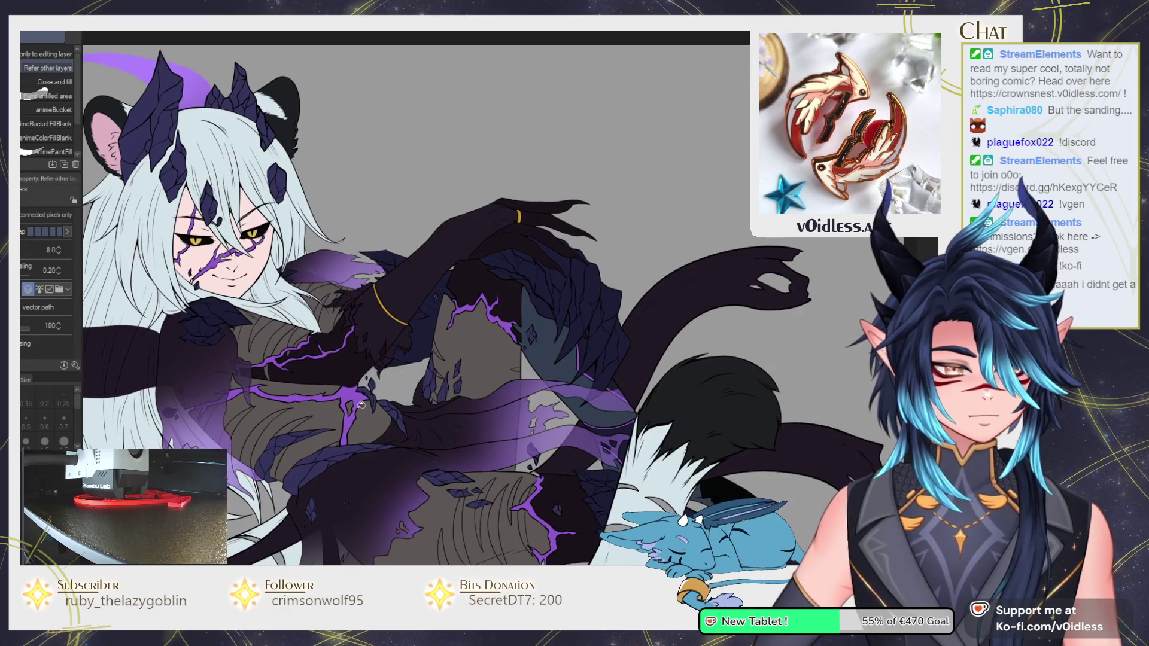
drag(644, 310, 628, 320)
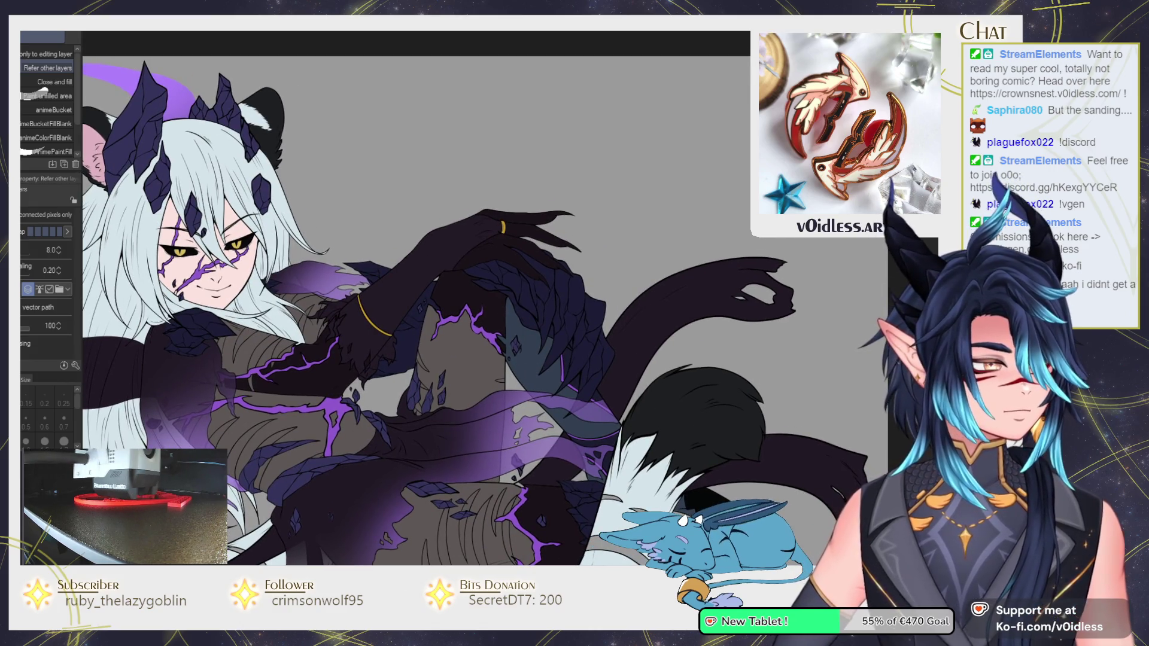
key(b)
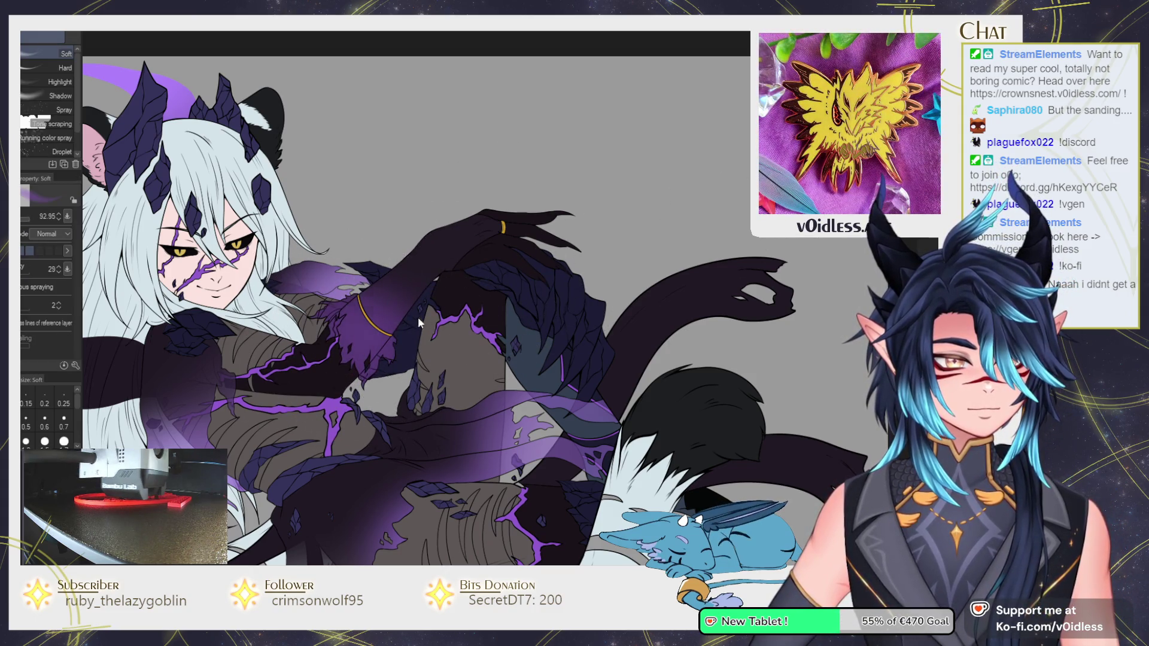
drag(435, 385, 519, 323)
scroll(544, 399, down, 3)
scroll(545, 399, up, 3)
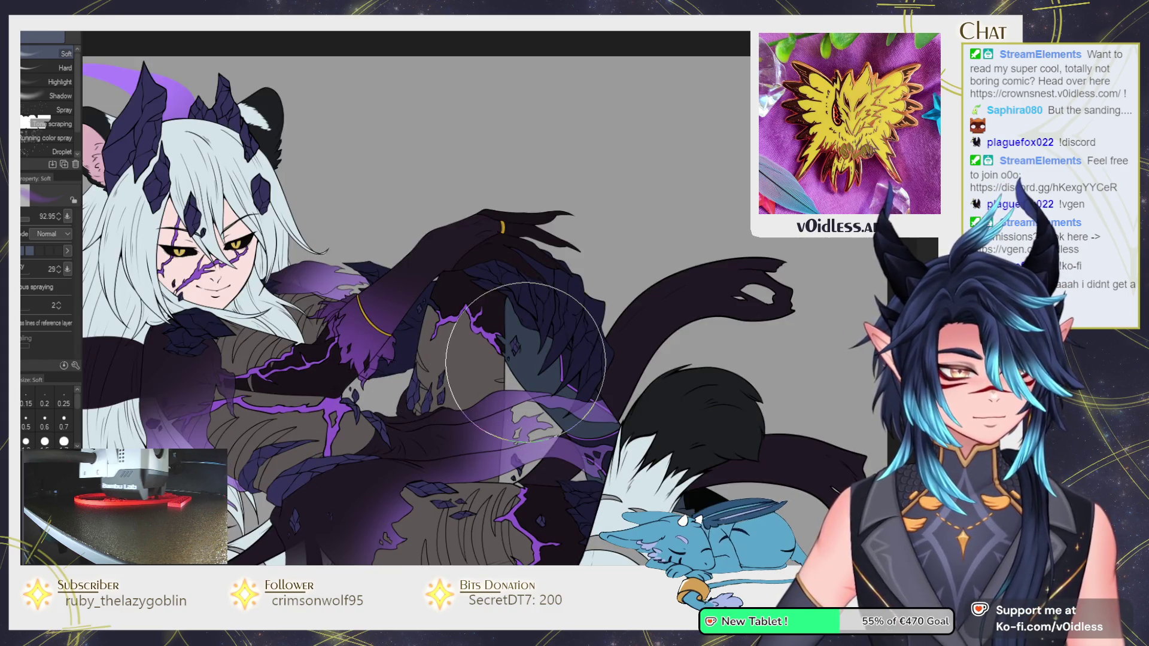
Airbrush a purple glow above the right hand, then undo it.
key(p)
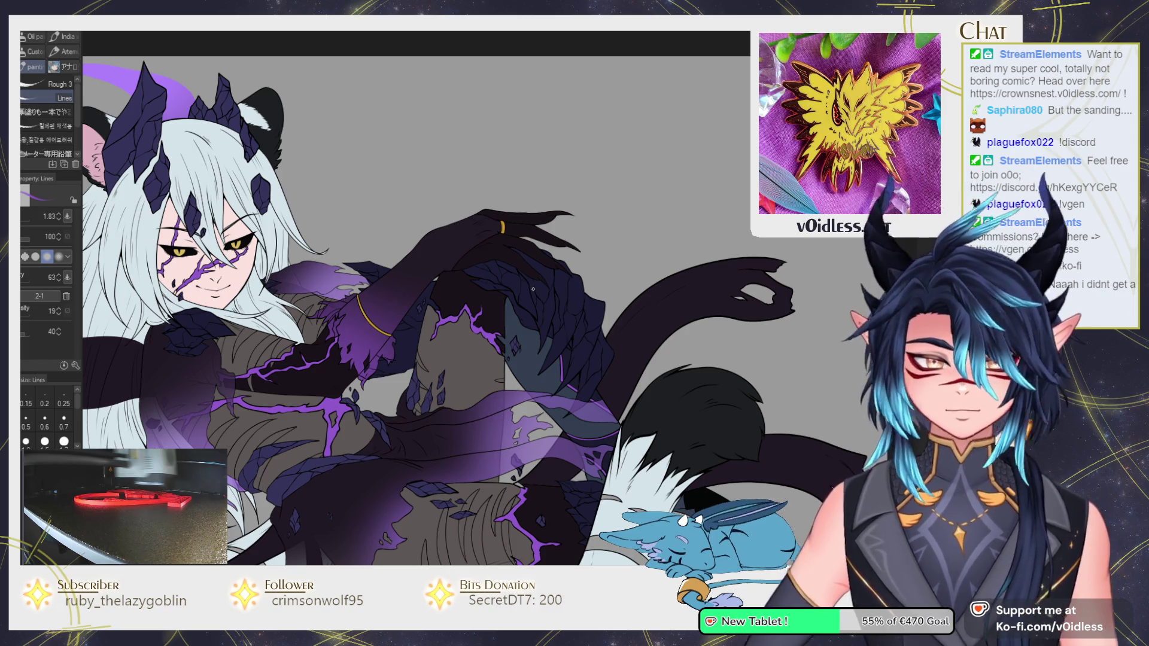
drag(632, 338, 639, 377)
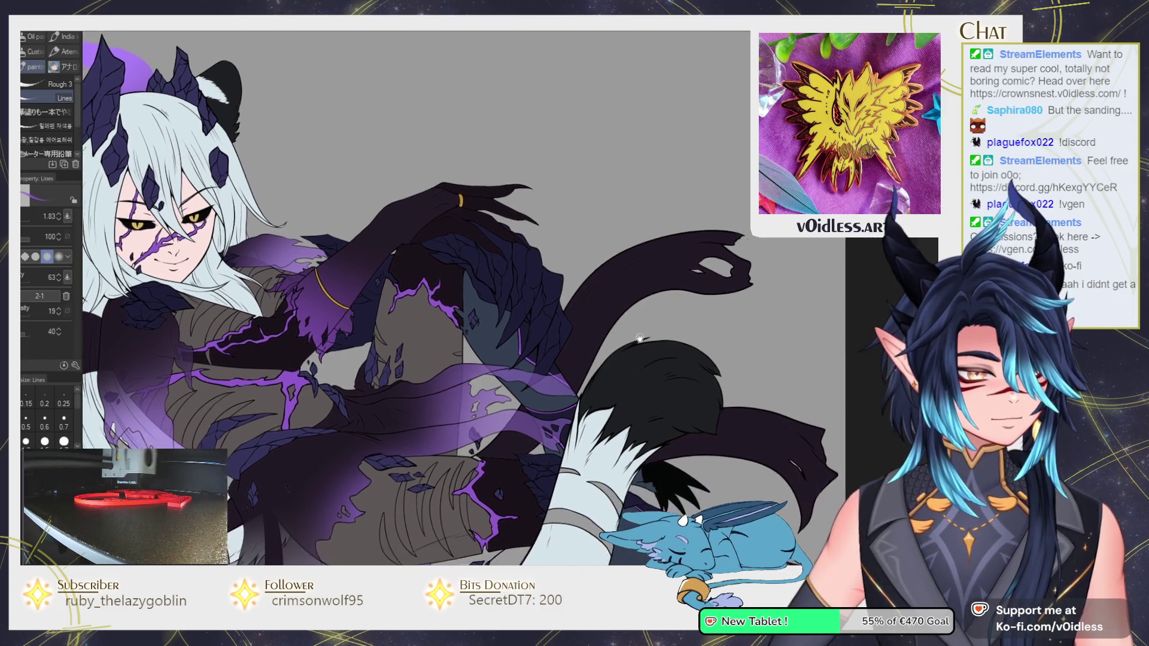
scroll(603, 250, down, 3)
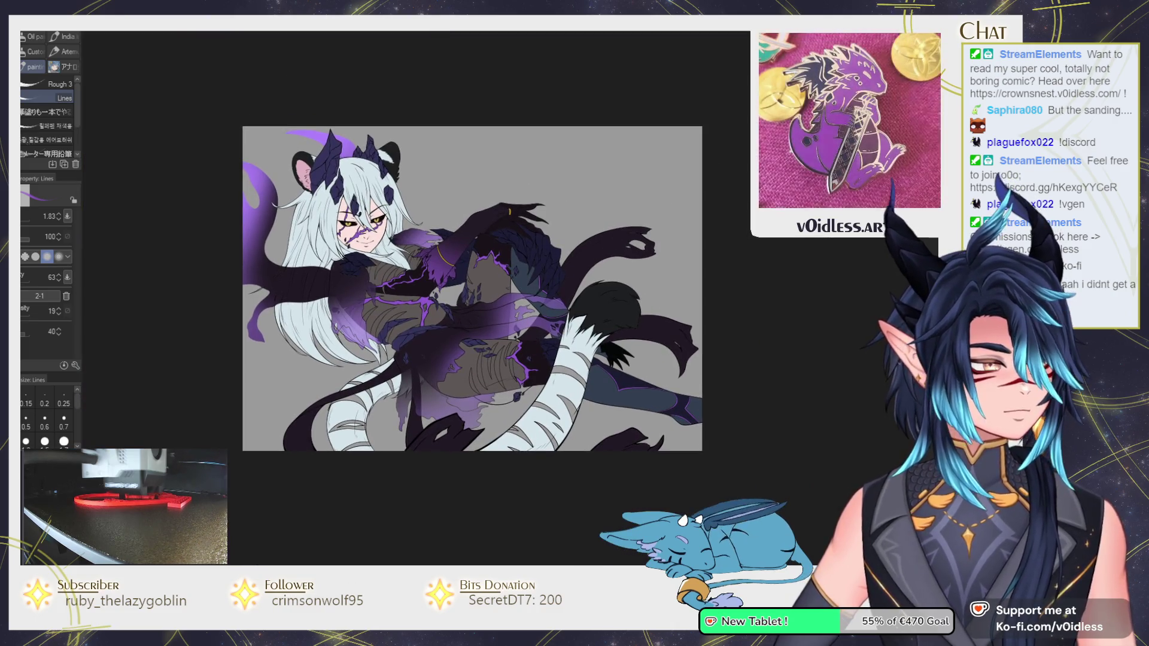
key(b)
drag(652, 228, 666, 285)
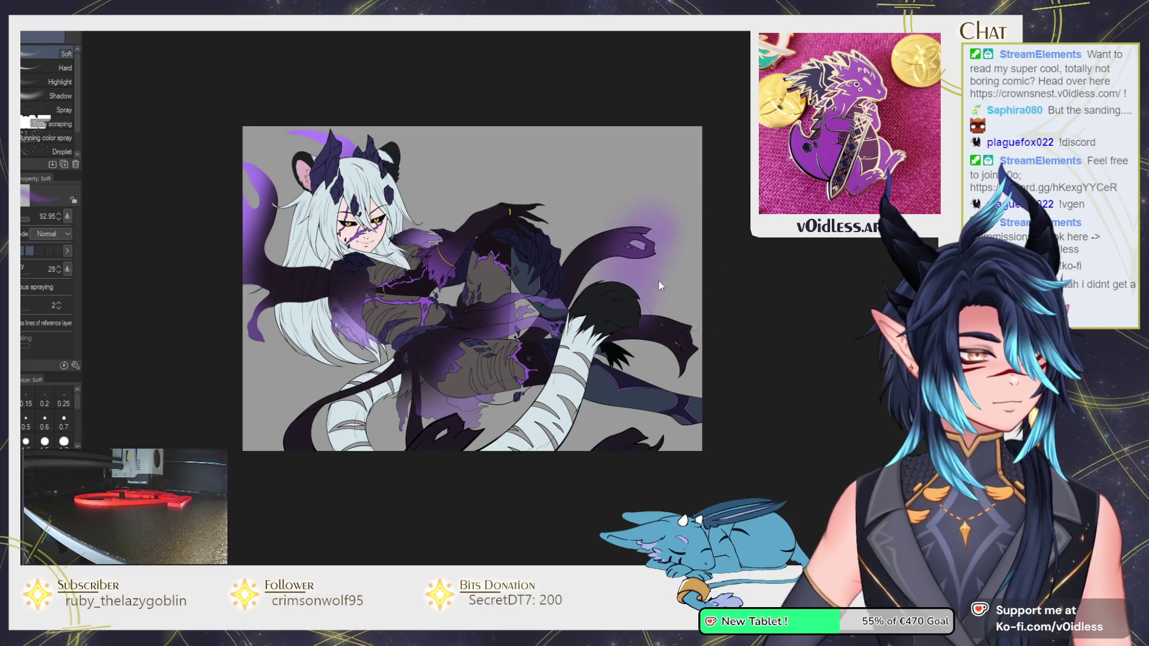
key(ctrl+z)
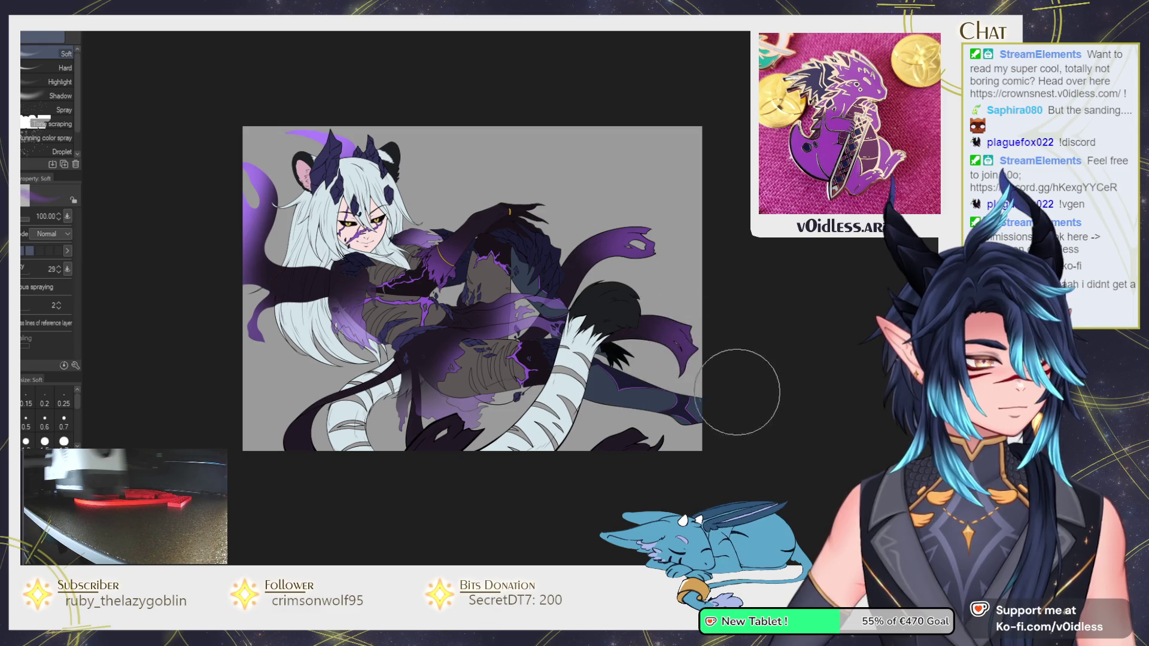
Airbrush soft purple over the dark shapes near the tail.
drag(456, 431, 409, 464)
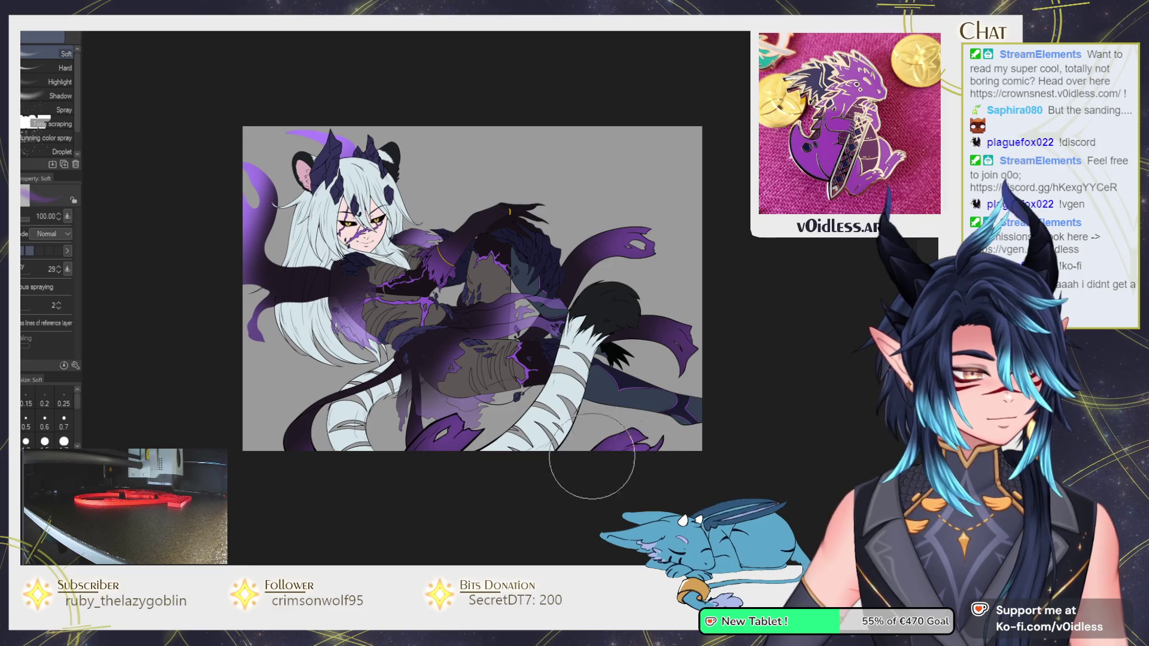
key(e)
scroll(404, 440, up, 5)
scroll(397, 470, down, 5)
scroll(429, 434, up, 4)
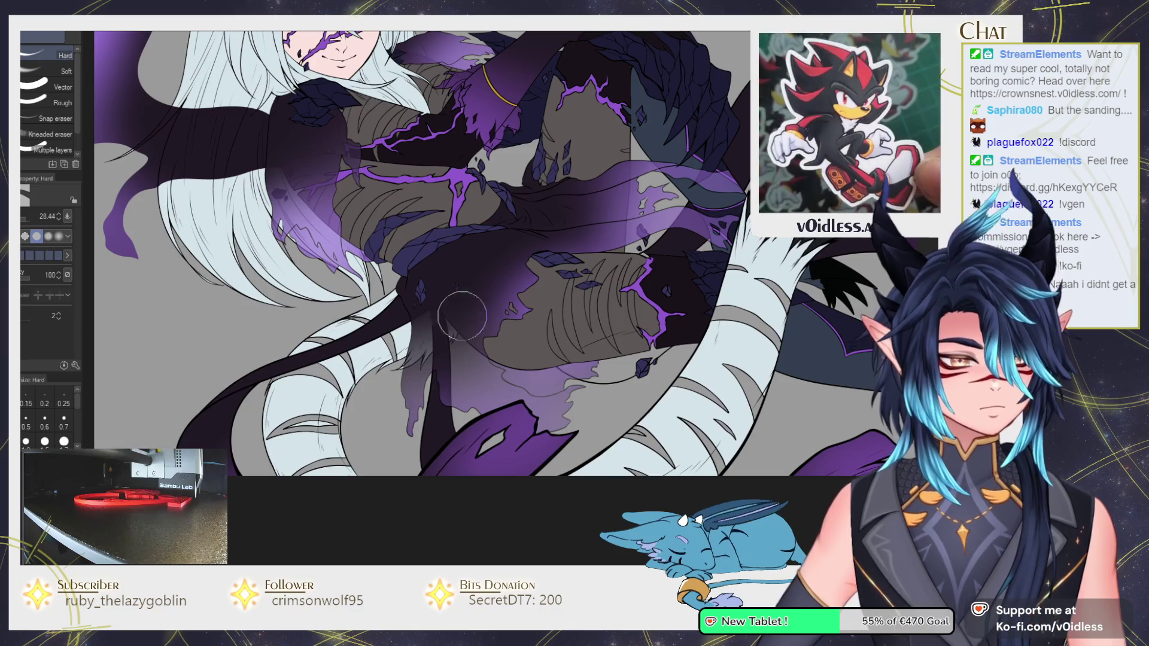
Frame more of the artwork's right side with the line pen active.
scroll(491, 312, down, 6)
scroll(492, 312, up, 6)
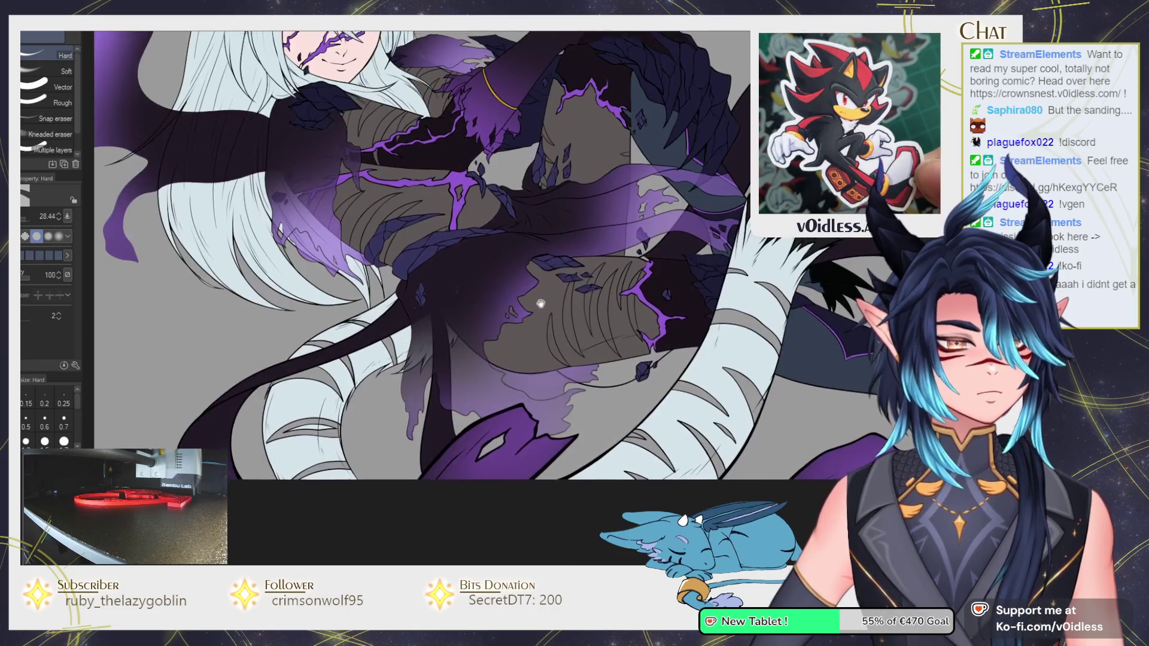
key(p)
scroll(401, 421, up, 2)
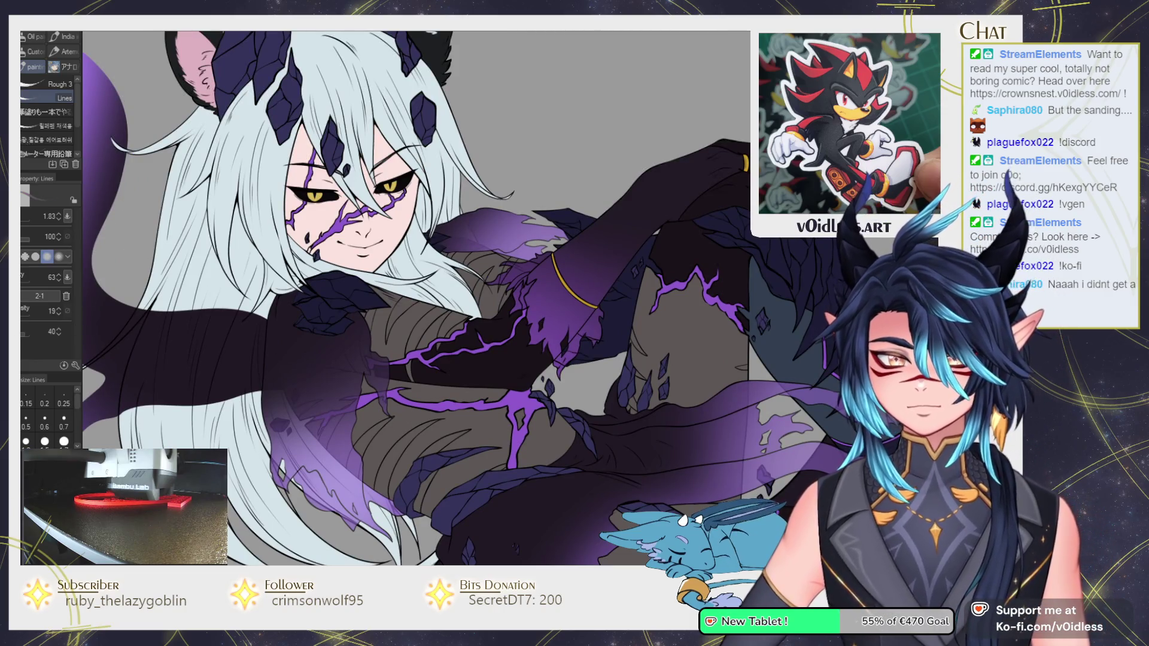
drag(370, 356, 400, 317)
scroll(400, 317, up, 3)
Fill a small gap in the armour with the darker colour.
key(g)
key(p)
scroll(383, 327, up, 2)
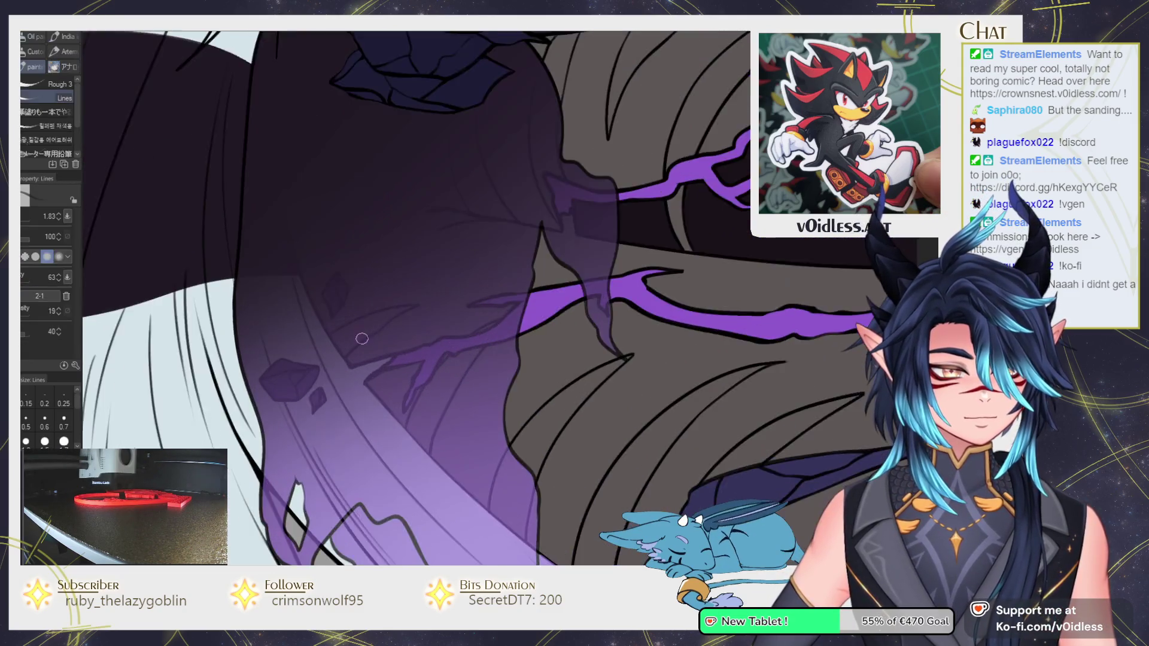
scroll(331, 303, up, 1)
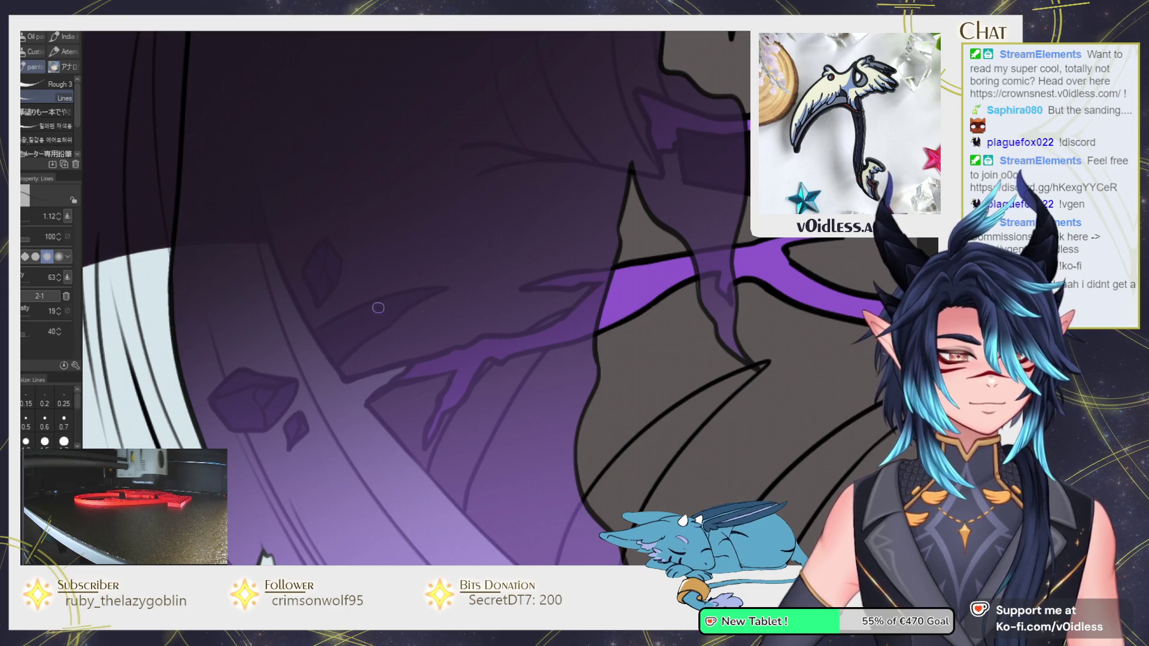
scroll(359, 323, down, 3)
scroll(330, 343, up, 3)
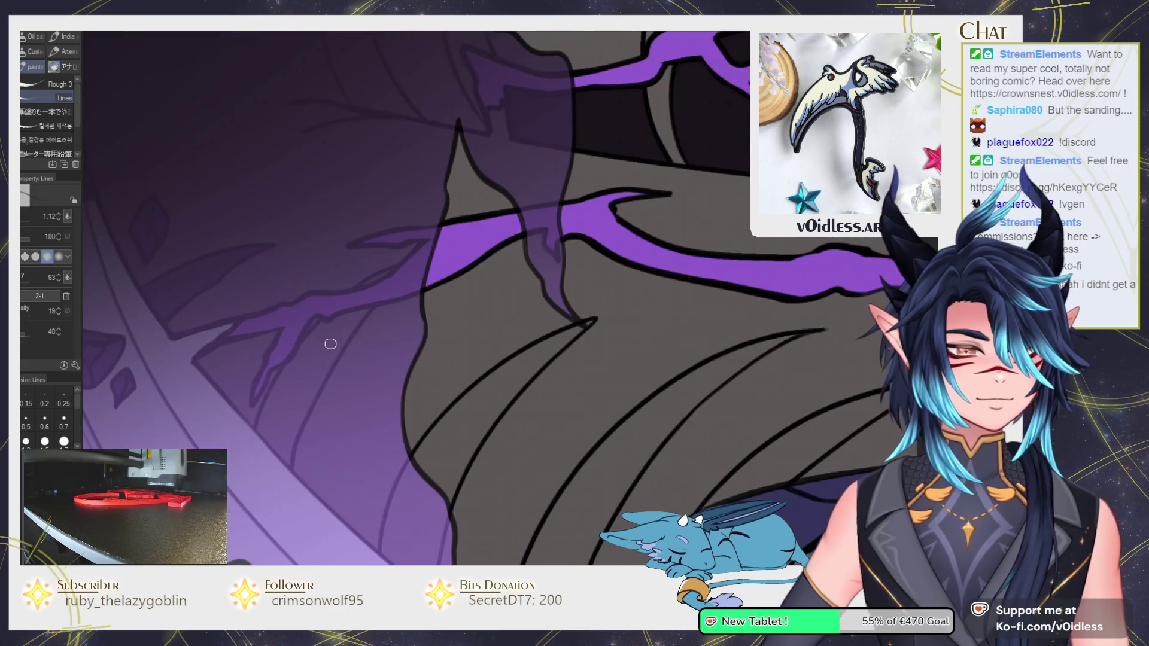
key(g)
click(296, 425)
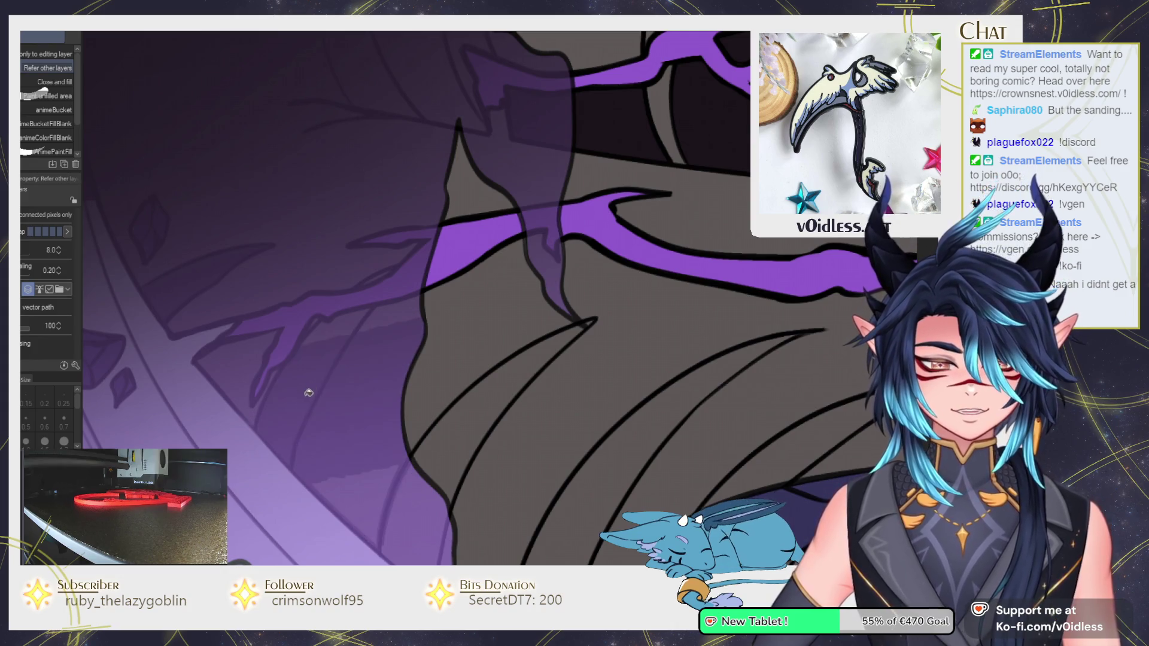
Thin the brush, then fill the strip between two lines dark grey.
key(p)
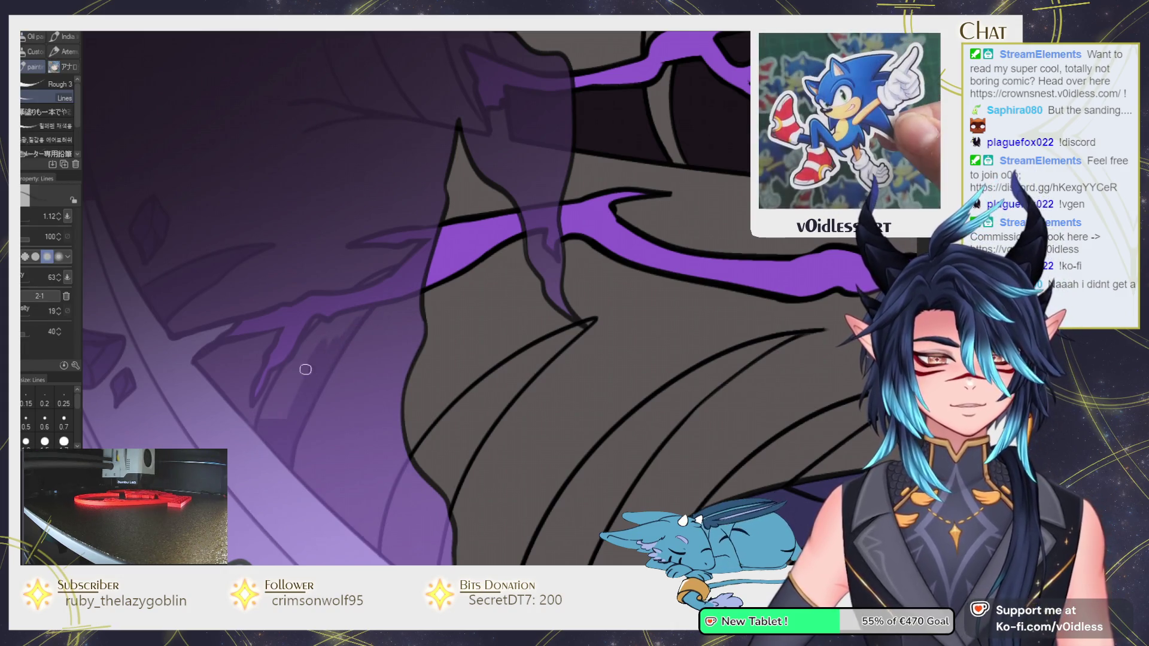
key(bracketleft)
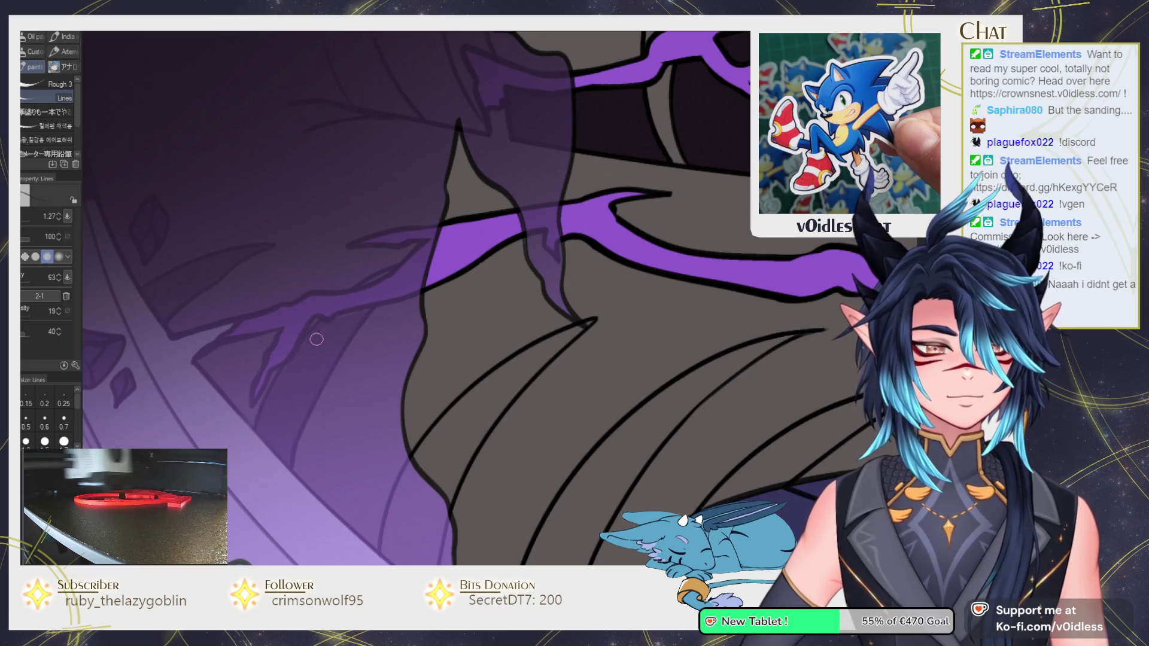
scroll(383, 269, down, 3)
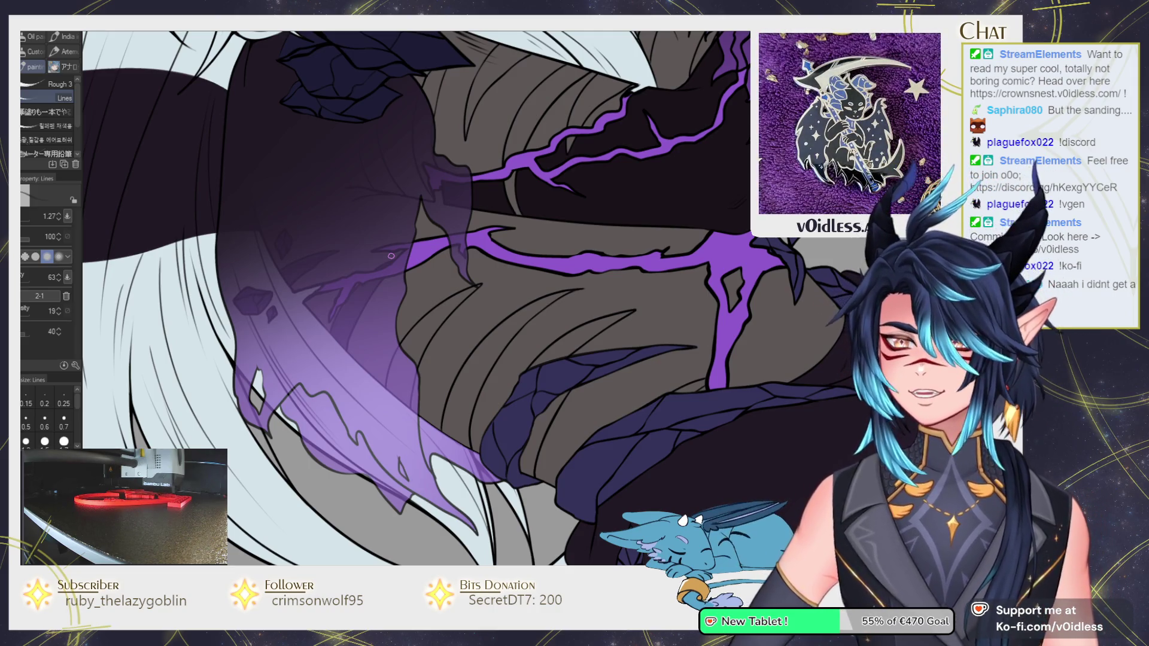
scroll(391, 255, up, 2)
key(g)
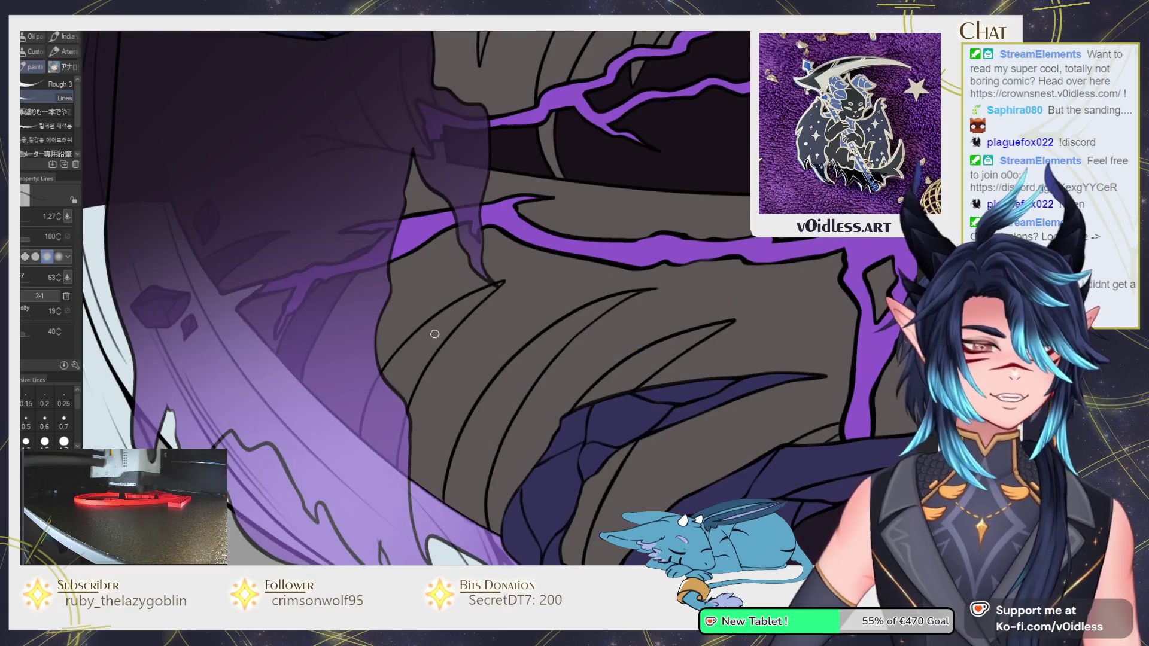
click(435, 335)
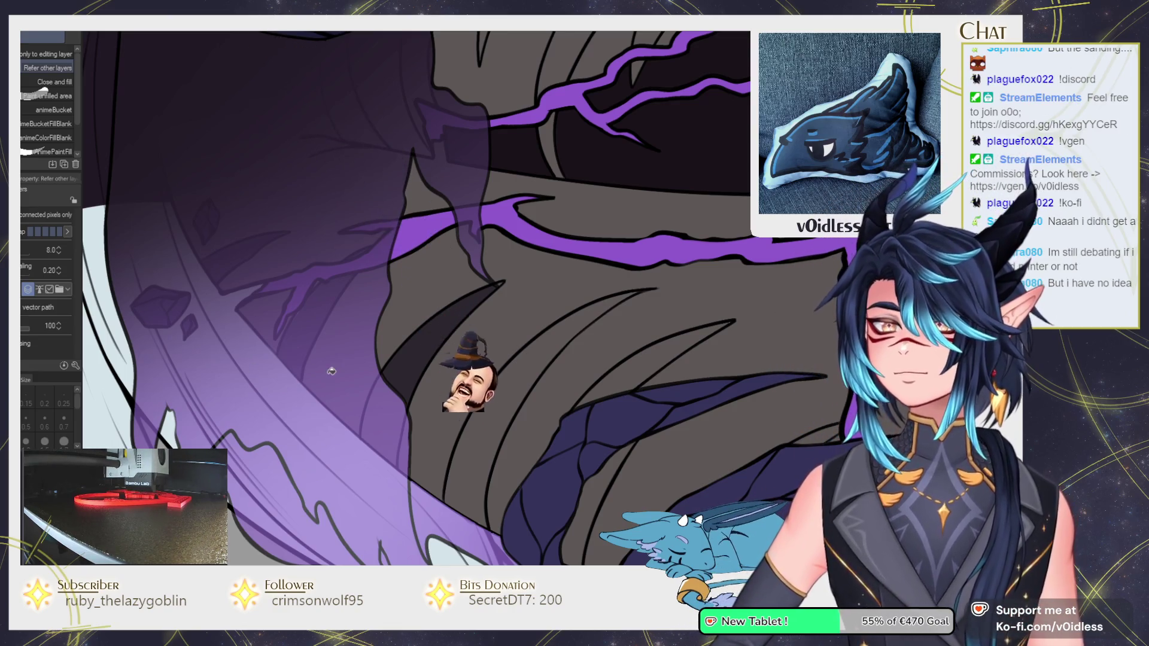
scroll(347, 371, right, 3)
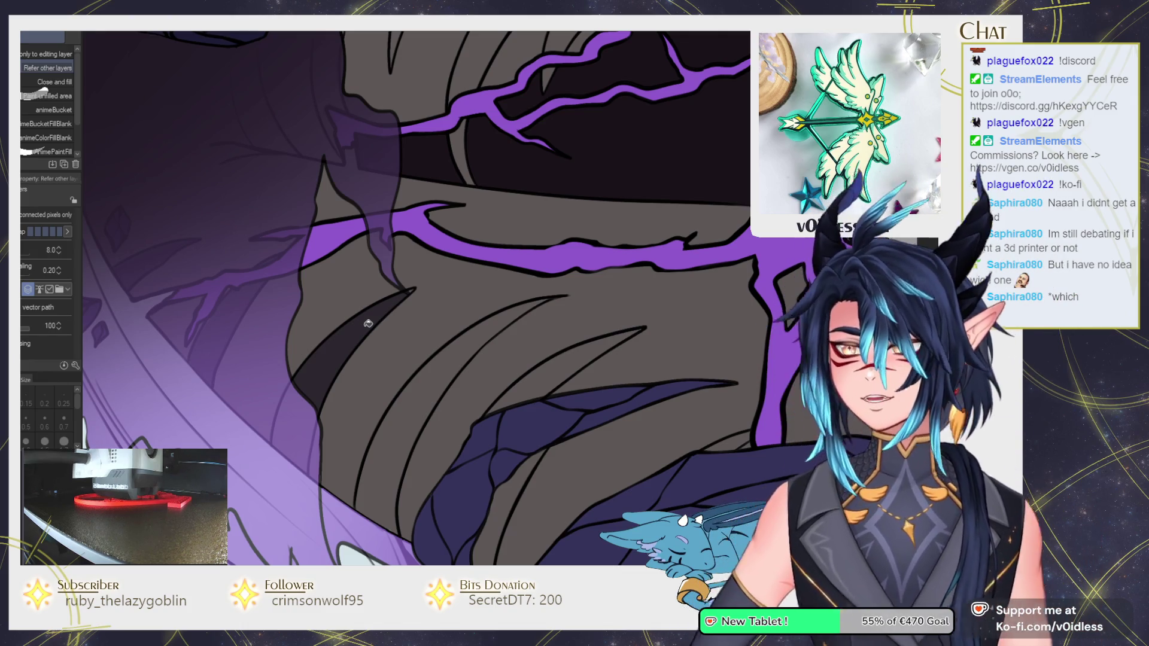
Zoom in and out around the claw stripes with the line pen active.
scroll(368, 323, up, 2)
key(p)
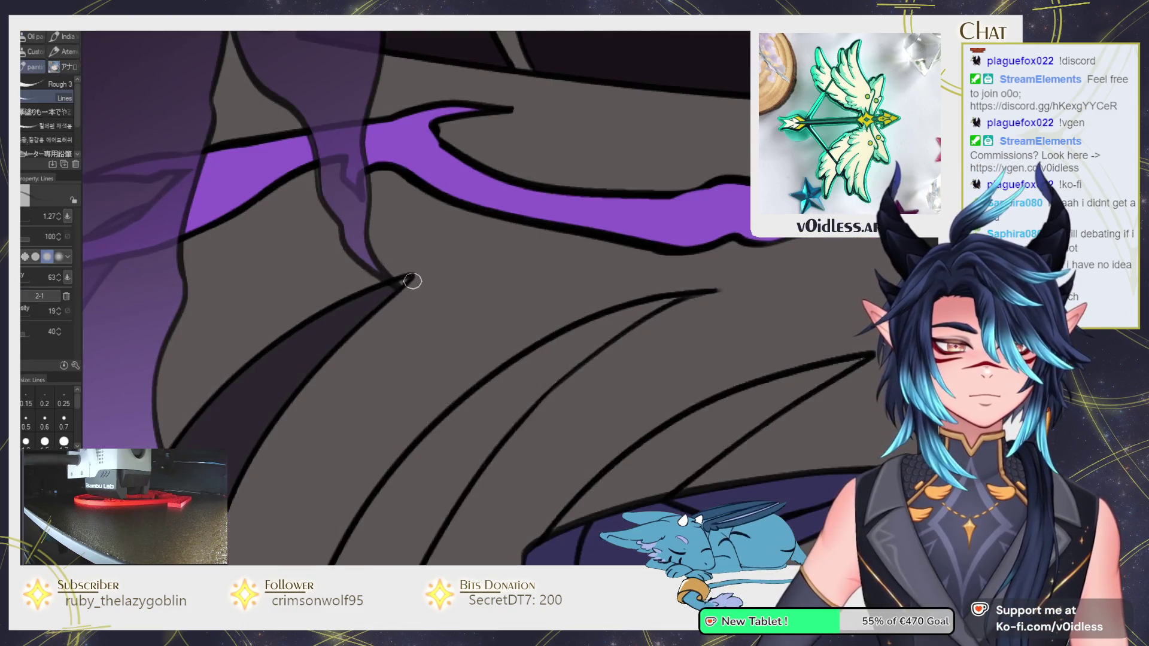
scroll(405, 443, down, 2)
scroll(380, 366, up, 2)
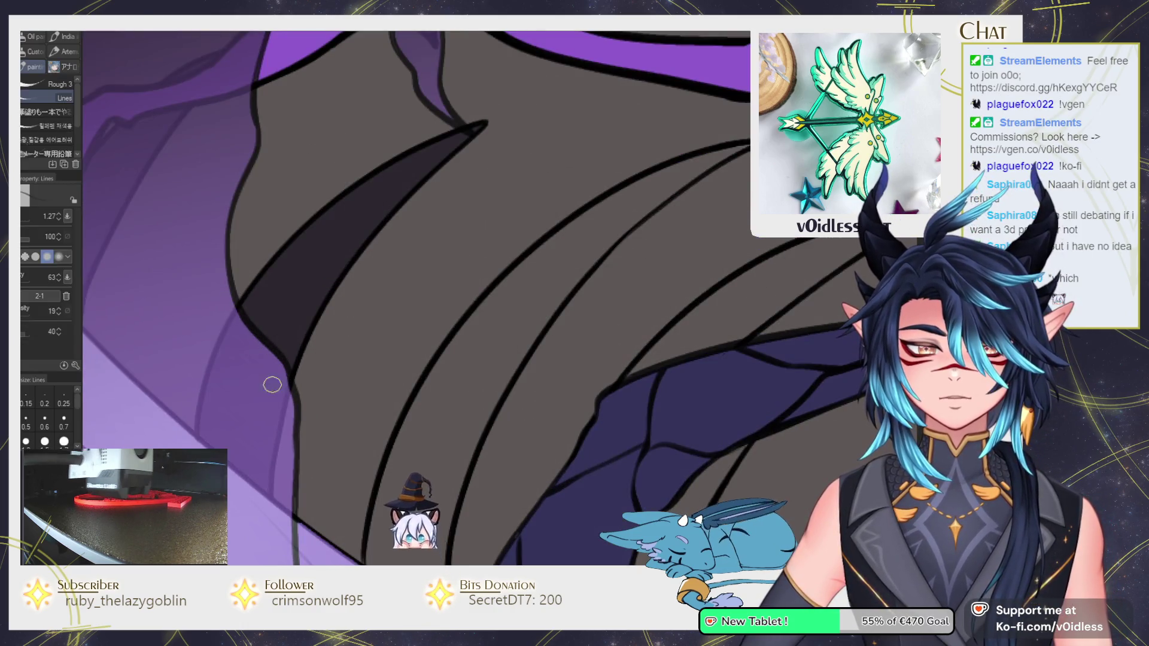
scroll(294, 338, down, 3)
scroll(413, 263, up, 2)
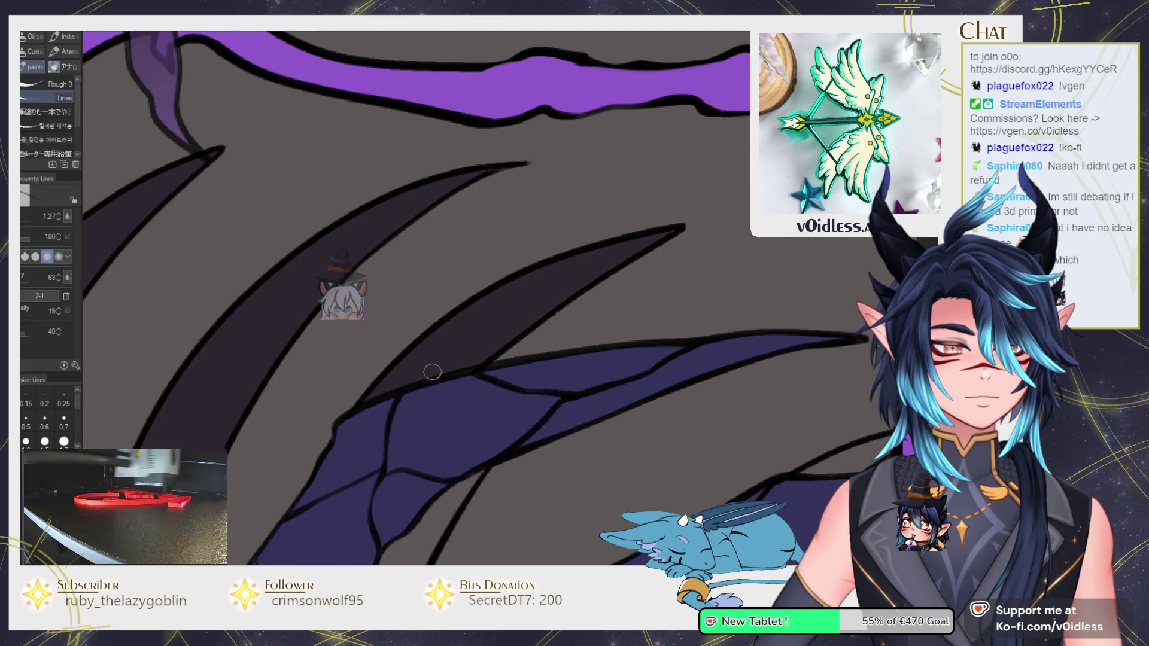
scroll(482, 359, up, 1)
scroll(419, 383, down, 1)
scroll(341, 419, up, 1)
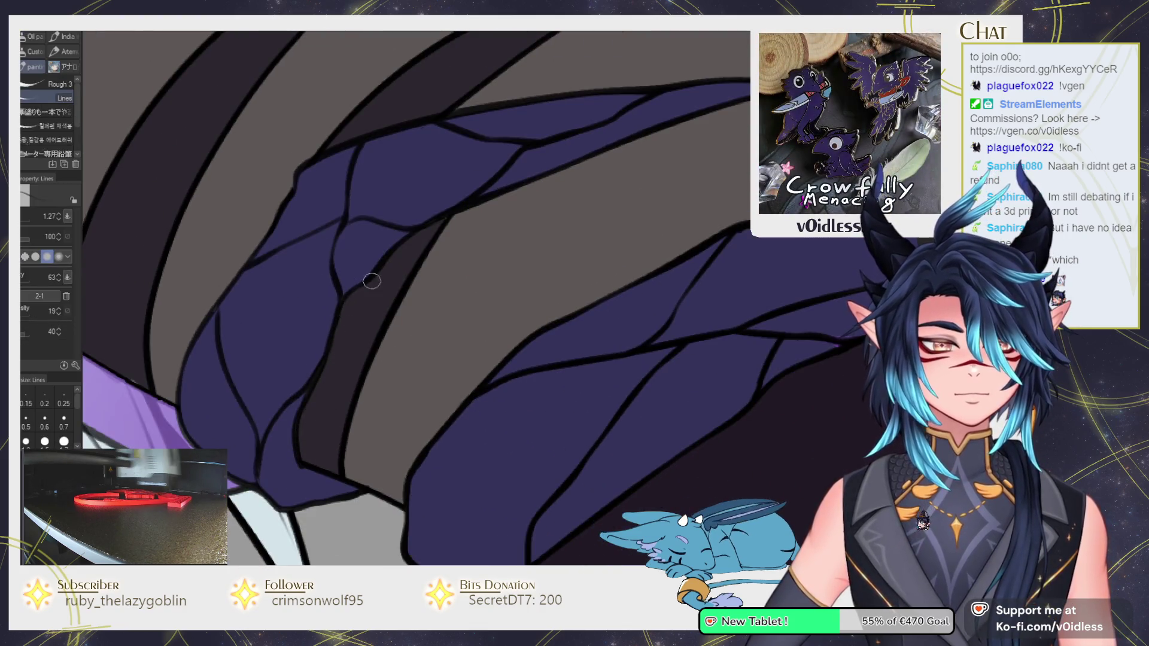
scroll(397, 251, down, 2)
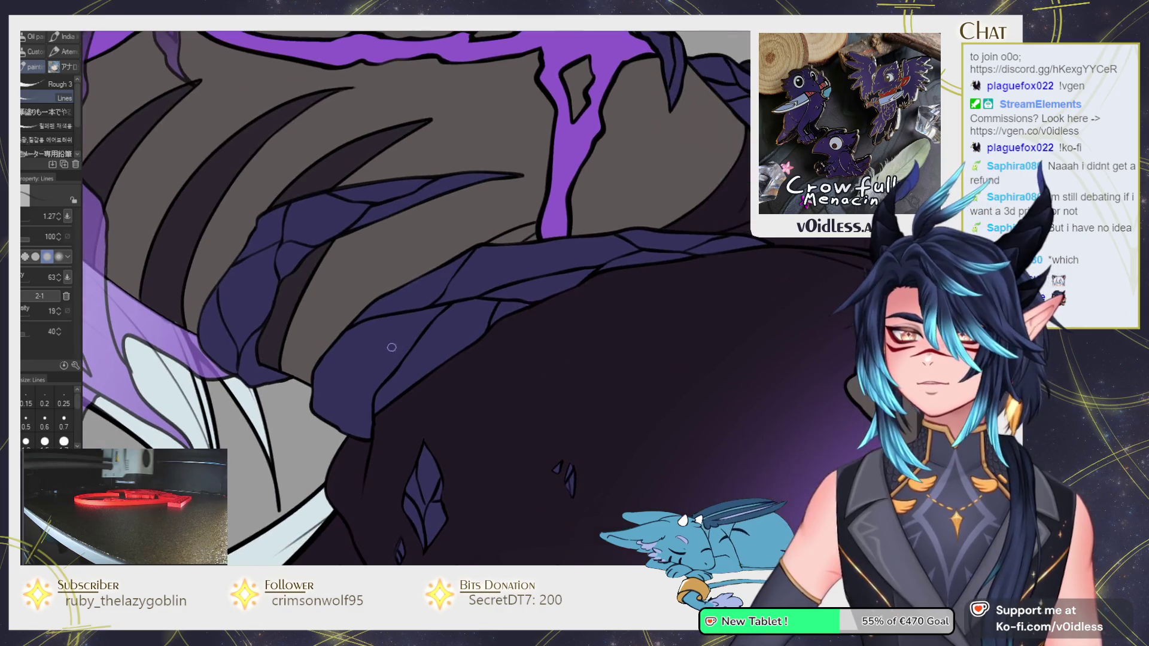
scroll(399, 332, down, 2)
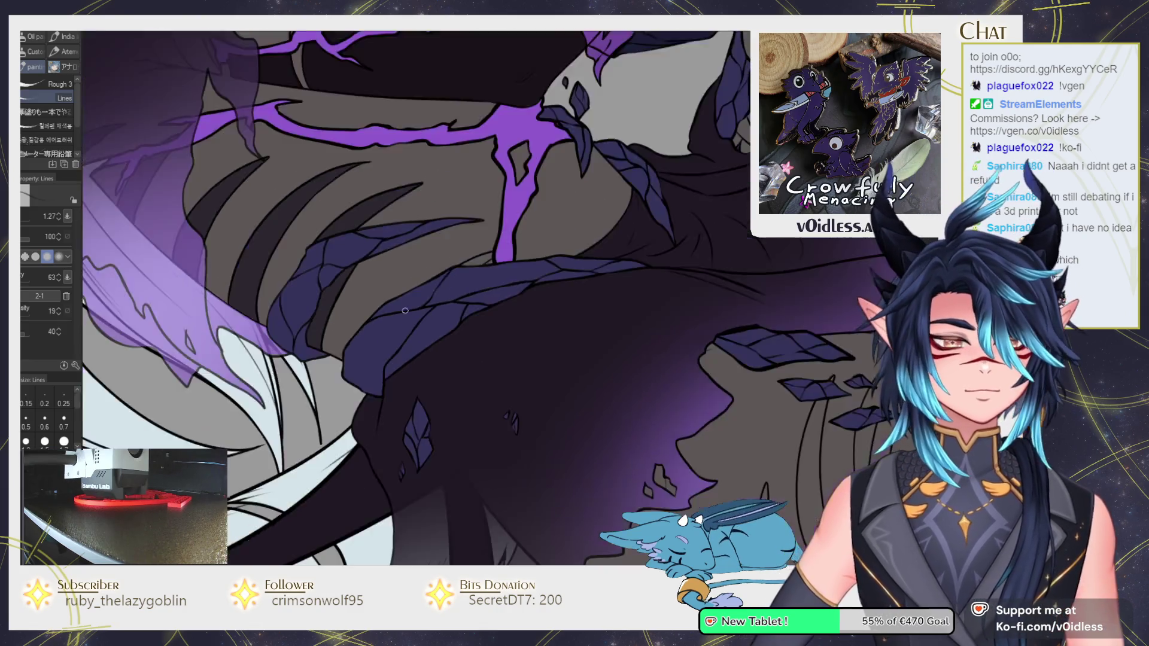
scroll(404, 369, up, 2)
Bring the claws and purple crack into view, ready to fill with the bucket.
key(g)
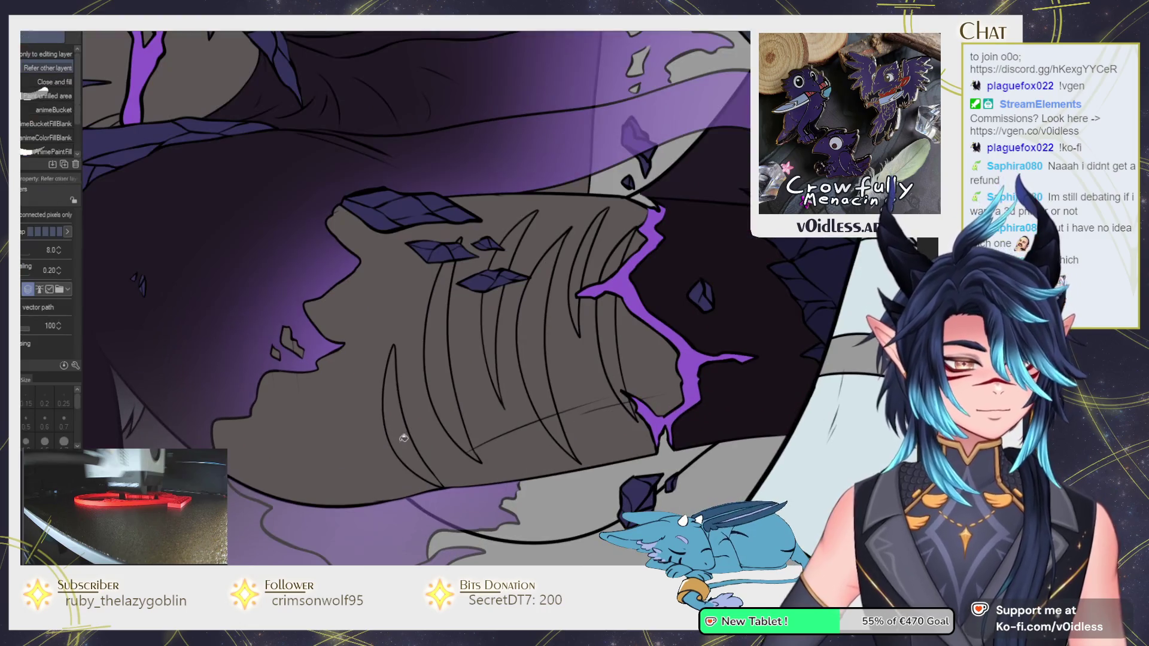
scroll(497, 327, up, 3)
scroll(498, 327, down, 2)
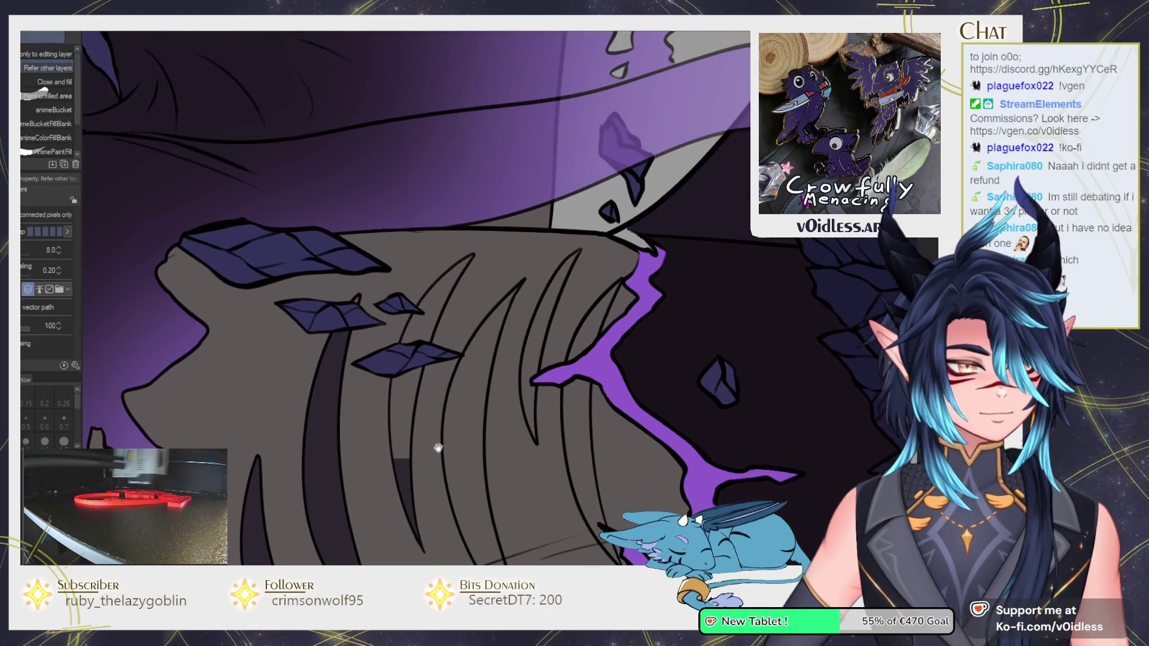
scroll(347, 301, up, 3)
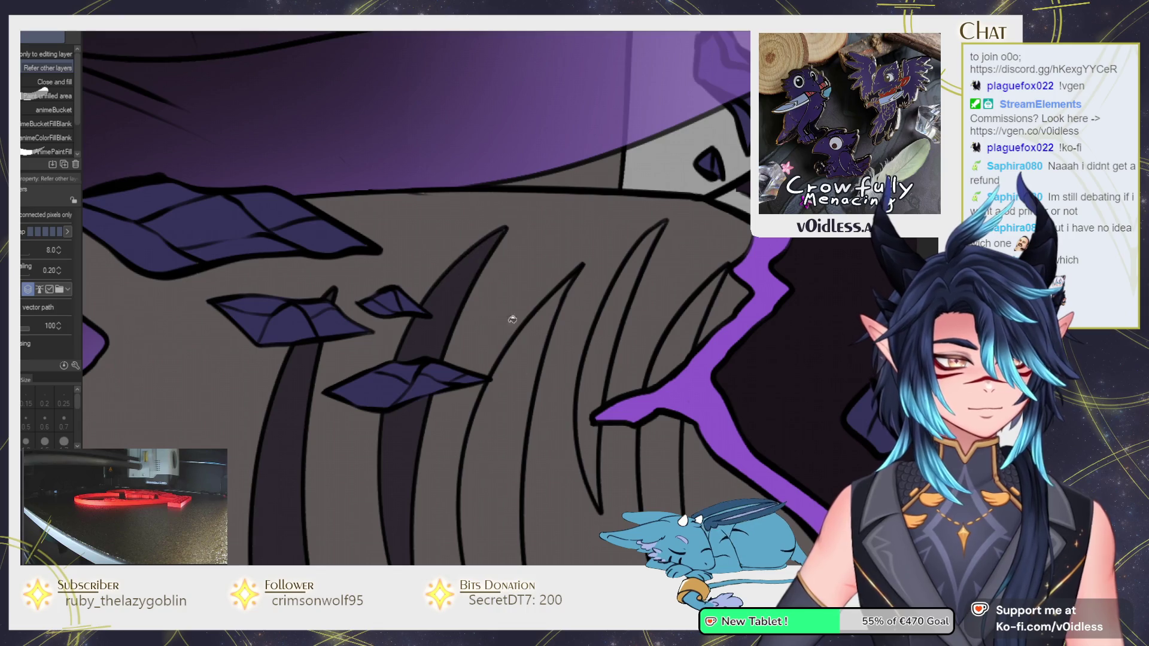
drag(526, 462, 494, 236)
scroll(388, 345, up, 2)
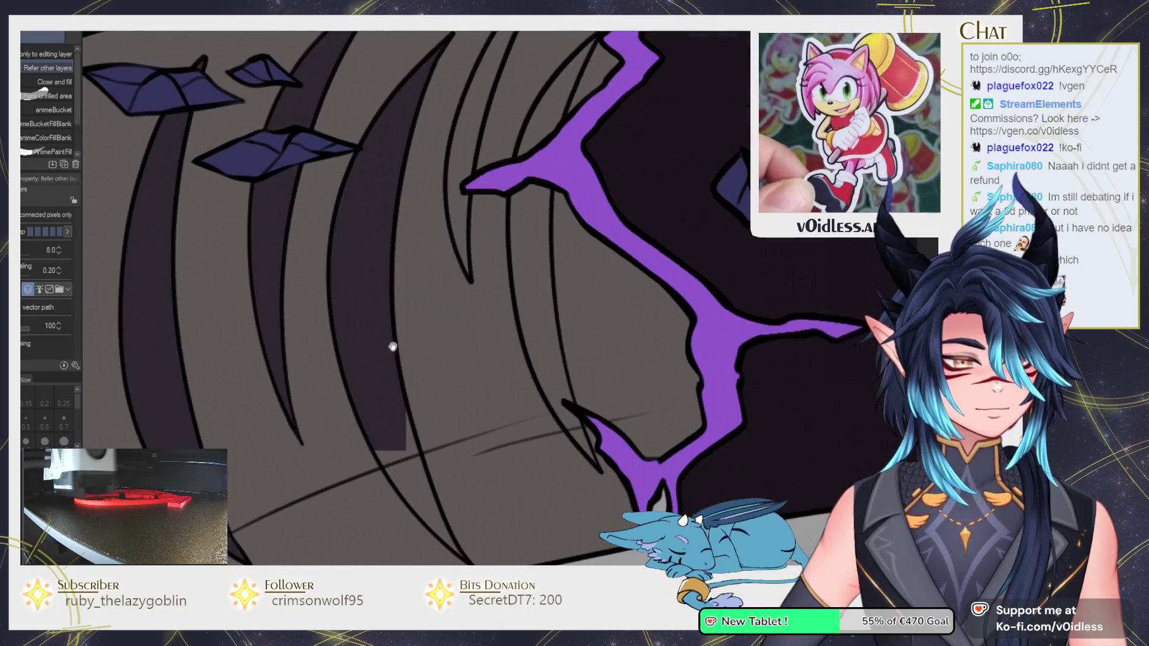
key(b)
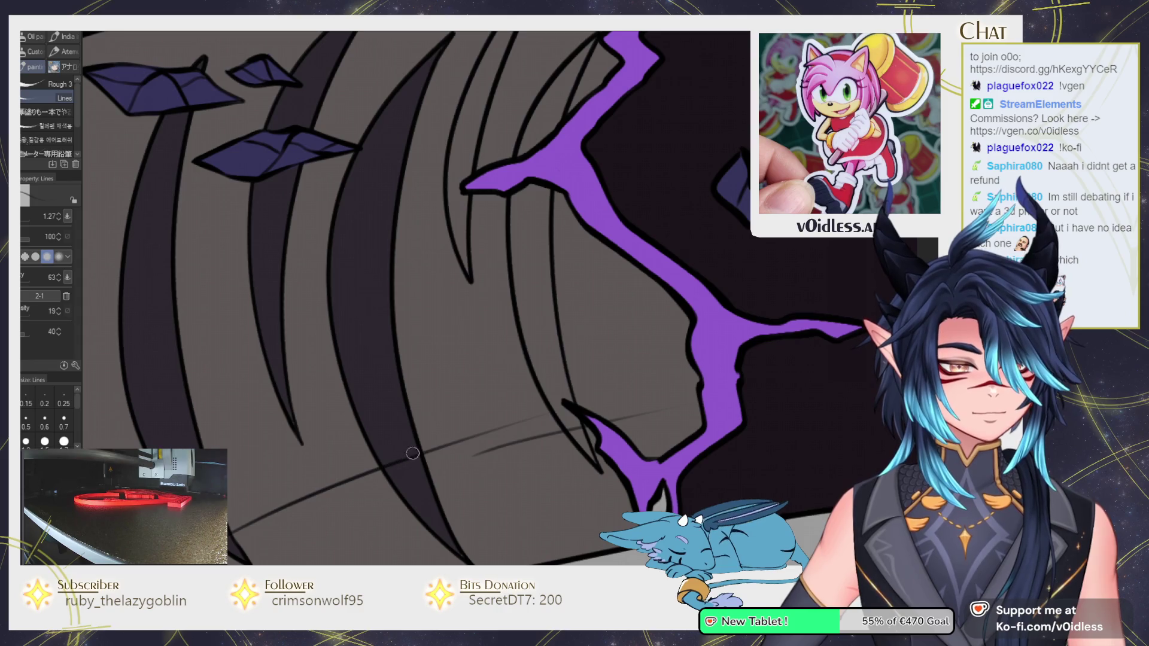
scroll(451, 542, down, 2)
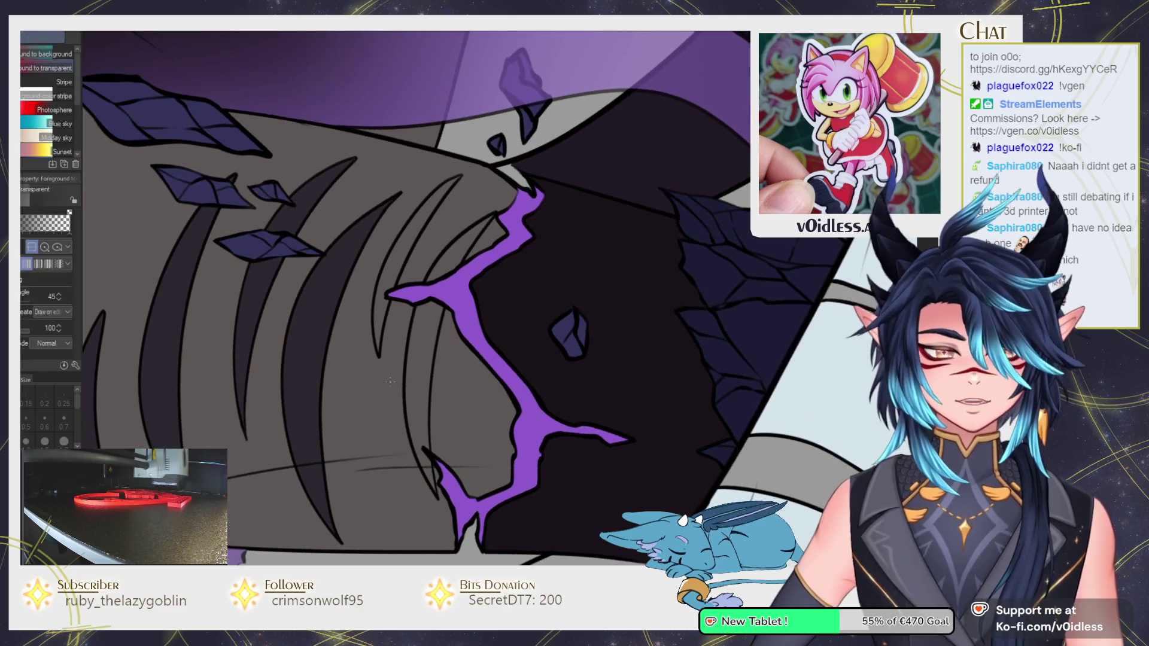
key(g)
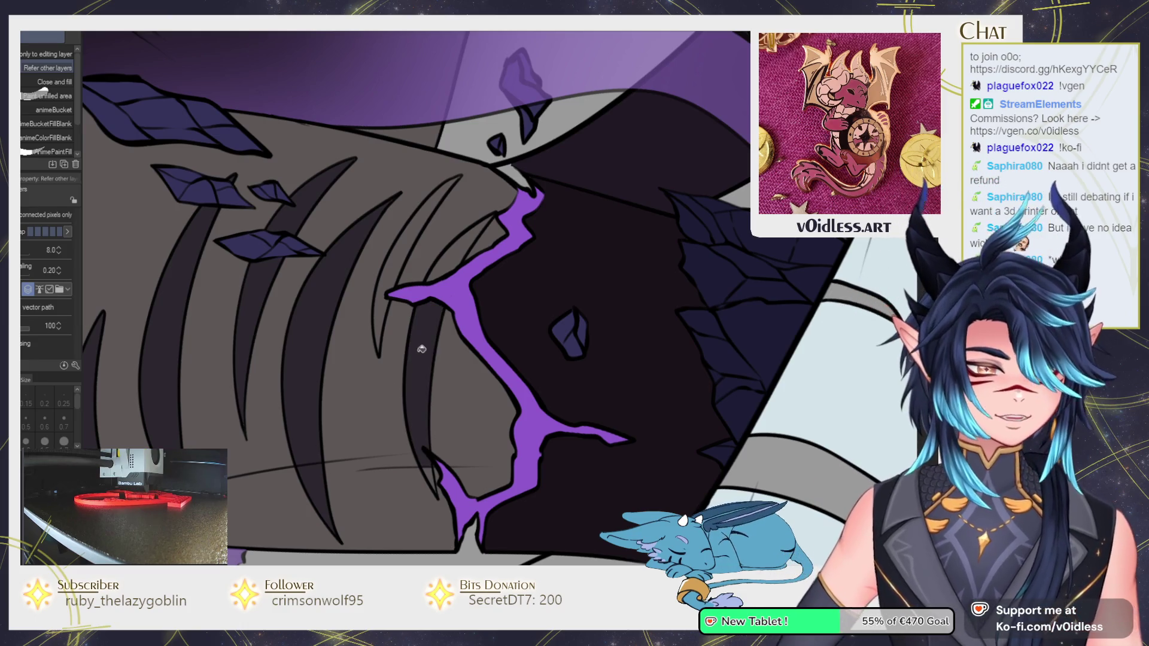
Shift the view across the claw stripes, alternating between pen and fill bucket.
scroll(394, 260, up, 2)
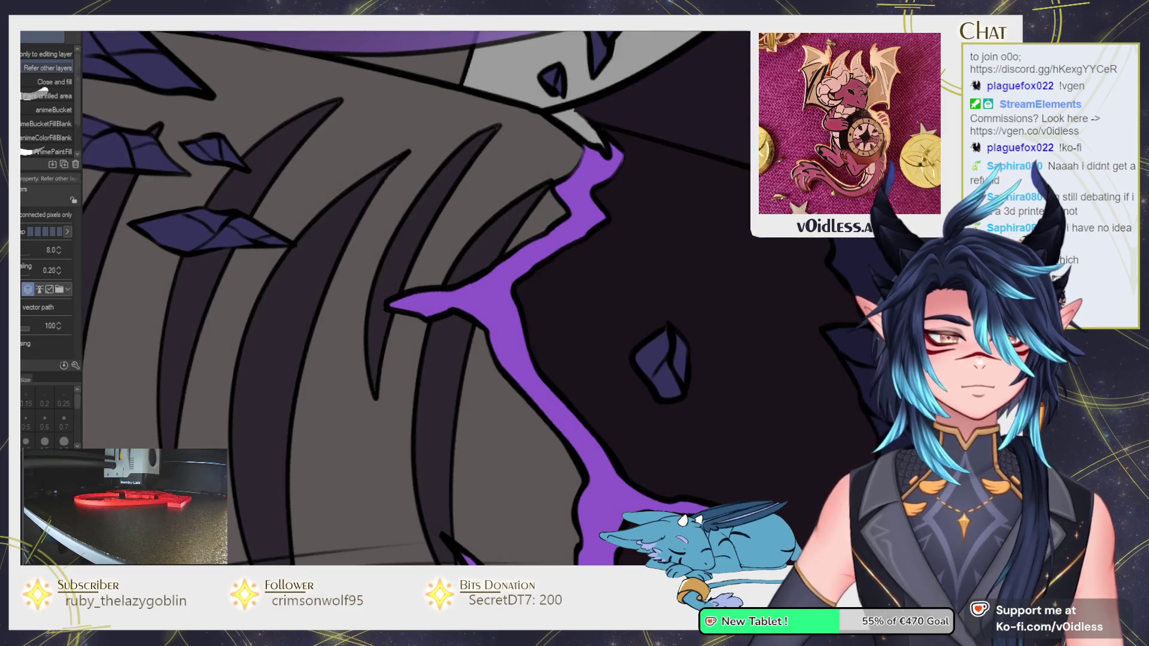
key(p)
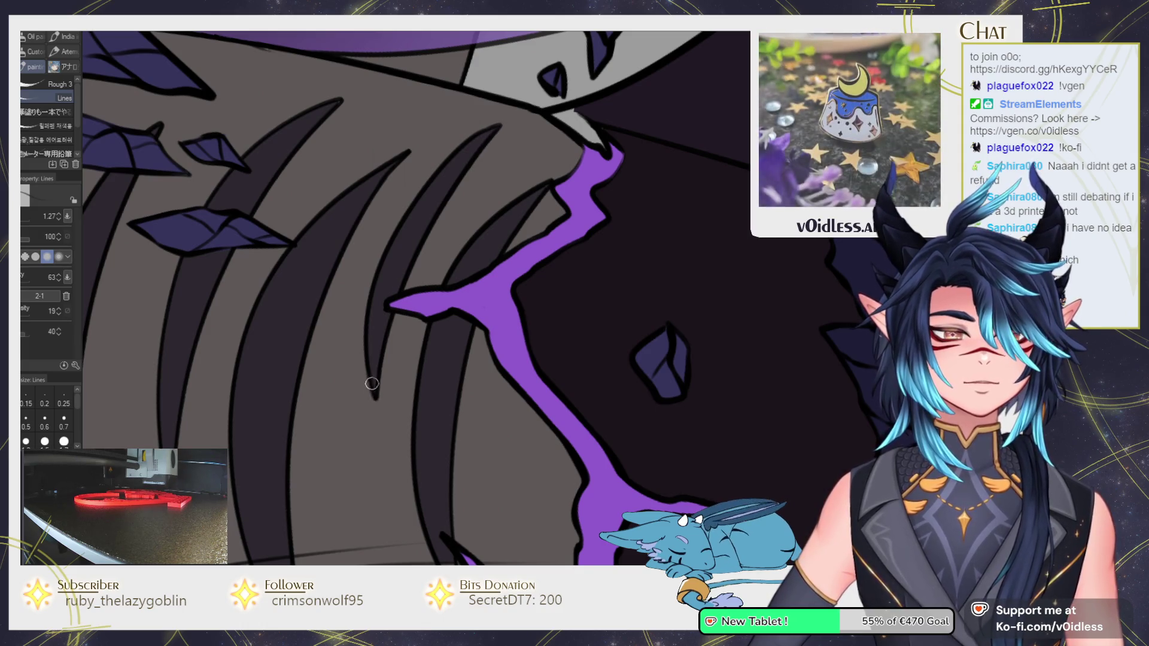
drag(402, 445, 373, 380)
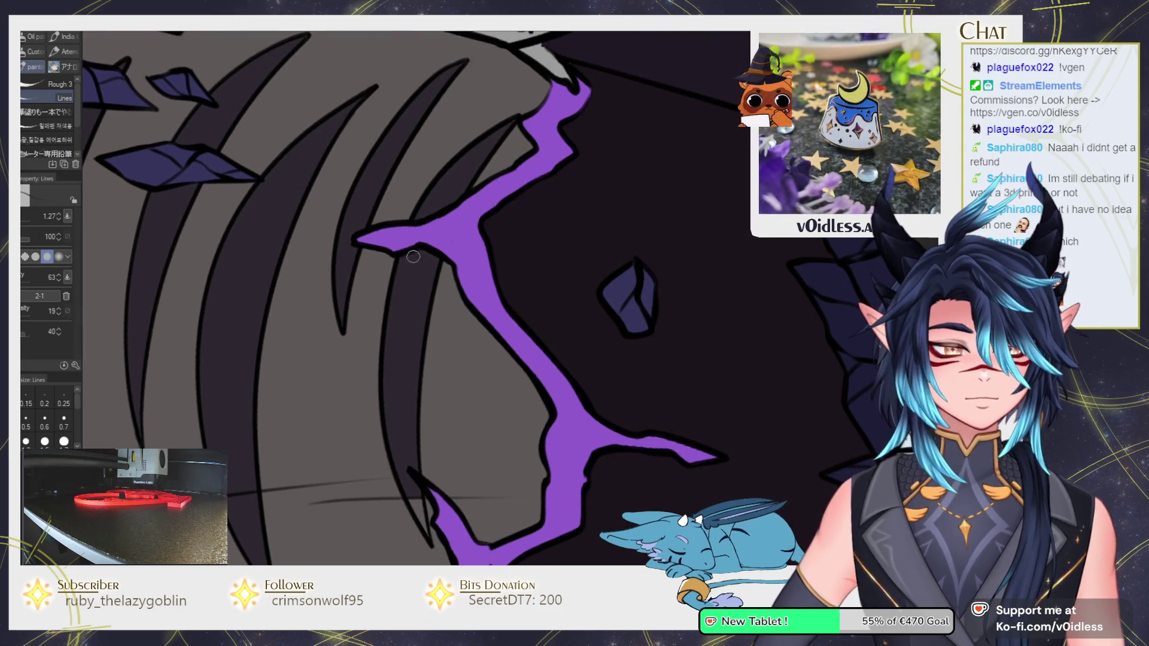
key(g)
scroll(378, 432, up, 2)
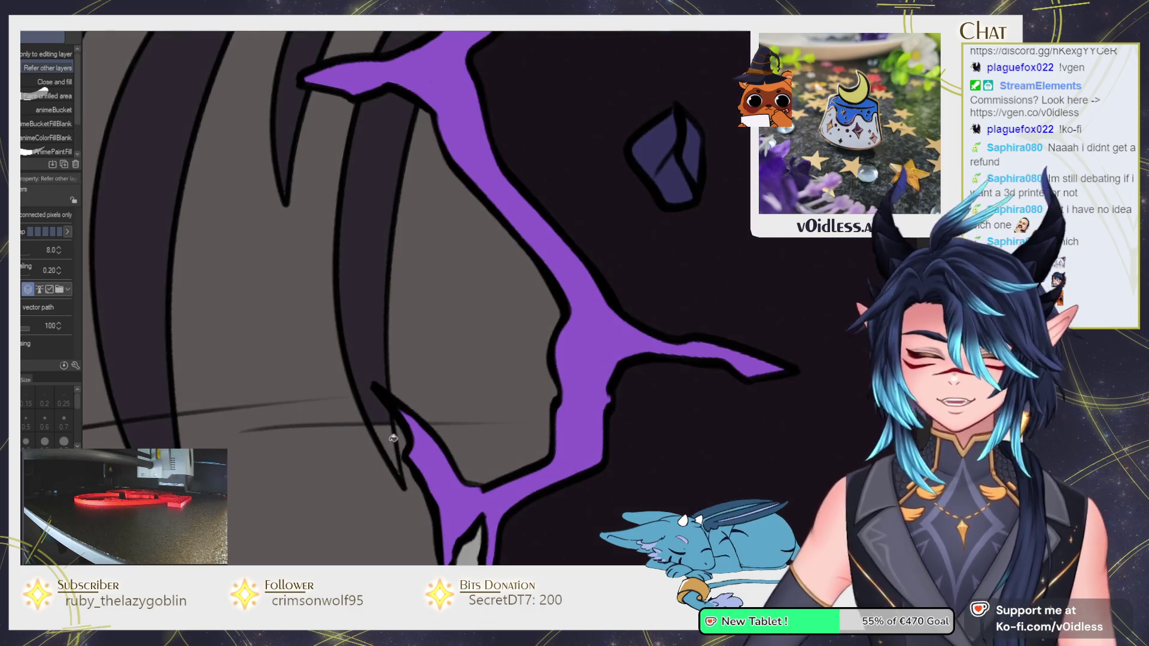
key(p)
Zoom out and rotate the canvas so the purple cloth runs diagonally.
scroll(371, 371, down, 2)
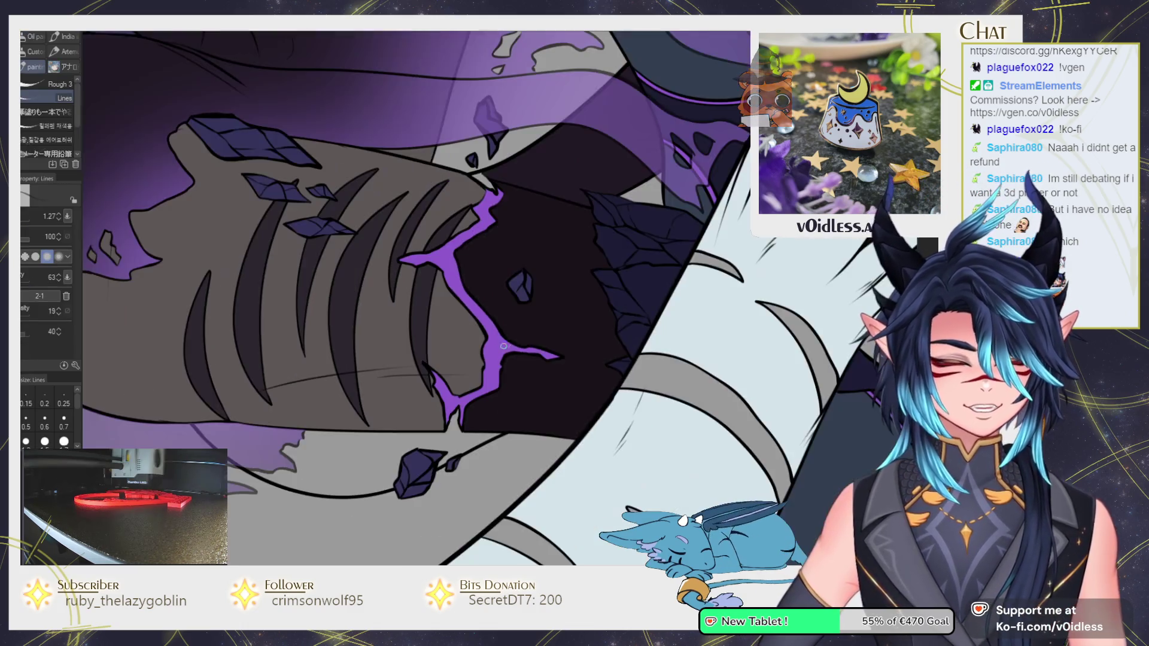
scroll(383, 395, down, 2)
scroll(394, 419, down, 2)
scroll(407, 450, down, 1)
scroll(407, 451, up, 2)
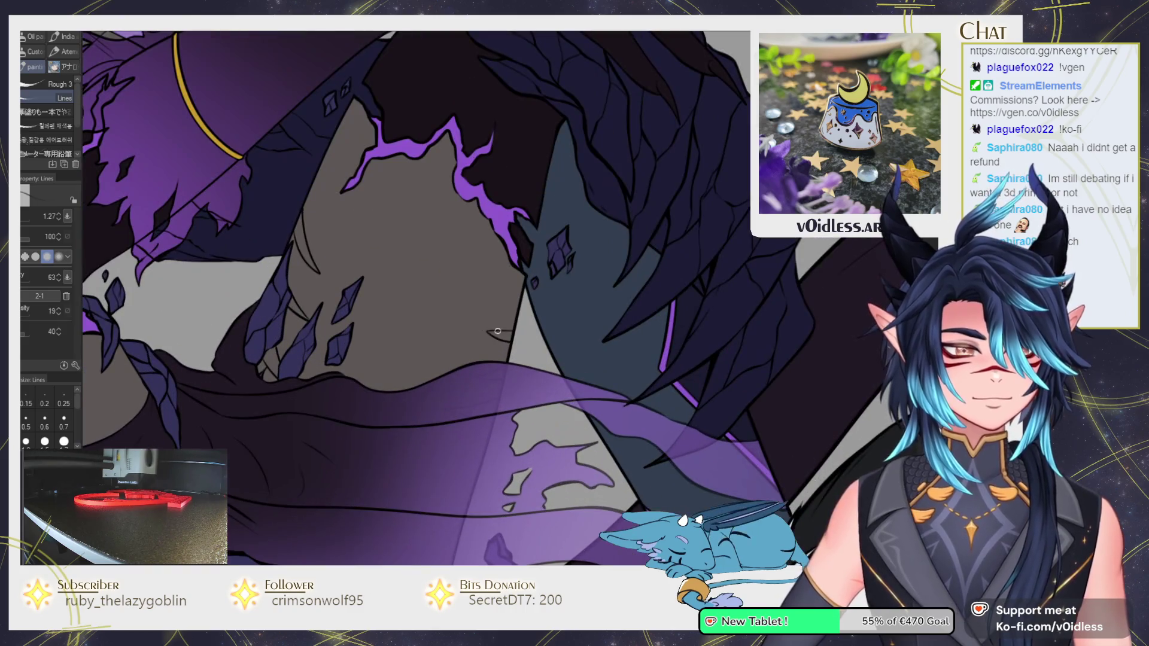
scroll(469, 376, up, 2)
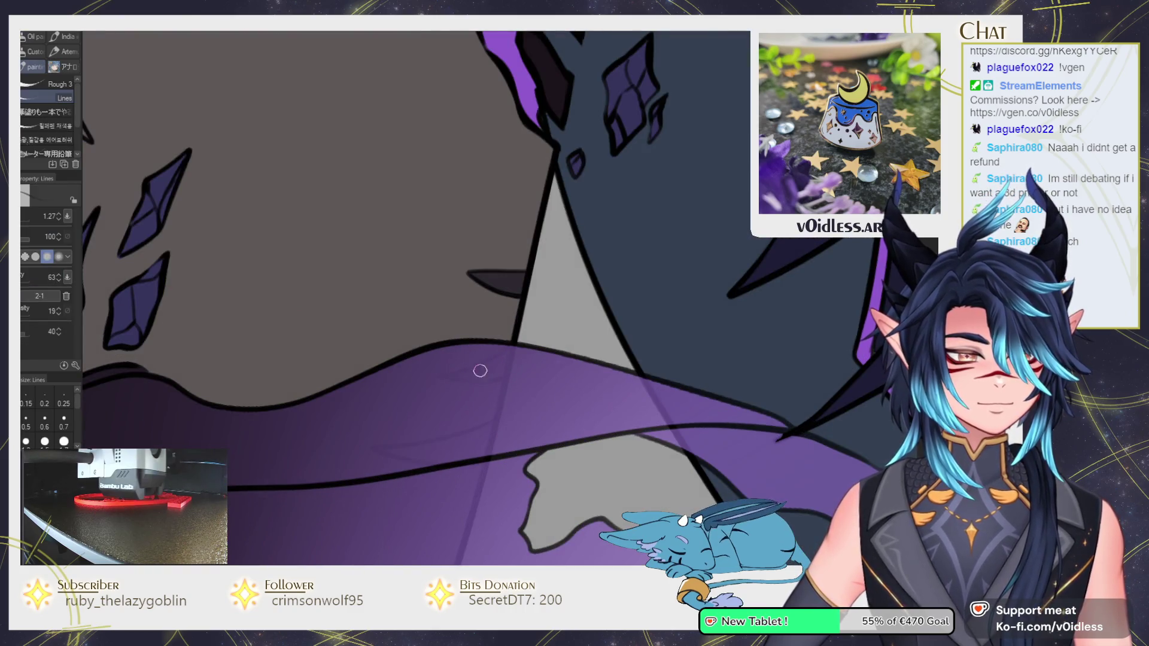
mouse_move(497, 359)
mouse_down()
mouse_move(333, 506)
mouse_move(369, 262)
mouse_up()
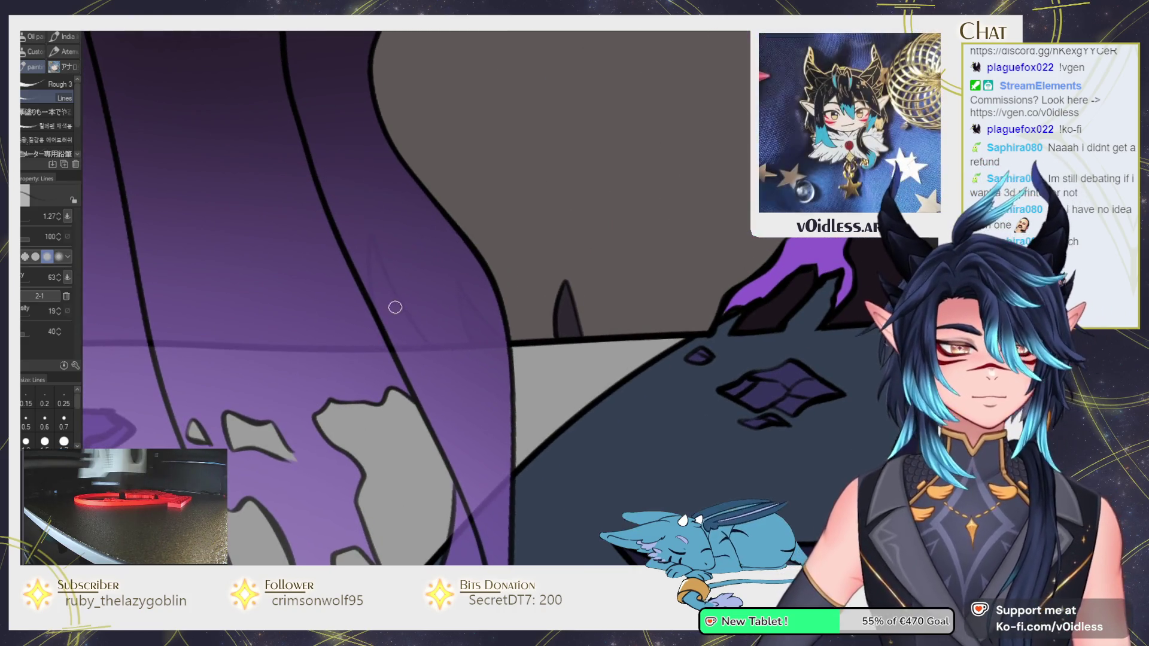
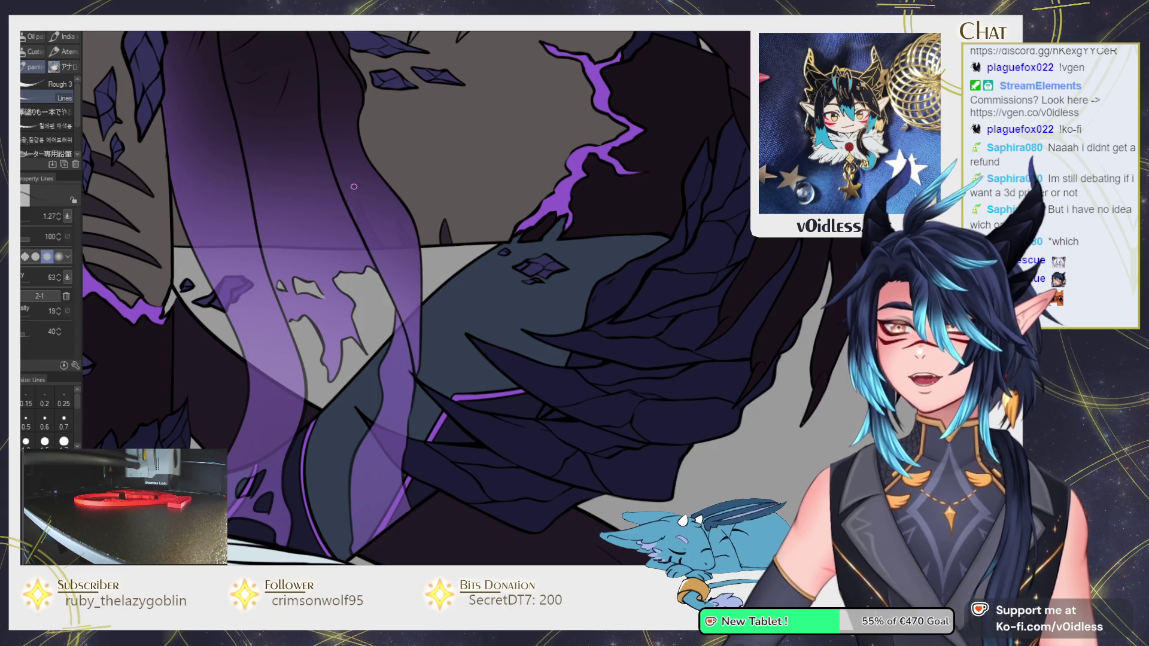
Rotate and zoom the canvas onto the gray cloth and lightning on the chest.
key(minus)
key(minus)
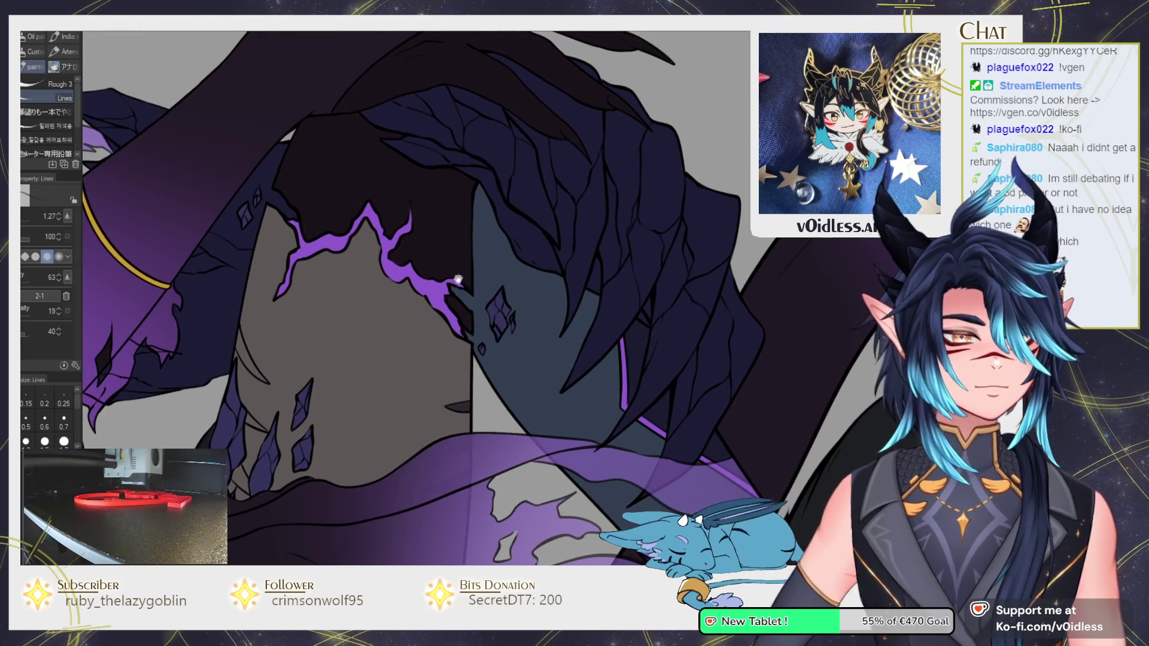
key(minus)
key(minus)
key(minus)
key(minus)
key(minus)
key(g)
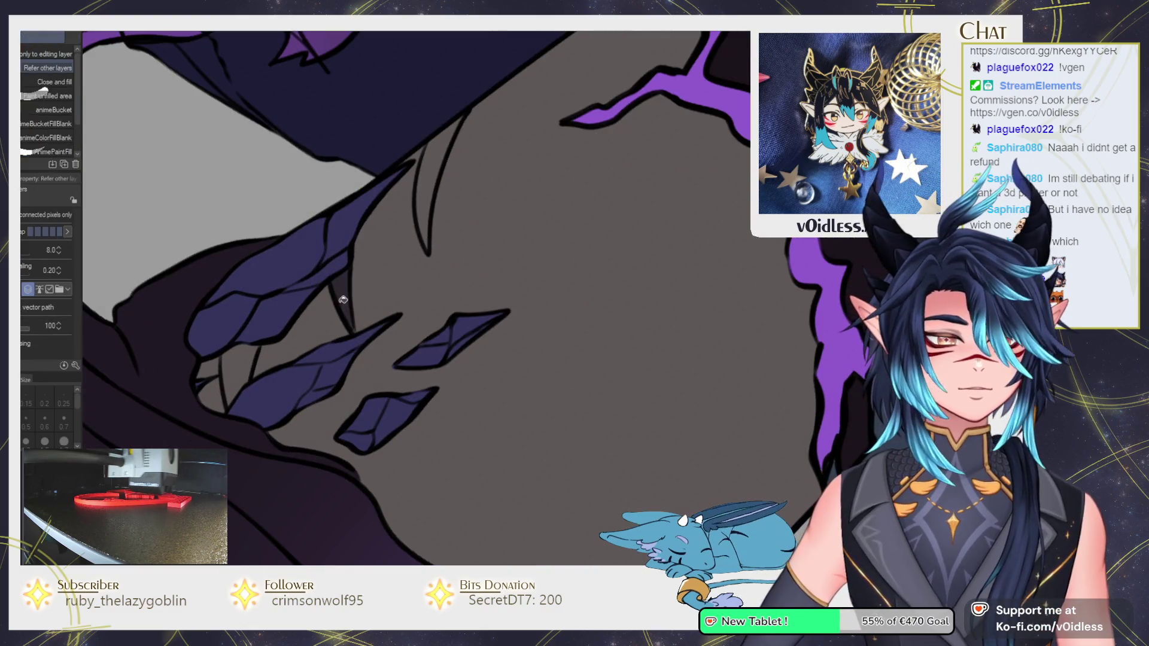
key(minus)
key(b)
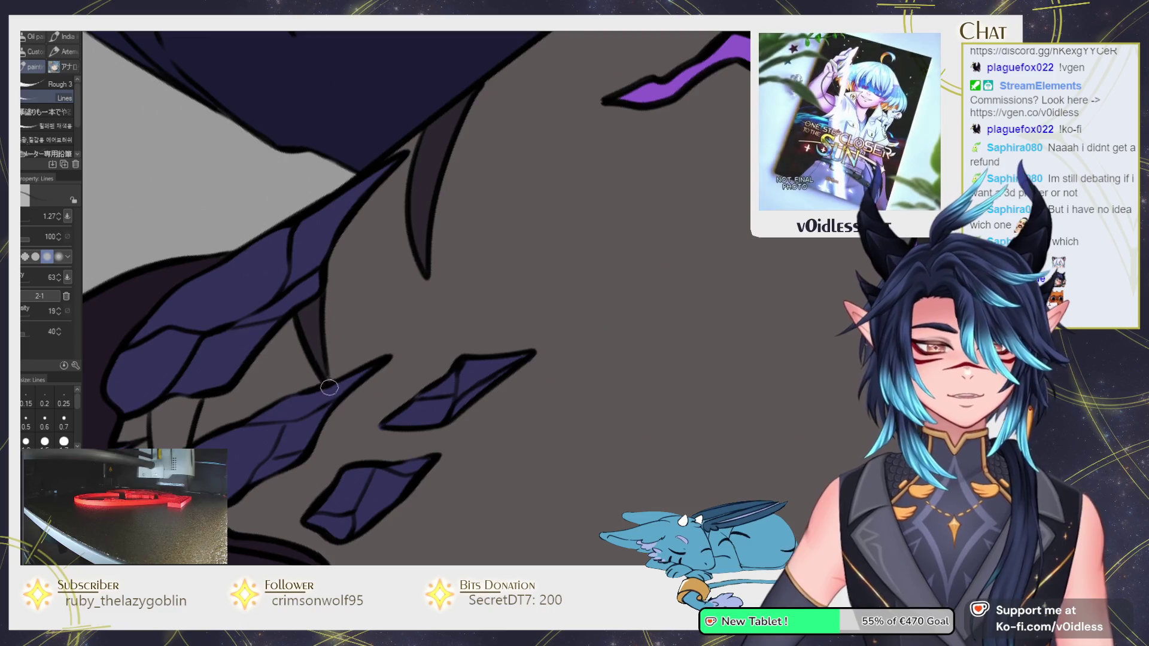
key(minus)
key(minus)
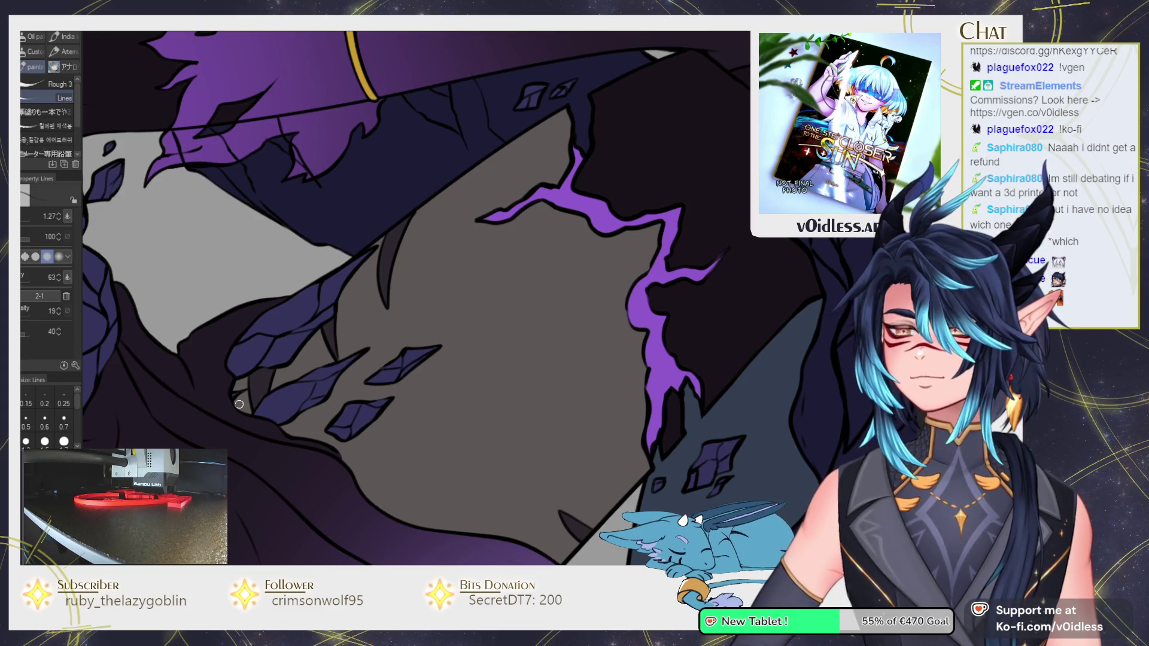
key(minus)
key(minus)
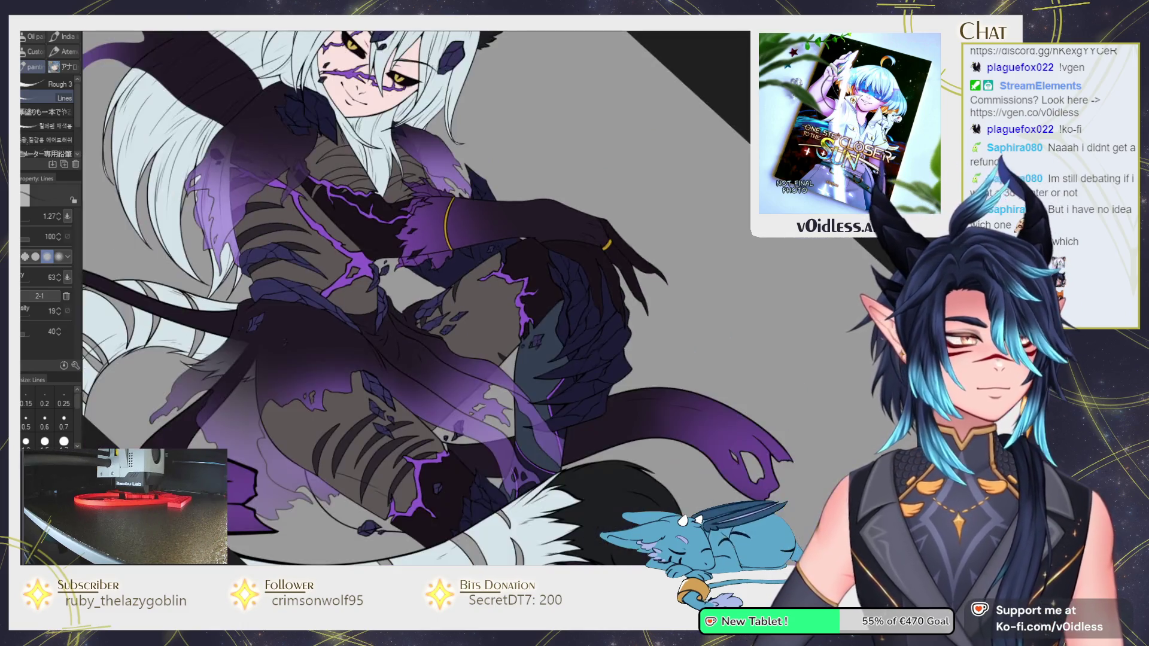
key(plus)
key(plus)
key(plus)
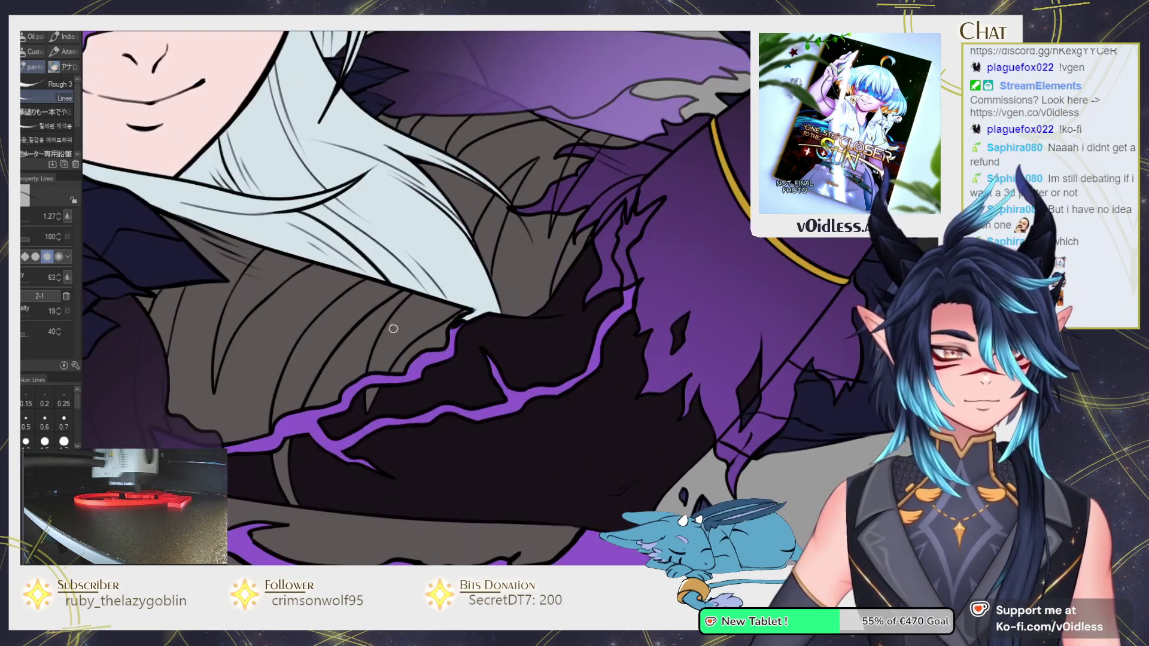
key(g)
key(p)
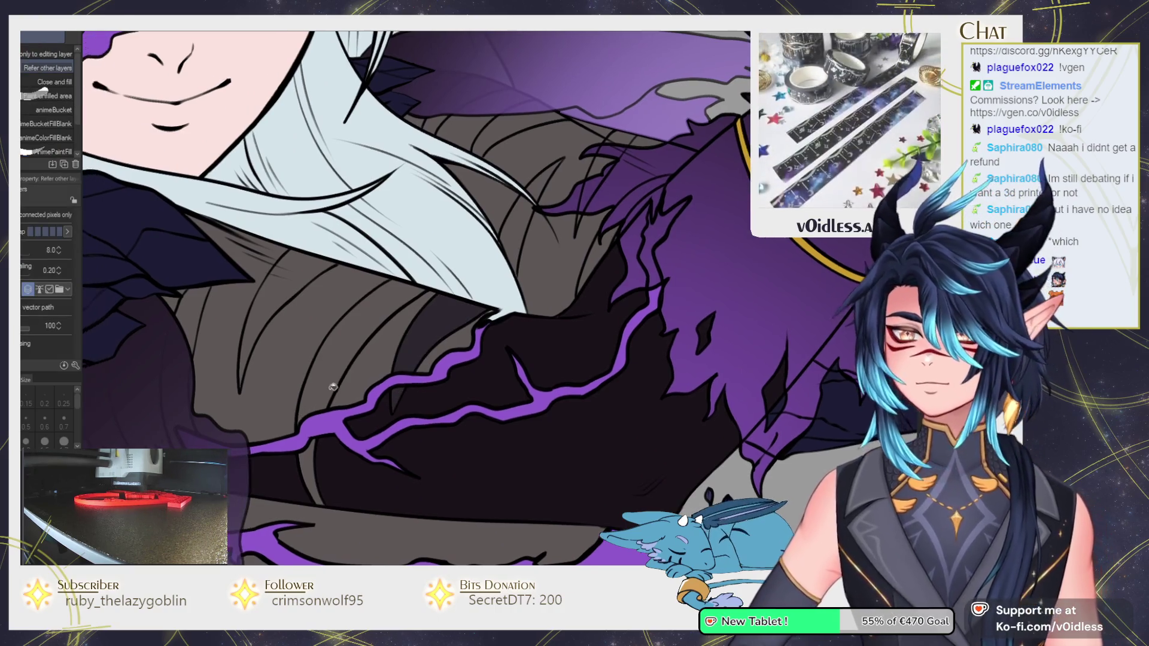
key(plus)
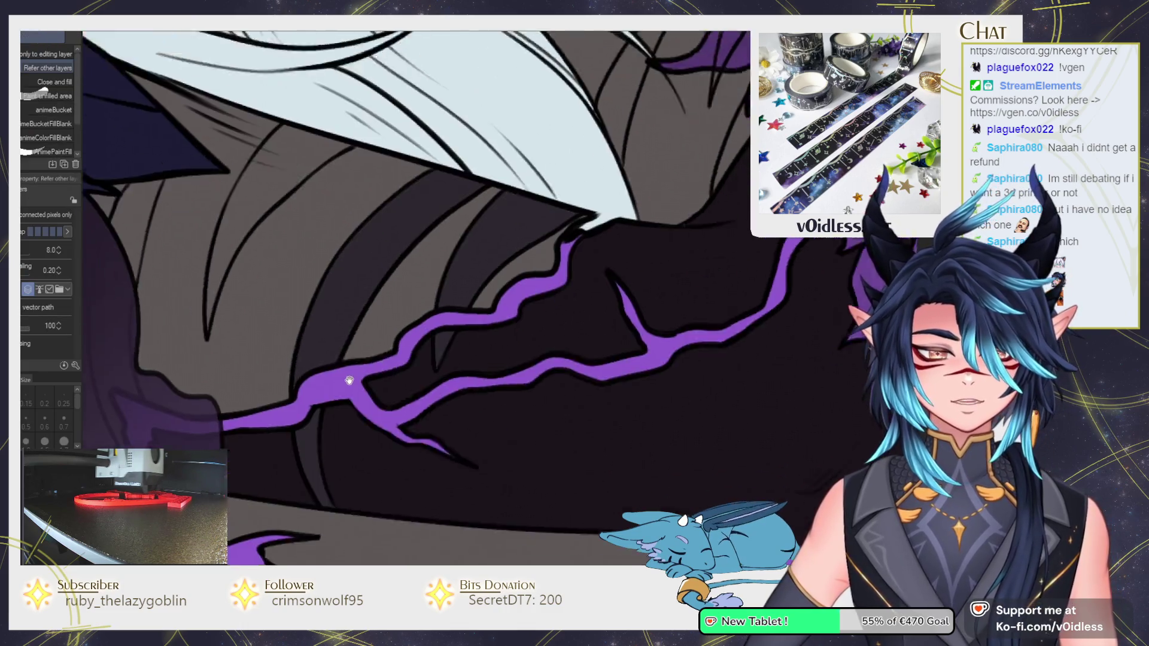
Pan and zoom across the bodice lightning, face, hair and arm.
drag(323, 480, 352, 431)
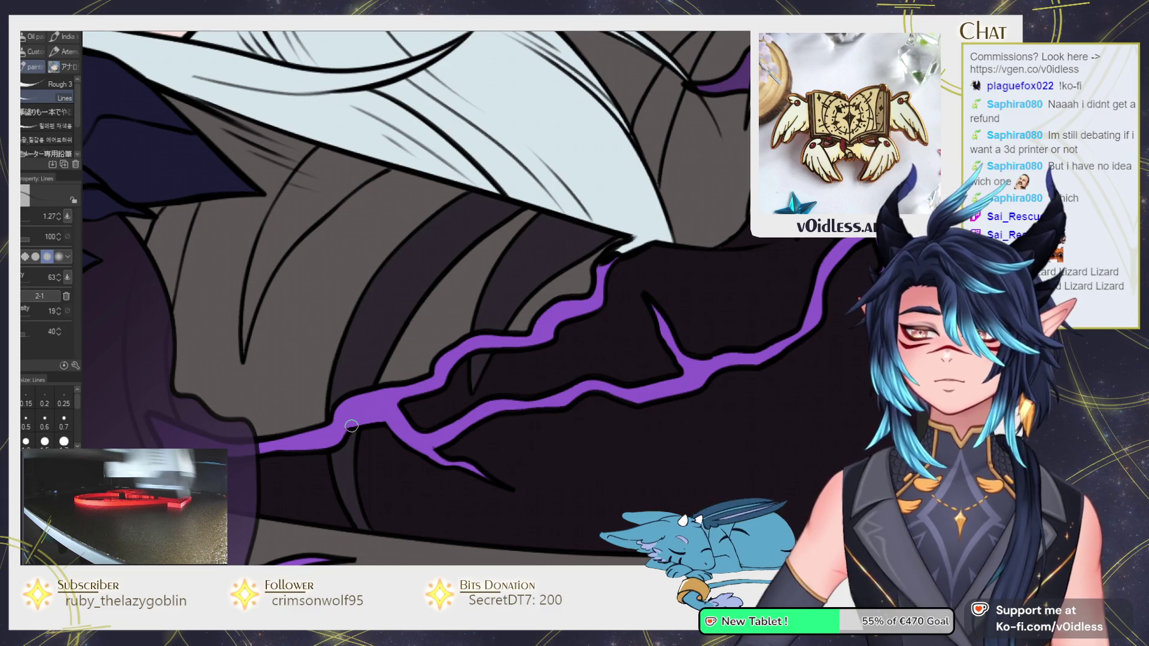
scroll(358, 407, down, 3)
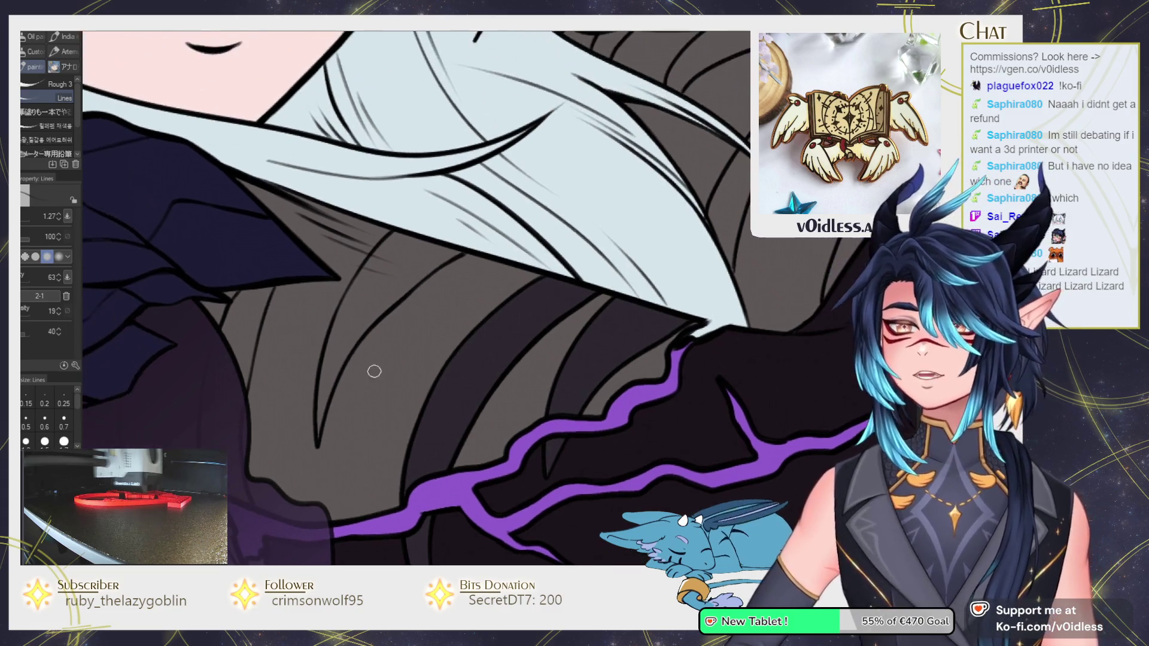
scroll(335, 389, up, 3)
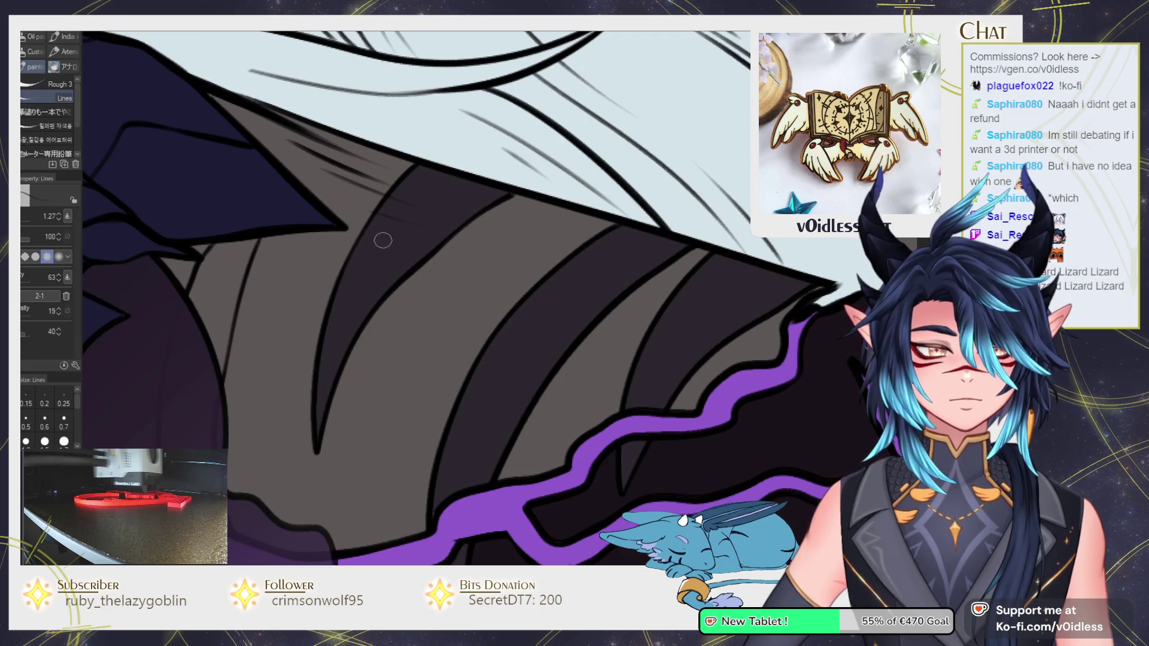
drag(293, 284, 335, 525)
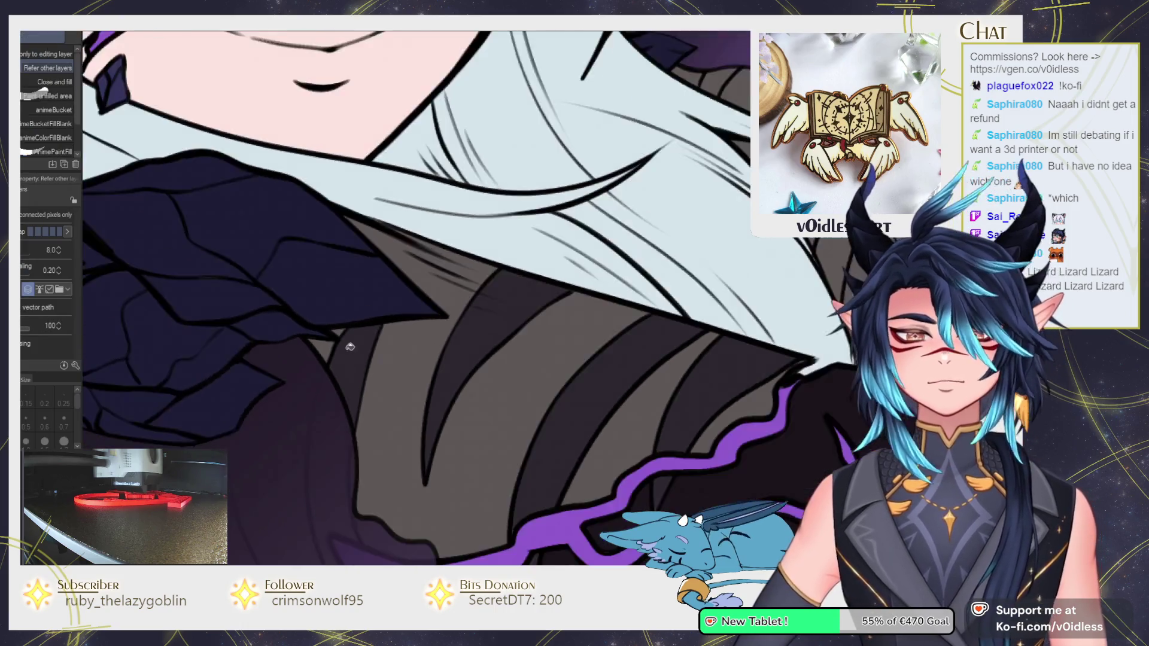
scroll(353, 395, down, 2)
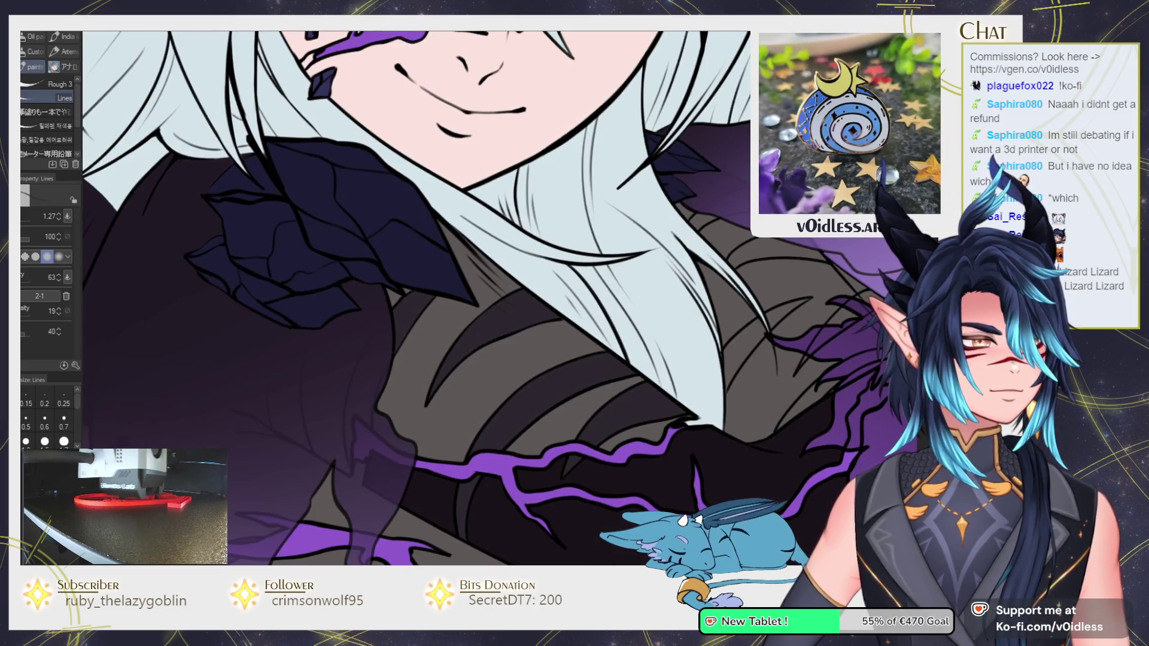
scroll(350, 455, up, 3)
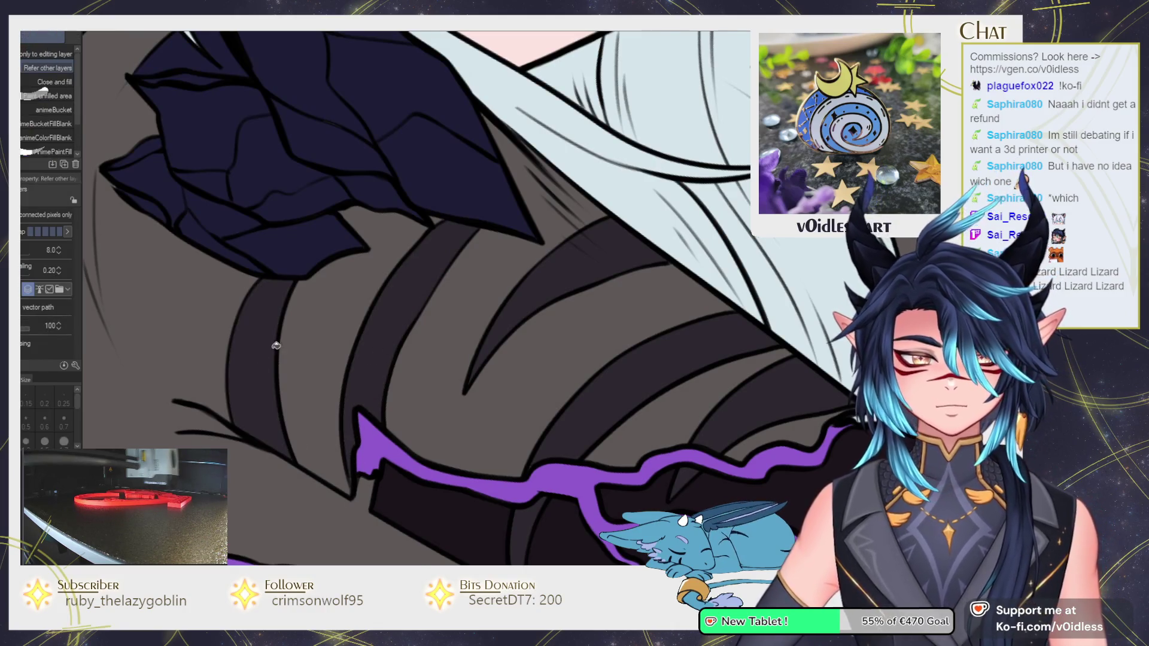
scroll(270, 400, down, 3)
drag(269, 399, 404, 333)
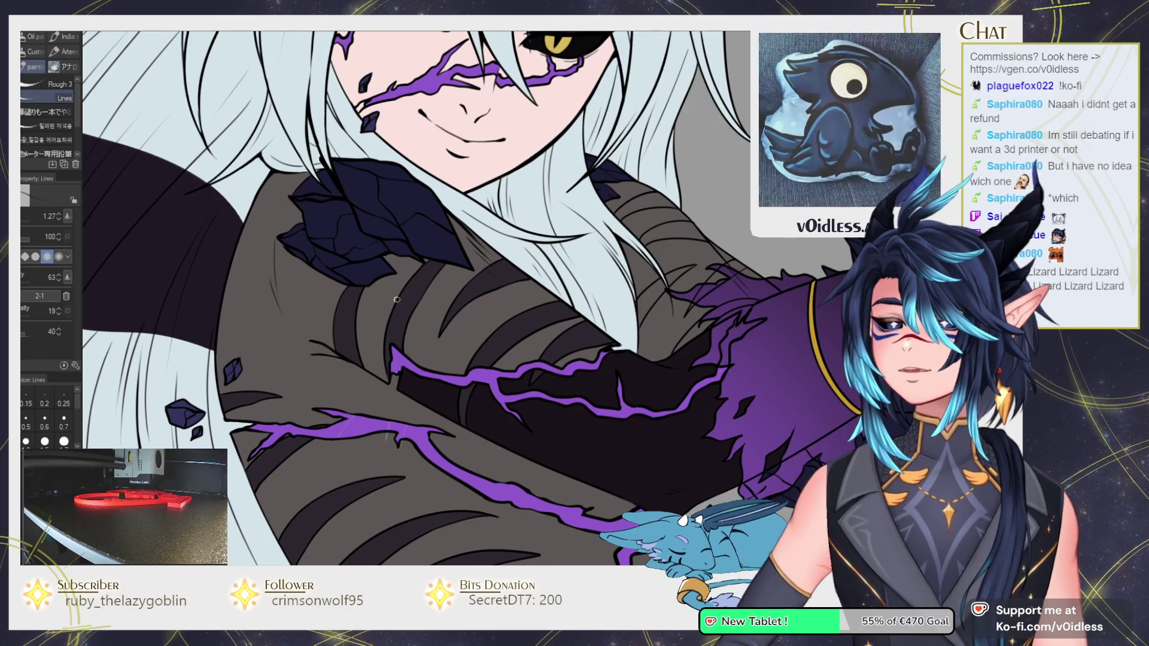
Zoom in and pan over the lower bodice and the crack to frame the arm.
drag(494, 531, 515, 369)
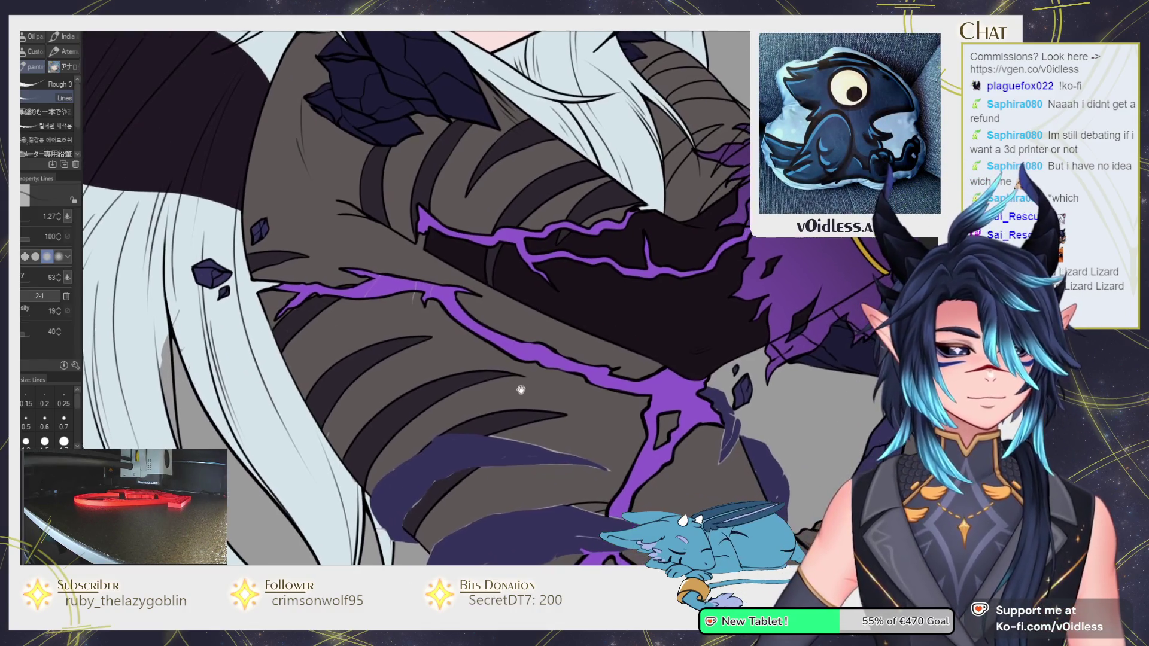
scroll(515, 369, up, 1)
scroll(515, 369, up, 1)
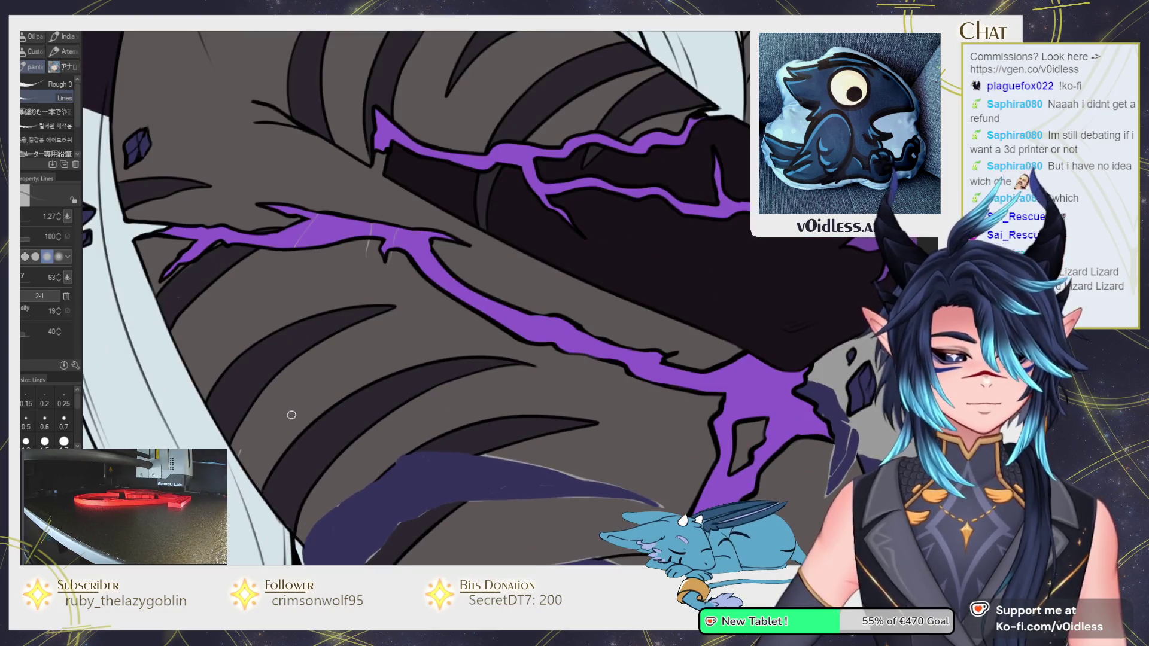
scroll(515, 369, up, 1)
scroll(362, 372, up, 1)
scroll(368, 325, up, 1)
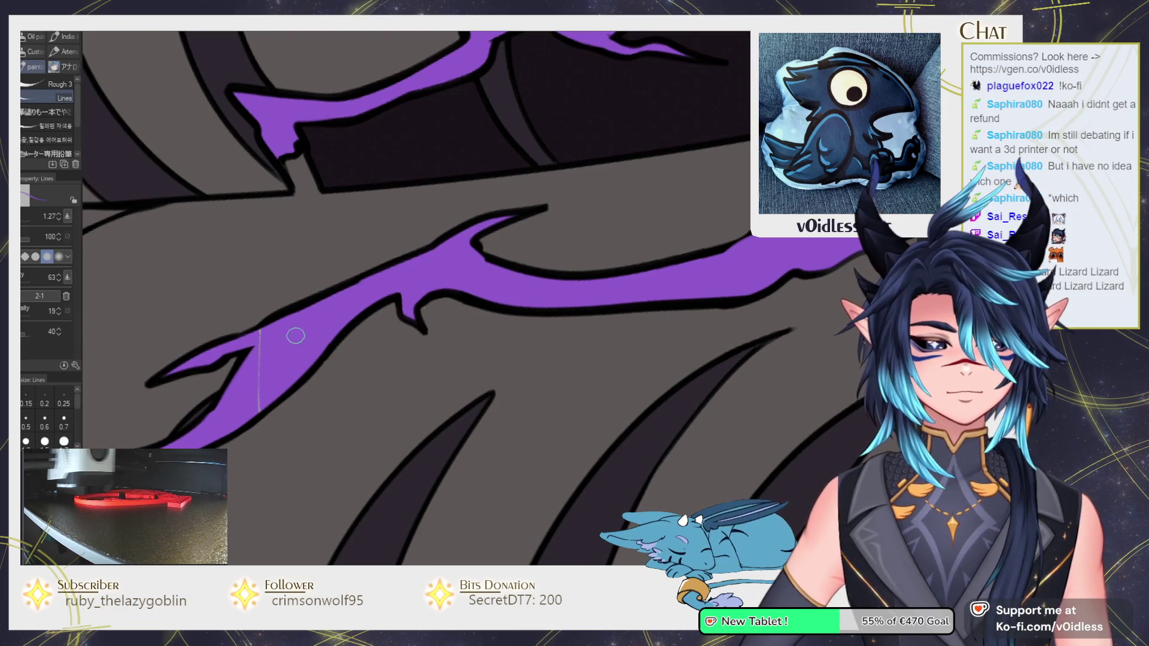
drag(218, 420, 313, 341)
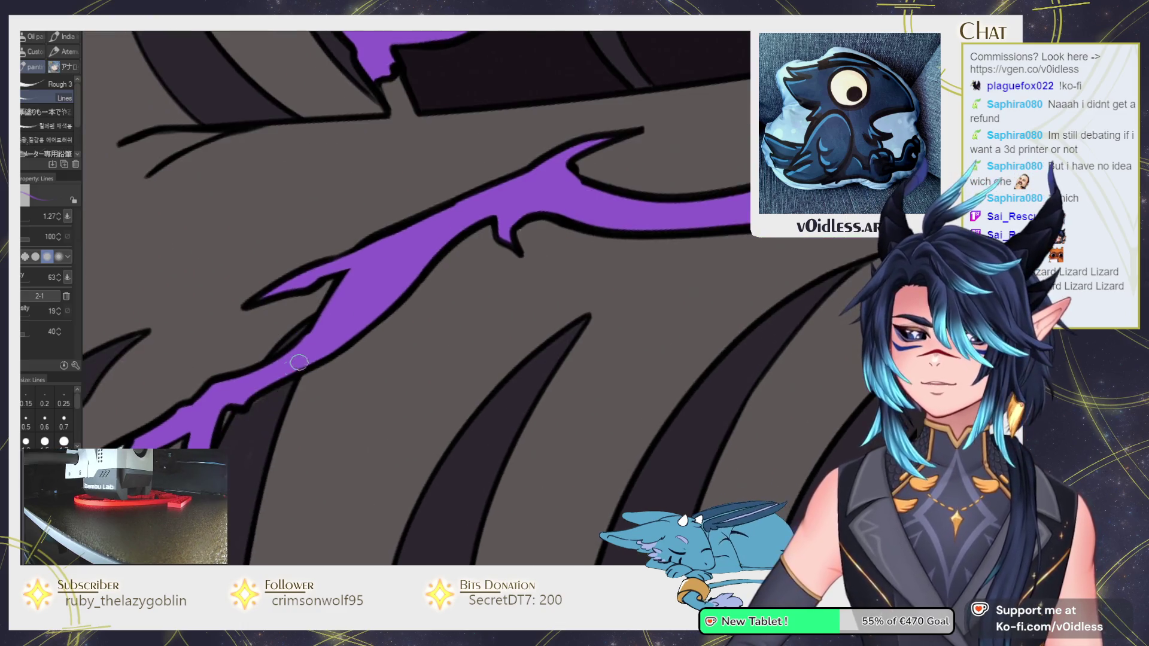
scroll(253, 425, down, 3)
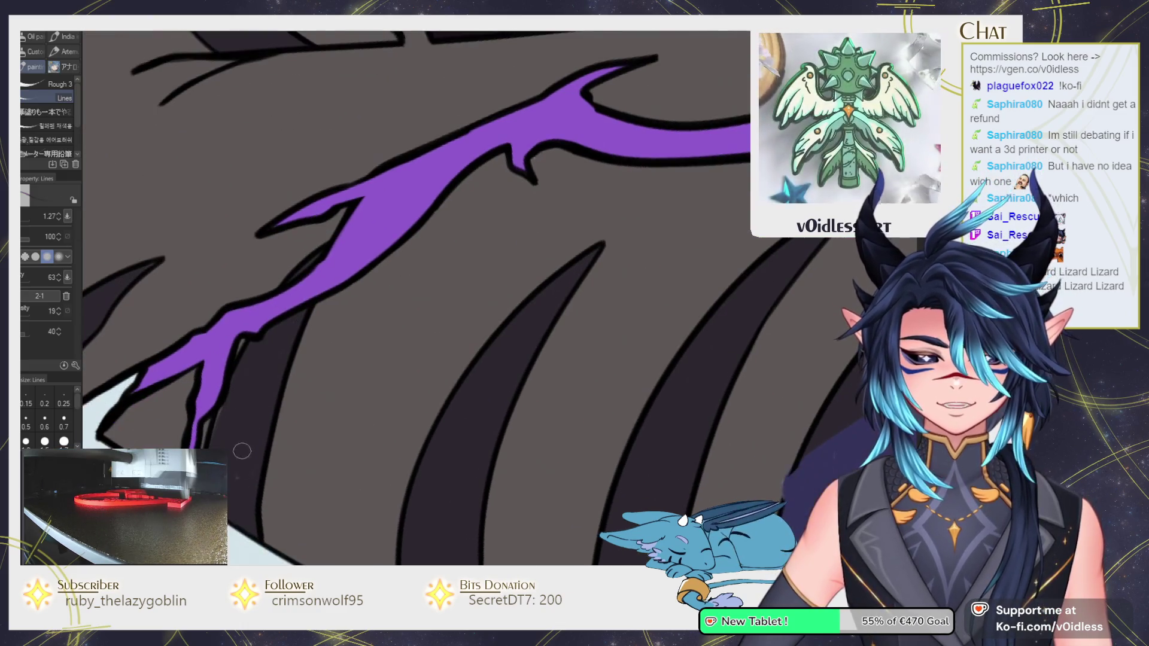
drag(328, 306, 199, 473)
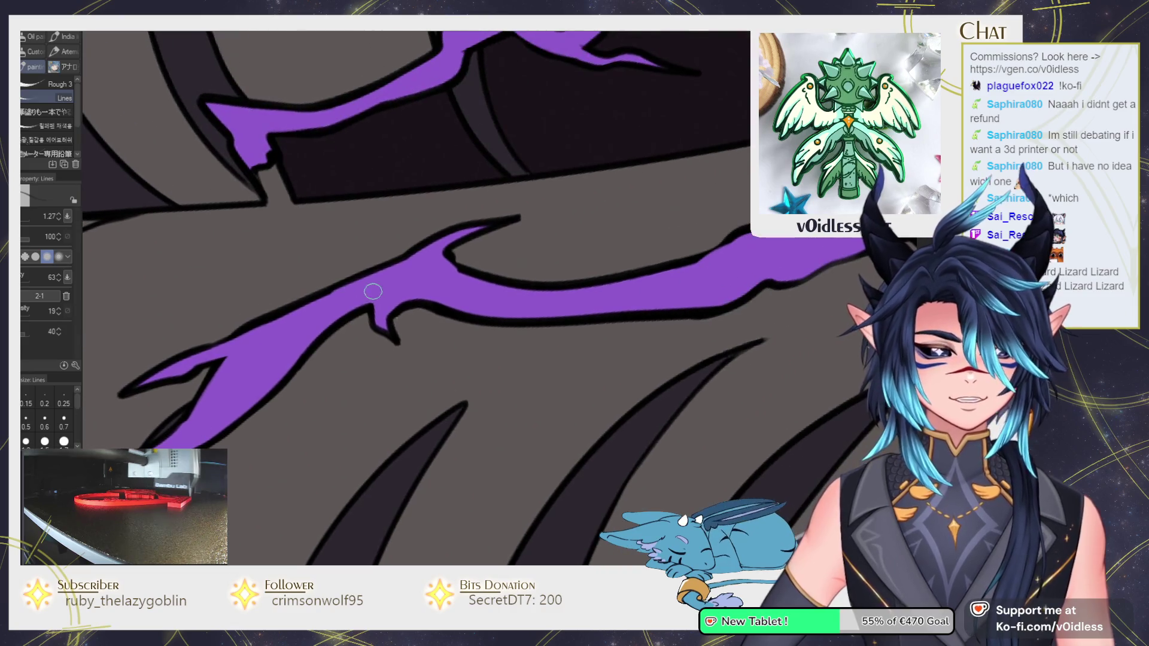
scroll(401, 322, down, 3)
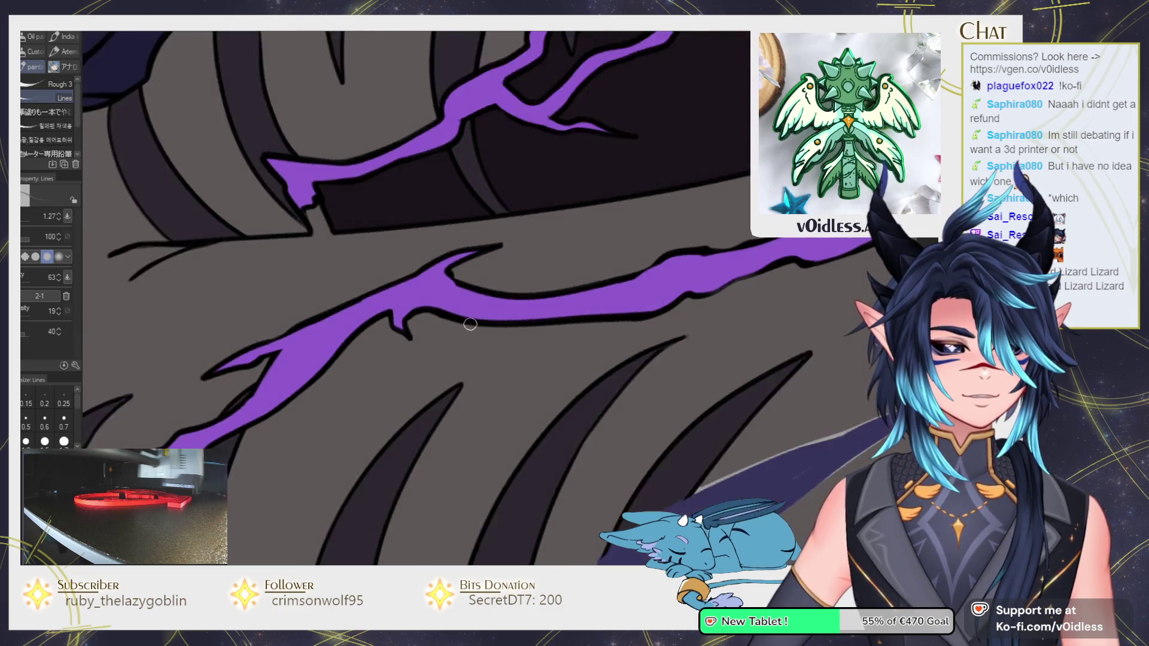
scroll(676, 318, up, 3)
scroll(355, 393, down, 3)
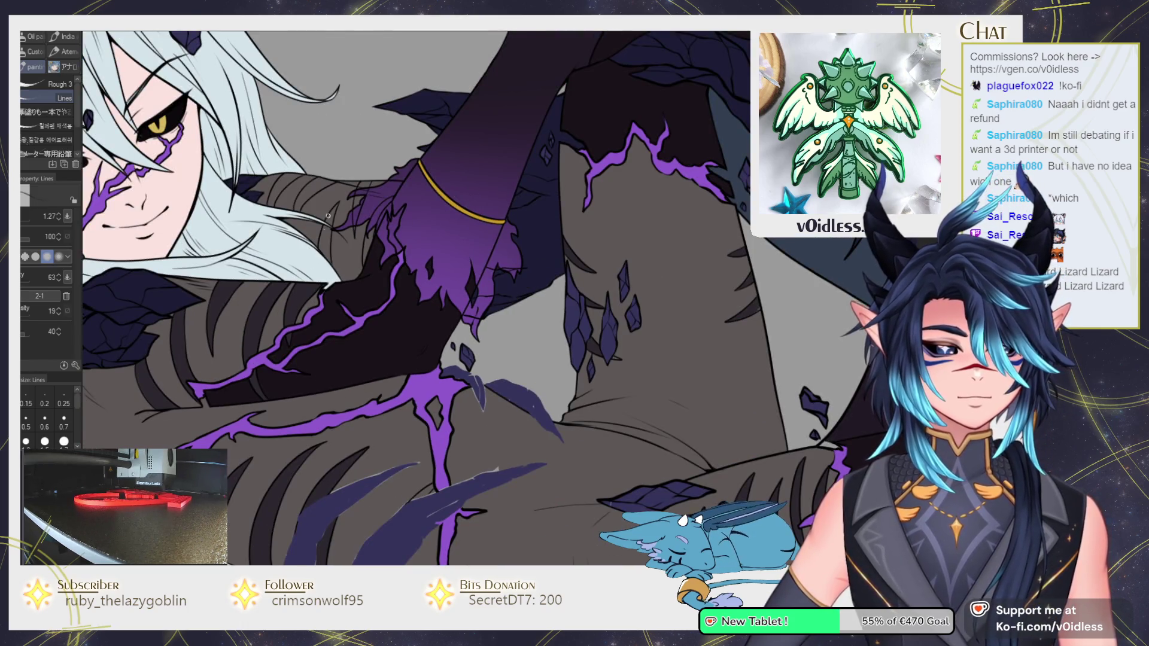
scroll(359, 287, up, 3)
Bucket-fill the small arm gap and two stripe segments on the band dark, then return to Lines.
key(g)
scroll(408, 280, up, 2)
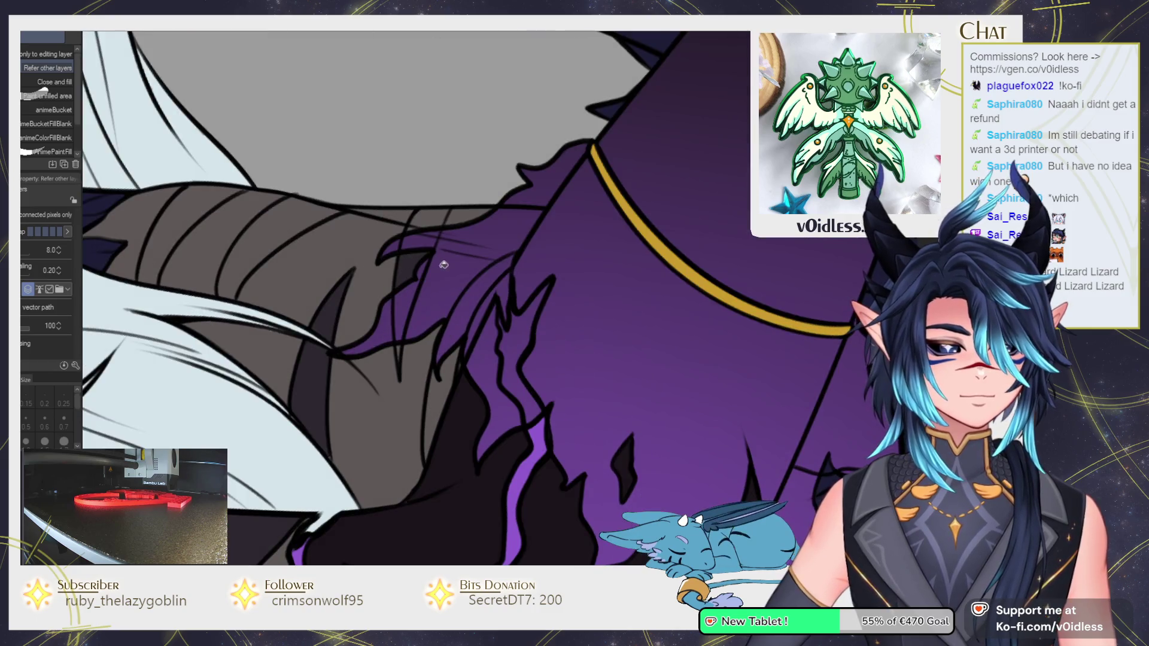
key(b)
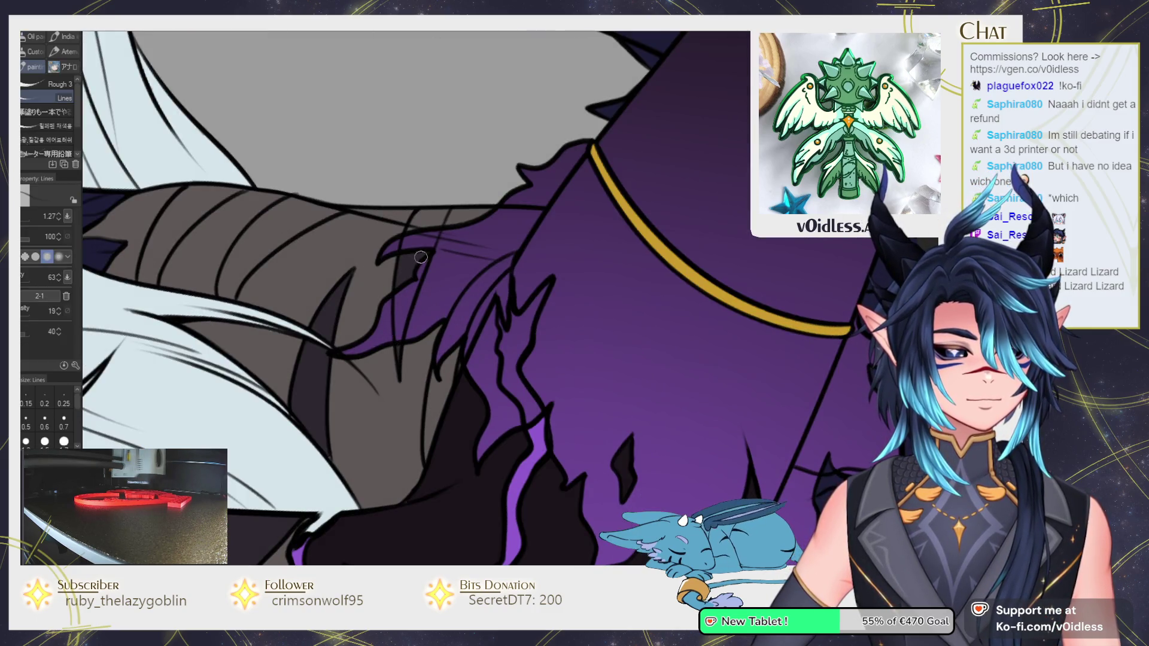
key(g)
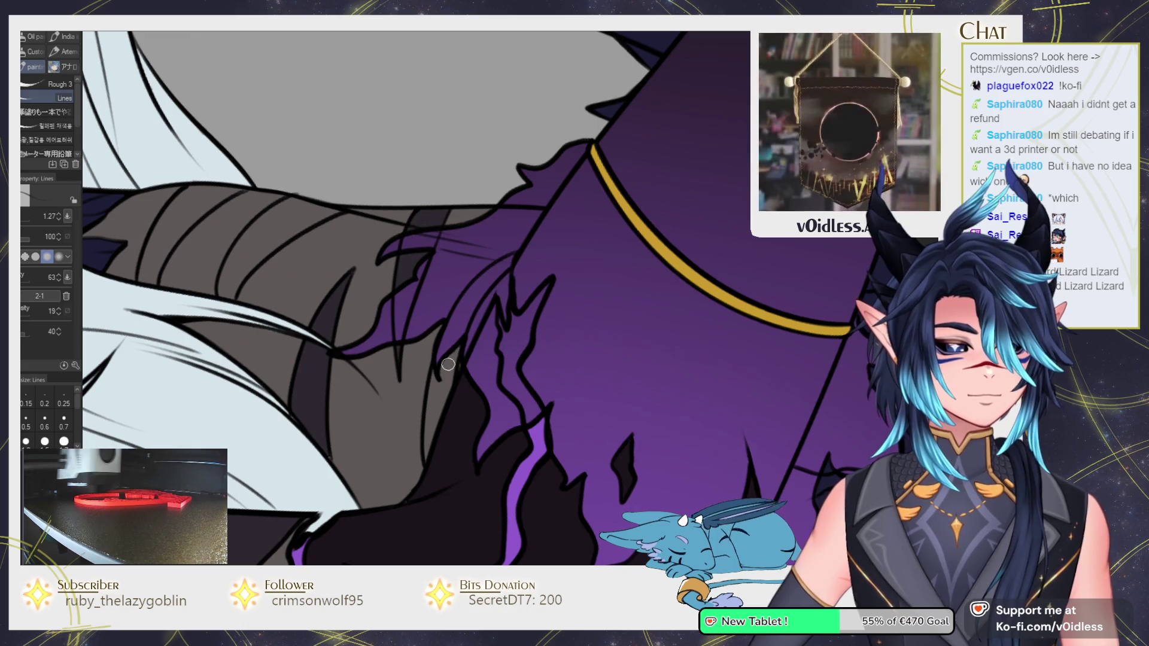
click(446, 398)
scroll(447, 398, down, 2)
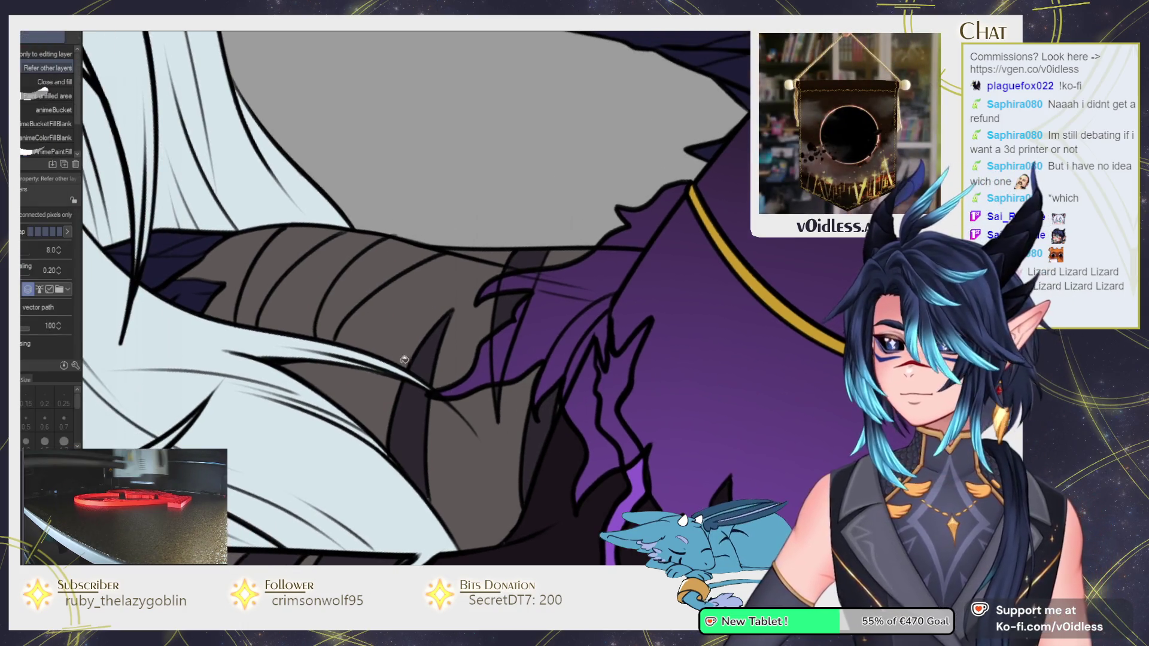
scroll(356, 359, up, 1)
click(389, 311)
click(317, 282)
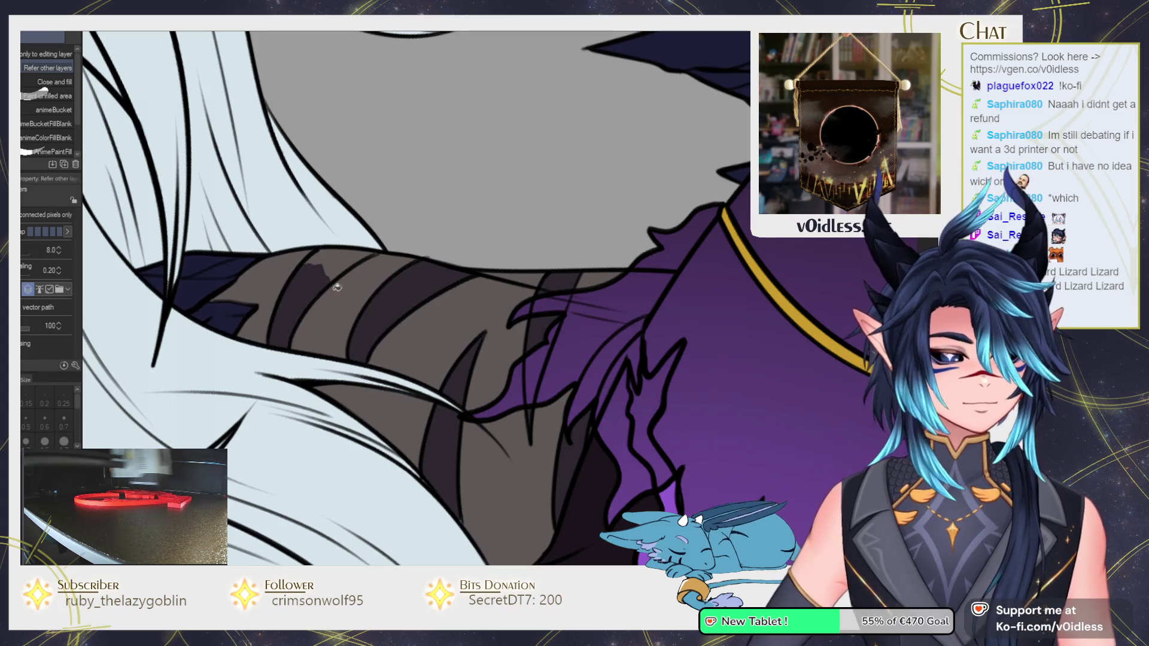
key(p)
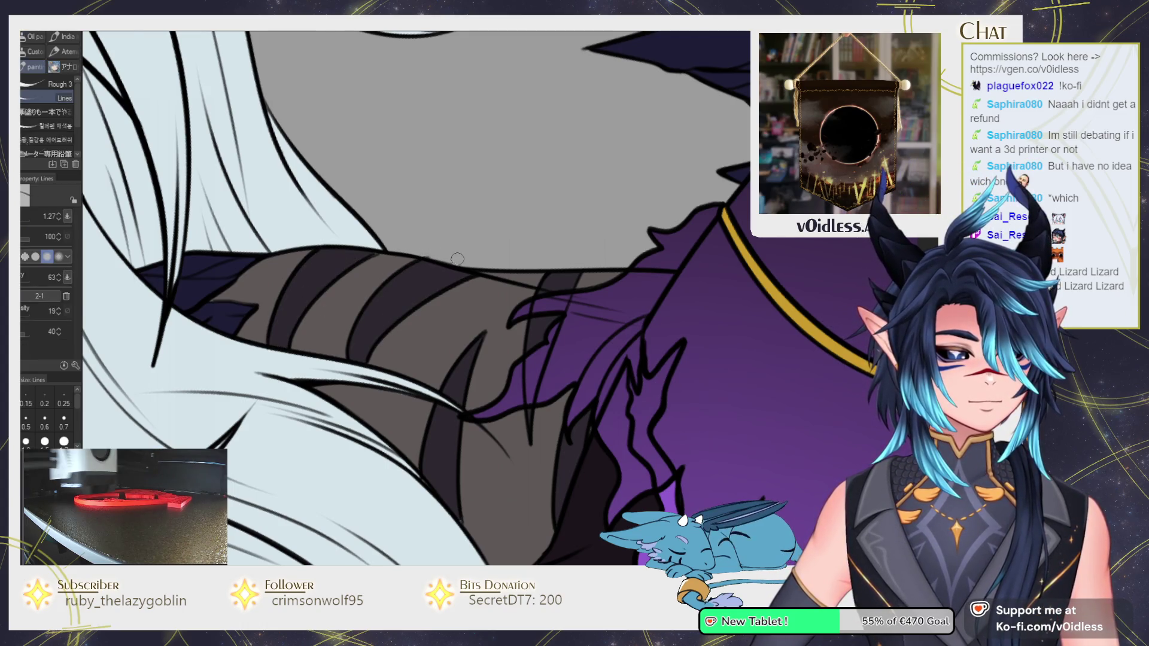
scroll(431, 257, down, 3)
scroll(431, 256, down, 2)
scroll(431, 256, down, 1)
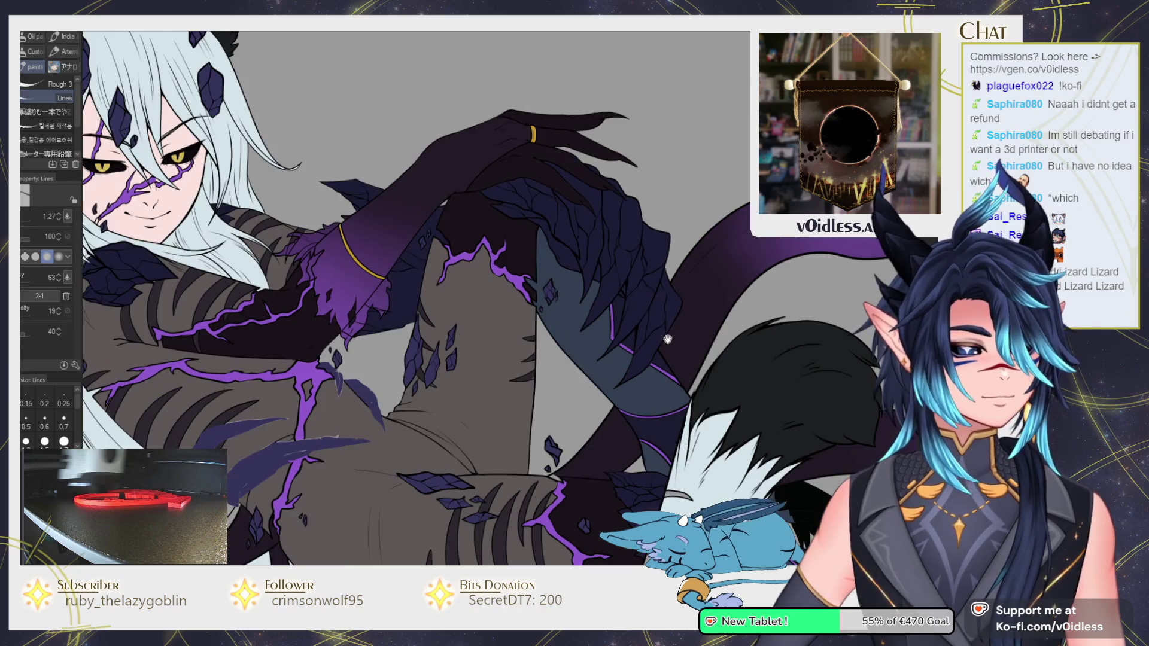
drag(587, 399, 560, 213)
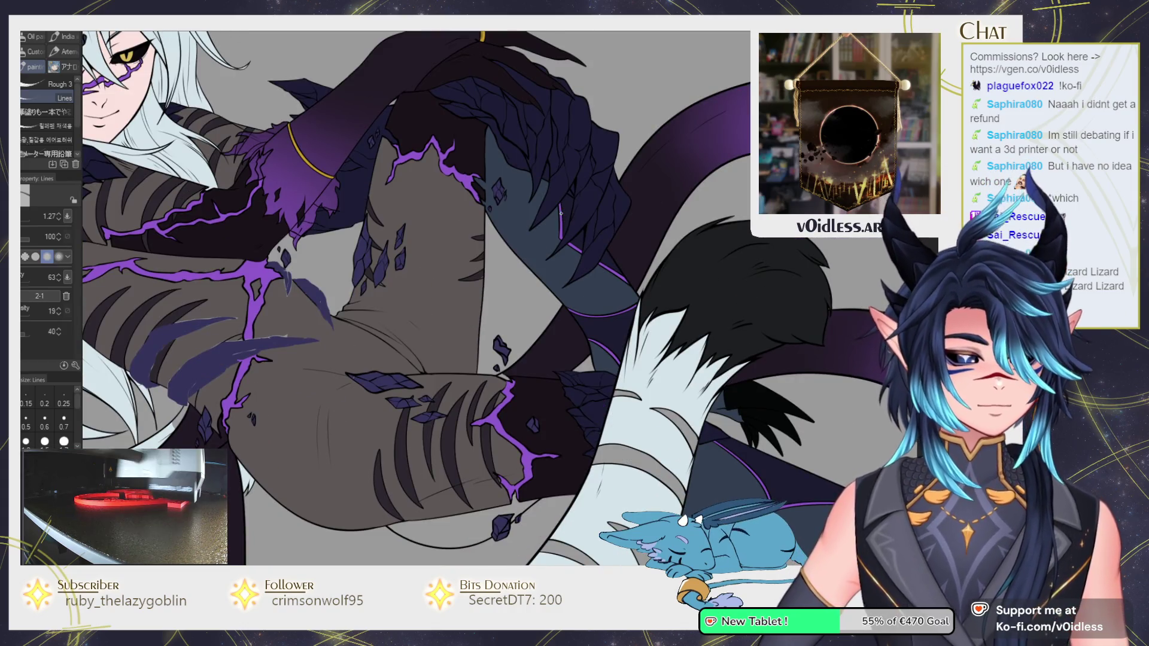
scroll(398, 244, up, 3)
scroll(397, 244, up, 2)
scroll(398, 243, up, 2)
drag(398, 244, 397, 310)
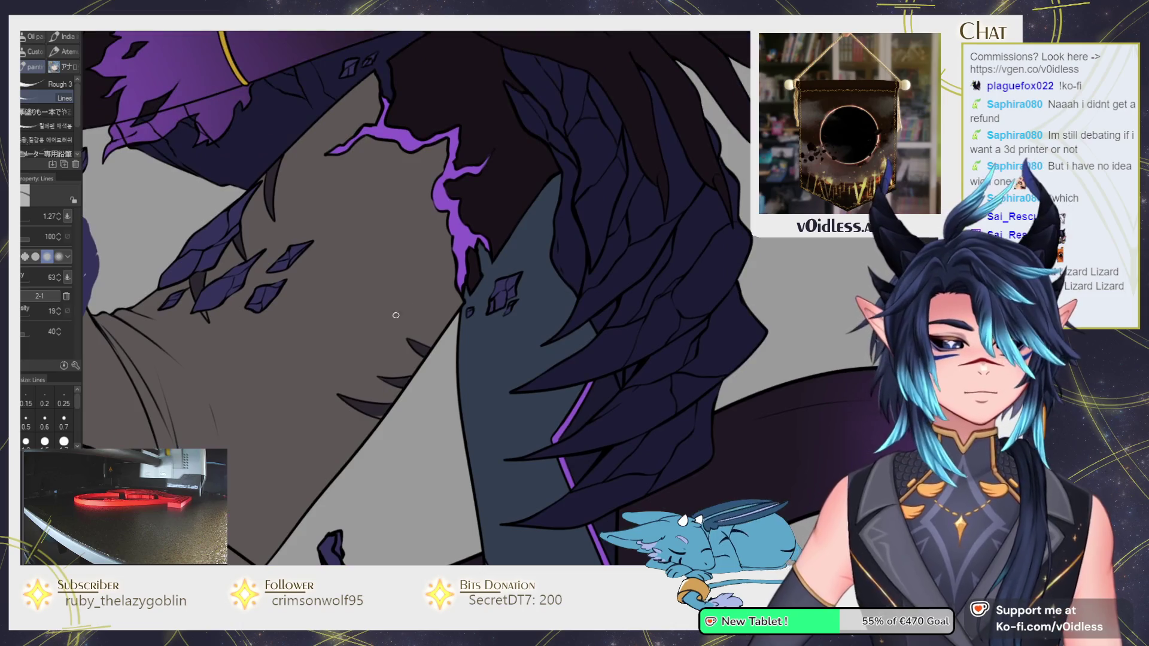
scroll(377, 449, up, 2)
scroll(370, 505, up, 2)
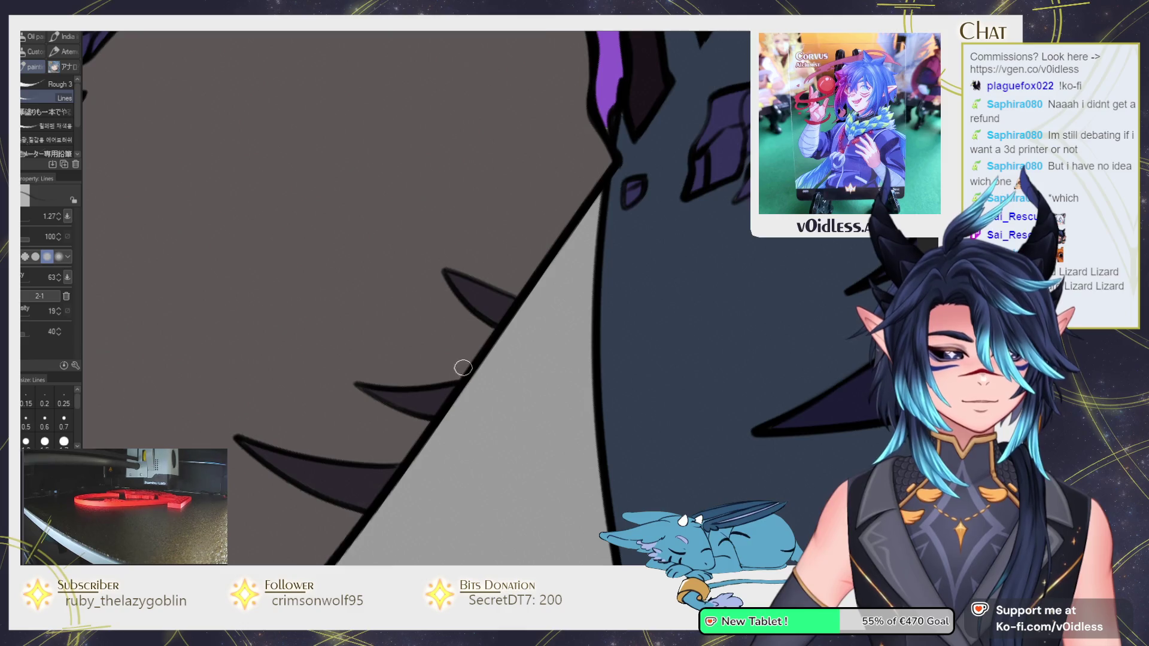
scroll(462, 367, down, 3)
drag(390, 441, 377, 321)
scroll(439, 339, up, 2)
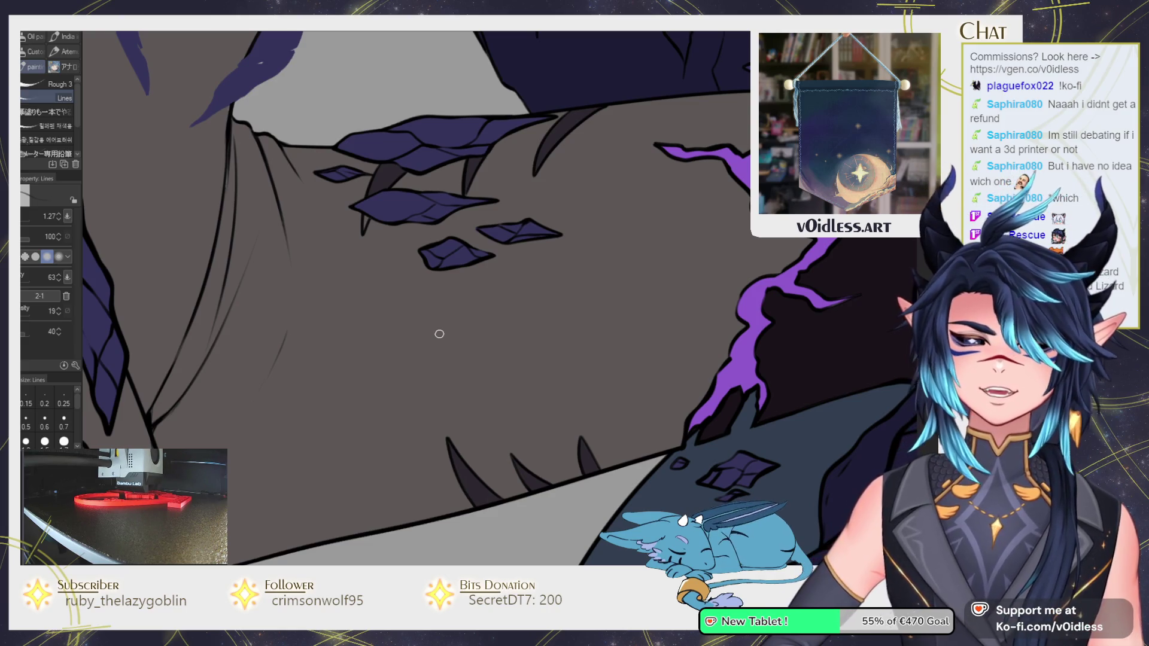
scroll(400, 325, up, 3)
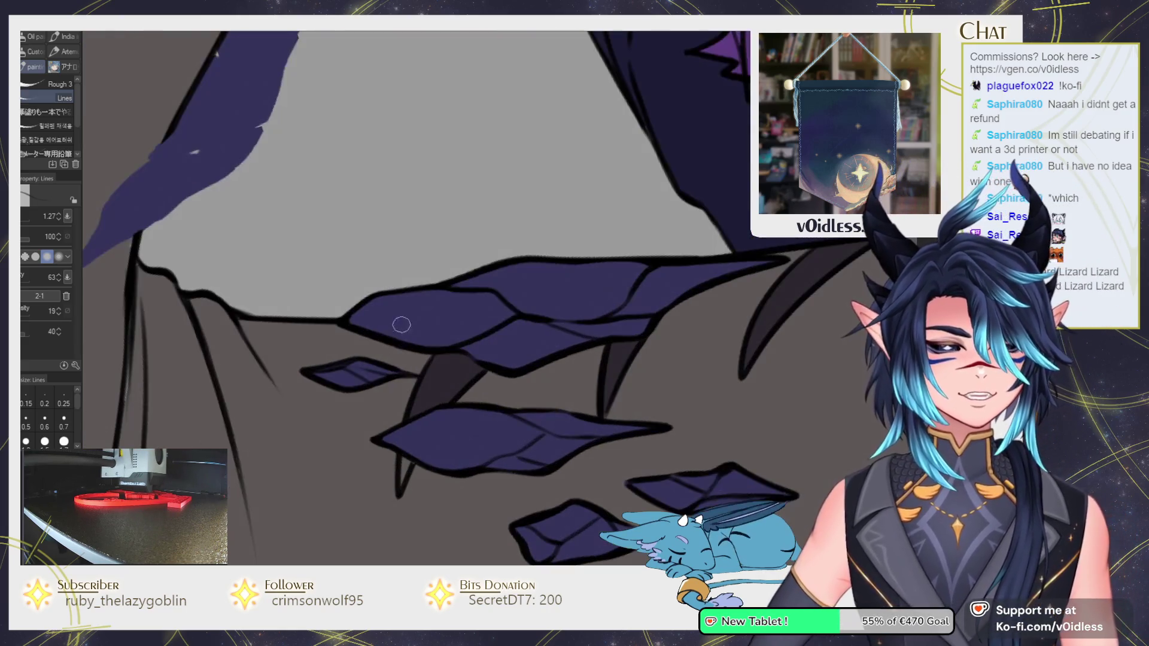
scroll(410, 465, down, 3)
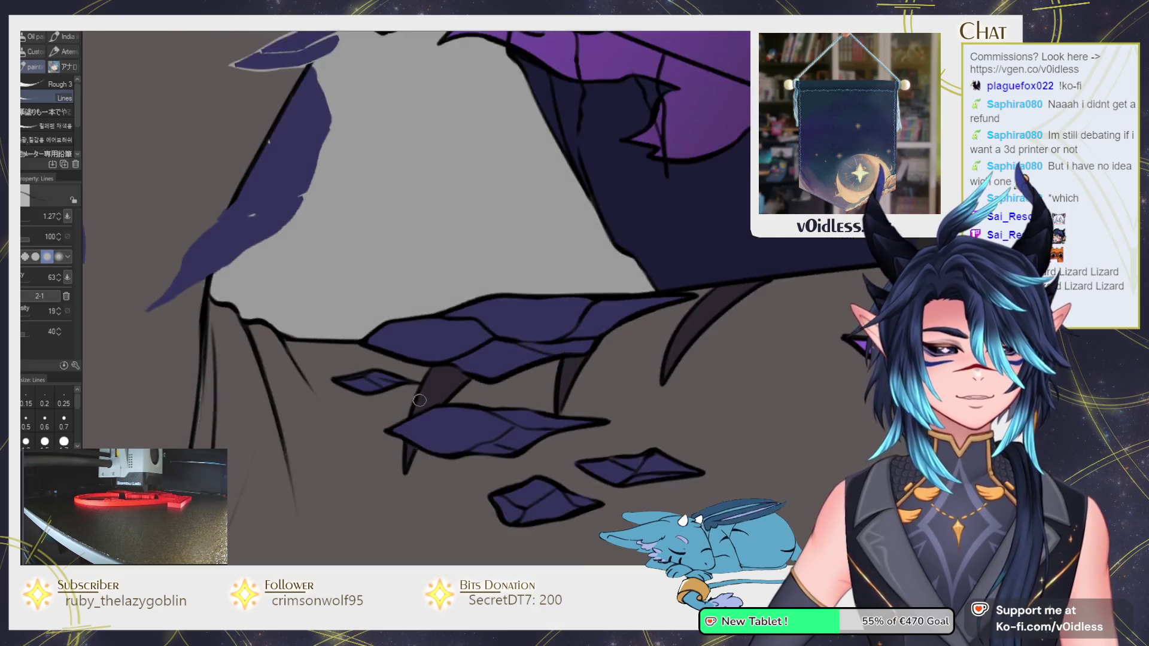
scroll(370, 360, up, 4)
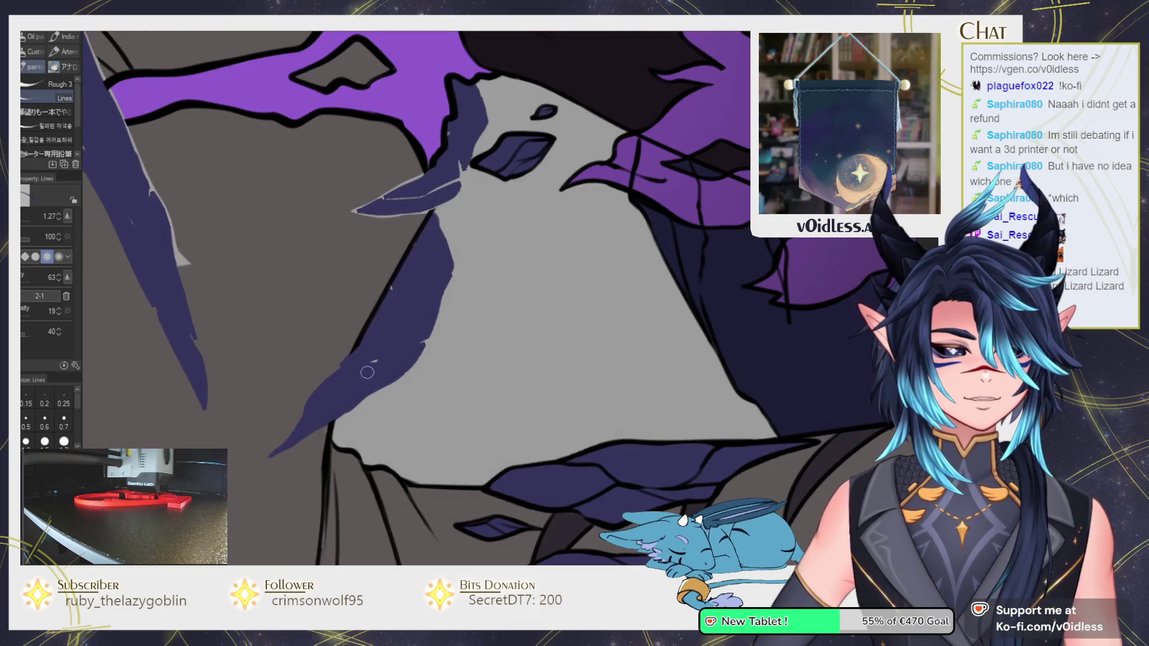
scroll(383, 305, down, 2)
scroll(383, 296, up, 3)
scroll(411, 285, up, 1)
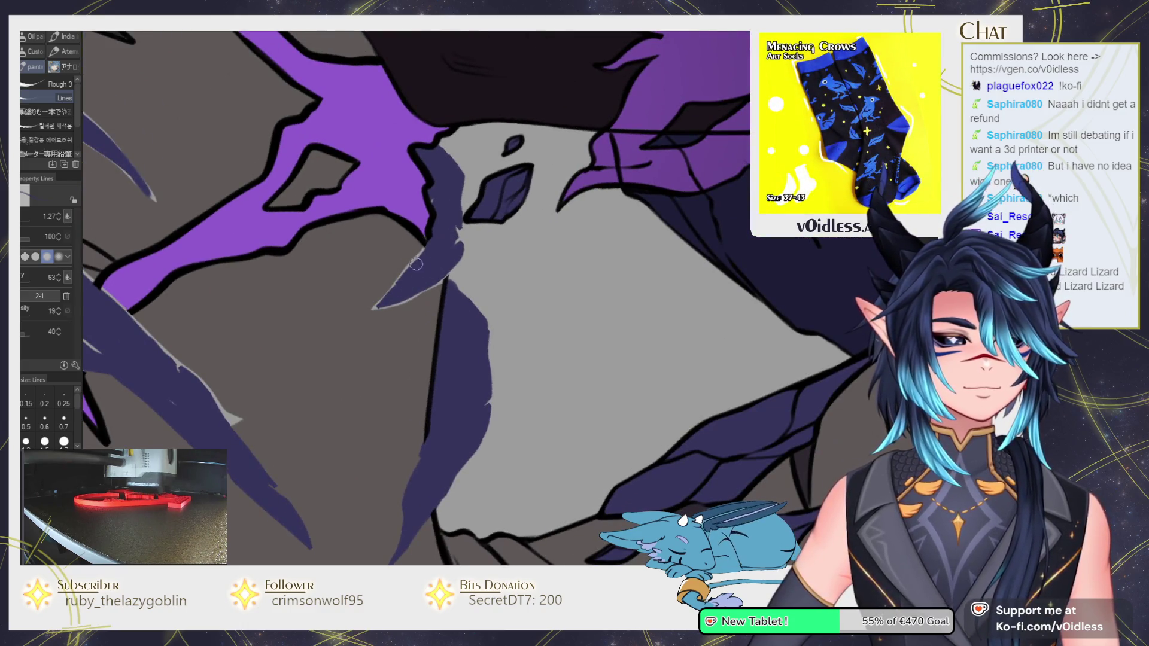
mouse_move(418, 265)
mouse_down()
mouse_move(427, 397)
mouse_move(370, 378)
mouse_move(300, 403)
mouse_up()
scroll(299, 435, down, 5)
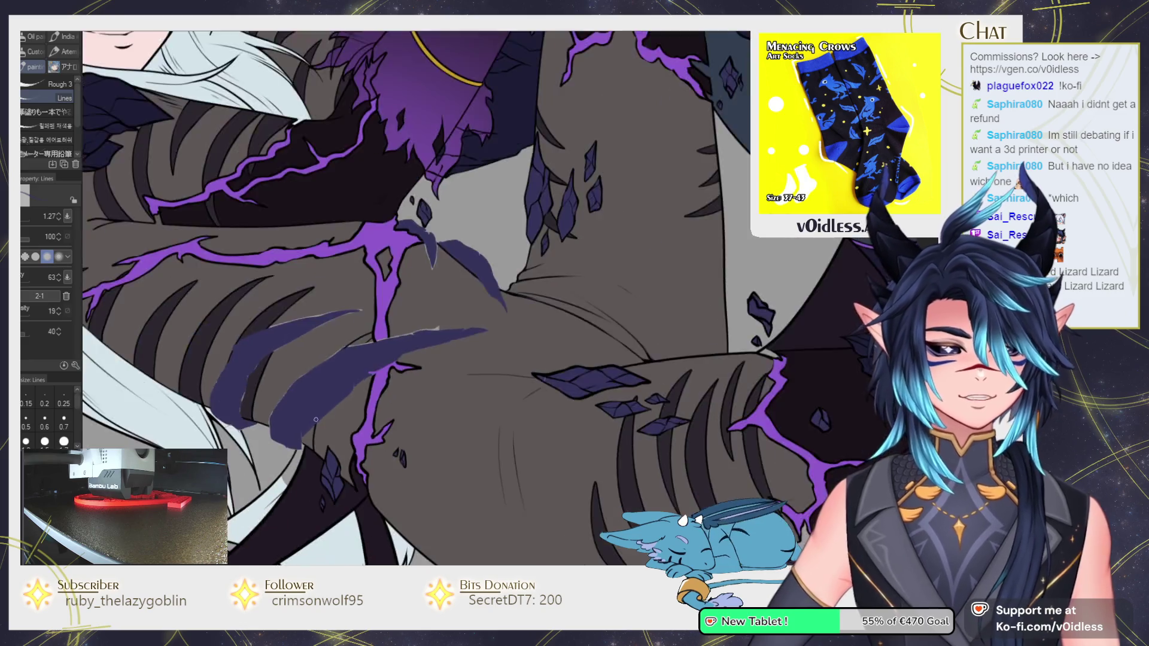
scroll(572, 381, up, 5)
scroll(572, 381, up, 2)
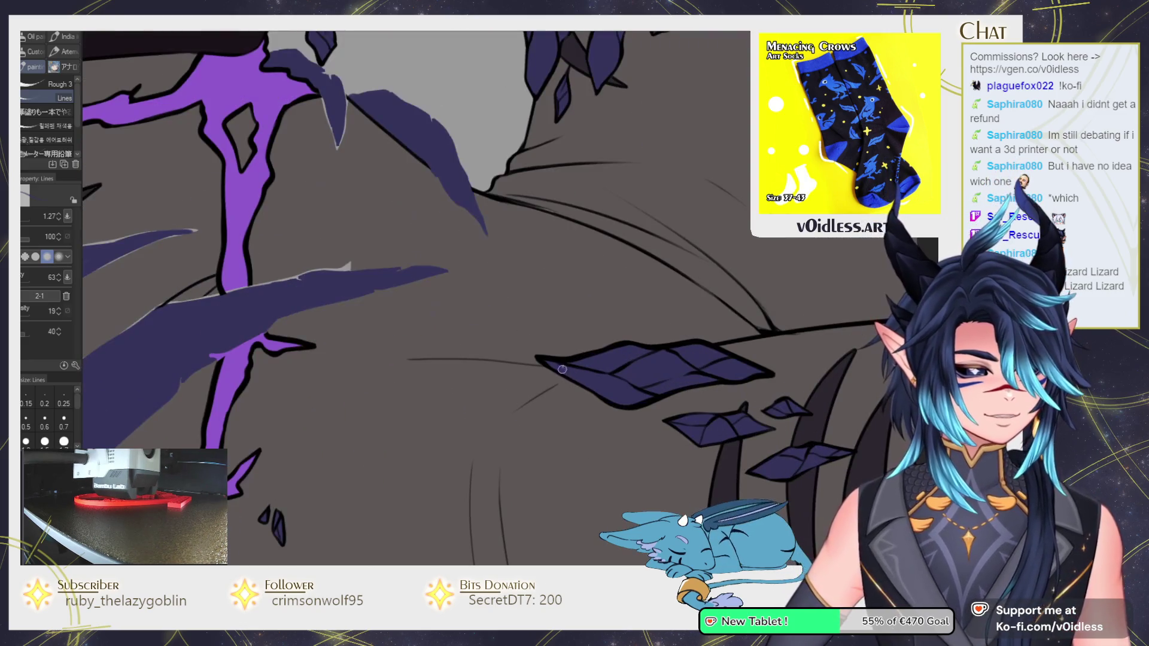
scroll(579, 364, down, 3)
scroll(592, 329, down, 2)
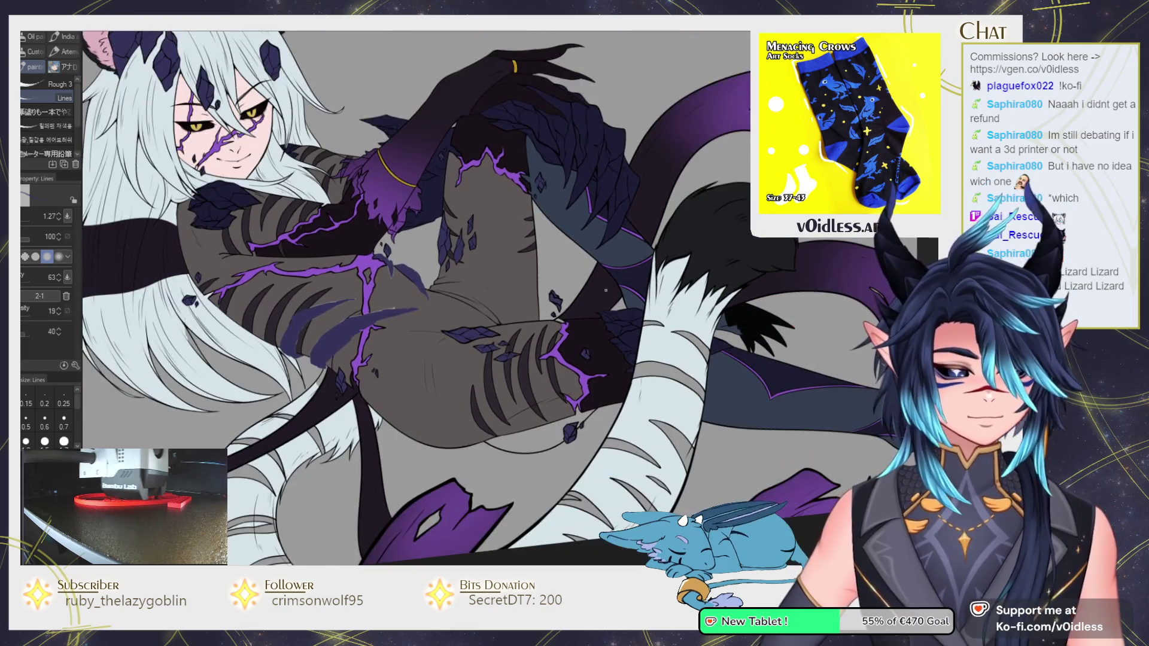
scroll(389, 404, down, 3)
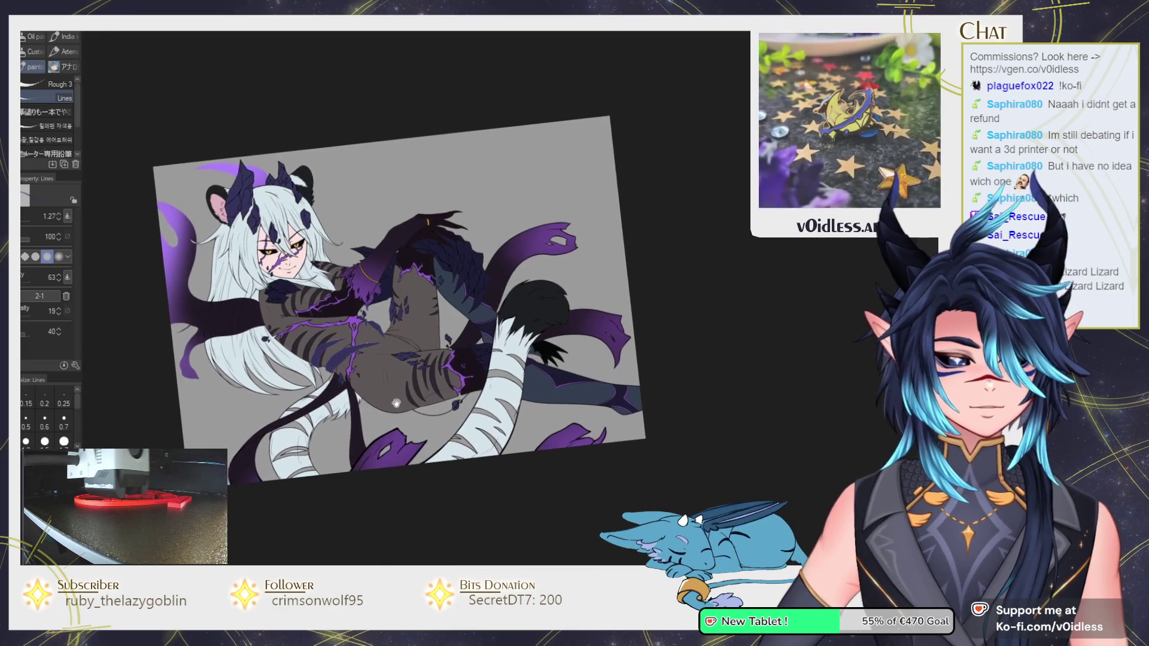
scroll(380, 414, up, 3)
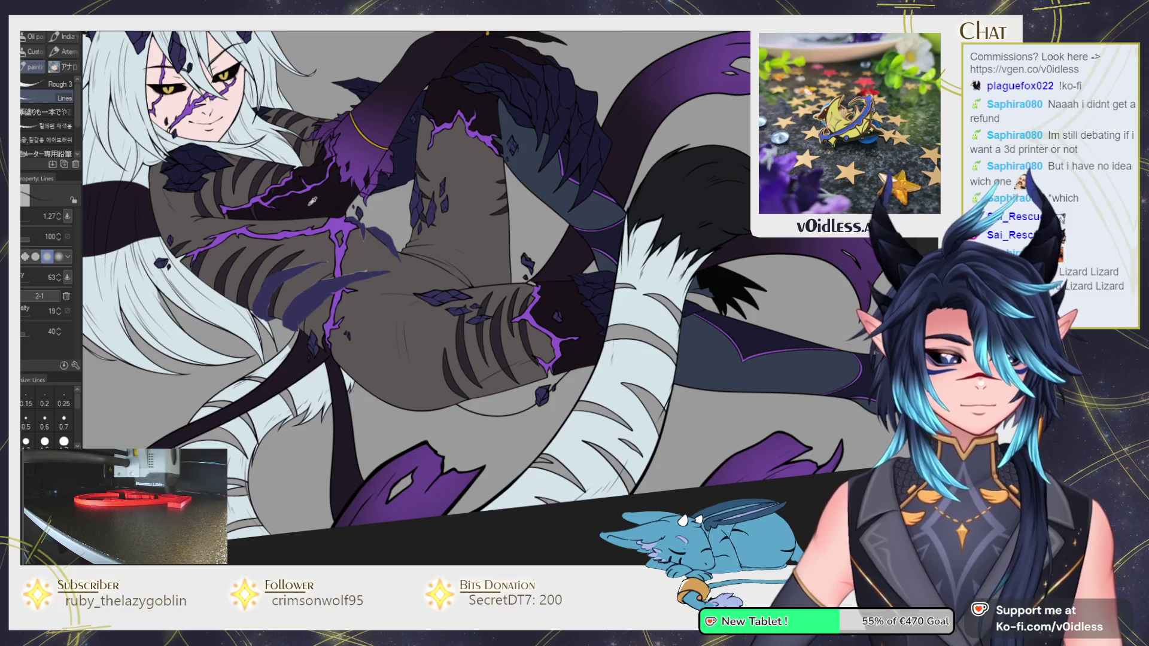
key(ctrl+@)
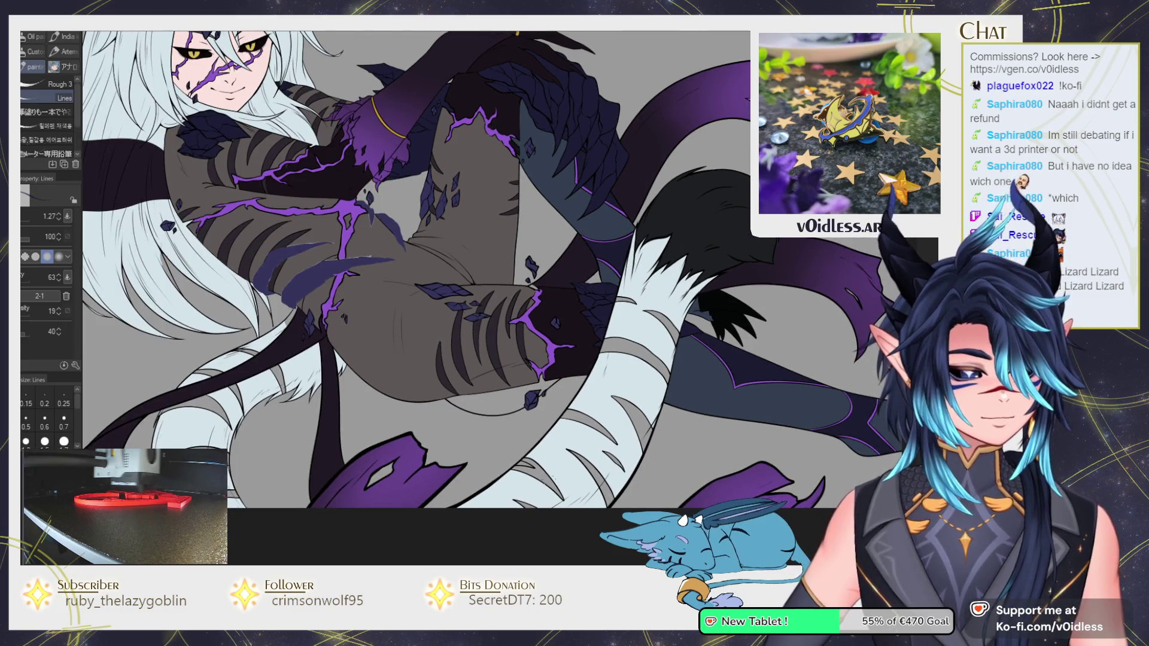
key(g)
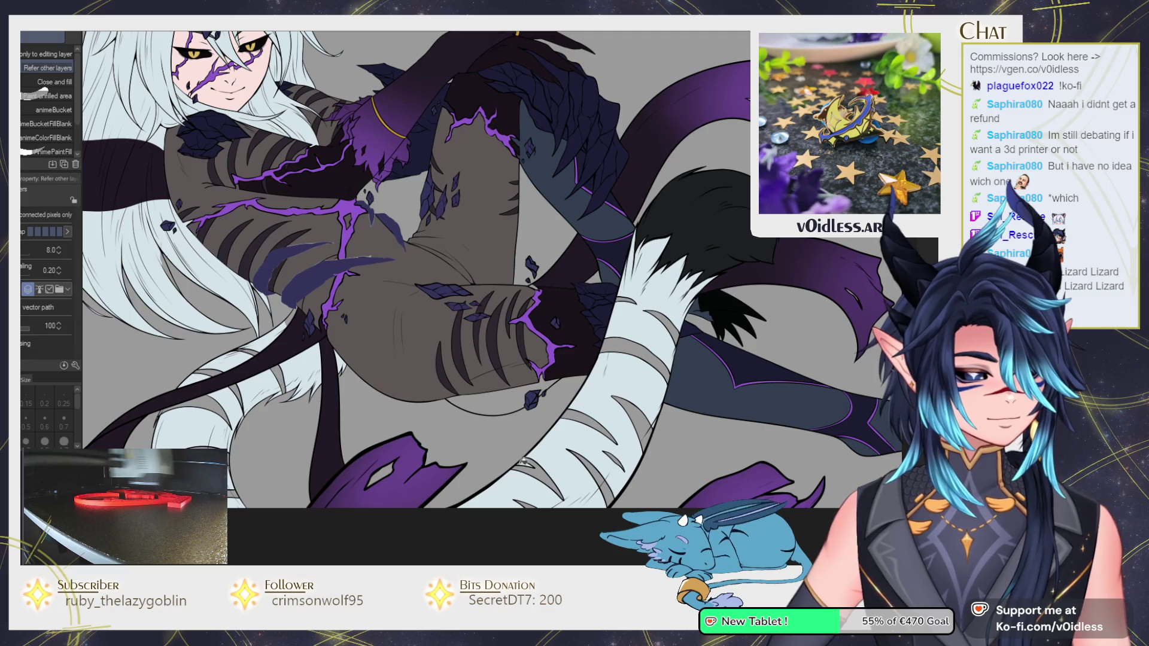
scroll(524, 462, up, 5)
scroll(474, 445, down, 5)
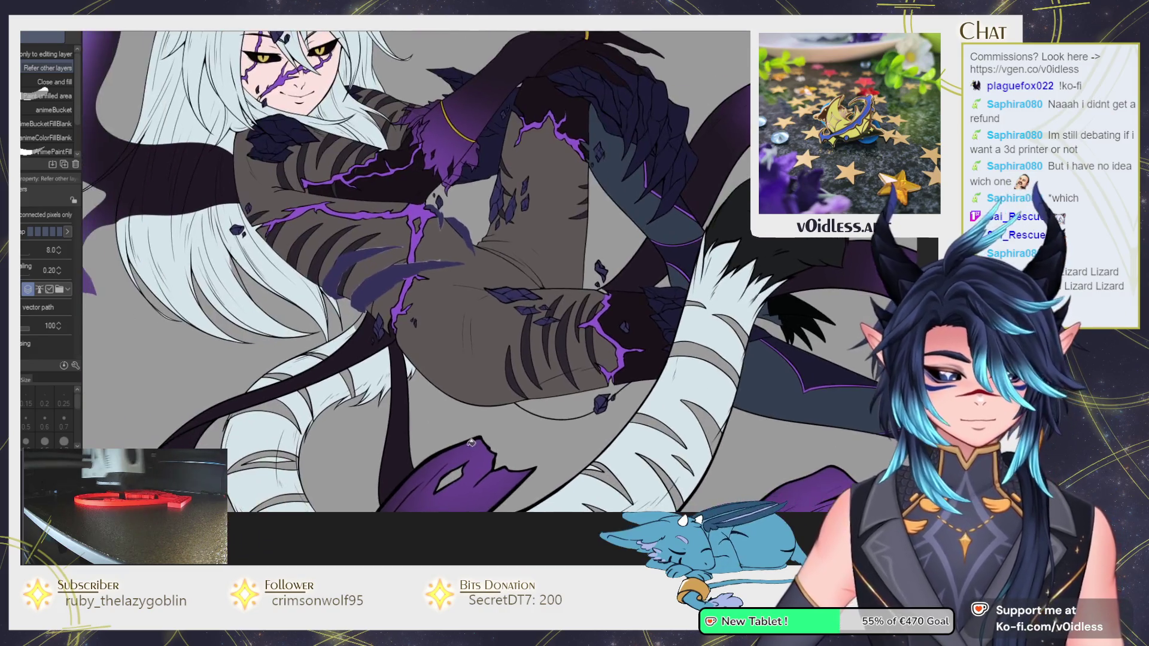
scroll(475, 446, up, 2)
scroll(282, 397, up, 6)
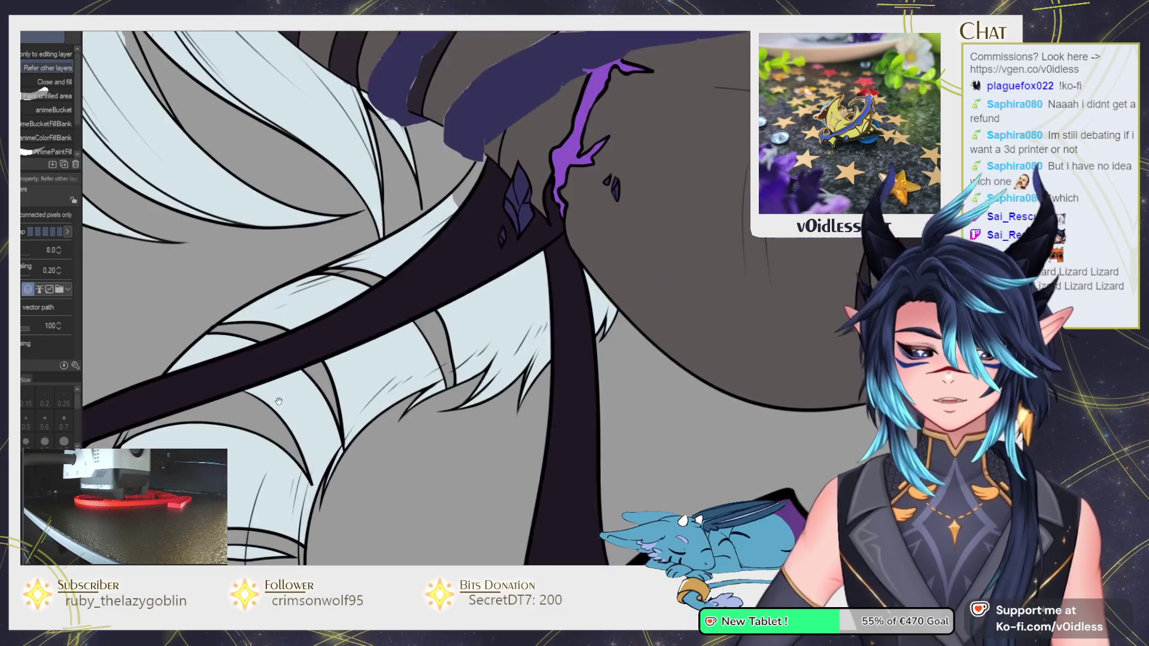
key(p)
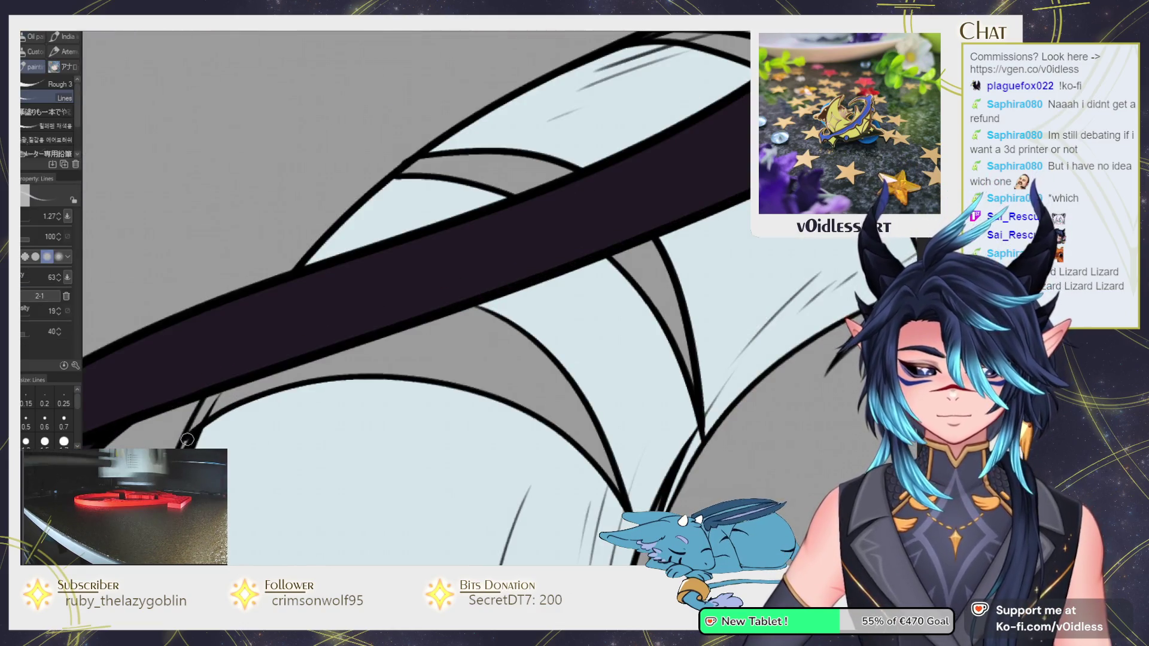
scroll(183, 445, down, 6)
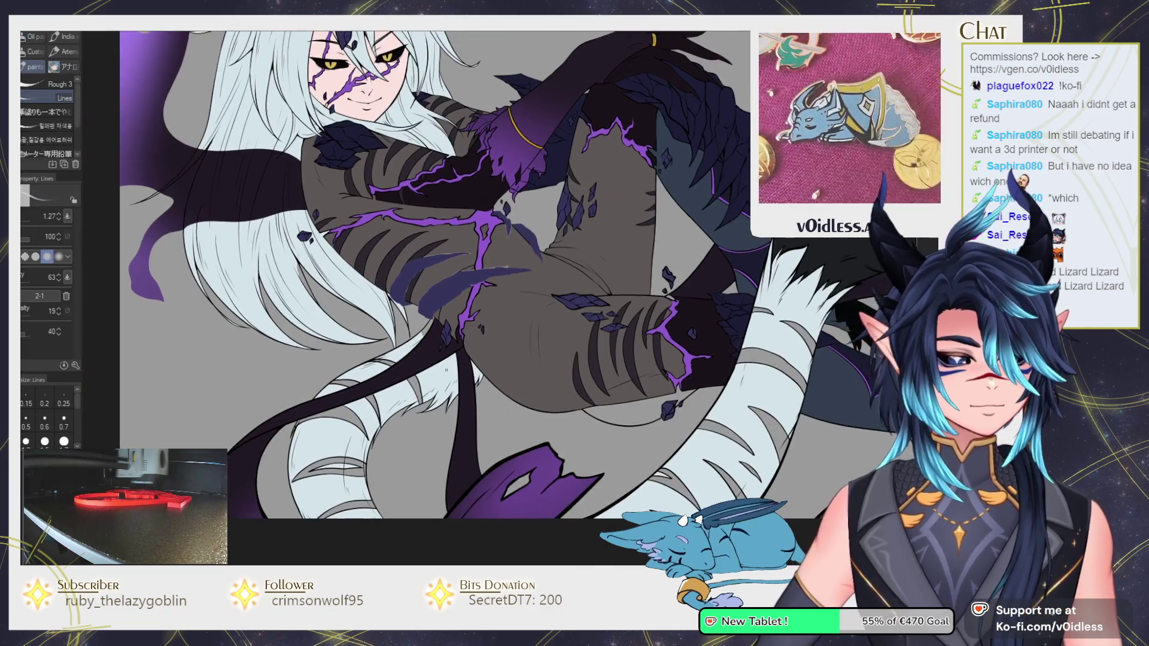
scroll(420, 320, up, 5)
key(g)
scroll(420, 320, down, 5)
key(p)
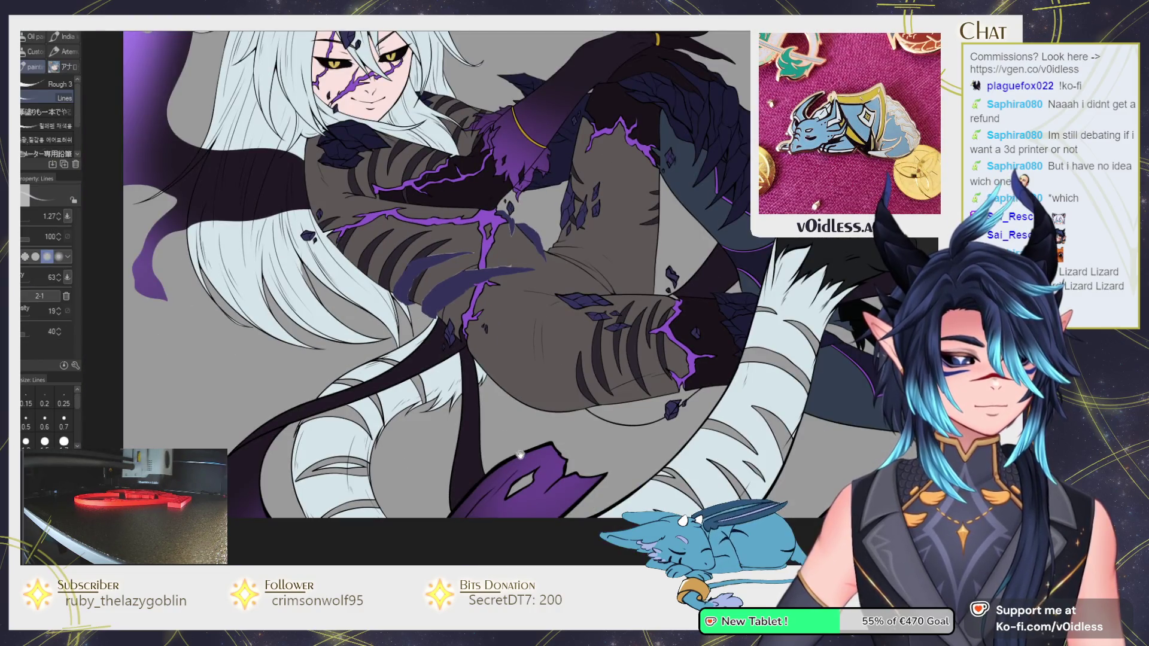
scroll(241, 228, up, 5)
key(g)
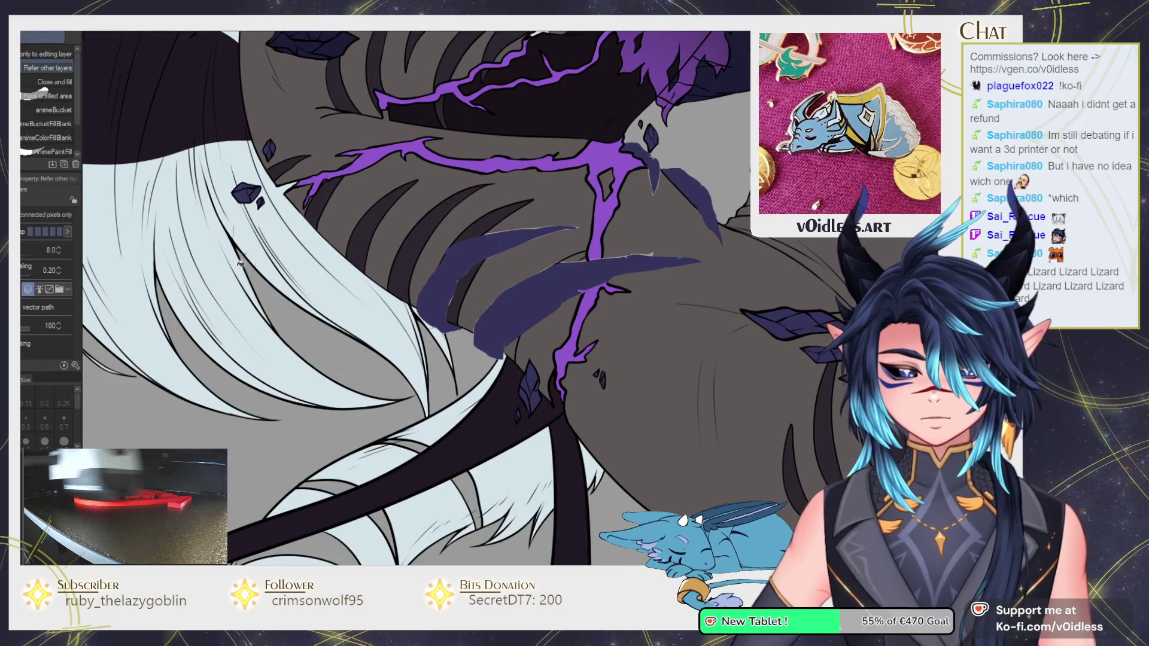
scroll(241, 228, up, 1)
key(p)
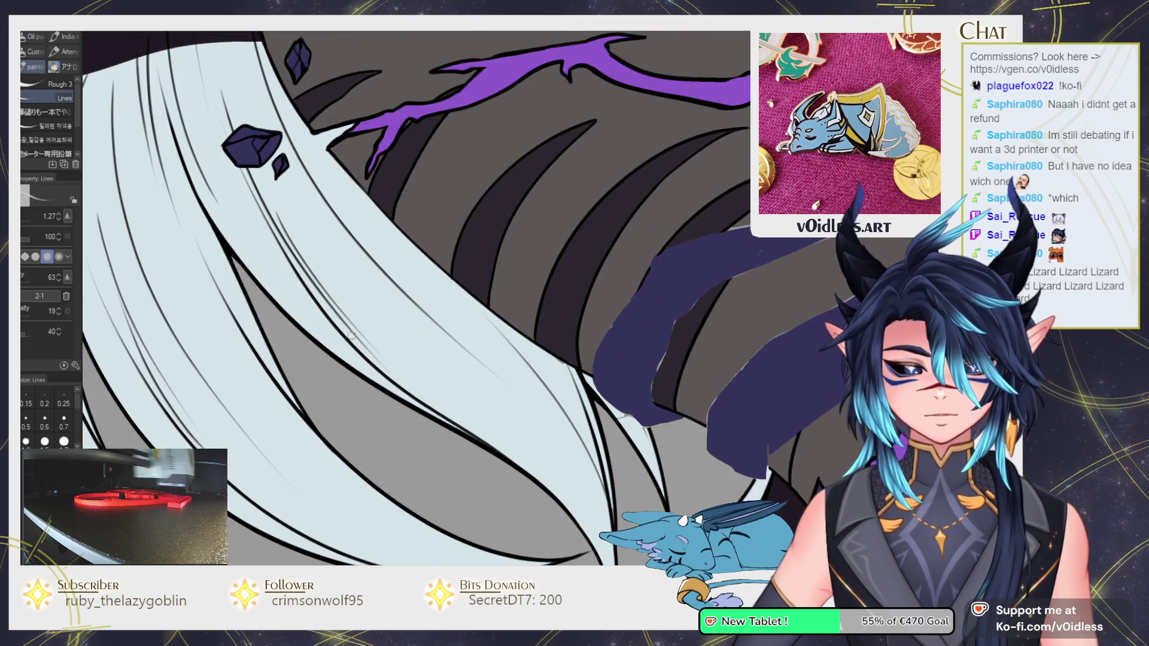
scroll(421, 387, down, 2)
scroll(420, 388, up, 2)
scroll(344, 329, down, 3)
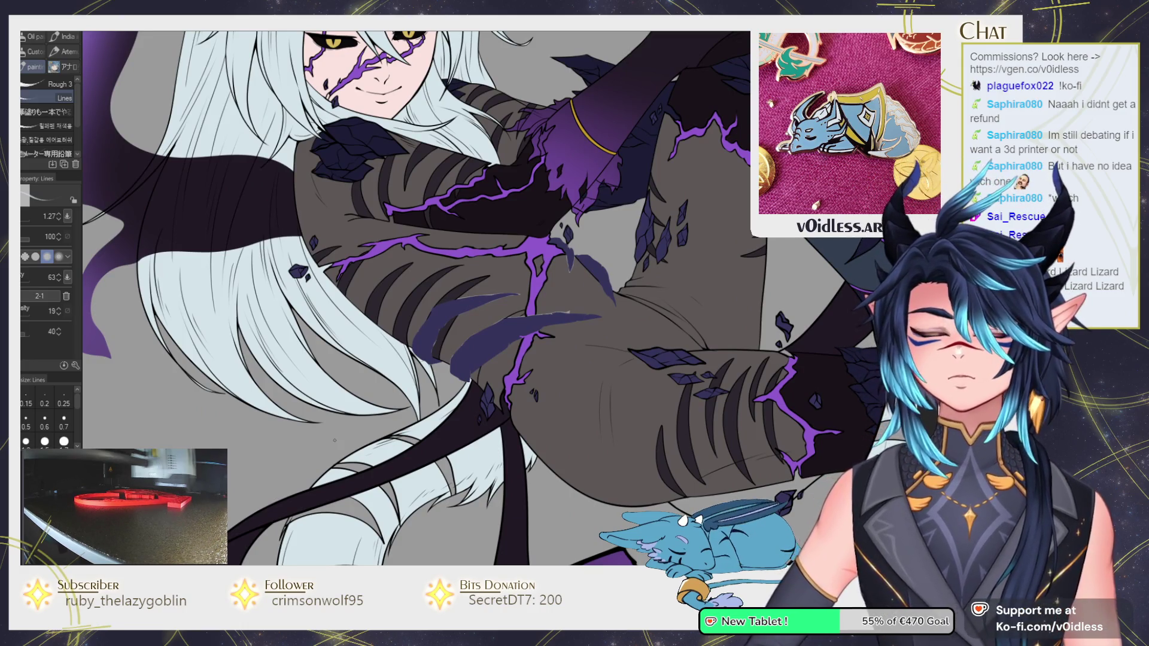
key(ctrl+minus)
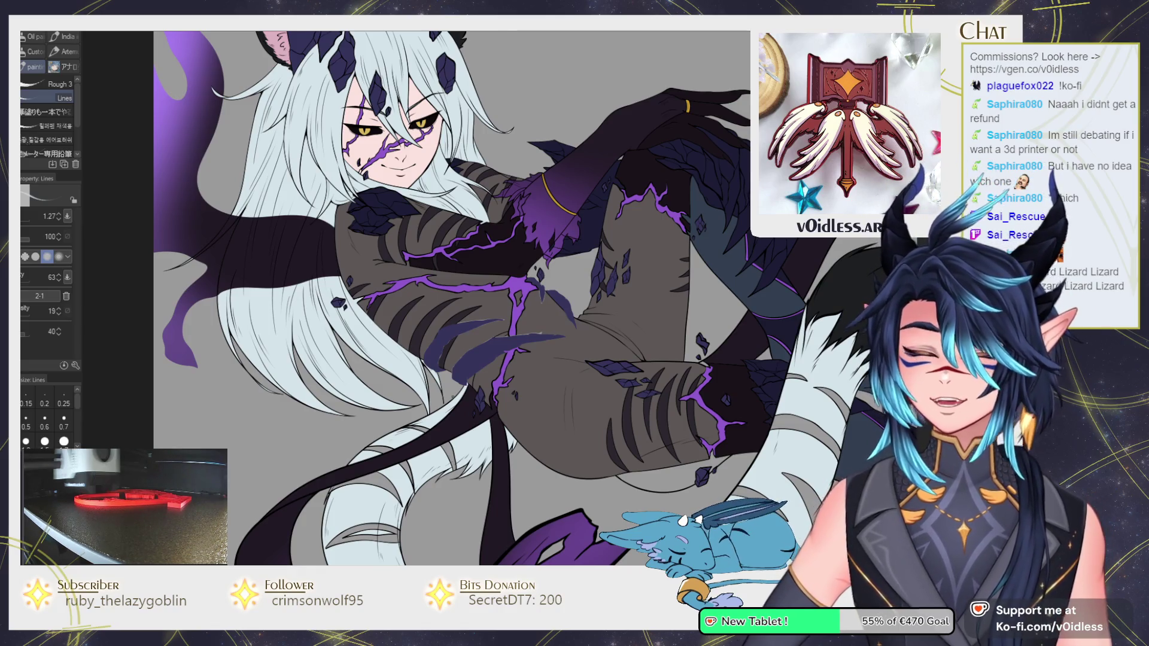
scroll(417, 349, up, 2)
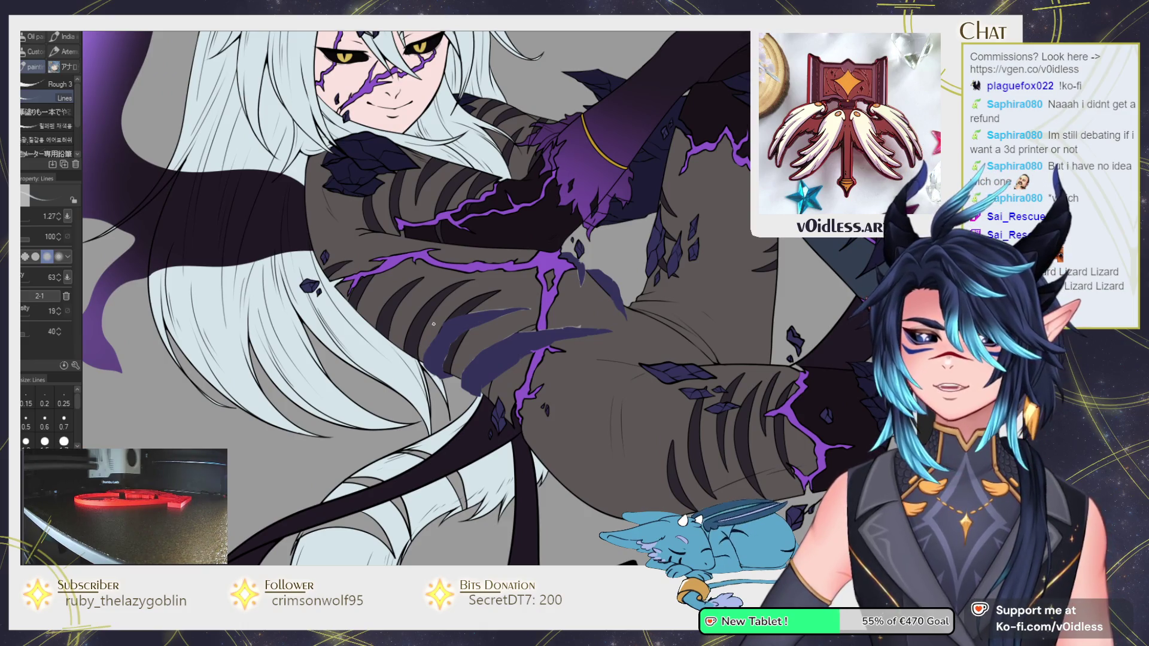
scroll(520, 326, up, 2)
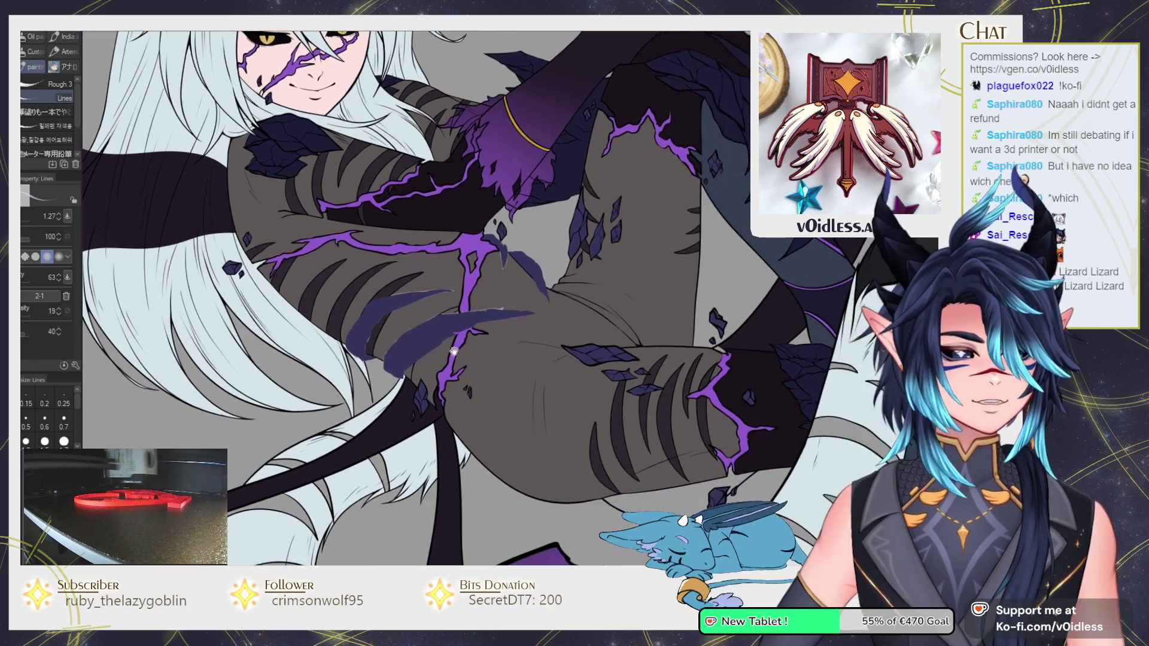
scroll(383, 290, up, 2)
scroll(473, 293, up, 2)
key(g)
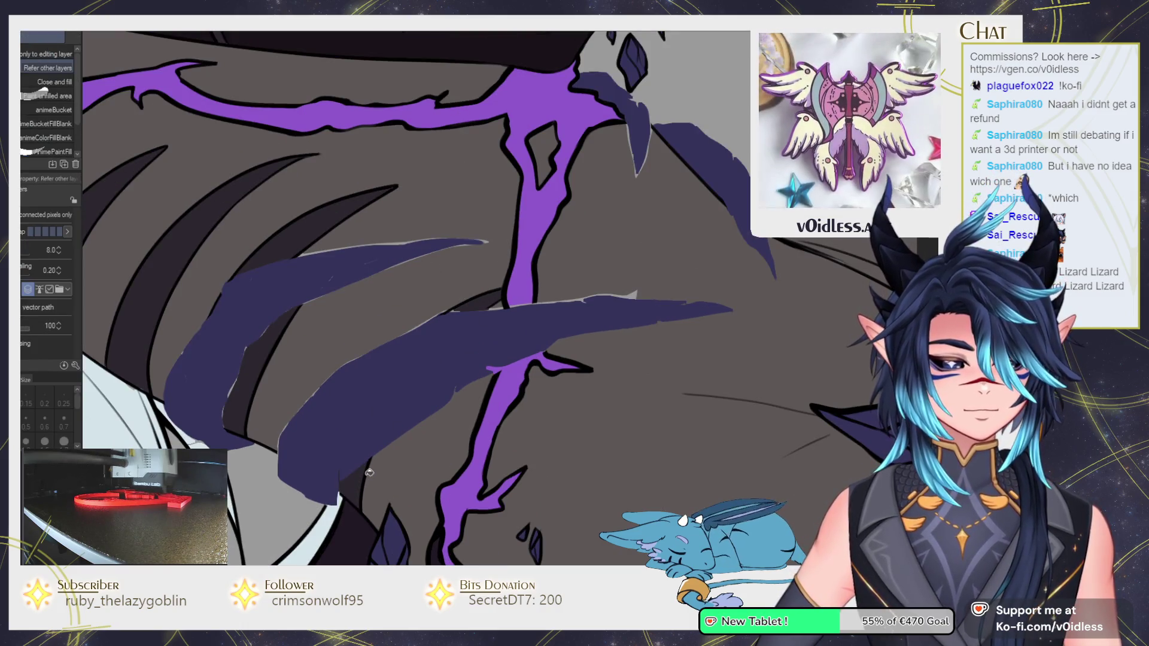
key(b)
scroll(453, 309, down, 3)
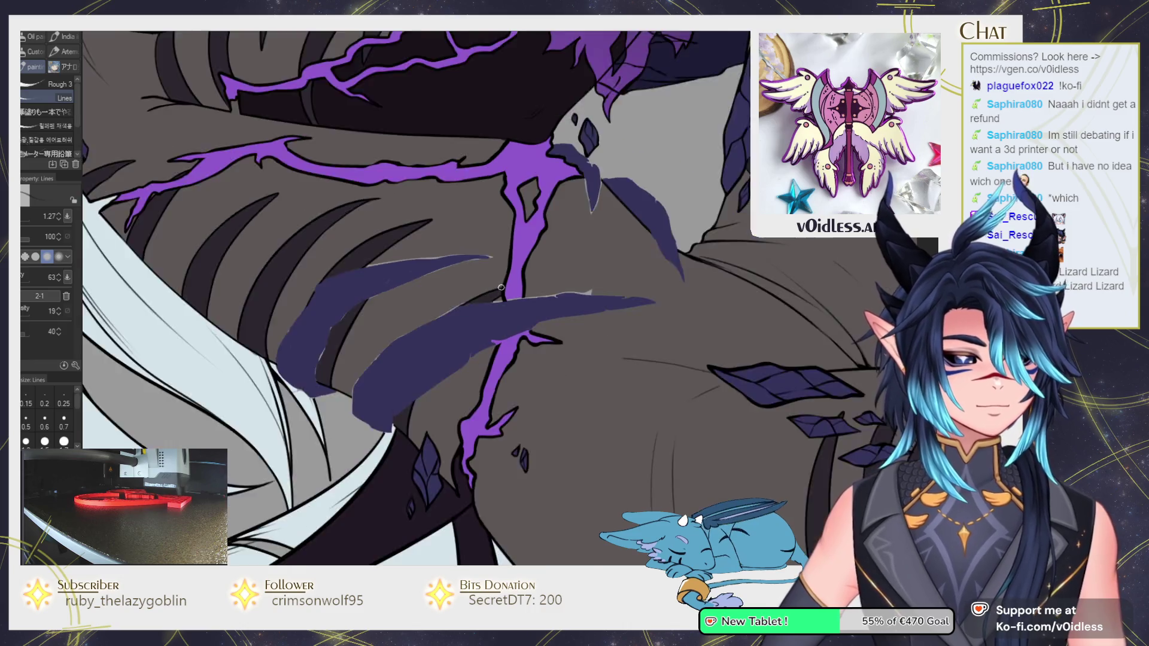
scroll(478, 299, down, 3)
scroll(583, 248, down, 2)
scroll(583, 249, down, 1)
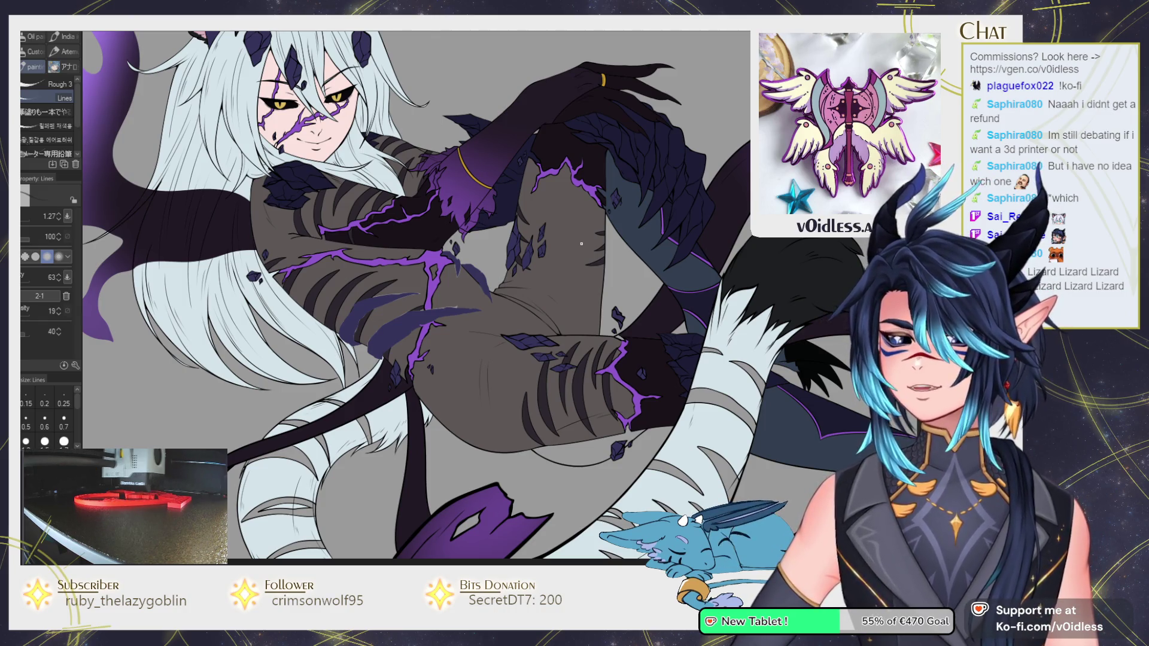
scroll(581, 243, up, 1)
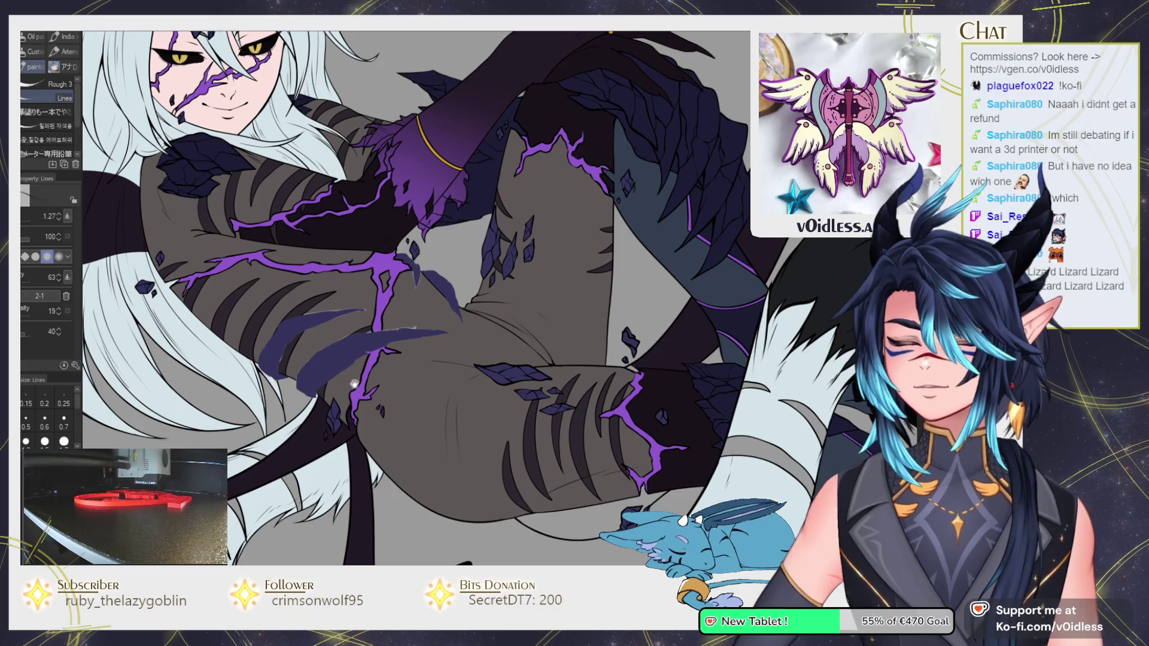
drag(351, 383, 418, 379)
drag(488, 447, 392, 286)
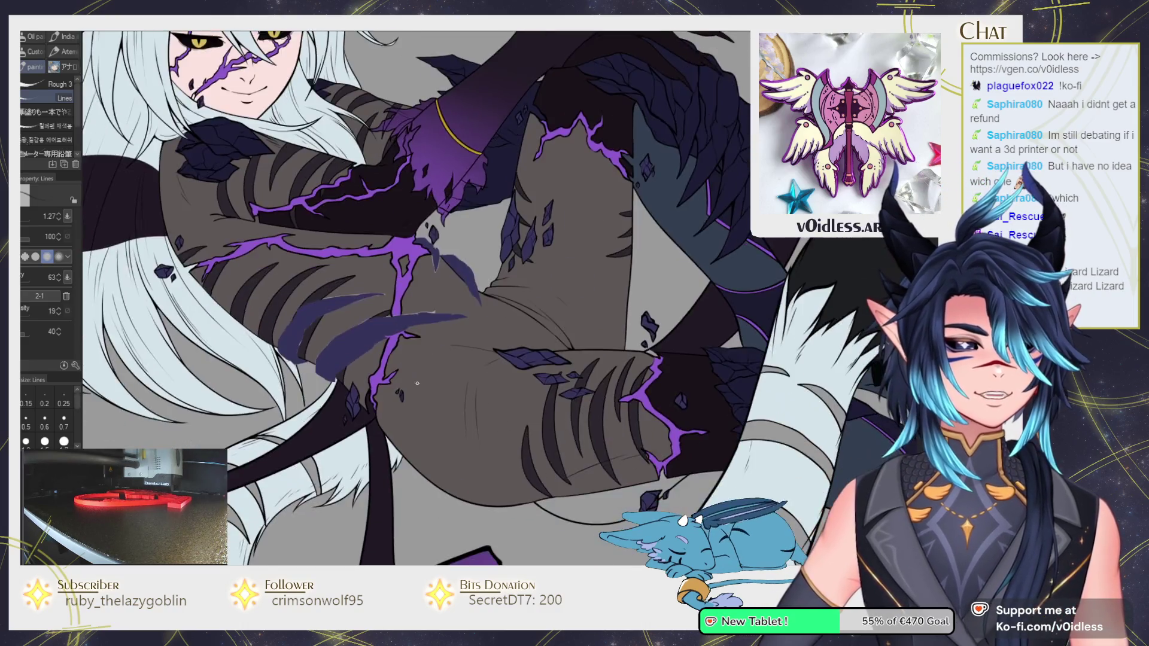
scroll(442, 419, down, 2)
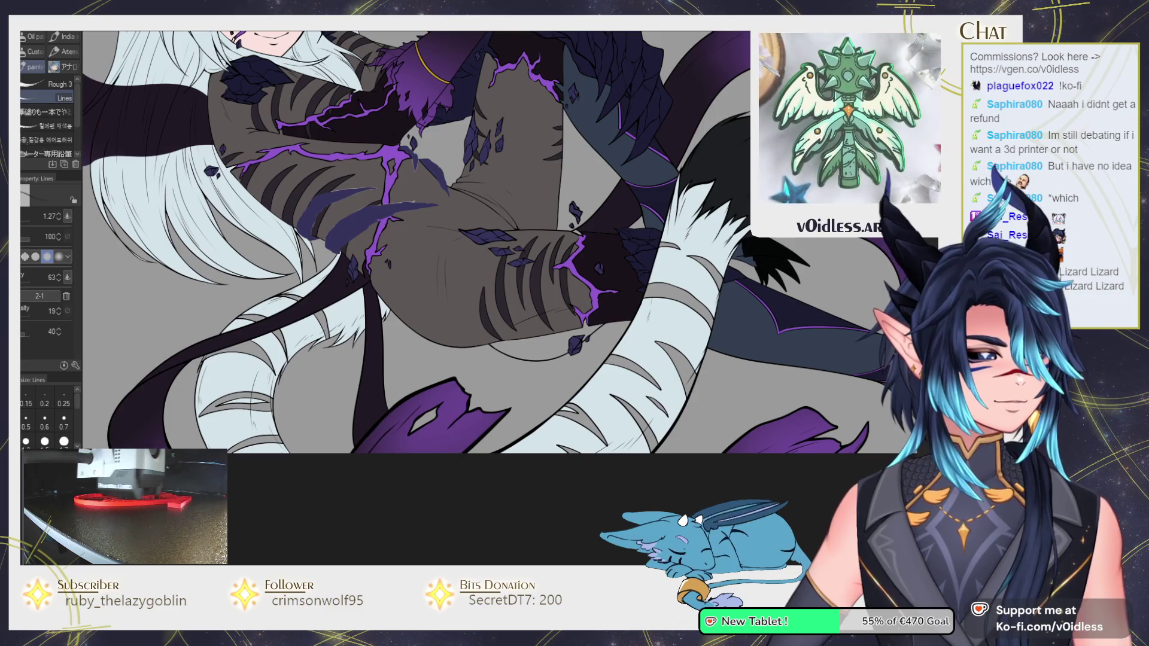
scroll(441, 461, up, 3)
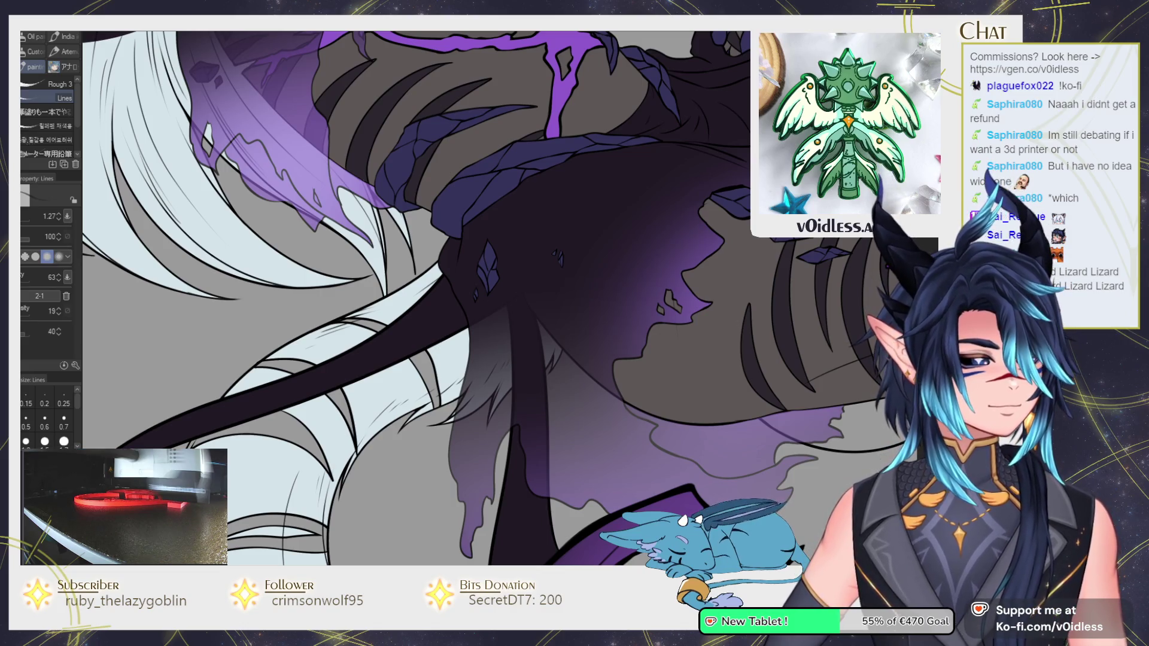
Fill the grey hair strand and the thin grey sliver with black.
key(g)
scroll(328, 340, up, 2)
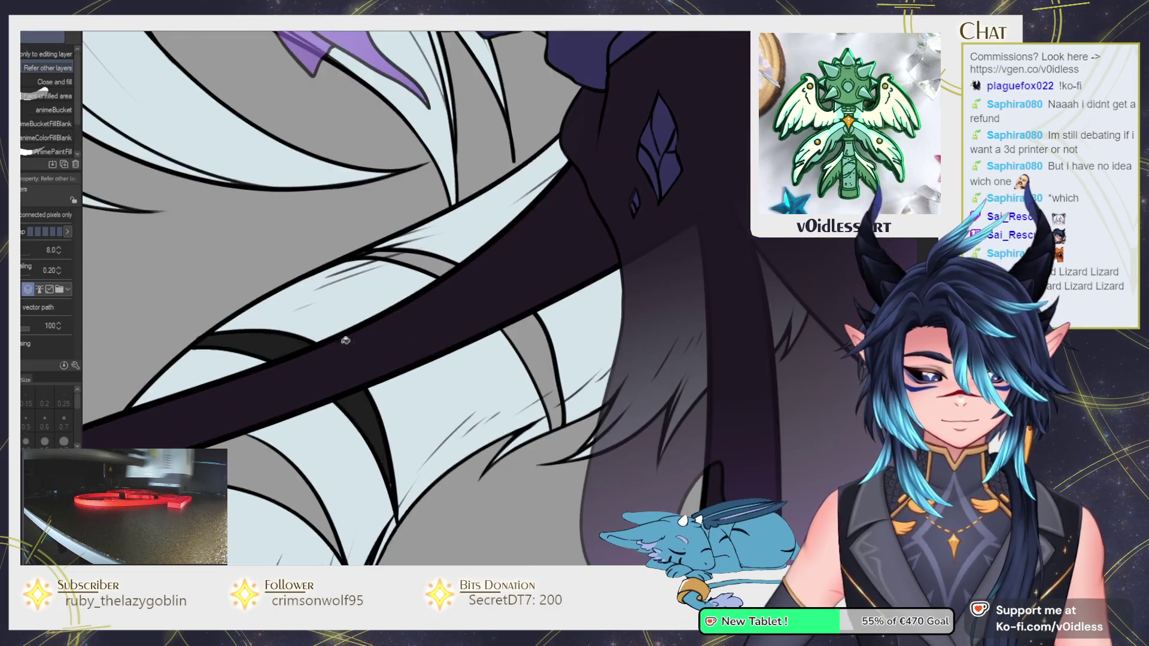
key(p)
scroll(389, 512, up, 1)
key(g)
click(622, 365)
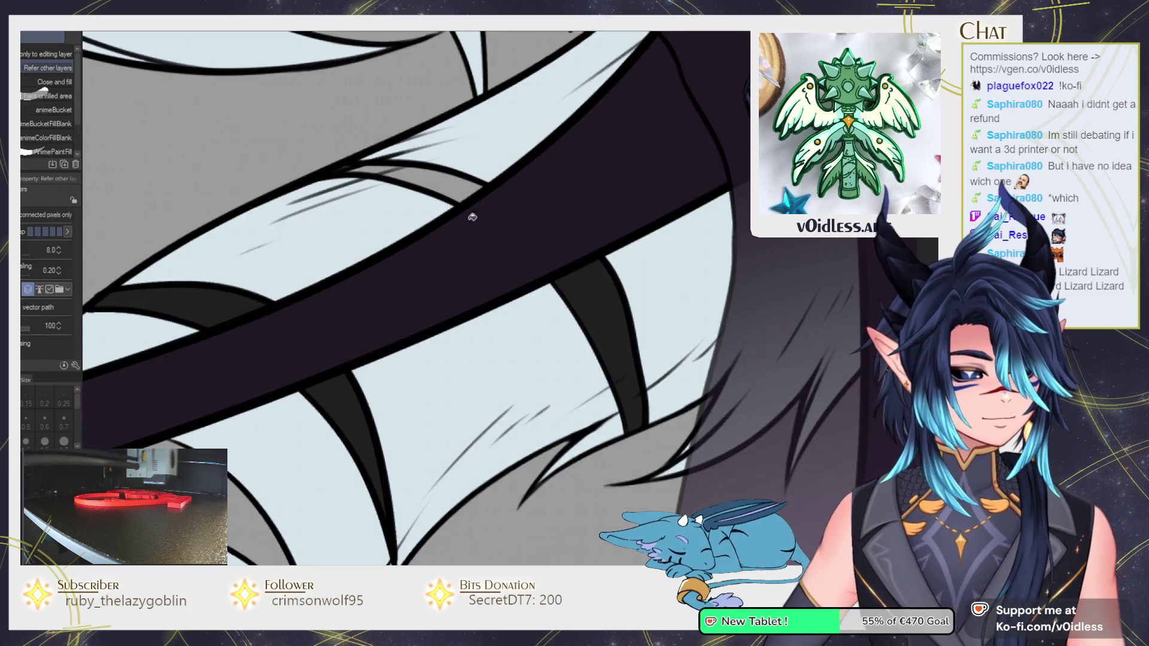
click(378, 172)
key(p)
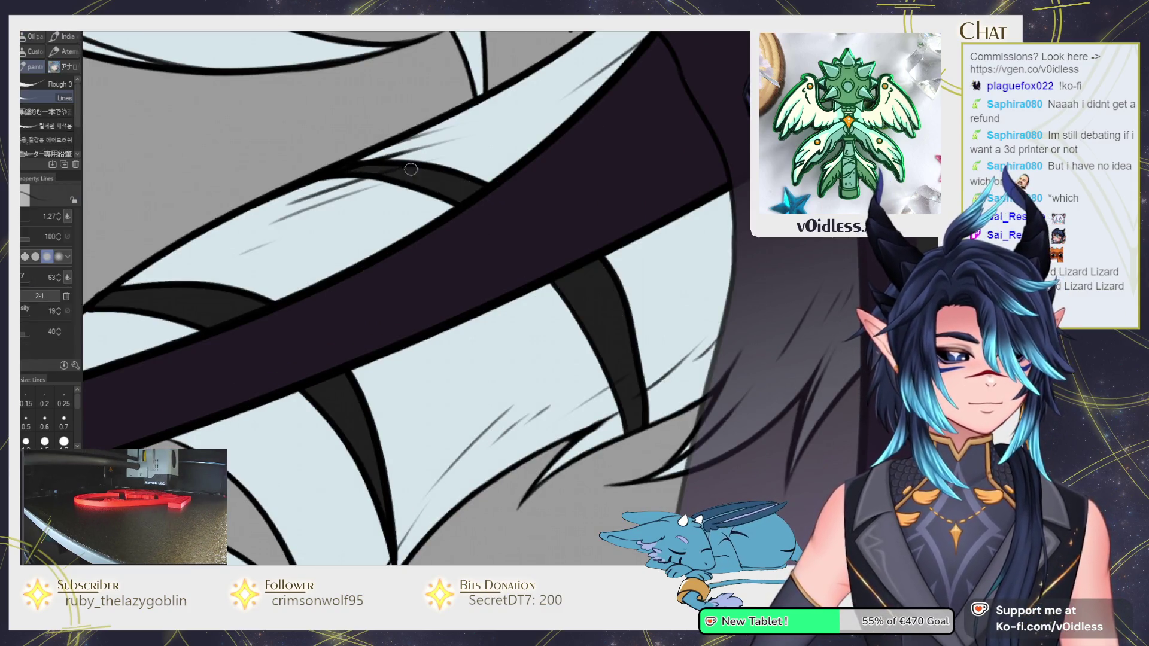
Pan and zoom up the white tail to inspect the grey claw stripes.
scroll(395, 169, down, 2)
key(g)
key(p)
drag(322, 384, 316, 342)
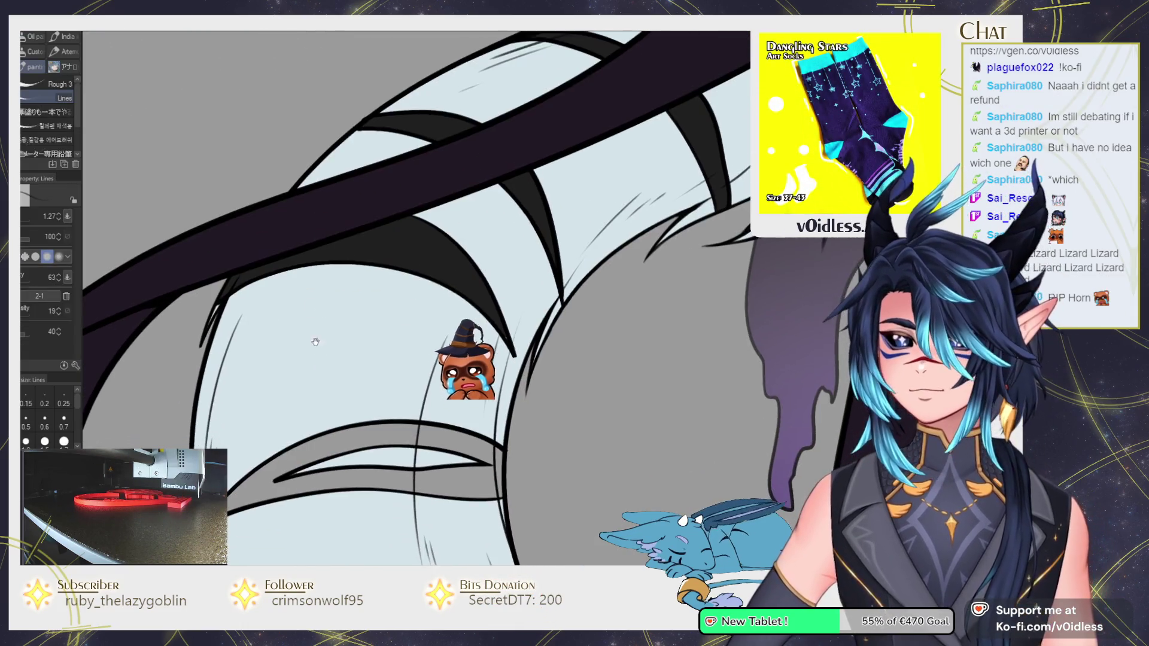
key(g)
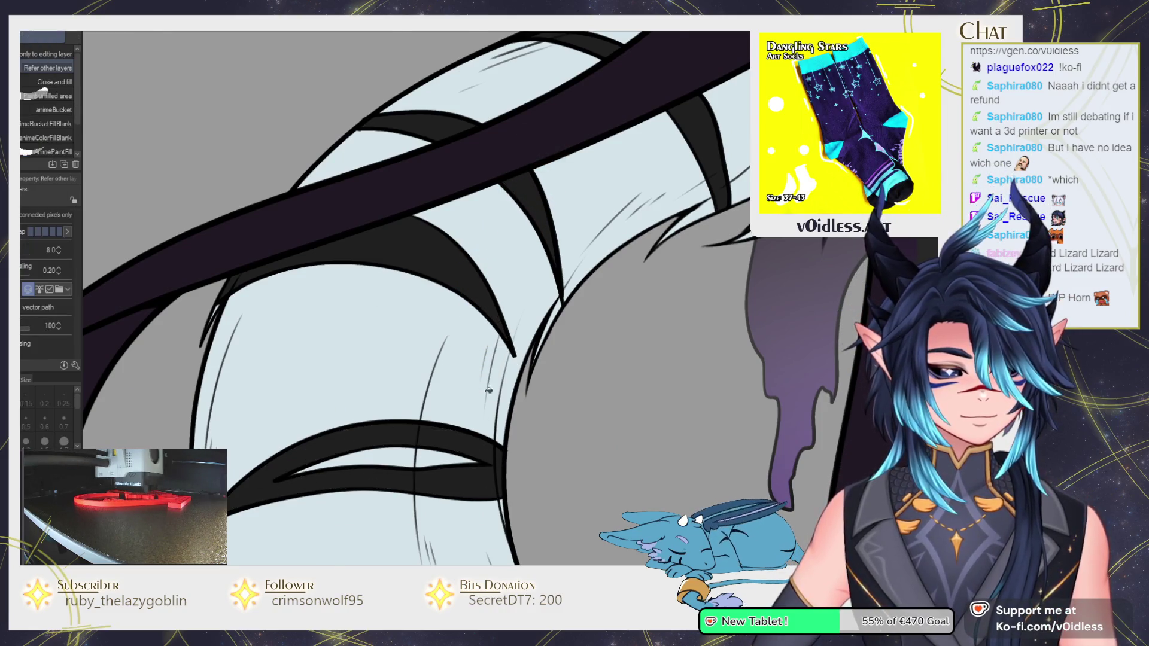
scroll(482, 389, up, 3)
scroll(491, 397, up, 1)
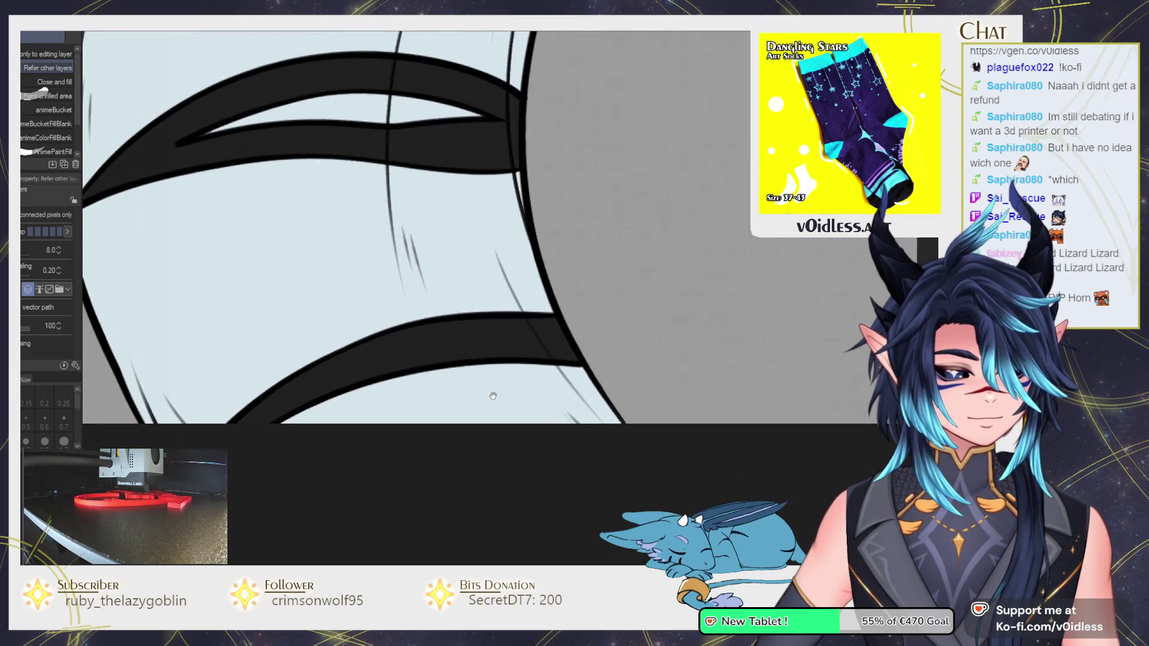
scroll(490, 397, down, 2)
scroll(496, 396, down, 2)
scroll(505, 395, down, 1)
scroll(512, 394, down, 2)
scroll(513, 395, up, 1)
scroll(484, 359, up, 2)
scroll(457, 320, up, 1)
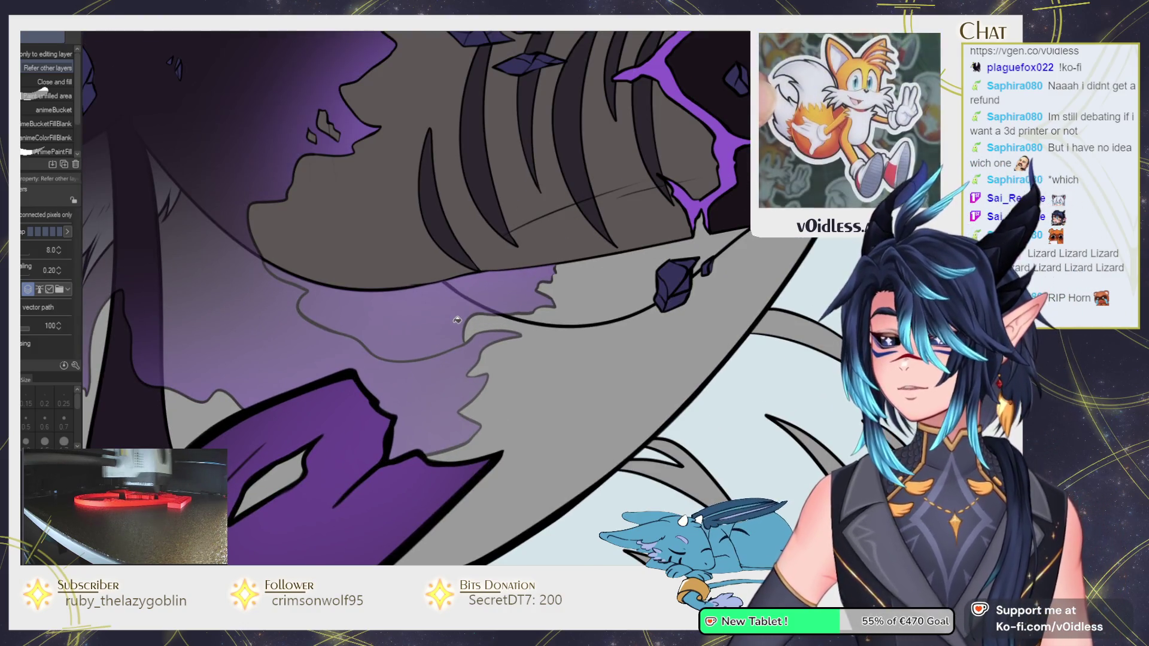
scroll(389, 423, down, 2)
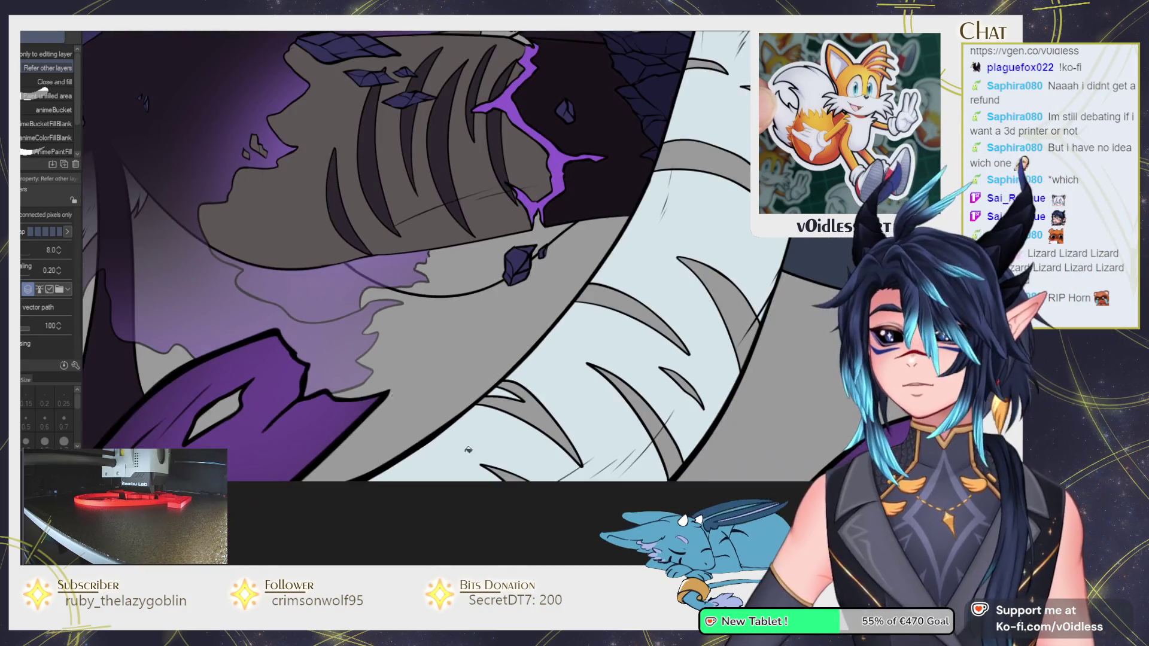
scroll(419, 398, up, 1)
scroll(473, 405, up, 1)
scroll(520, 410, up, 1)
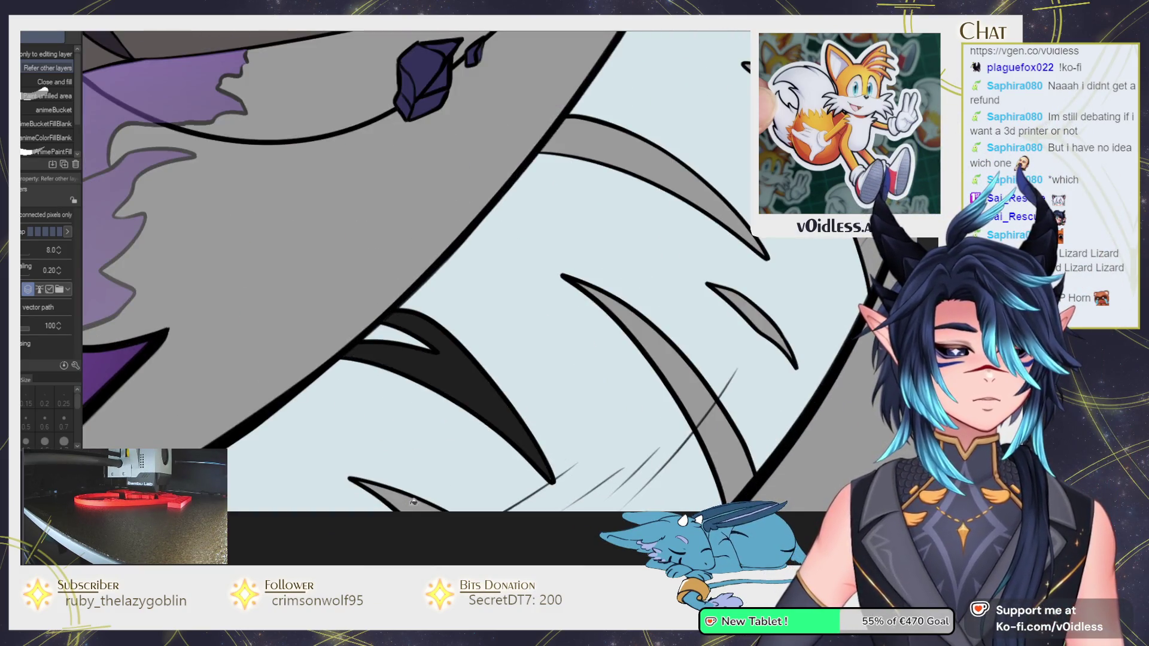
Fill the small claw stripe and the large lower claw stripe black.
key(b)
scroll(485, 395, down, 2)
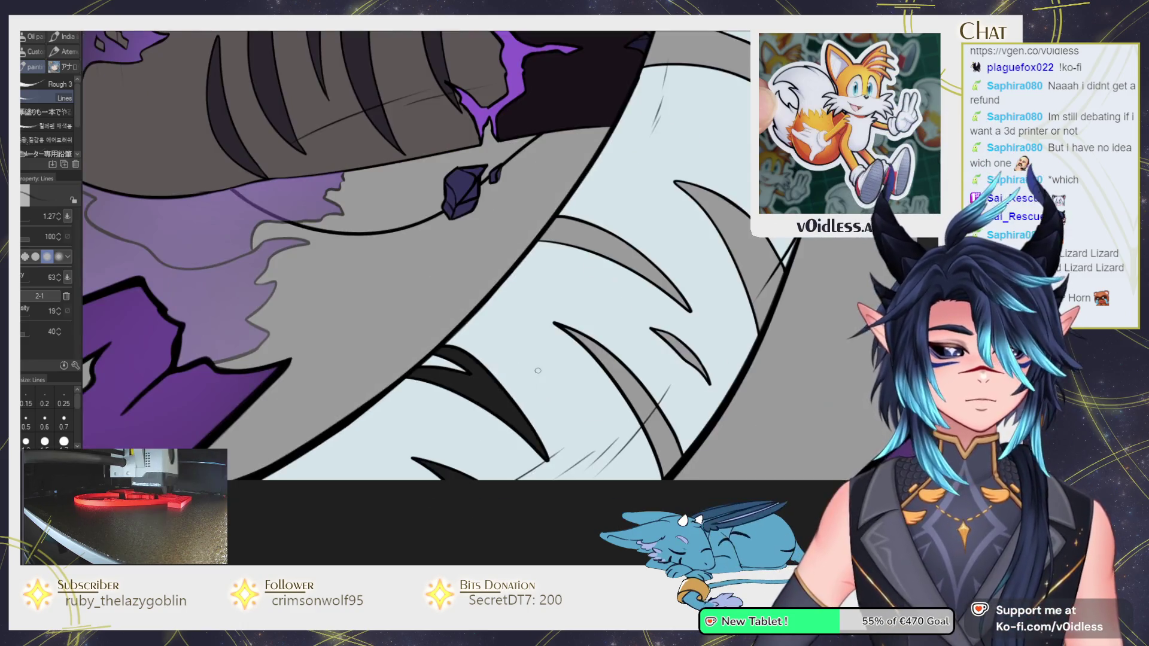
scroll(488, 385, up, 1)
scroll(488, 385, up, 2)
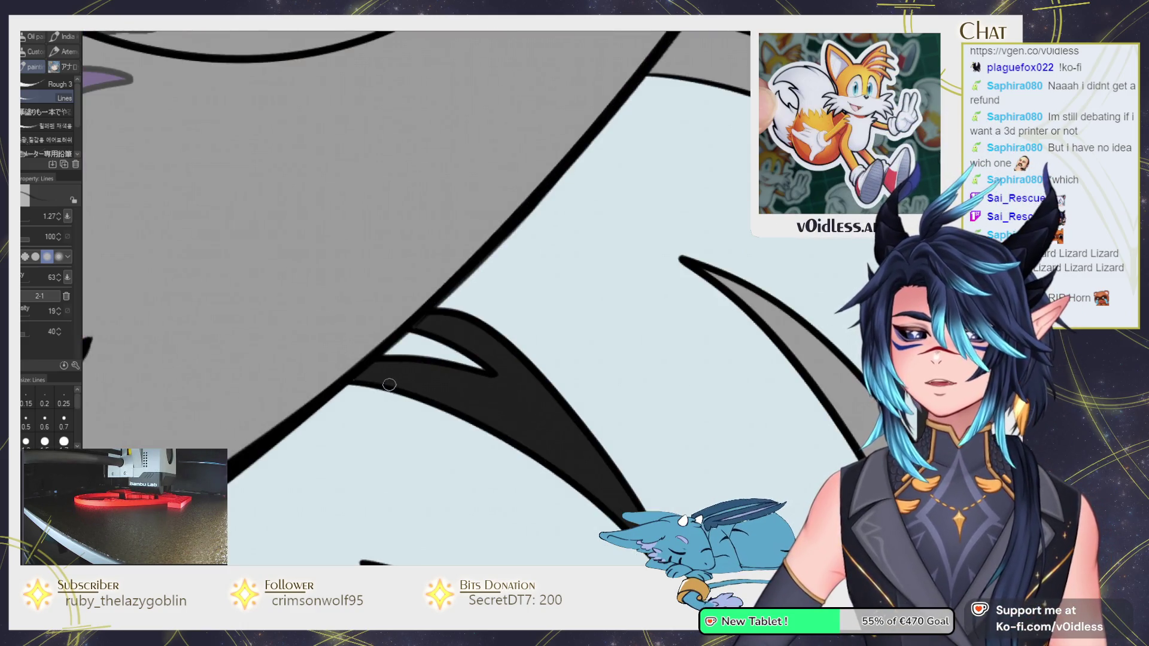
scroll(389, 384, up, 1)
scroll(436, 293, down, 2)
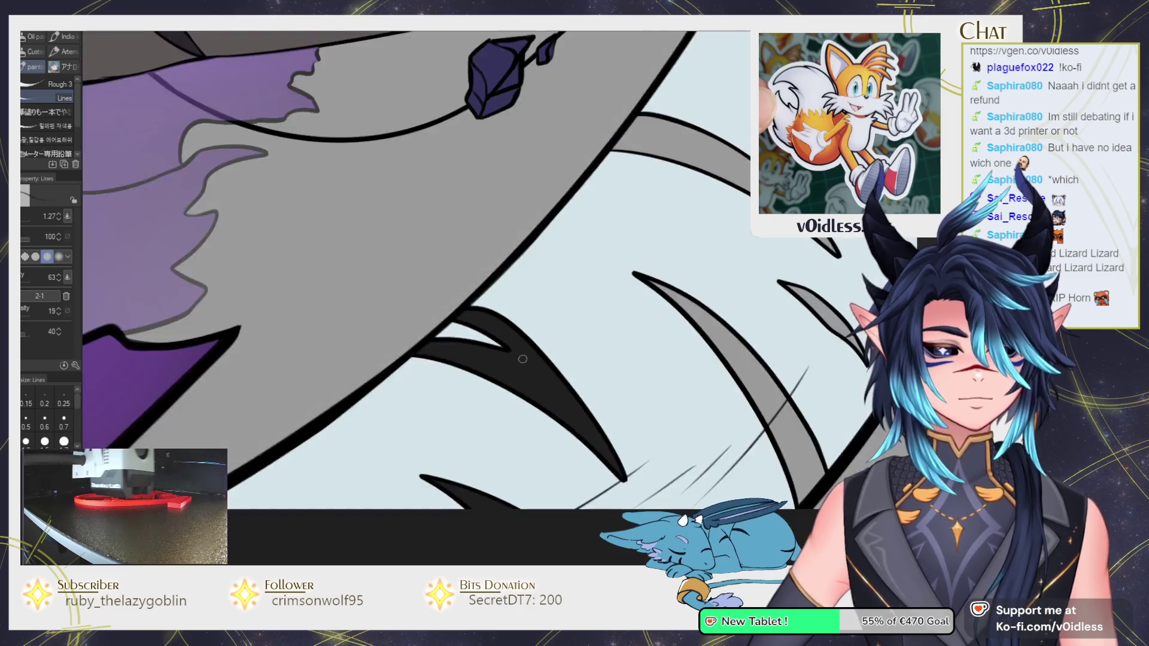
scroll(427, 344, up, 1)
key(g)
click(428, 344)
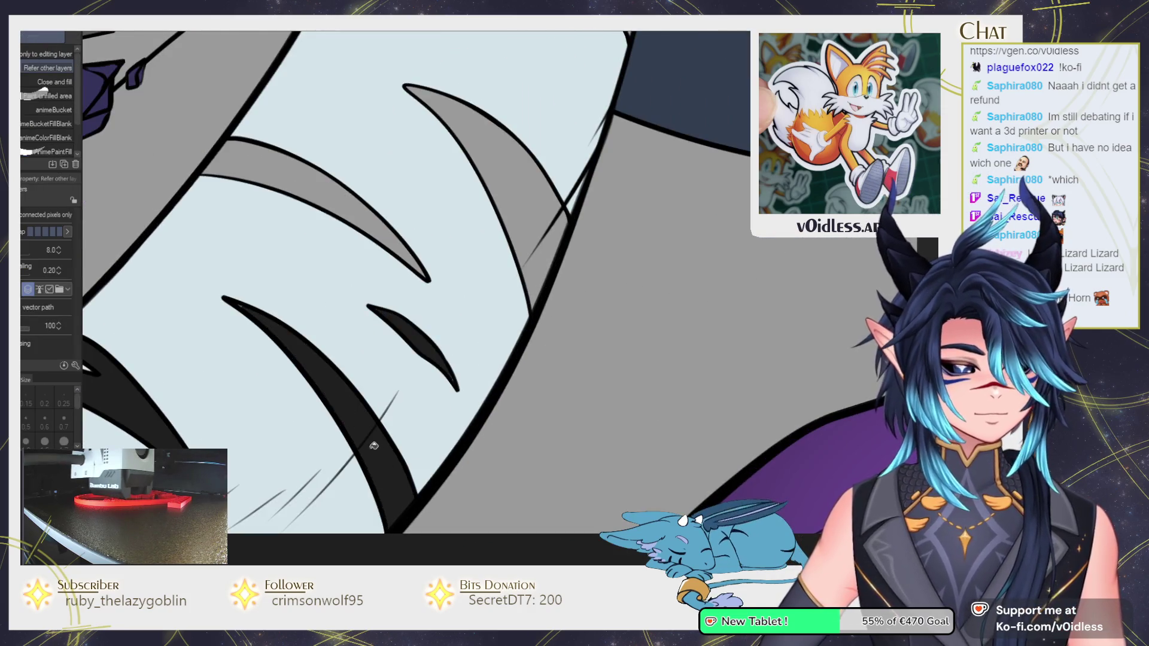
click(392, 466)
key(b)
Fill the upper claw stripe black, undoing the incomplete fill and refilling it solid.
scroll(395, 418, up, 1)
scroll(405, 358, down, 1)
scroll(406, 357, down, 1)
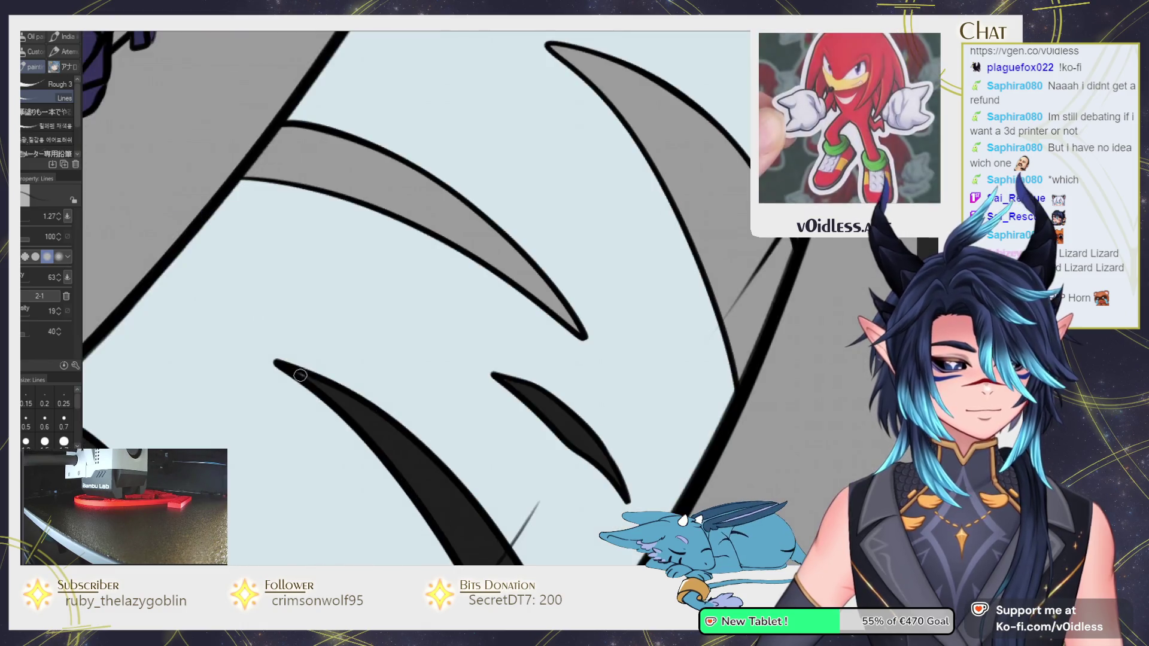
scroll(448, 335, up, 1)
key(g)
click(489, 317)
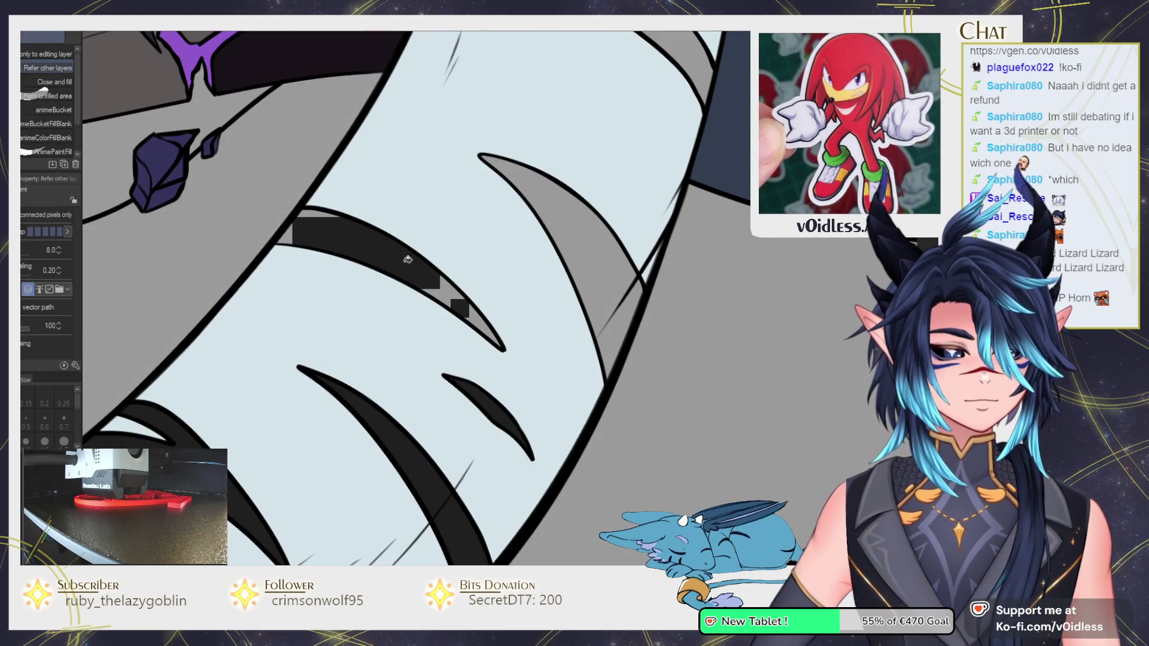
key(ctrl+z)
click(366, 237)
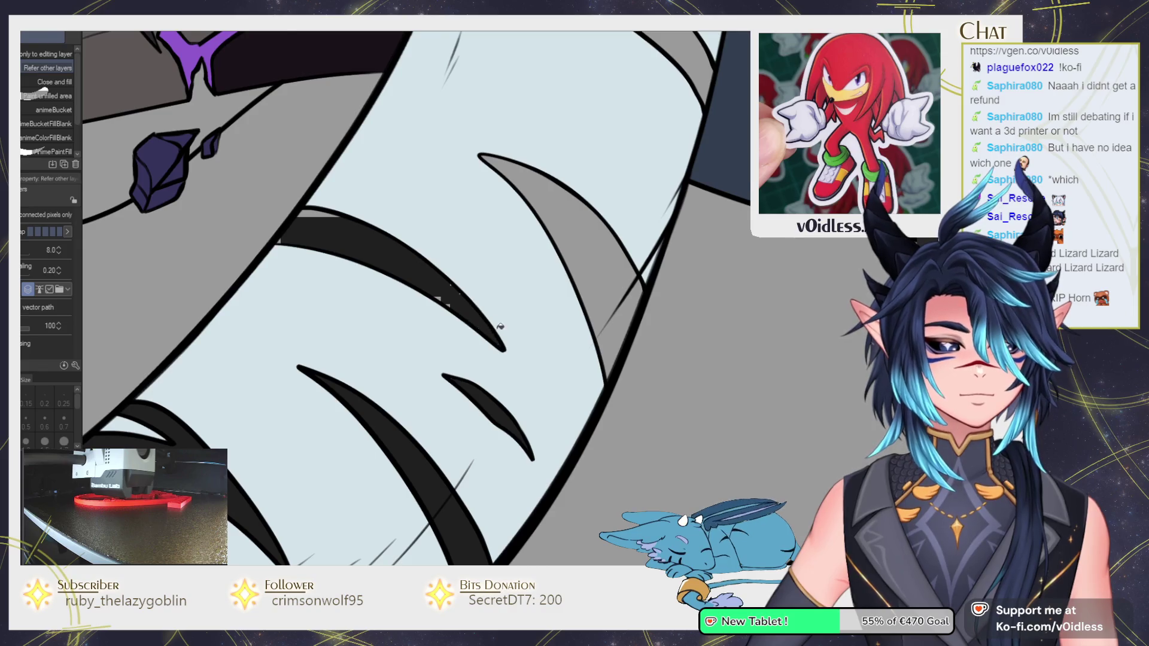
scroll(500, 327, up, 2)
Ink over grey gaps on the claw's top and left edges and black out the right claw's interior.
key(p)
scroll(495, 379, up, 2)
drag(322, 283, 286, 297)
drag(316, 246, 382, 259)
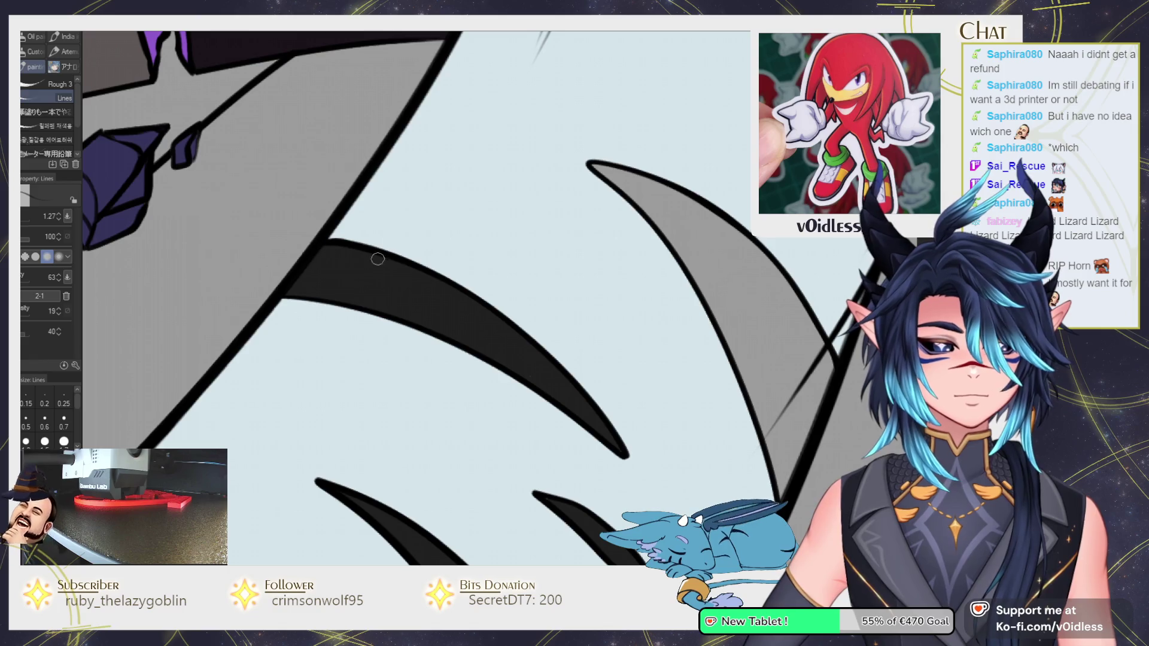
scroll(407, 281, down, 2)
scroll(437, 305, down, 1)
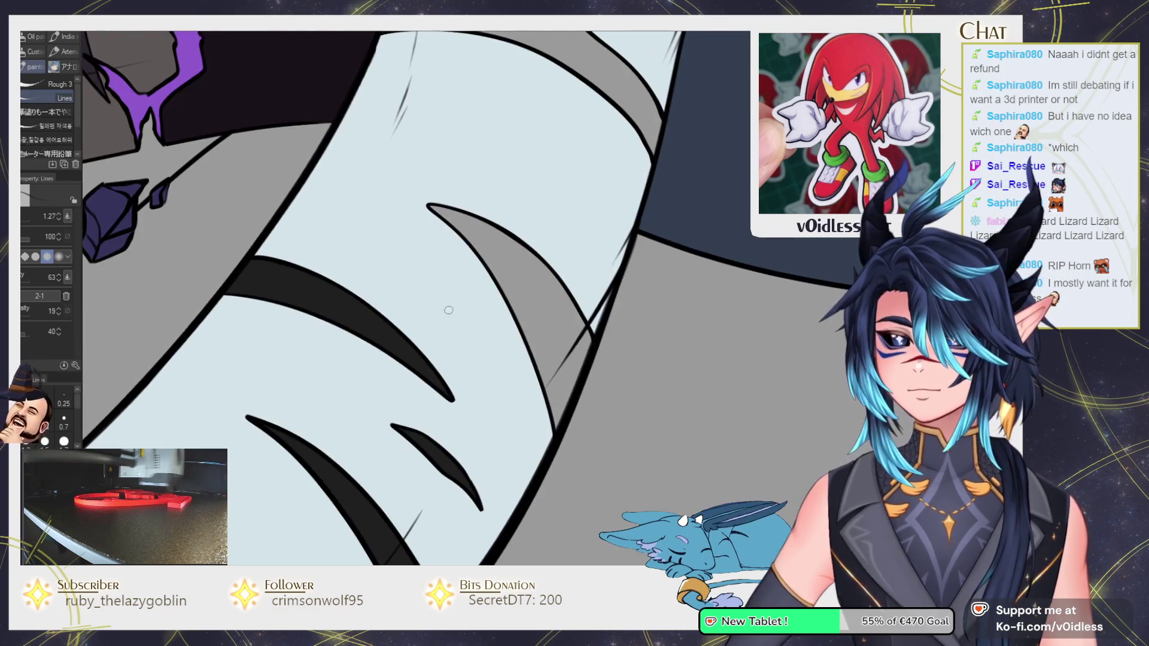
drag(443, 215, 580, 383)
drag(586, 332, 547, 424)
scroll(568, 397, up, 2)
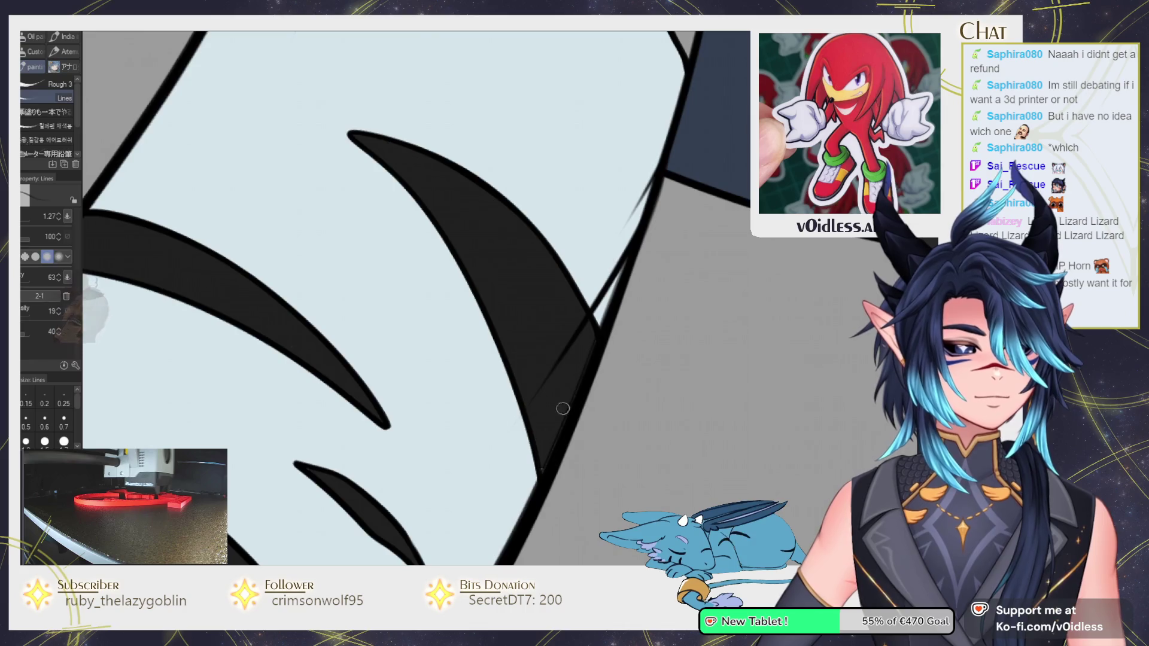
scroll(544, 367, up, 5)
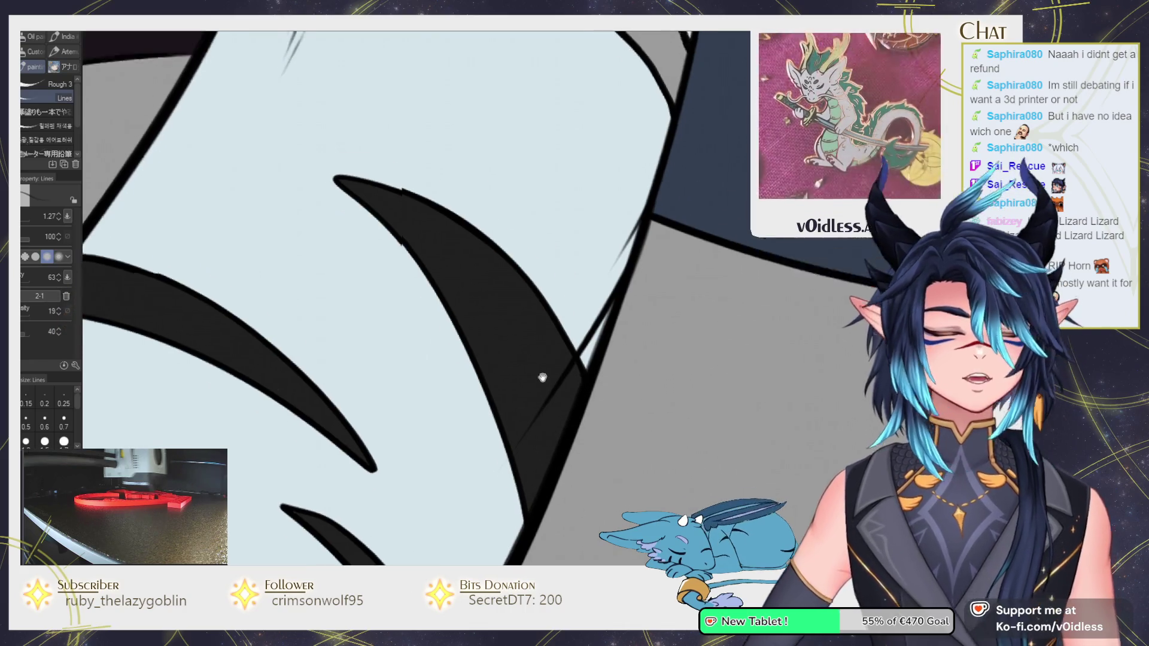
scroll(384, 302, down, 3)
scroll(390, 255, up, 3)
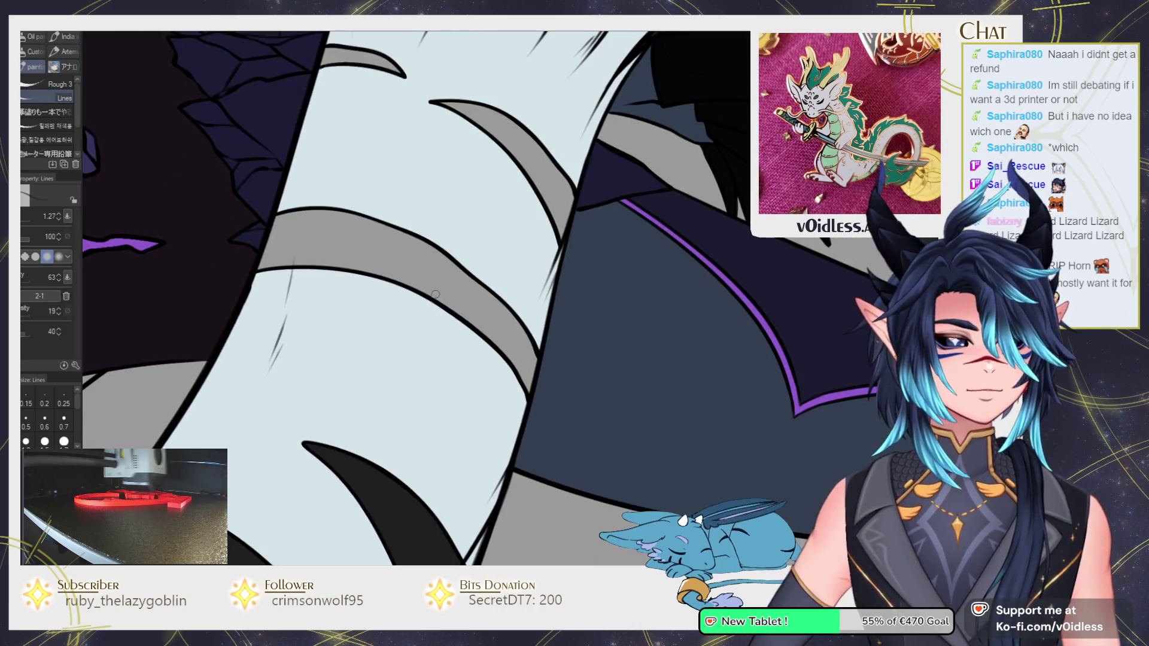
Fill both grey horn stripes with black.
key(g)
click(390, 254)
scroll(533, 329, down, 3)
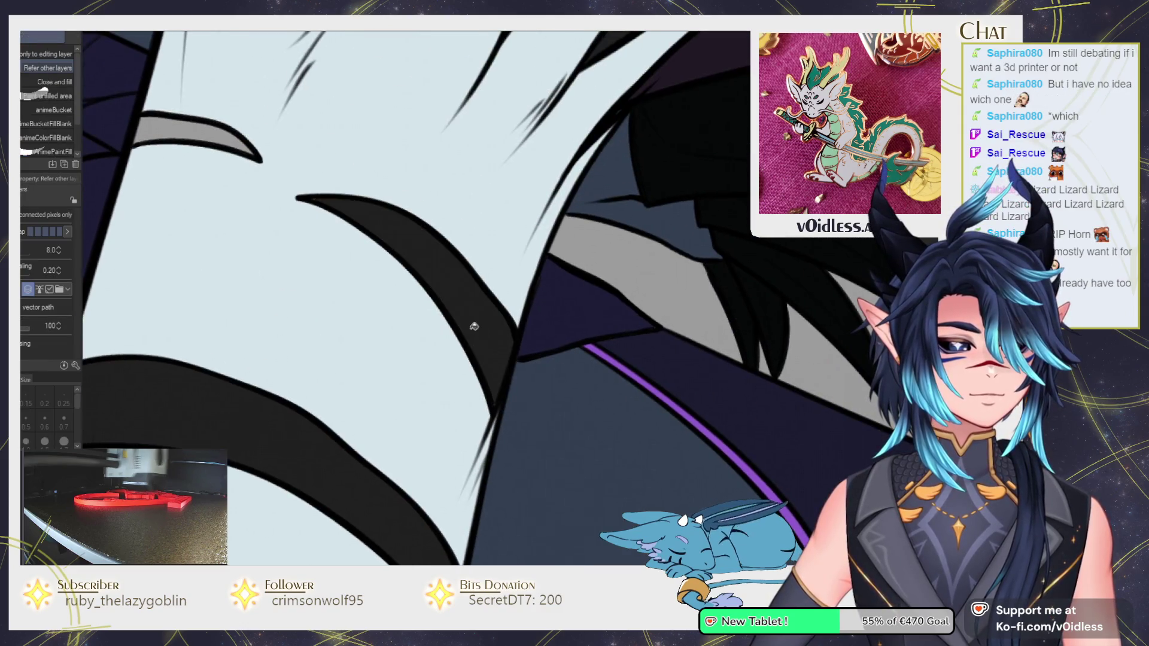
key(b)
scroll(456, 346, up, 3)
key(g)
click(335, 263)
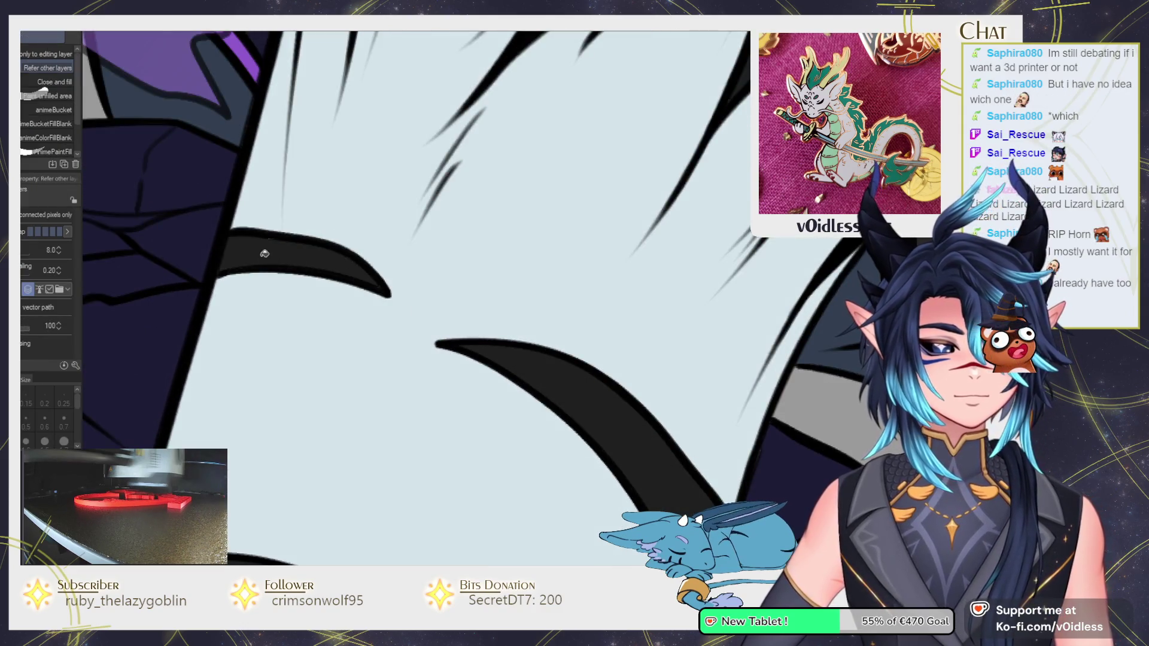
scroll(305, 286, down, 3)
scroll(305, 286, down, 2)
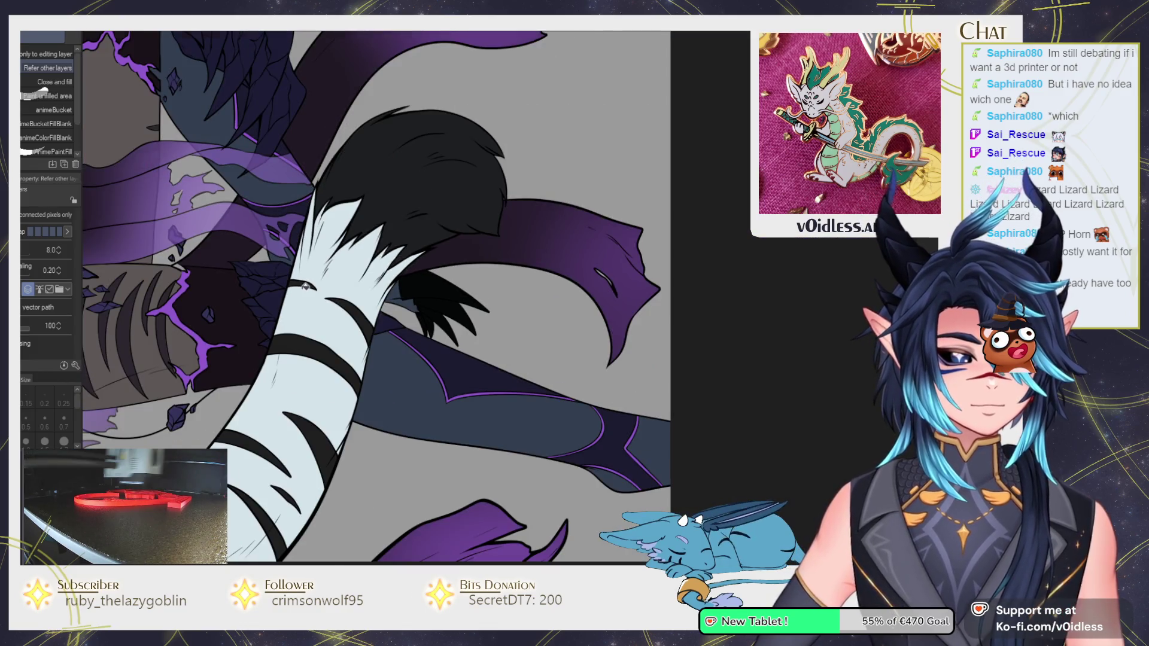
key(b)
scroll(305, 286, up, 3)
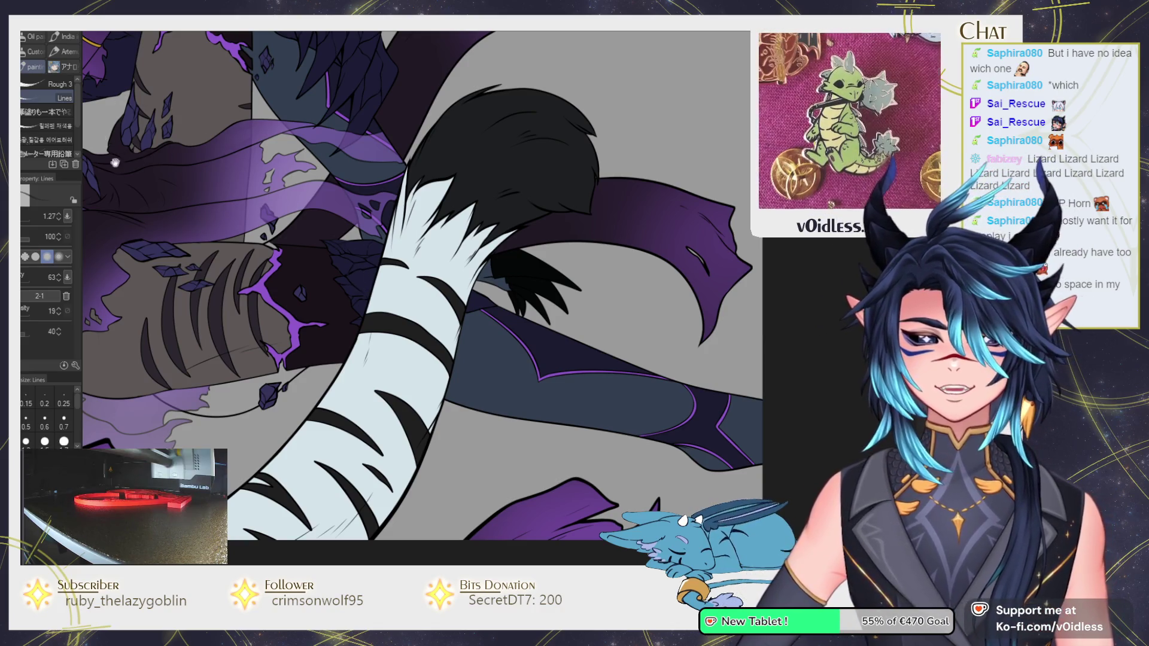
scroll(447, 287, down, 4)
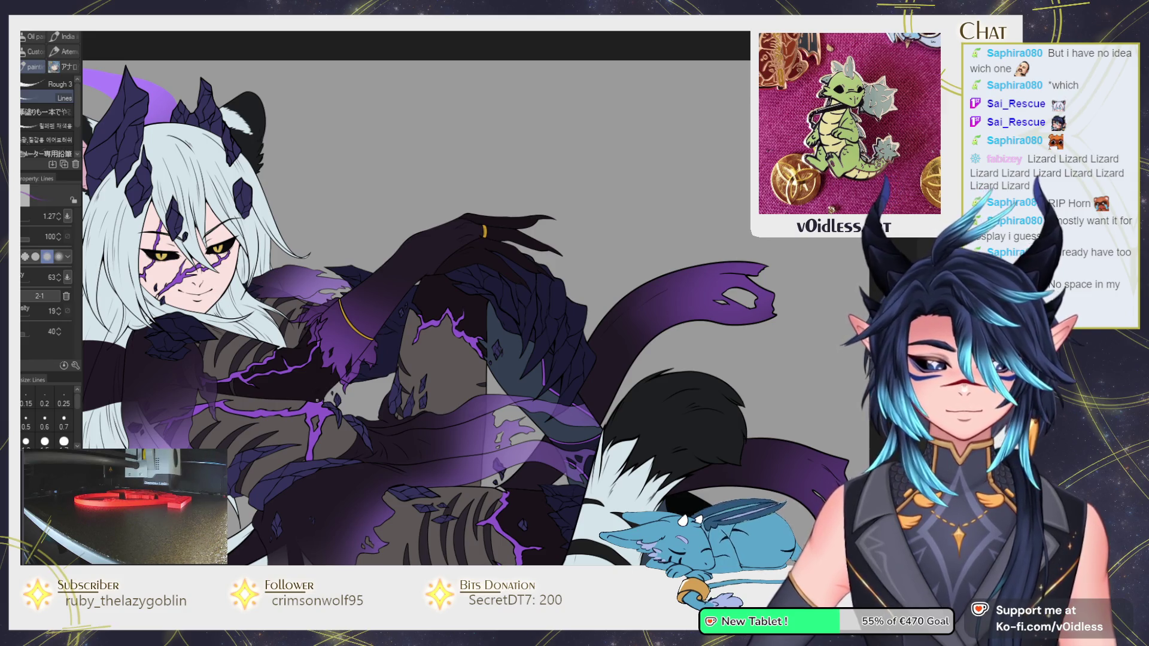
Zoom in on the dark clawed hand and paint the claw purple.
scroll(318, 418, up, 3)
drag(408, 364, 380, 398)
scroll(379, 397, down, 2)
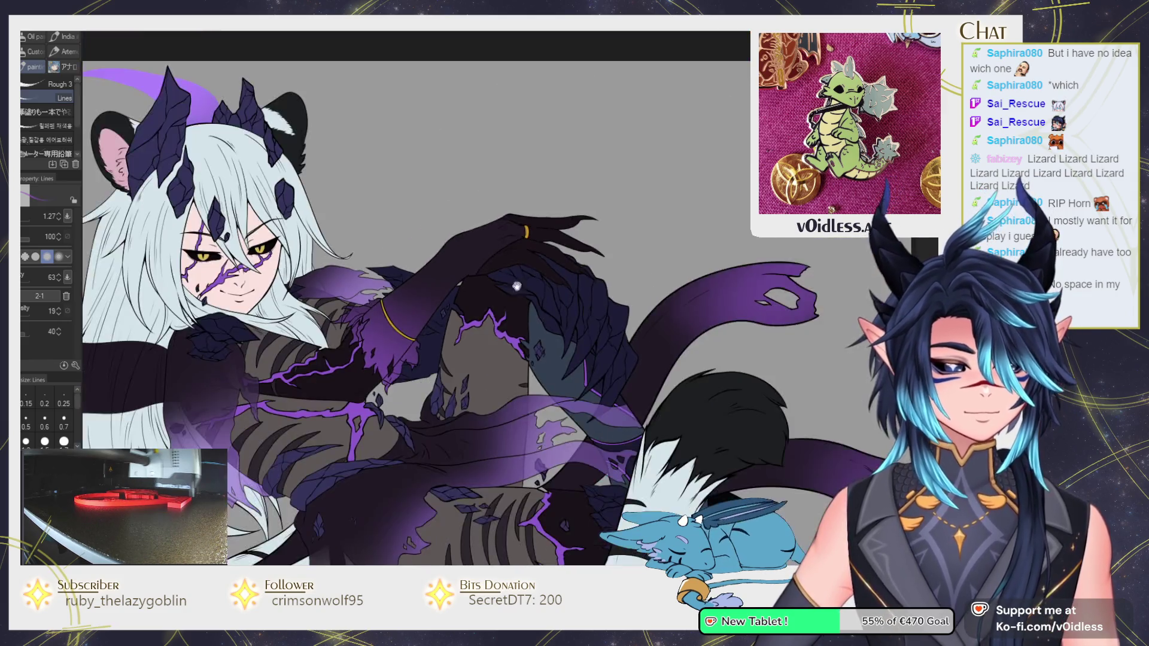
scroll(602, 294, up, 5)
scroll(448, 313, up, 3)
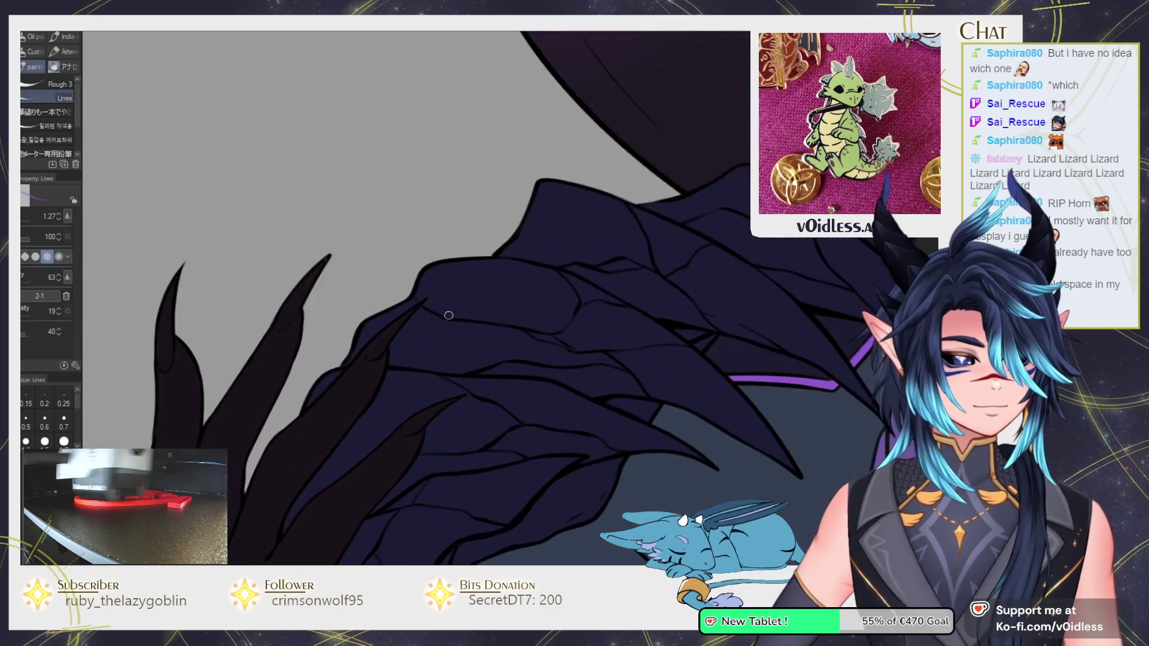
scroll(403, 469, up, 2)
scroll(402, 372, up, 2)
mouse_move(386, 357)
mouse_down()
mouse_move(431, 341)
mouse_move(400, 377)
mouse_up()
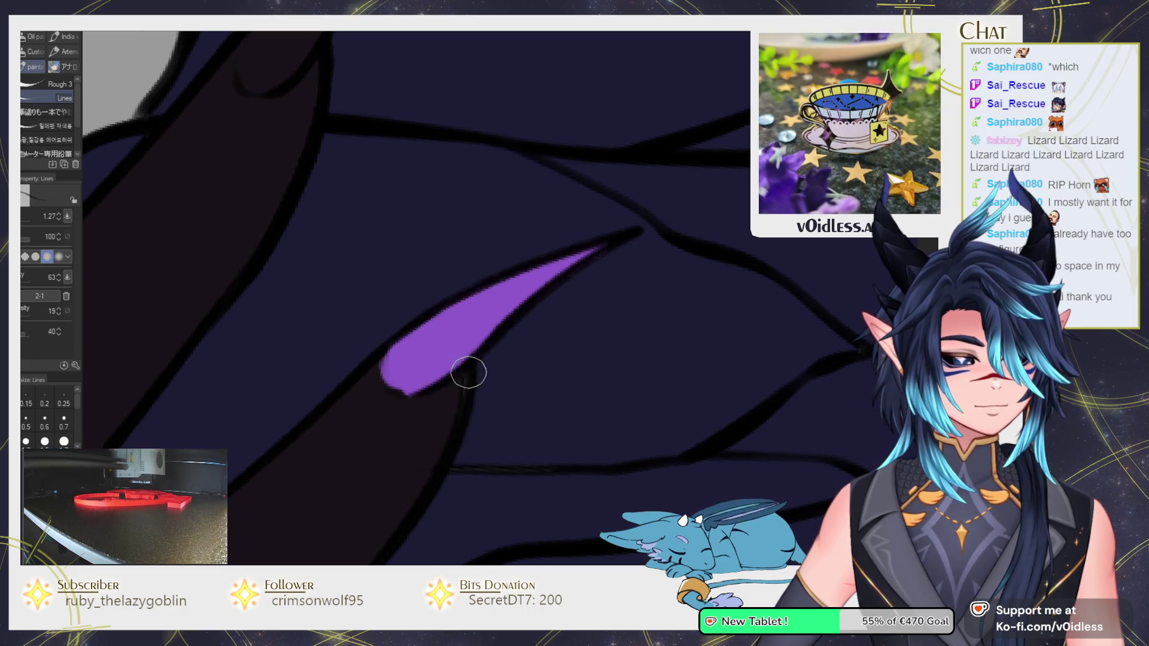
Paint a purple nail running up over the claw tip.
scroll(419, 359, down, 5)
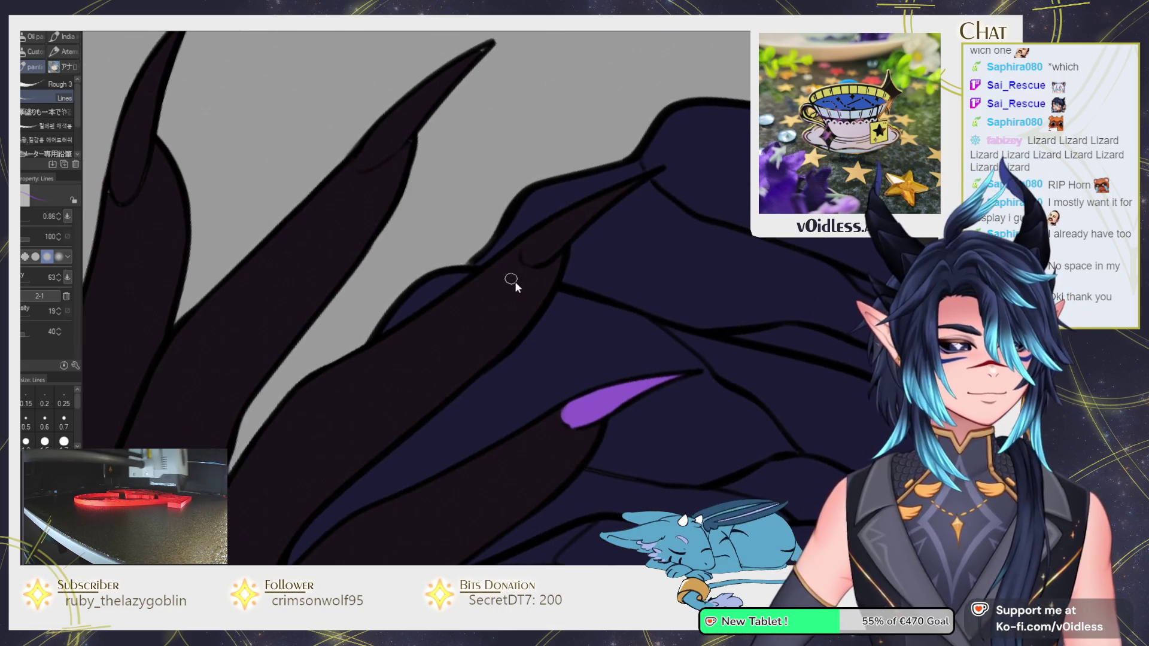
scroll(516, 281, up, 4)
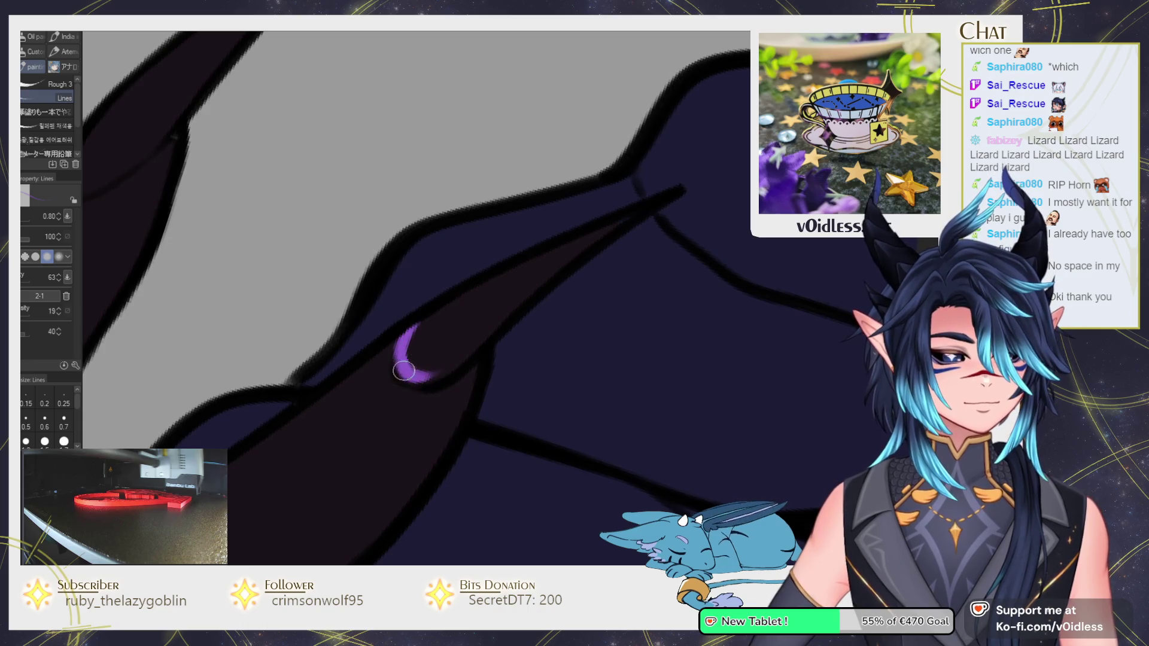
drag(403, 368, 534, 283)
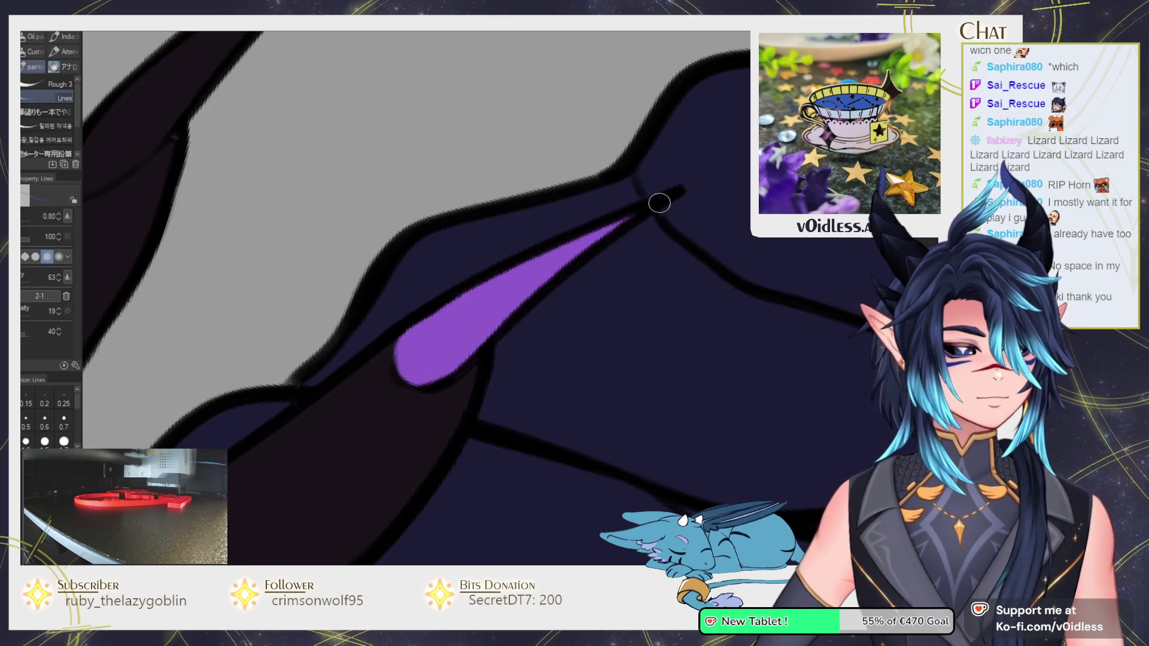
scroll(658, 203, down, 4)
scroll(479, 300, down, 2)
scroll(381, 391, down, 2)
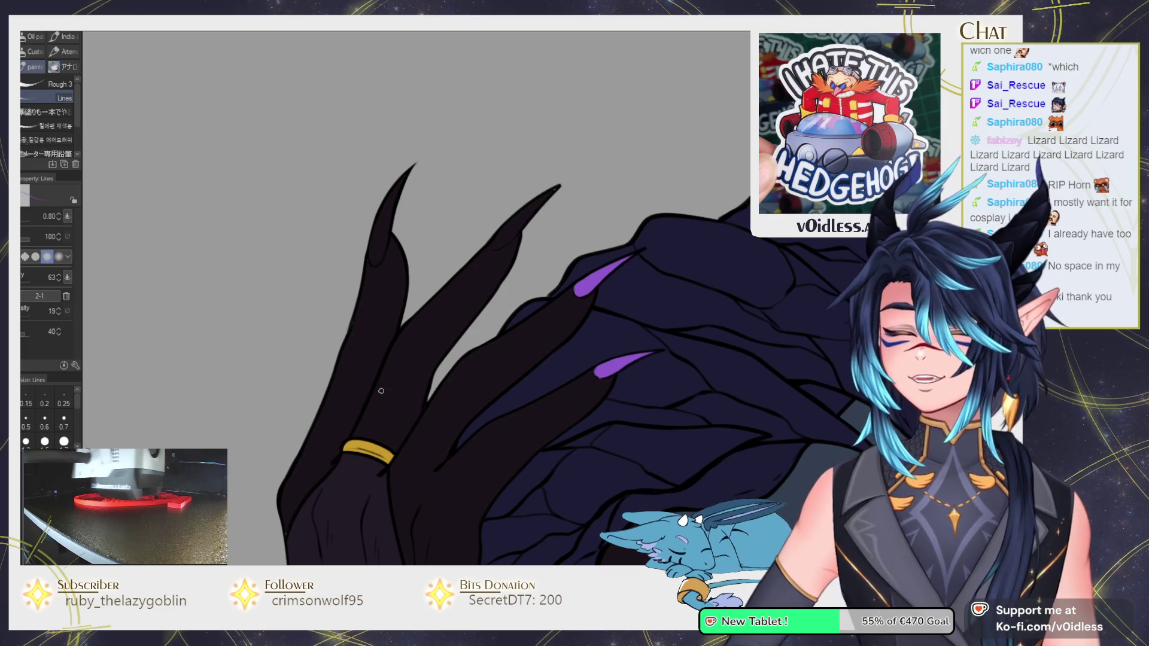
Add a purple crescent at the base of the nail.
scroll(536, 223, up, 2)
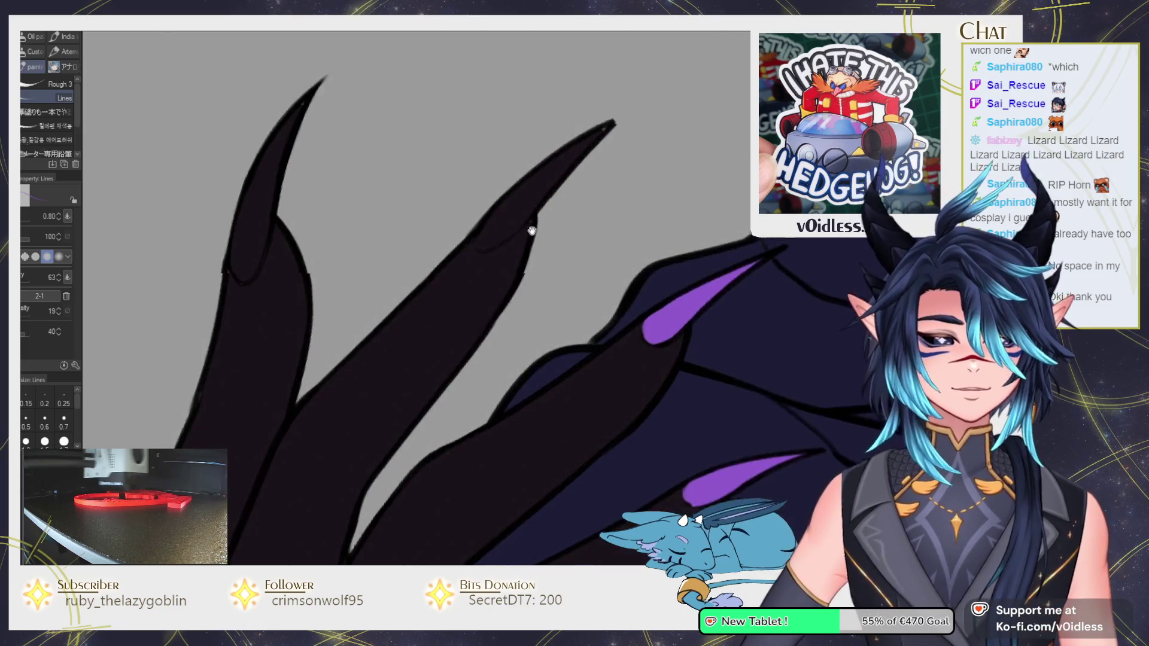
scroll(434, 275, up, 1)
scroll(435, 275, up, 2)
drag(344, 327, 442, 297)
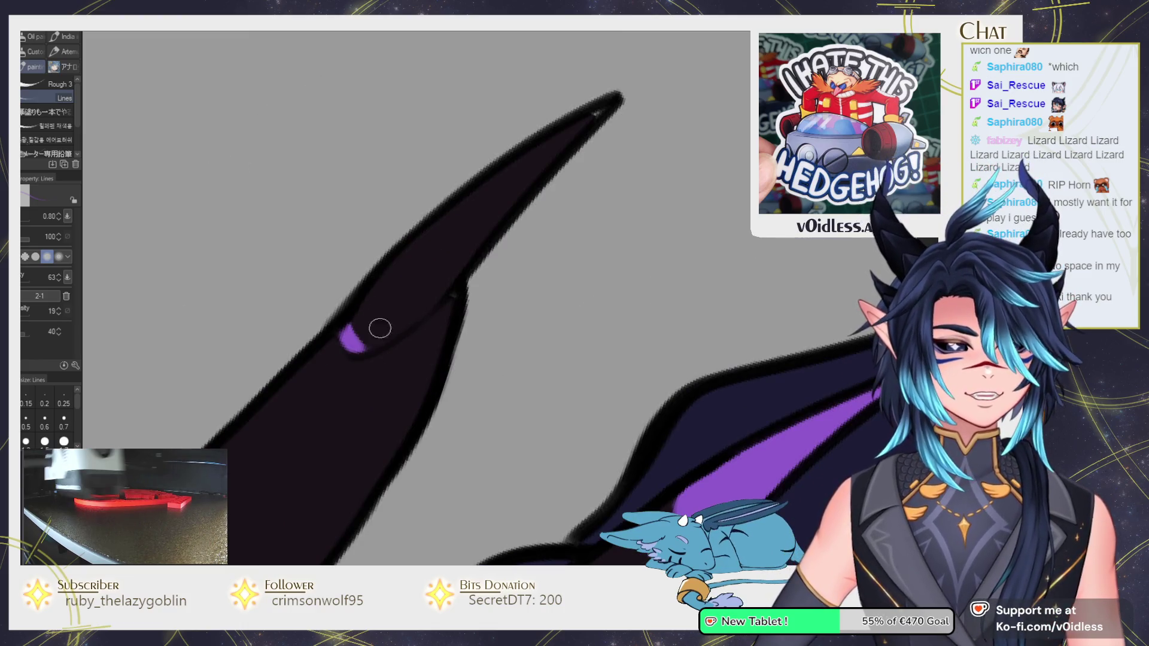
Try filling the claw nails purple, undo the spills, and brush purple over the first nail.
key(g)
click(461, 244)
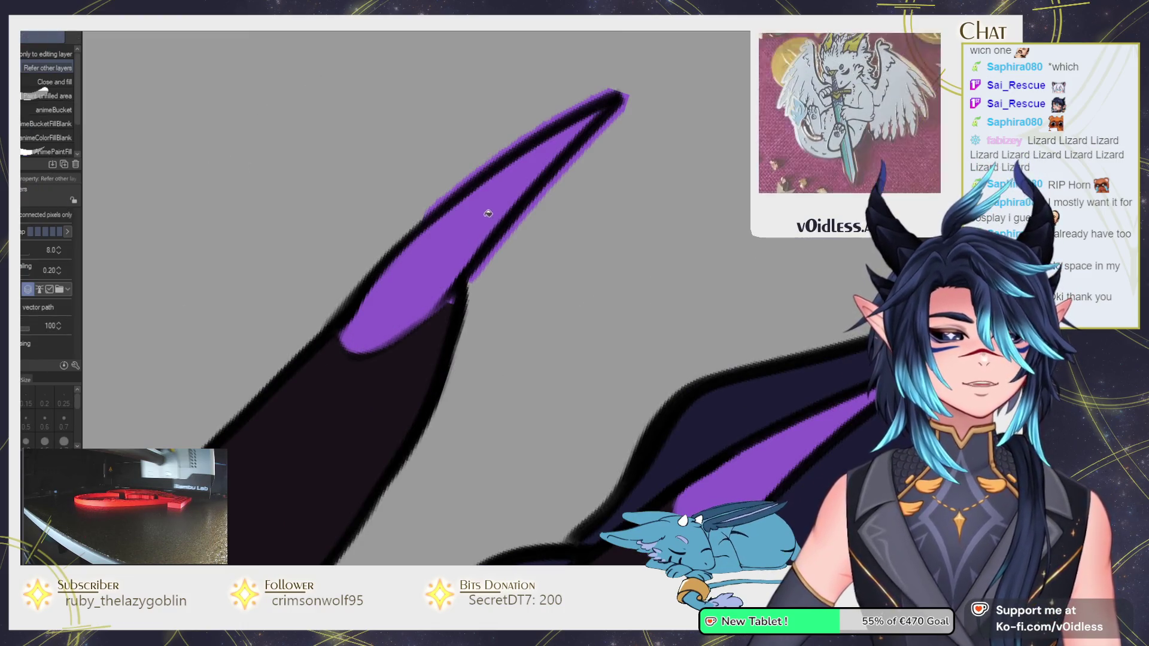
key(ctrl+z)
click(527, 169)
click(476, 219)
key(ctrl+z)
key(b)
mouse_move(473, 234)
mouse_down()
mouse_move(371, 299)
mouse_move(400, 280)
mouse_up()
mouse_move(359, 332)
mouse_down()
mouse_move(487, 214)
mouse_move(418, 300)
mouse_move(470, 292)
mouse_up()
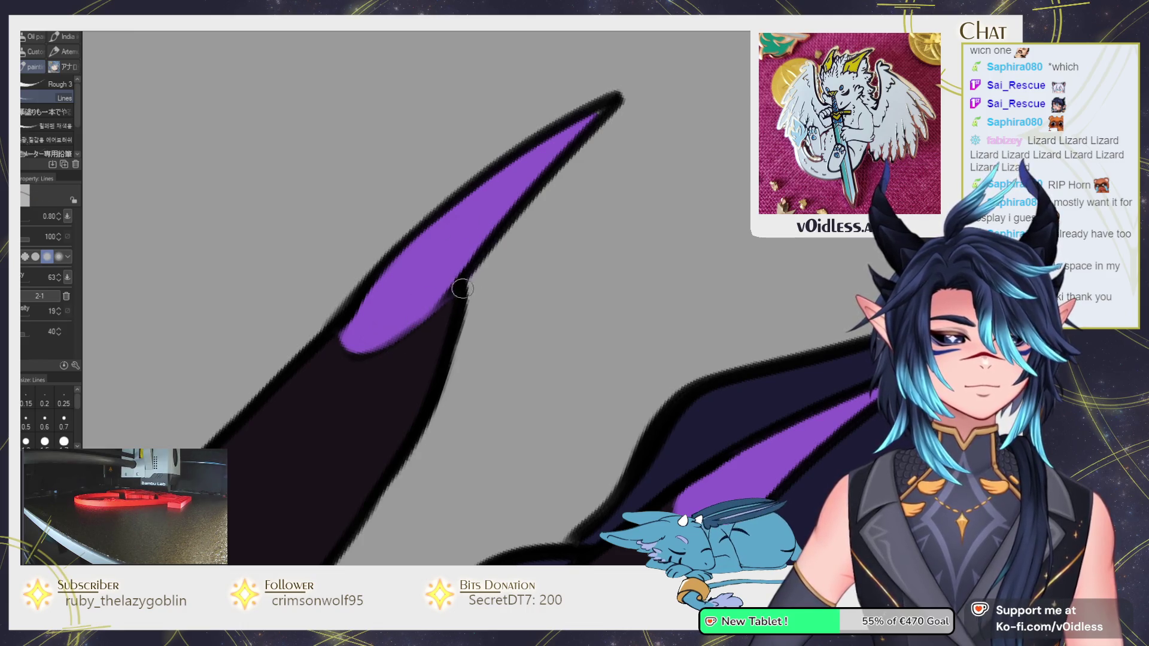
Paint purple nails up the next claw and down the upper claw.
scroll(443, 377, up, 1)
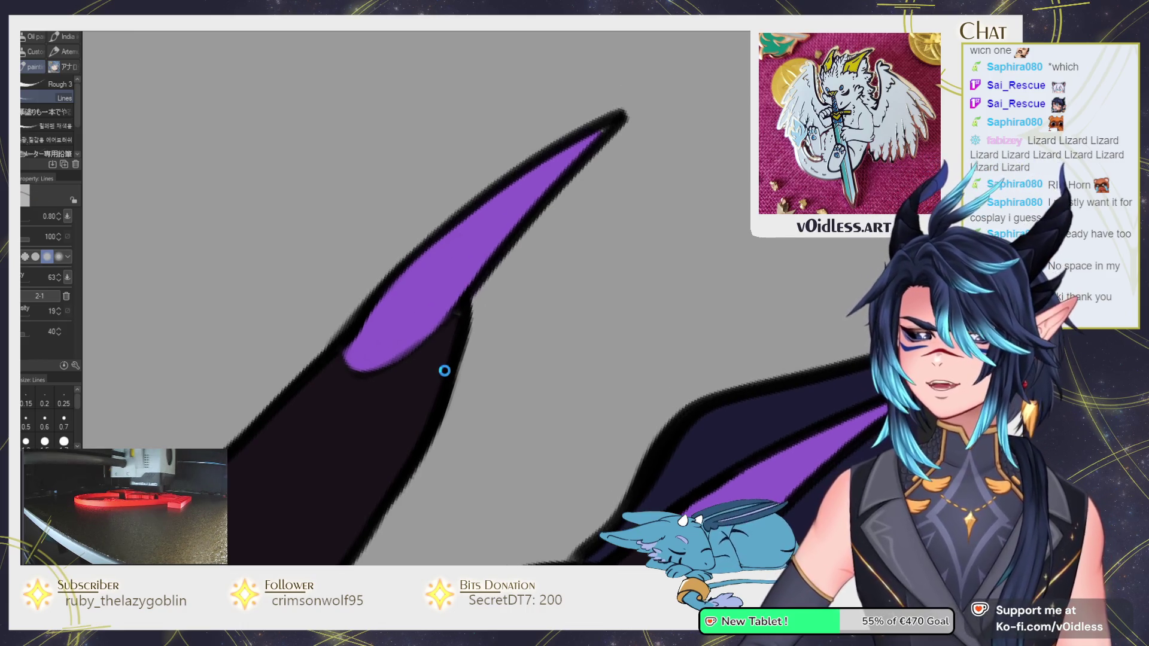
scroll(411, 383, down, 3)
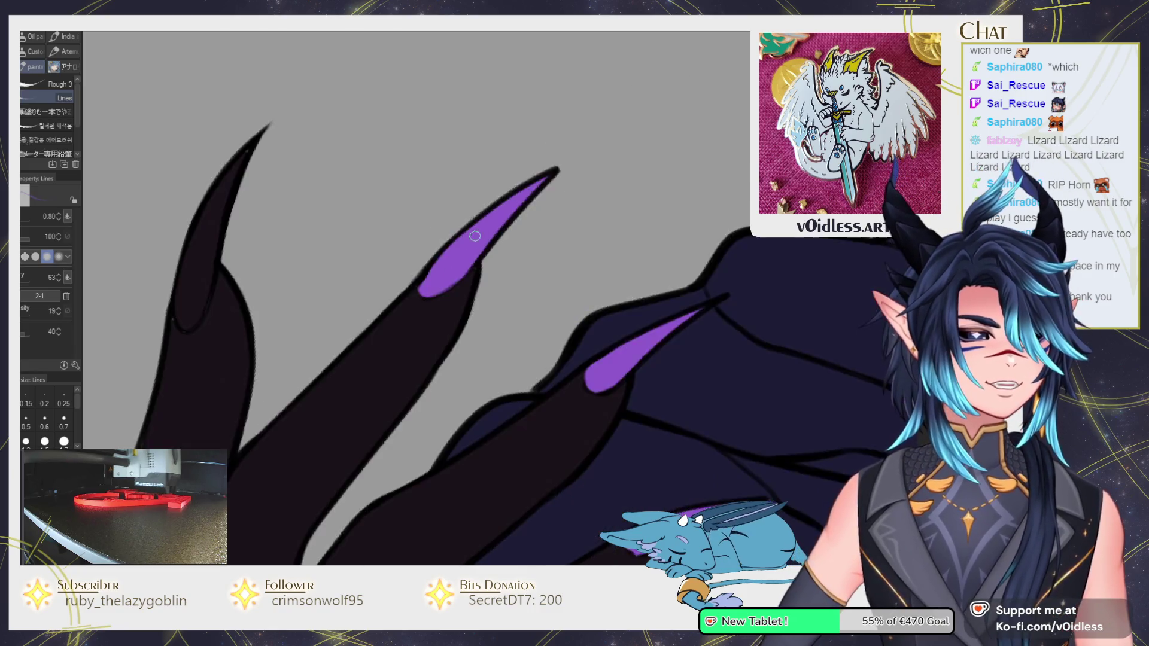
scroll(349, 289, up, 4)
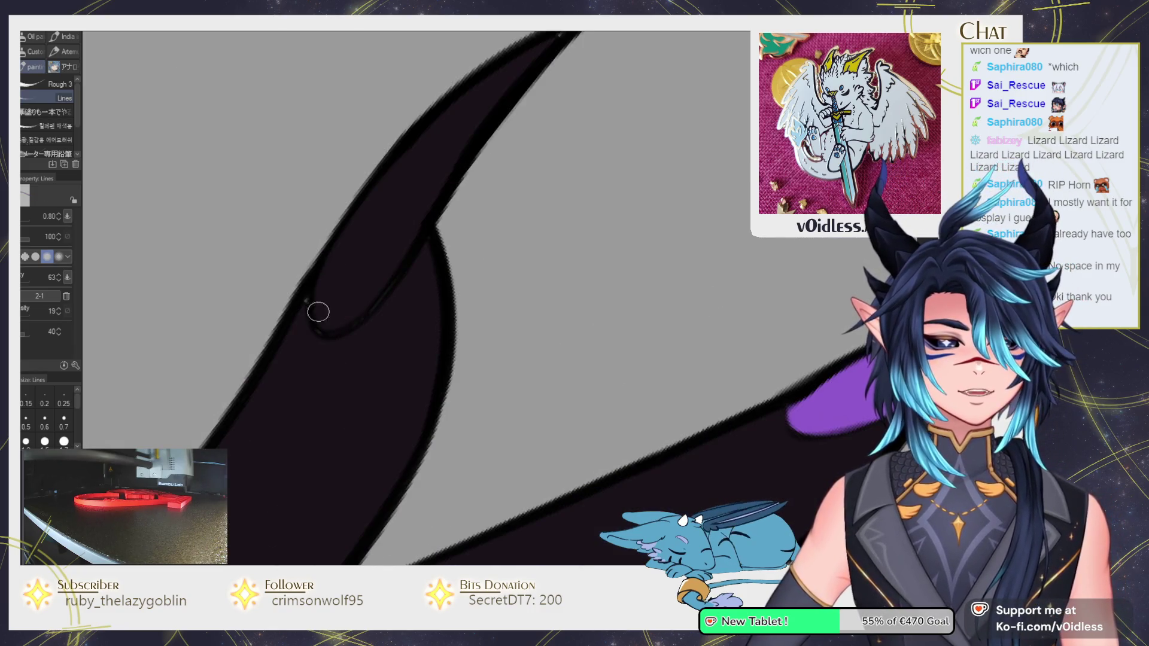
drag(326, 323, 406, 225)
scroll(438, 182, up, 2)
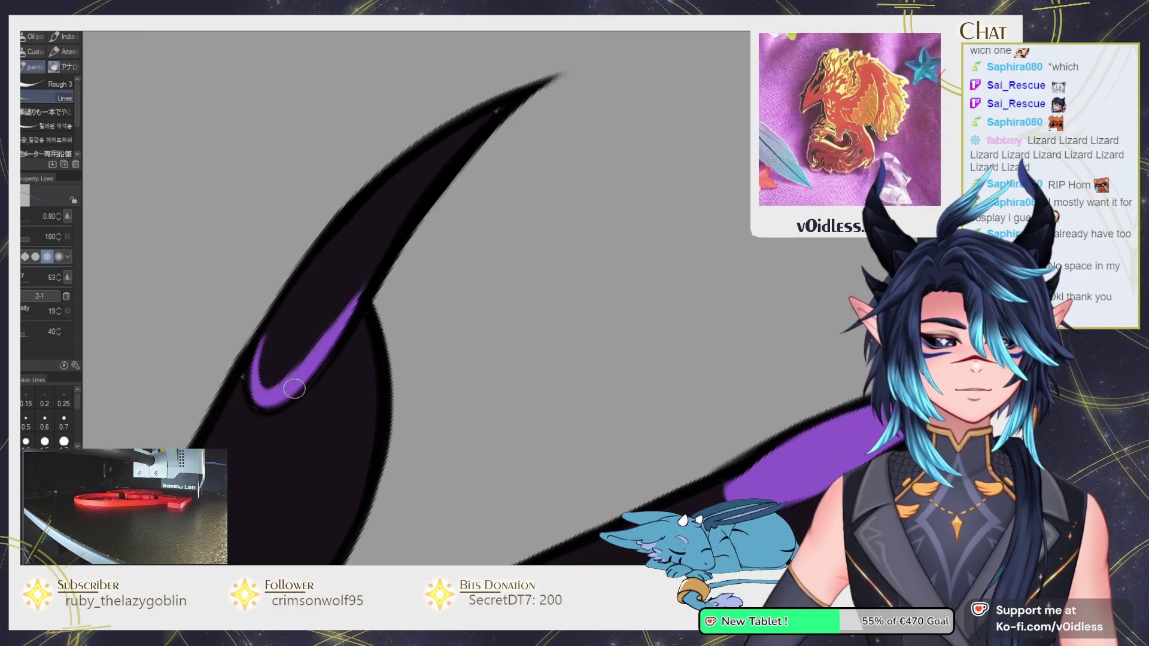
mouse_move(497, 110)
mouse_down()
mouse_move(282, 301)
mouse_move(270, 357)
mouse_move(369, 257)
mouse_up()
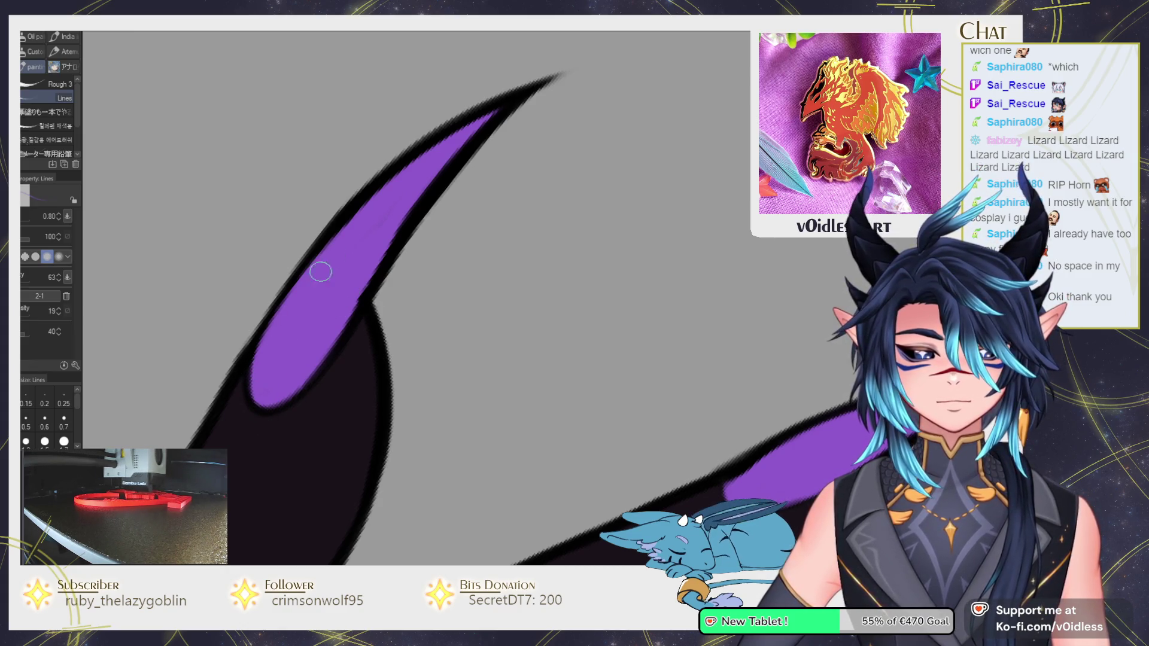
Rotate the canvas to line up the ringed fingertips, then reset to the upright hand view.
scroll(355, 272, down, 5)
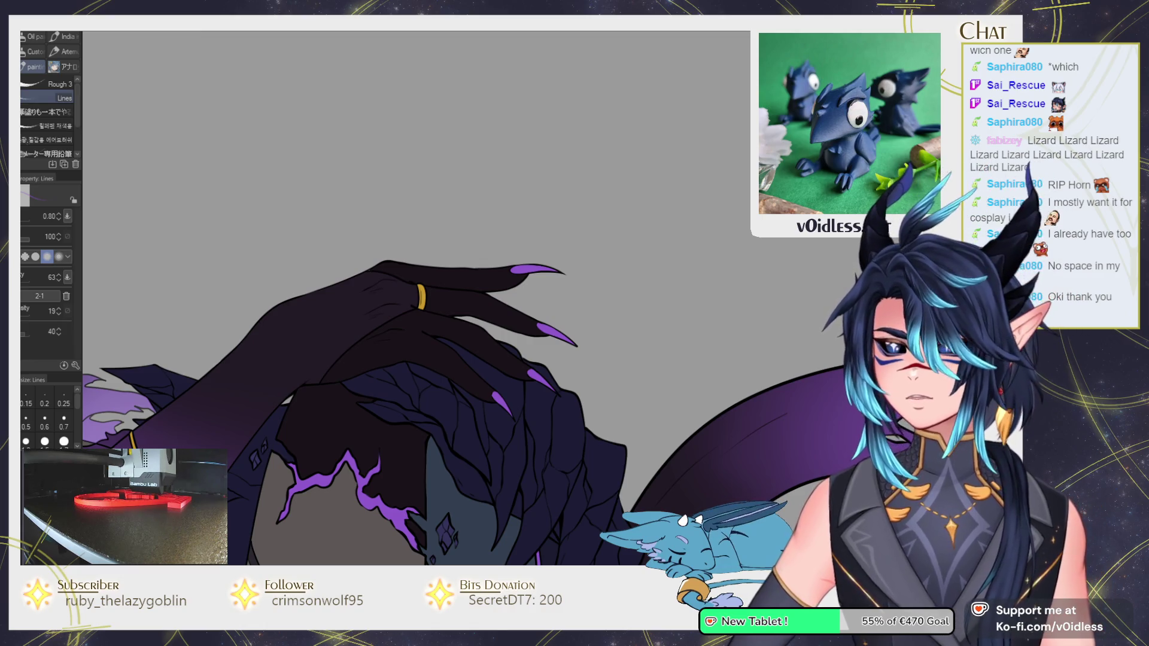
scroll(373, 268, up, 3)
drag(238, 397, 326, 386)
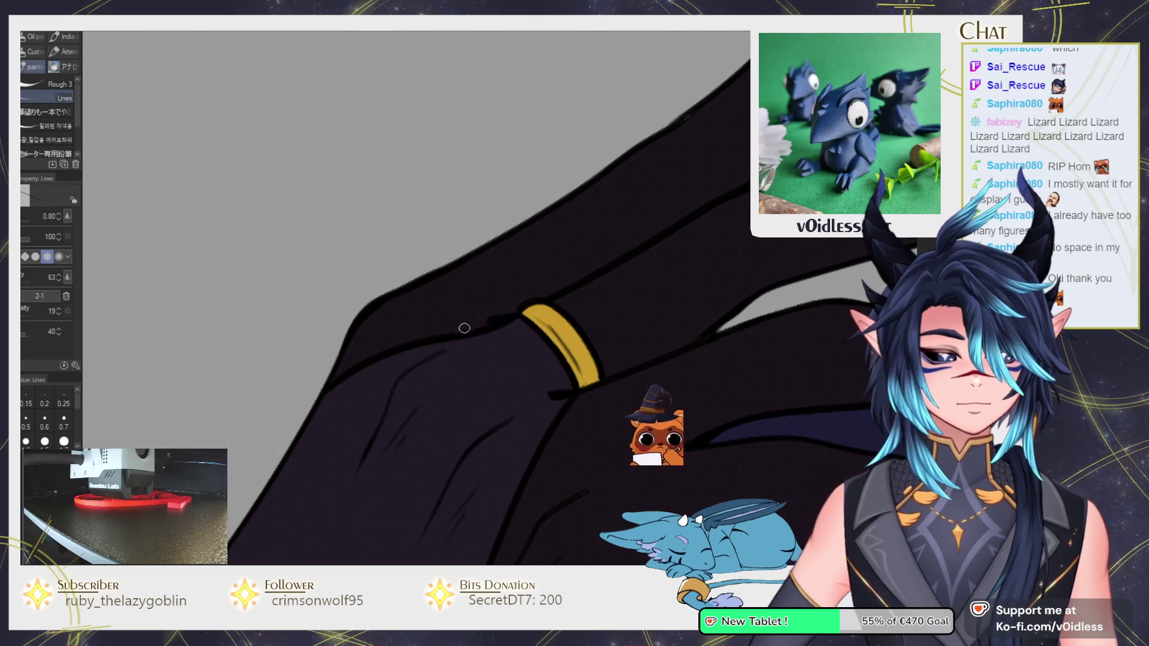
drag(385, 325, 477, 300)
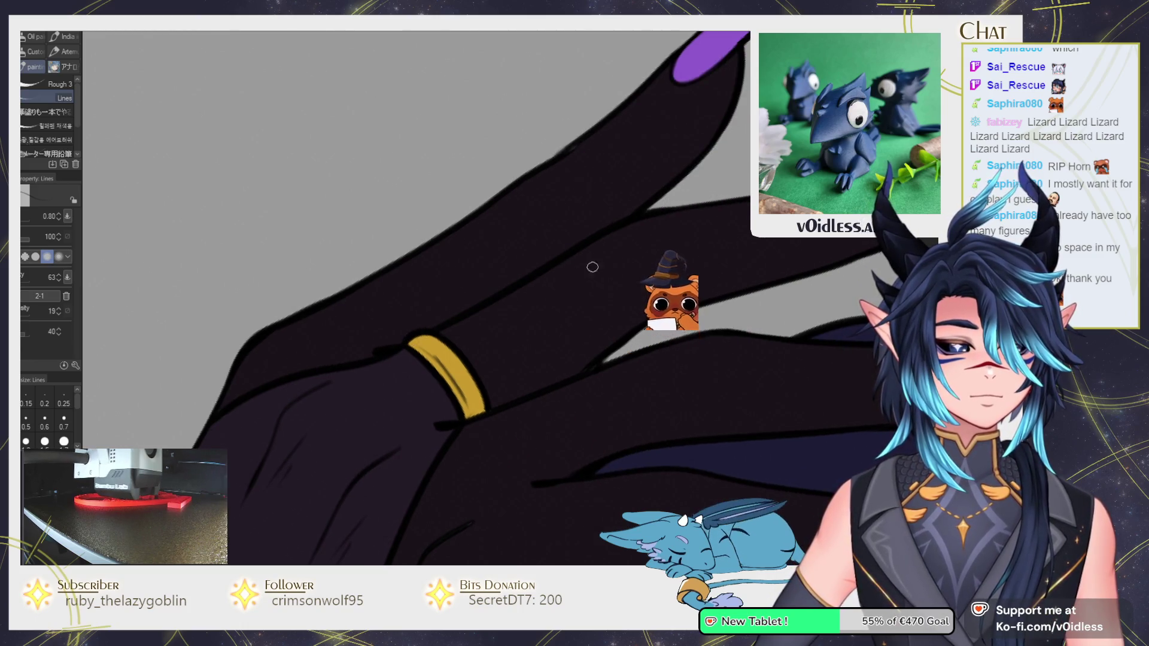
scroll(485, 302, down, 3)
scroll(465, 269, up, 2)
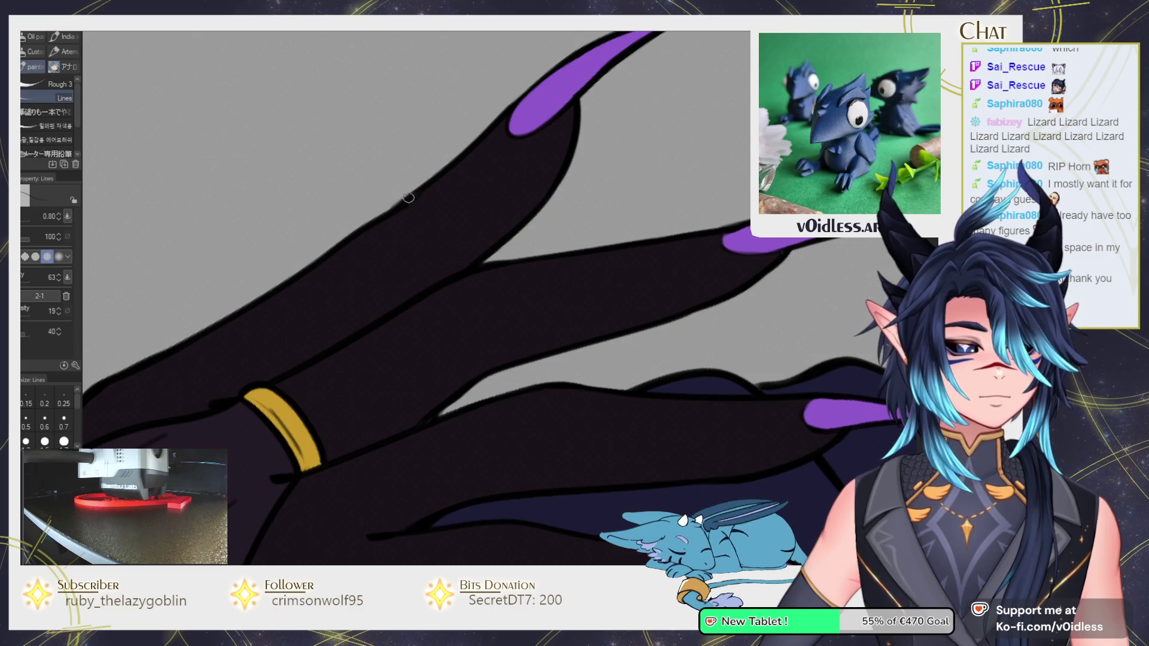
key(ctrl+0)
scroll(429, 314, up, 3)
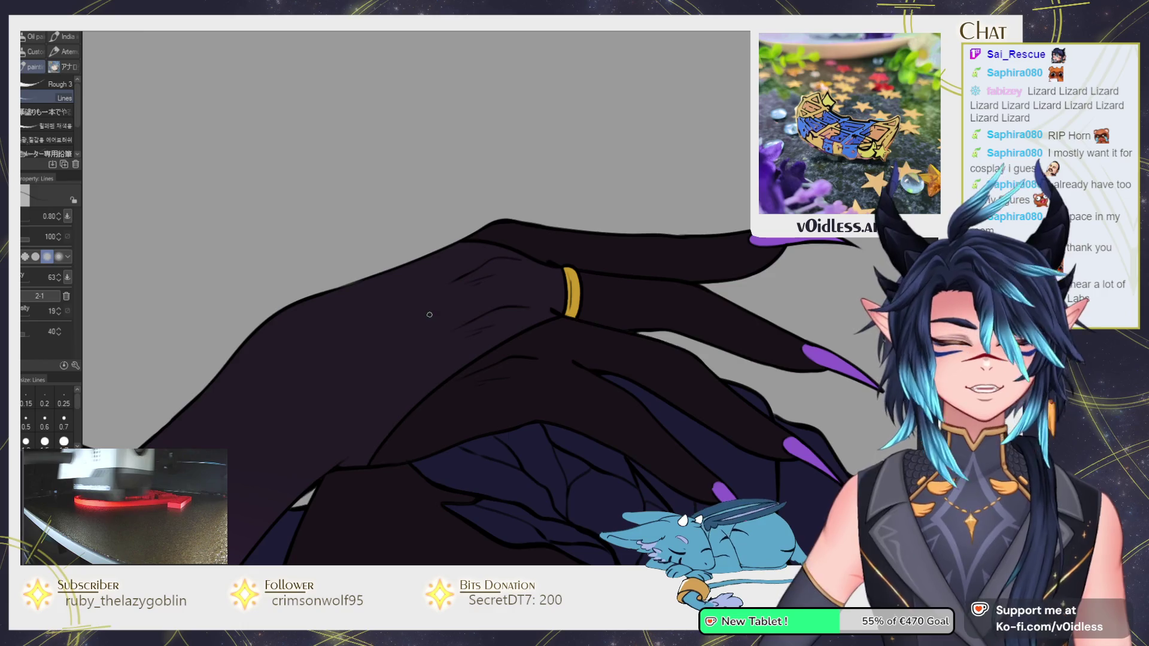
scroll(429, 314, down, 5)
scroll(423, 297, down, 2)
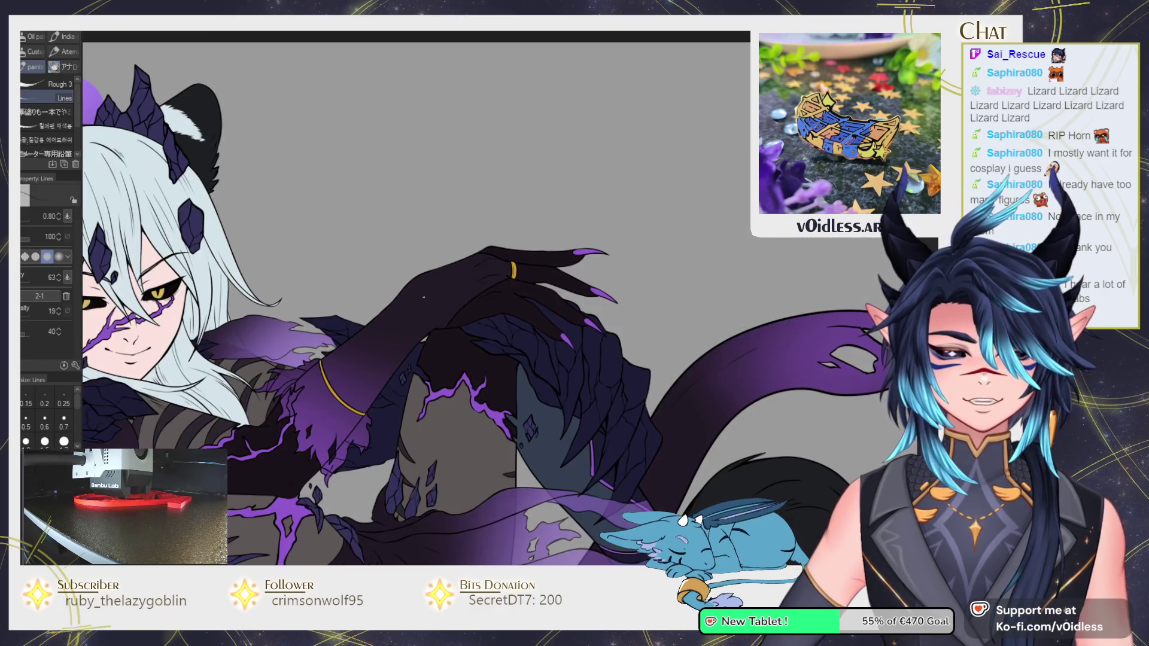
scroll(419, 304, down, 1)
scroll(413, 311, down, 1)
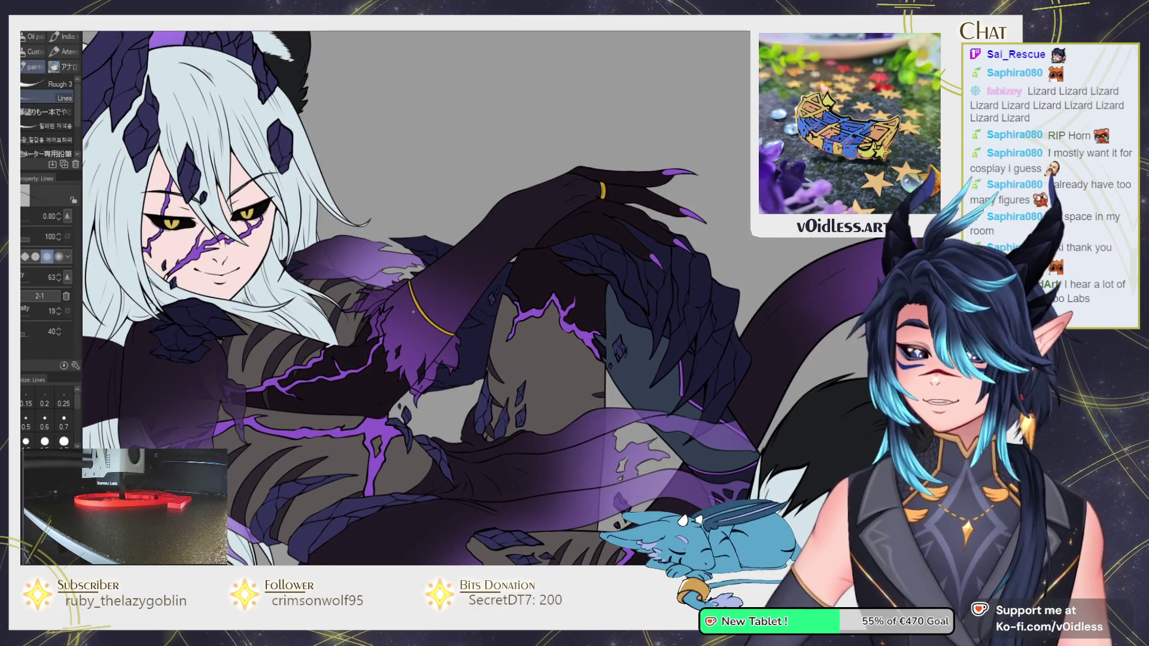
scroll(419, 323, down, 1)
scroll(443, 359, down, 1)
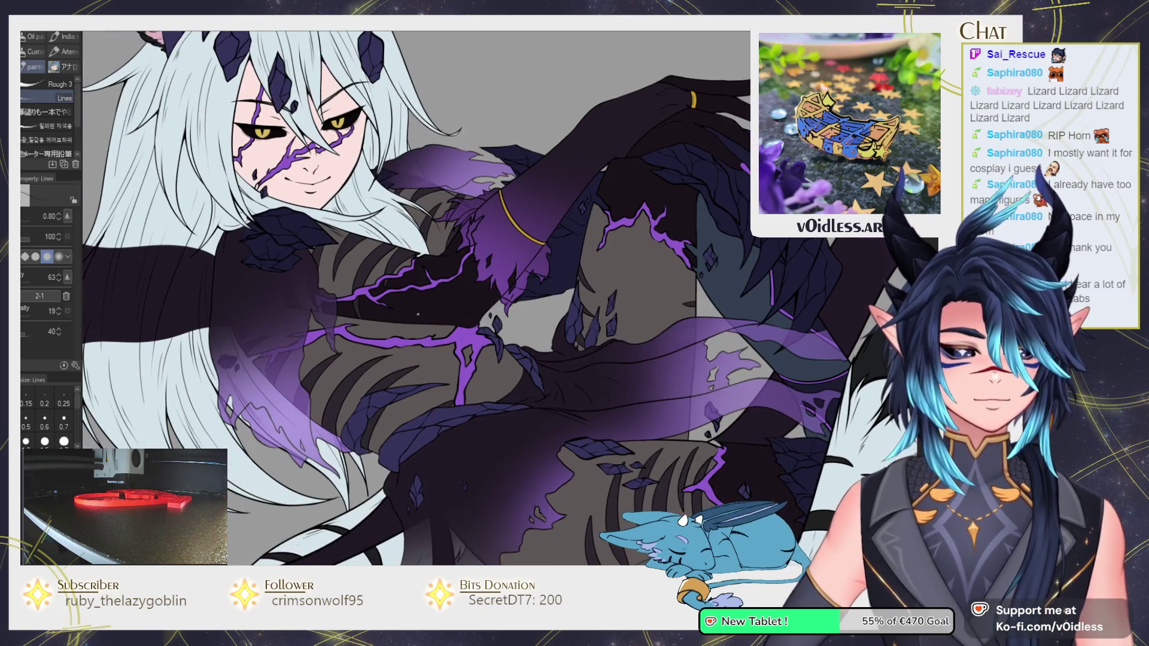
scroll(476, 420, up, 2)
drag(476, 421, 504, 316)
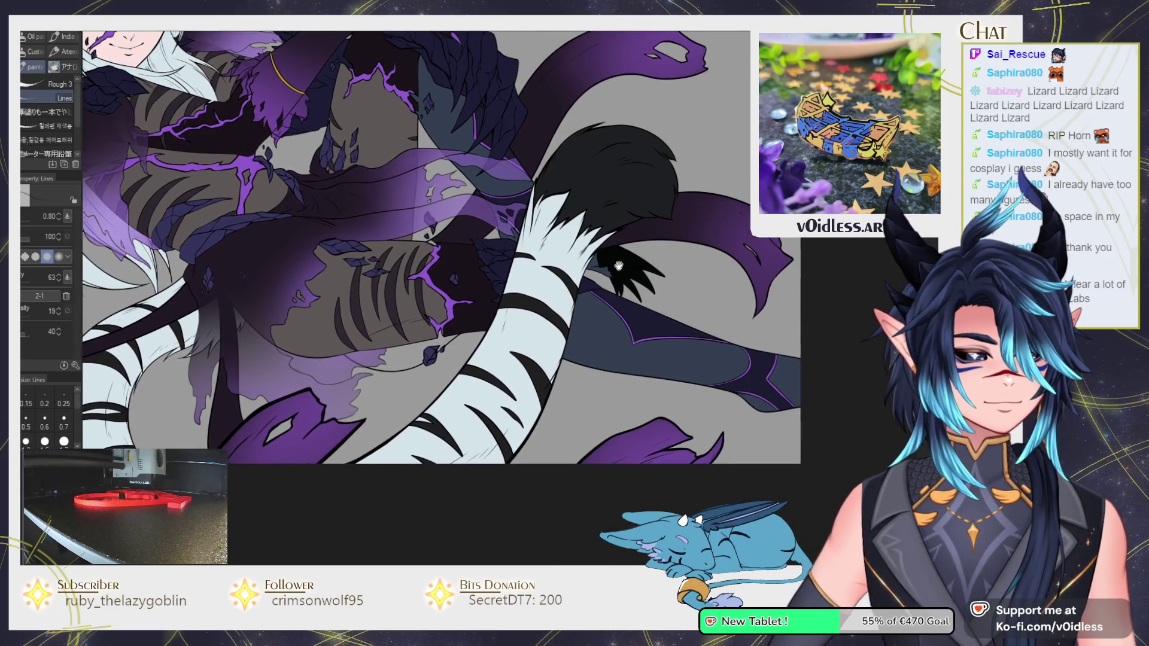
scroll(504, 316, up, 2)
scroll(496, 315, down, 2)
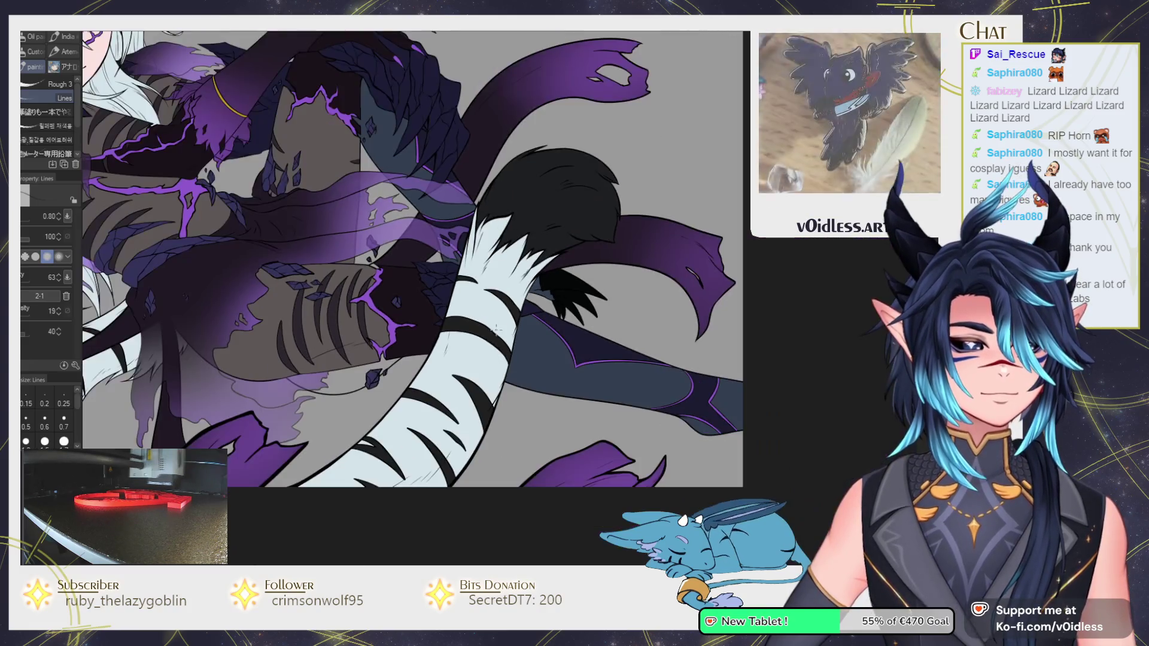
drag(399, 371, 522, 482)
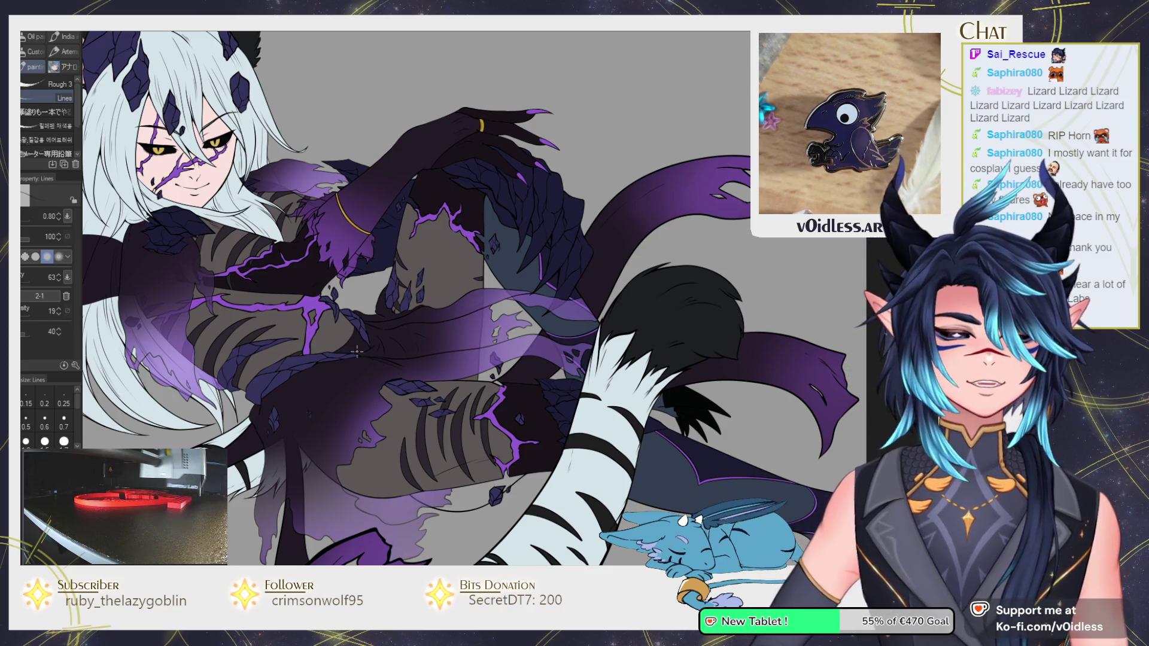
scroll(340, 391, up, 3)
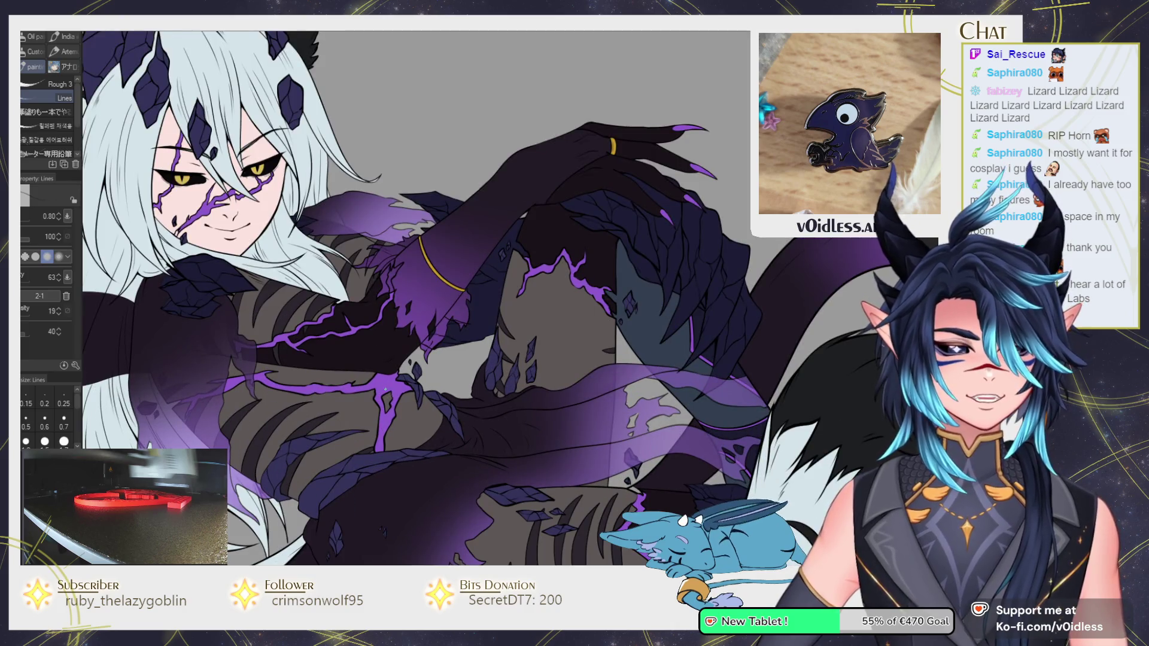
scroll(367, 417, up, 2)
scroll(367, 417, down, 3)
scroll(366, 417, down, 2)
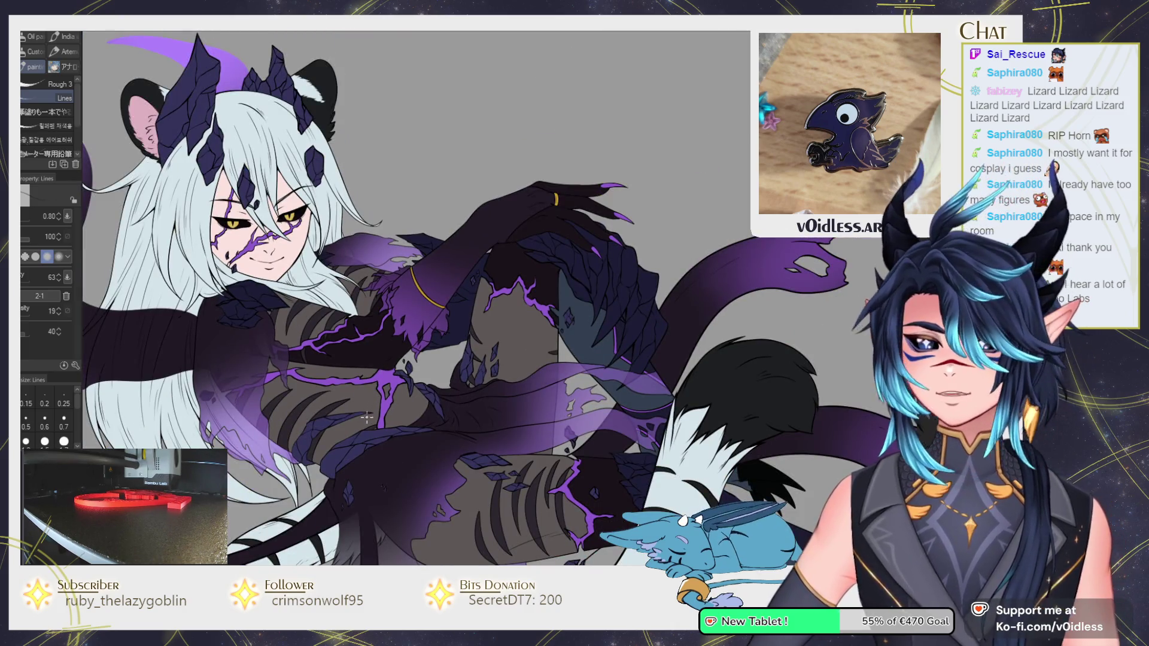
scroll(343, 429, up, 1)
scroll(344, 429, up, 1)
scroll(343, 429, up, 1)
scroll(343, 429, down, 2)
scroll(358, 394, down, 1)
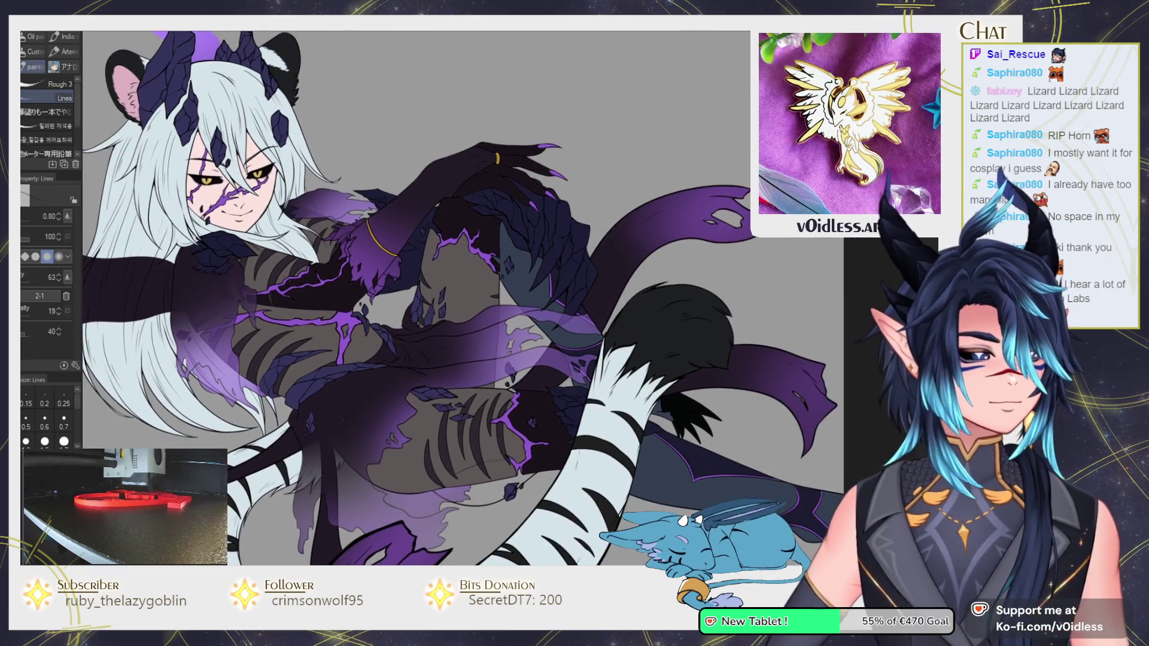
scroll(427, 278, down, 3)
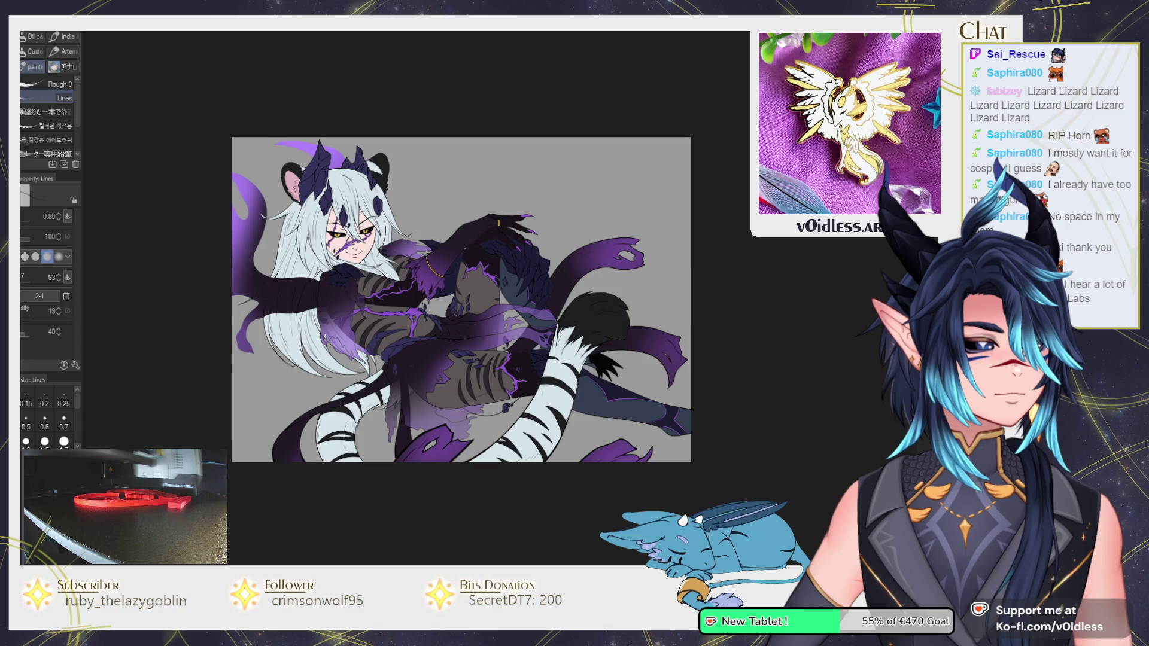
key(ctrl+plus)
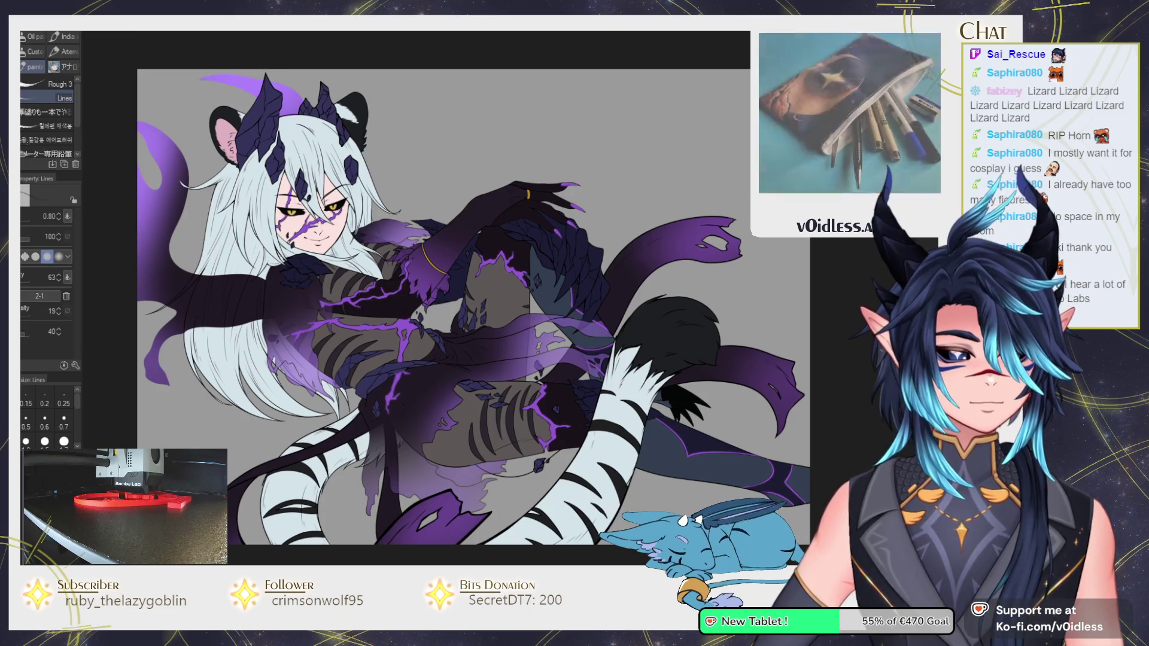
key(ctrl+plus)
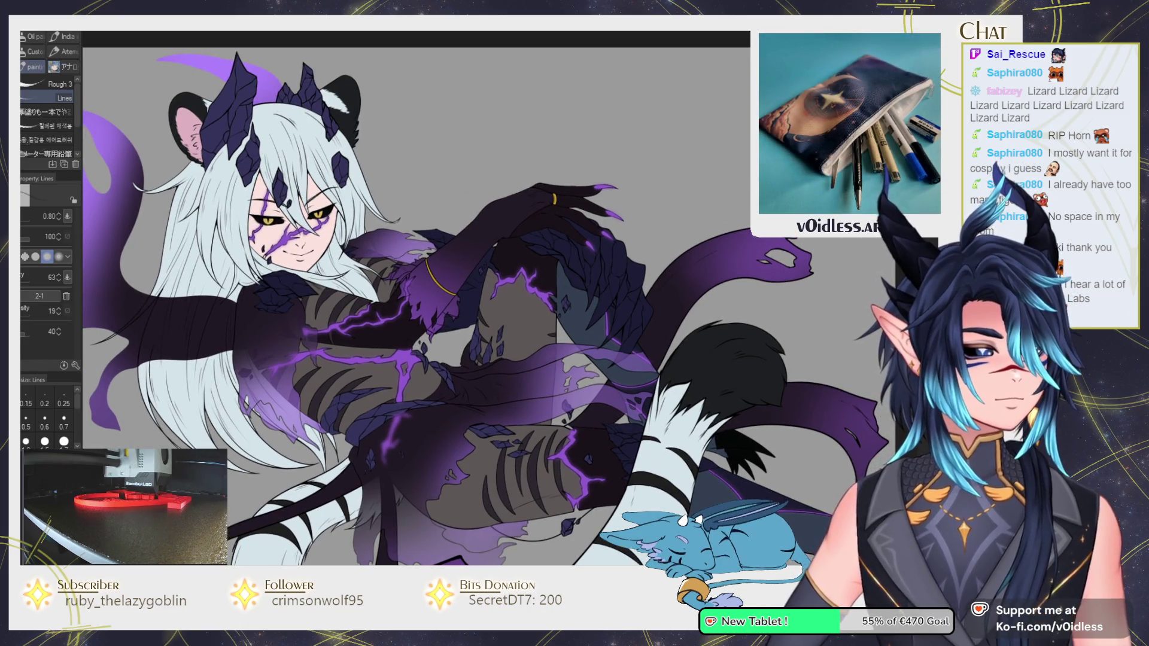
key(ctrl+minus)
key(ctrl+minus)
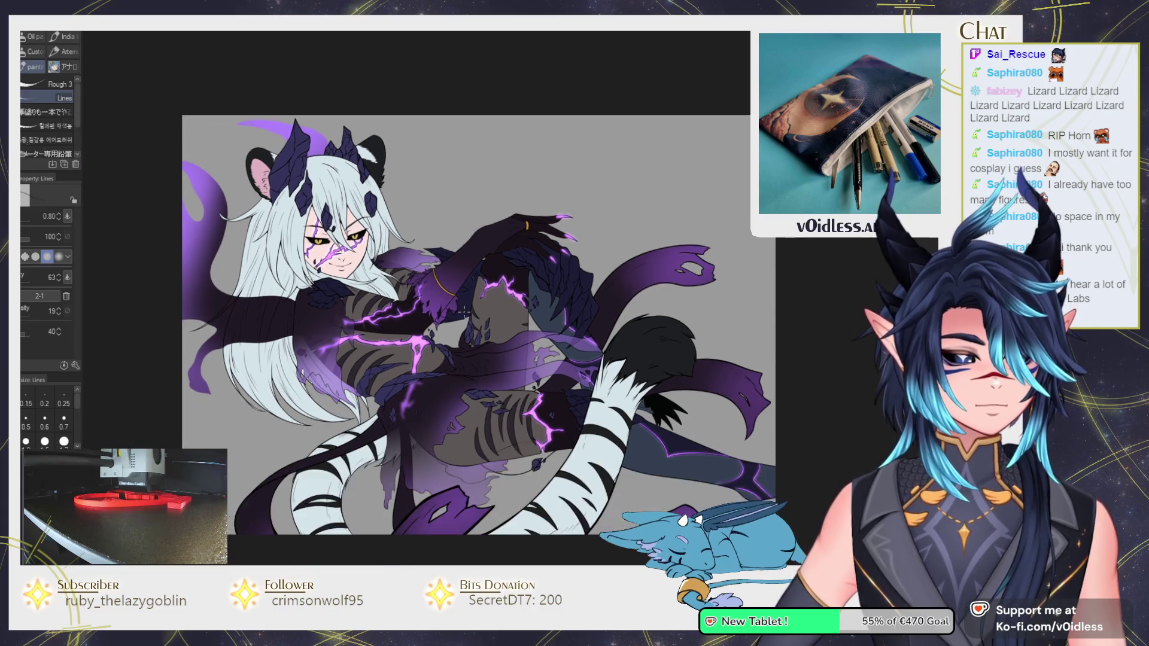
Zoom in on the upper body and legs, moving from the Fill tool back to the pen.
key(ctrl+plus)
key(ctrl+plus)
key(ctrl+plus)
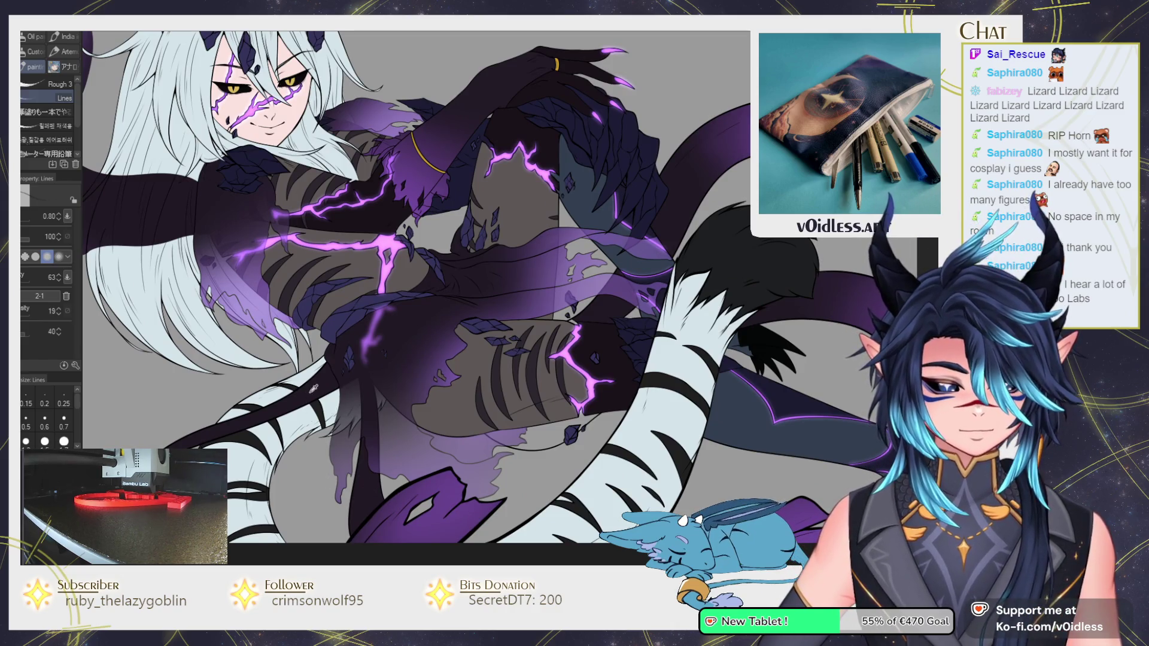
scroll(673, 400, up, 3)
key(g)
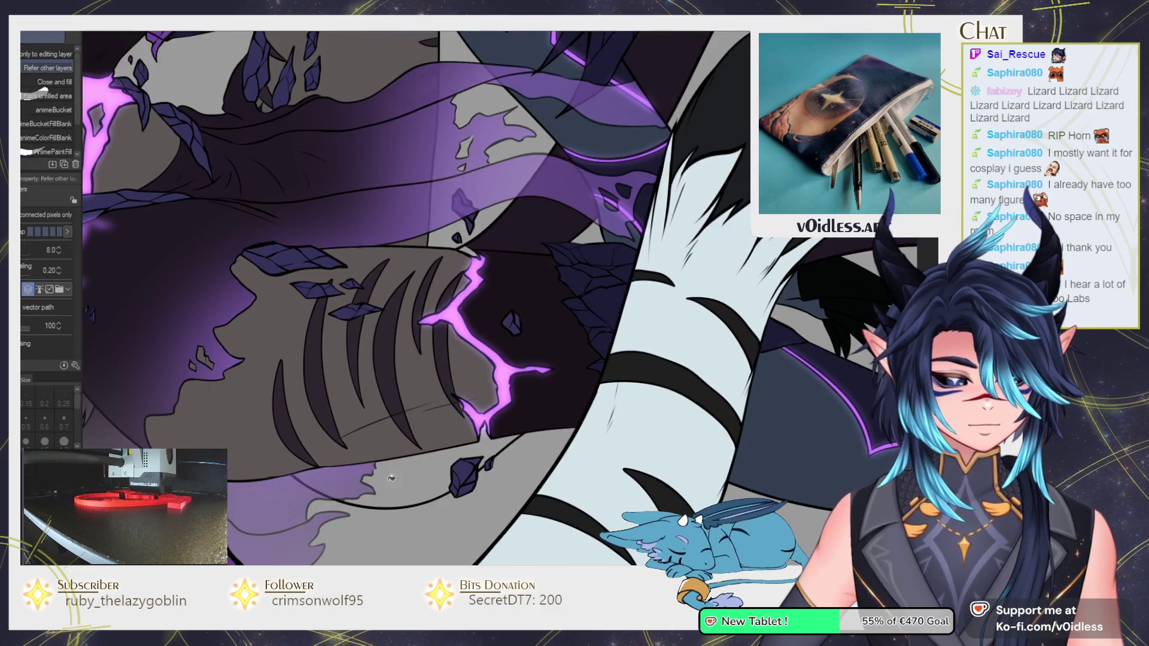
scroll(491, 440, up, 2)
scroll(482, 418, up, 2)
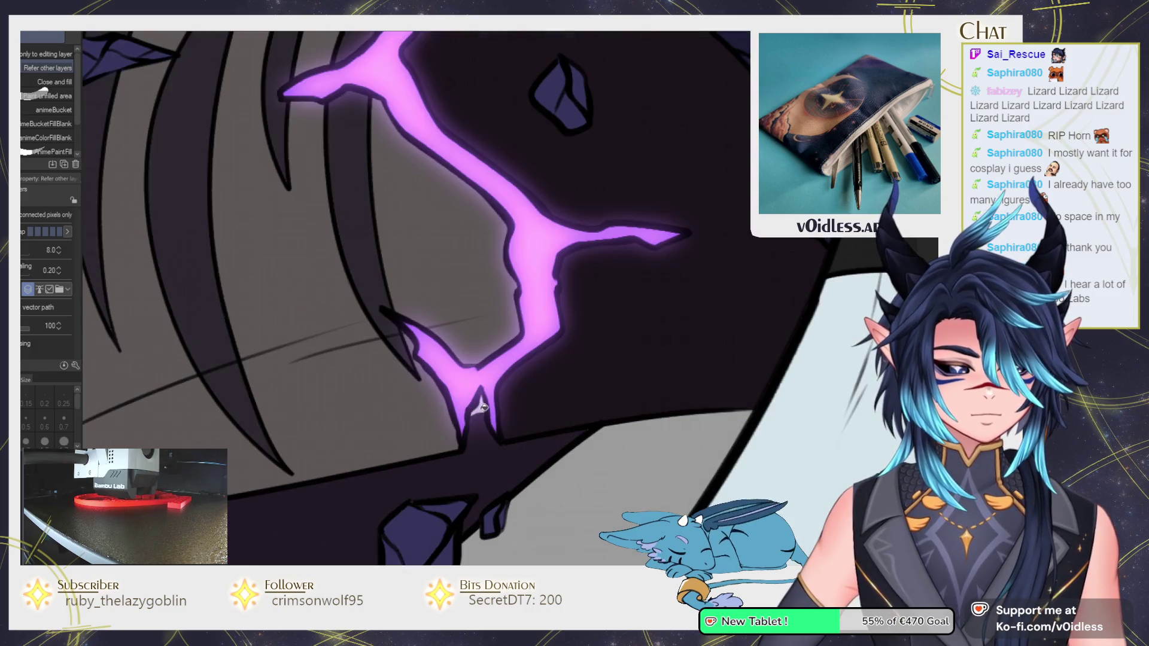
key(p)
scroll(478, 429, up, 2)
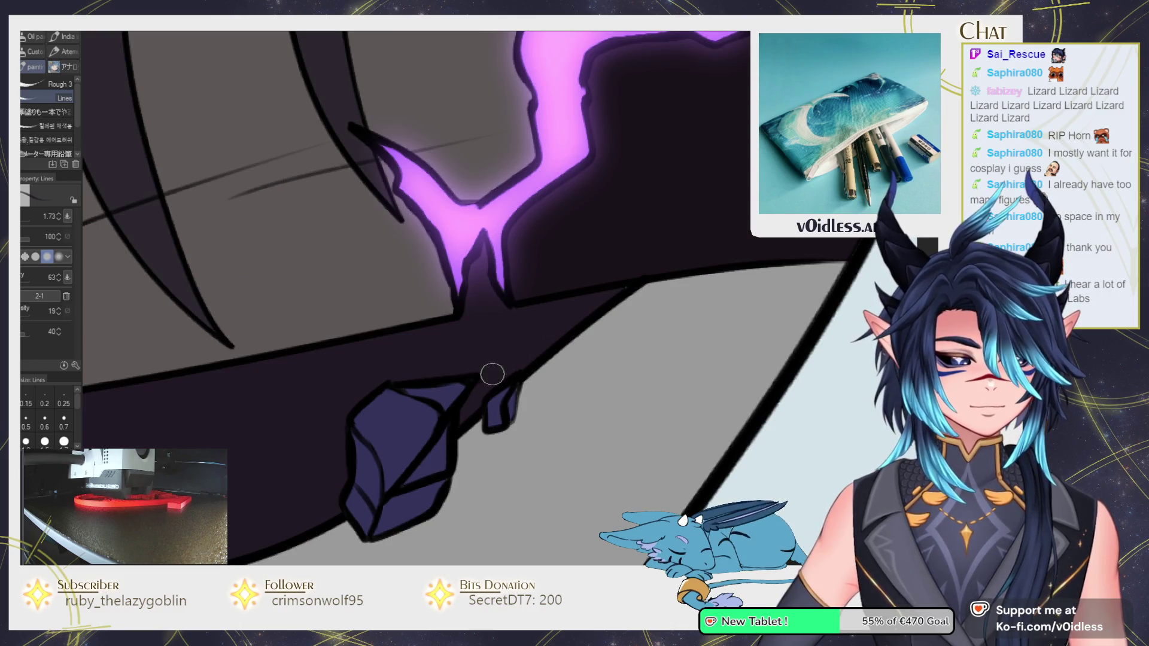
scroll(502, 309, down, 3)
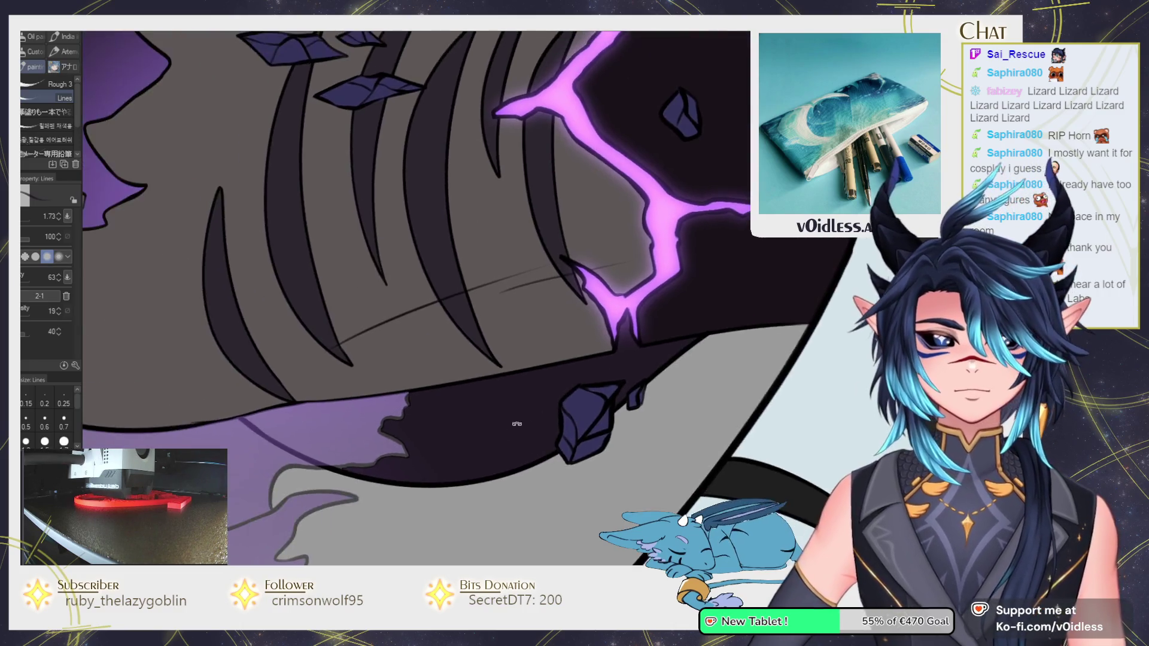
Rotate the view and paint a deeper violet band along the dark edge by the crack.
drag(521, 411, 431, 450)
scroll(431, 449, up, 3)
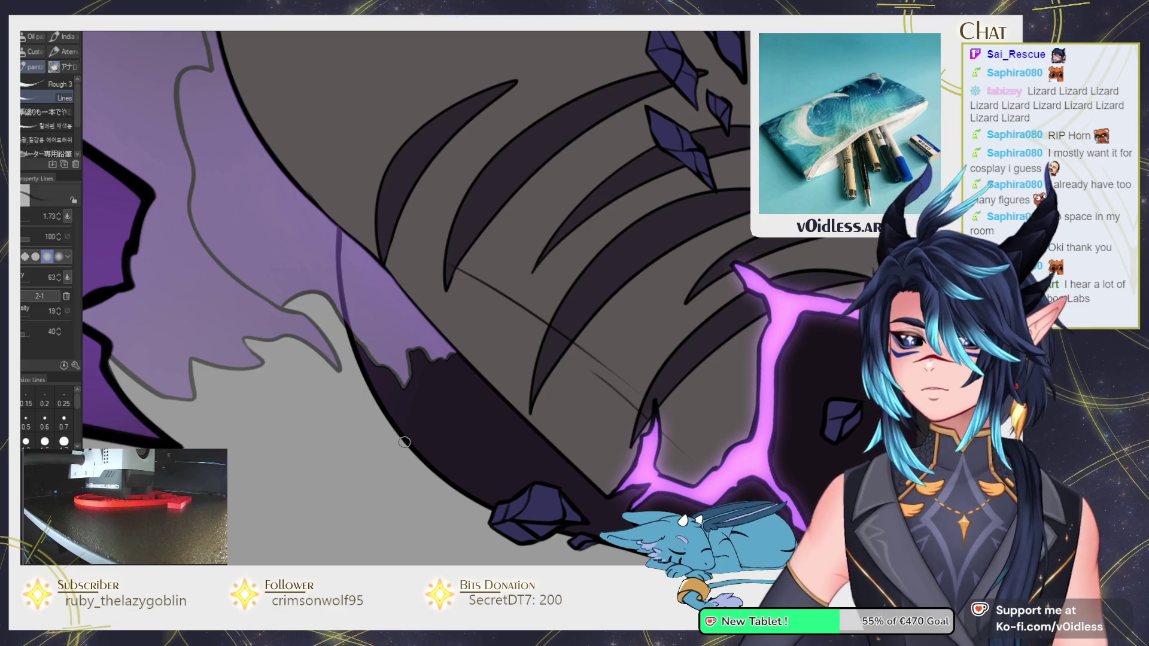
scroll(383, 452, up, 2)
mouse_move(418, 270)
mouse_down()
mouse_move(389, 407)
mouse_move(434, 373)
mouse_up()
scroll(392, 413, up, 2)
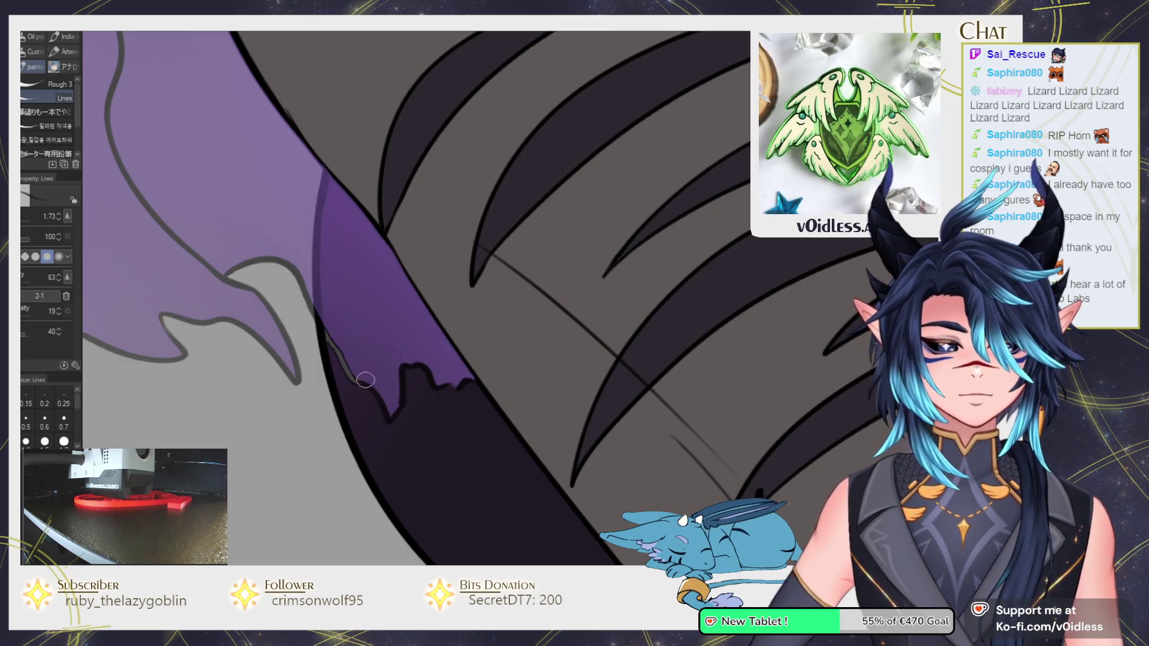
scroll(361, 378, down, 3)
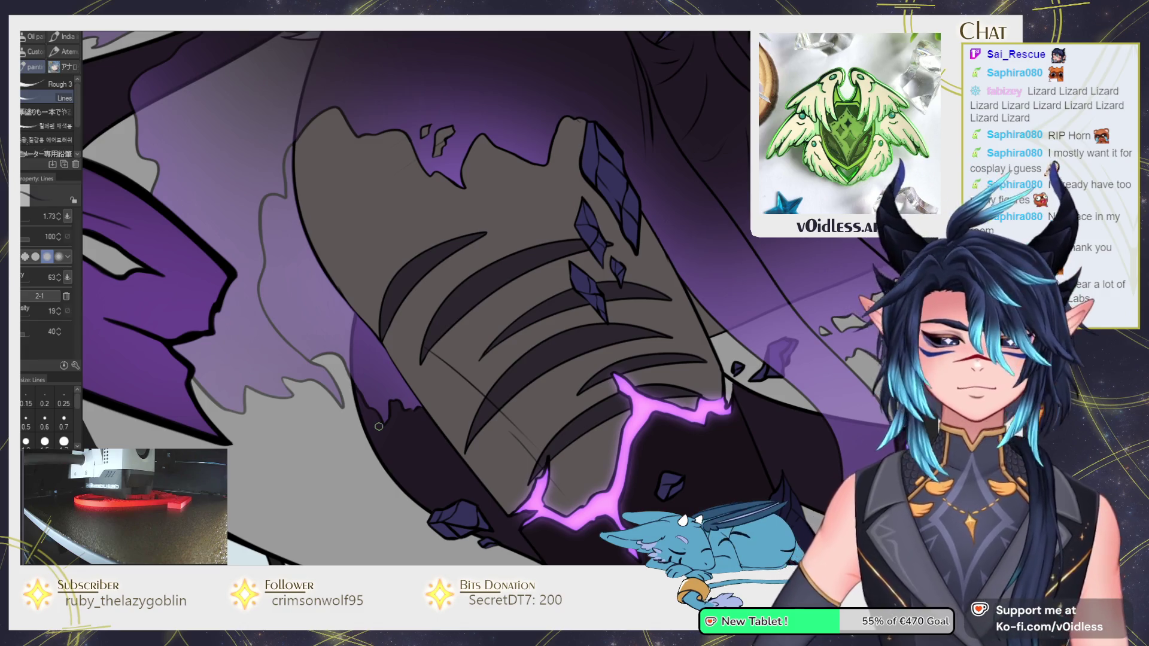
scroll(378, 425, down, 5)
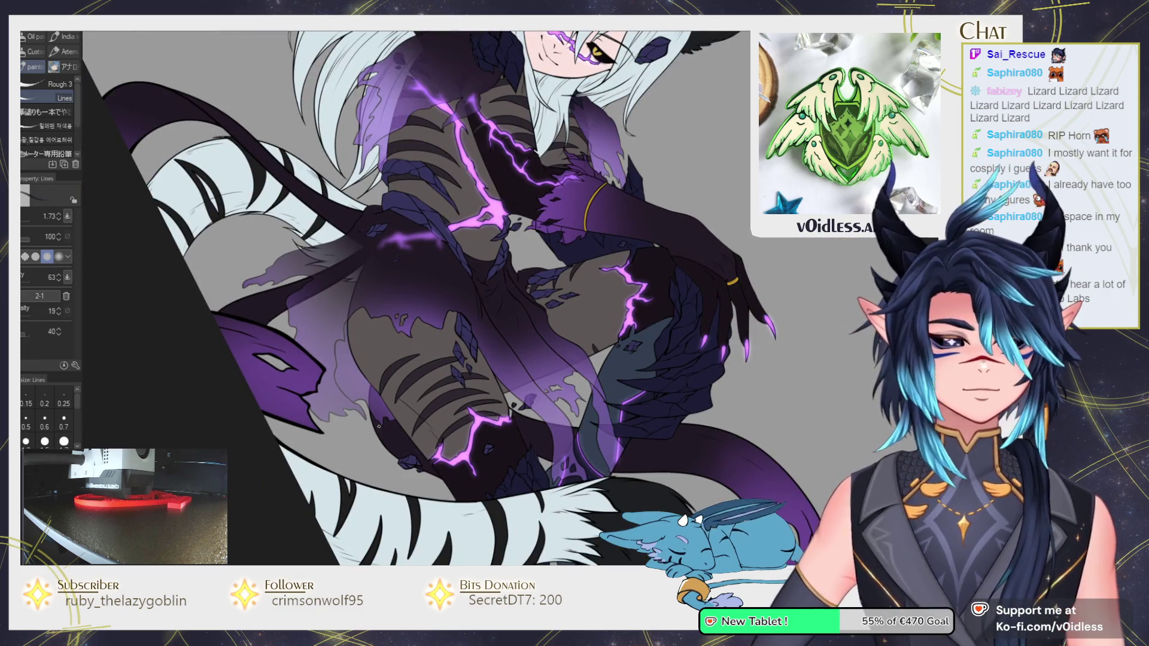
key(ctrl+0)
drag(402, 340, 445, 419)
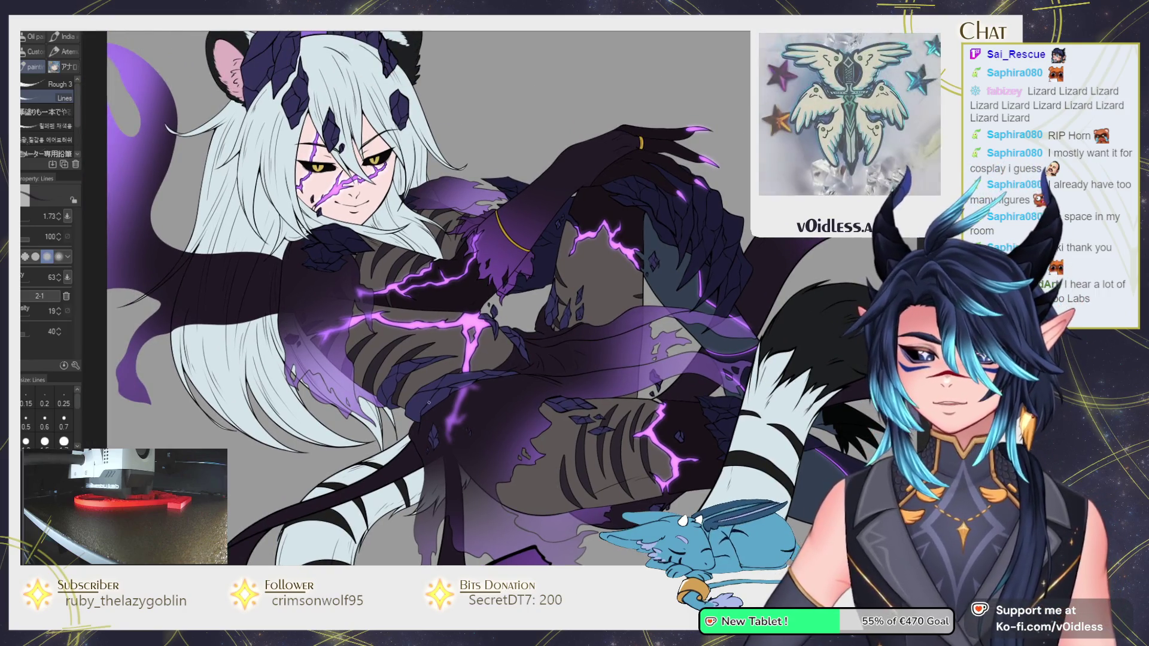
drag(373, 291, 440, 415)
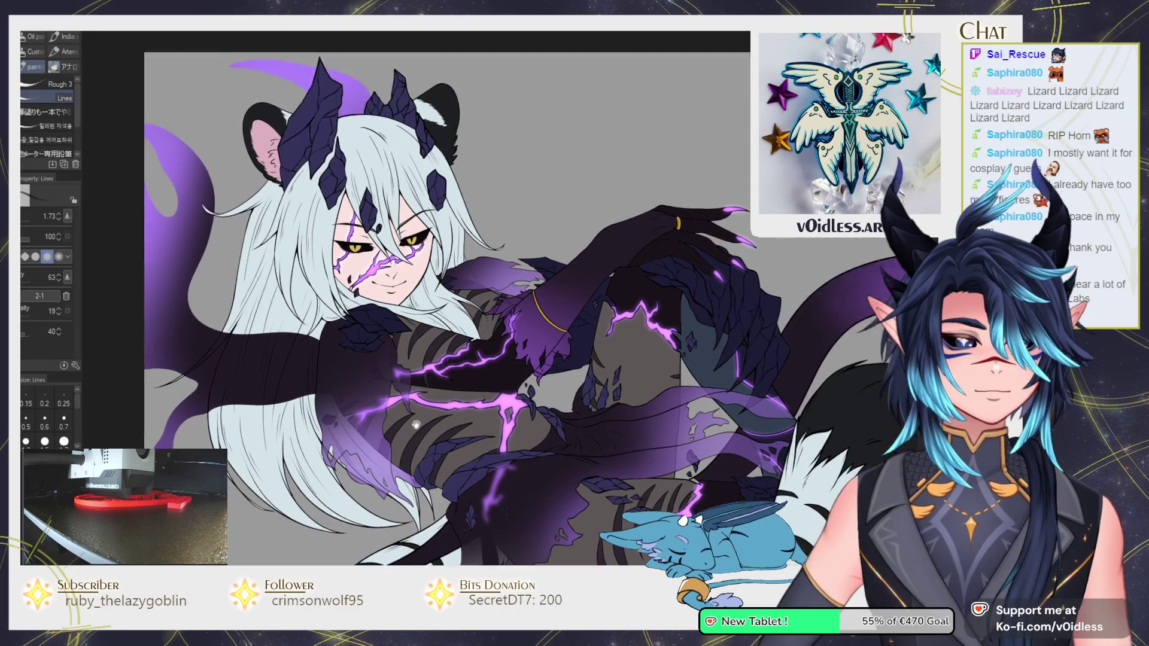
scroll(661, 317, down, 5)
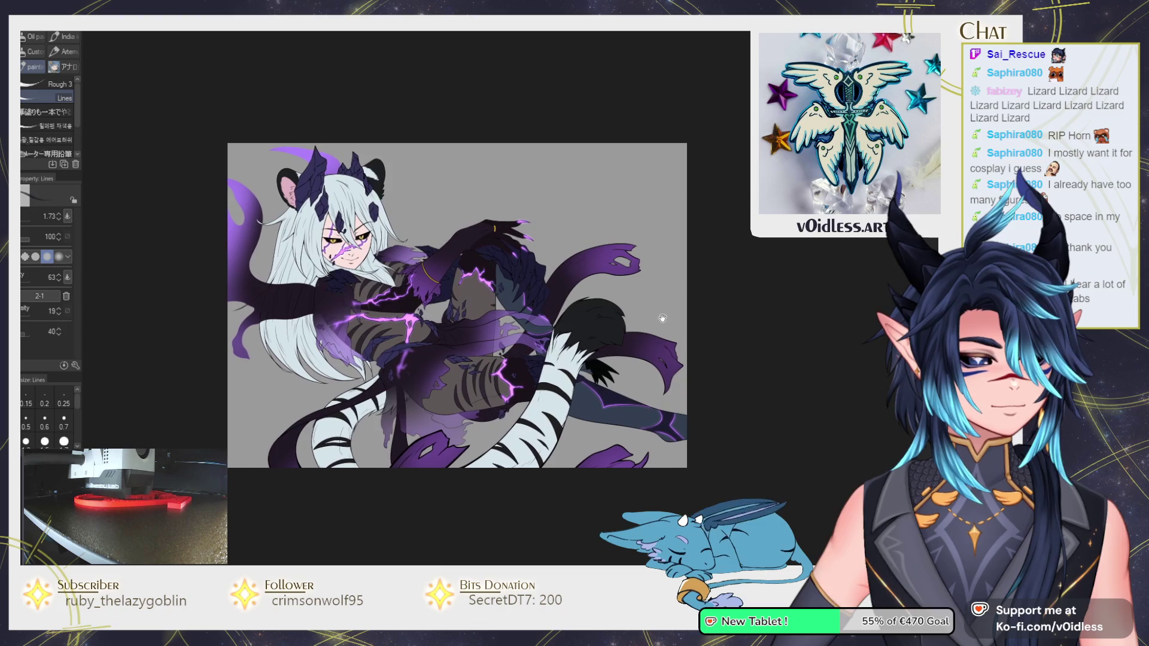
scroll(610, 304, up, 1)
drag(242, 317, 318, 305)
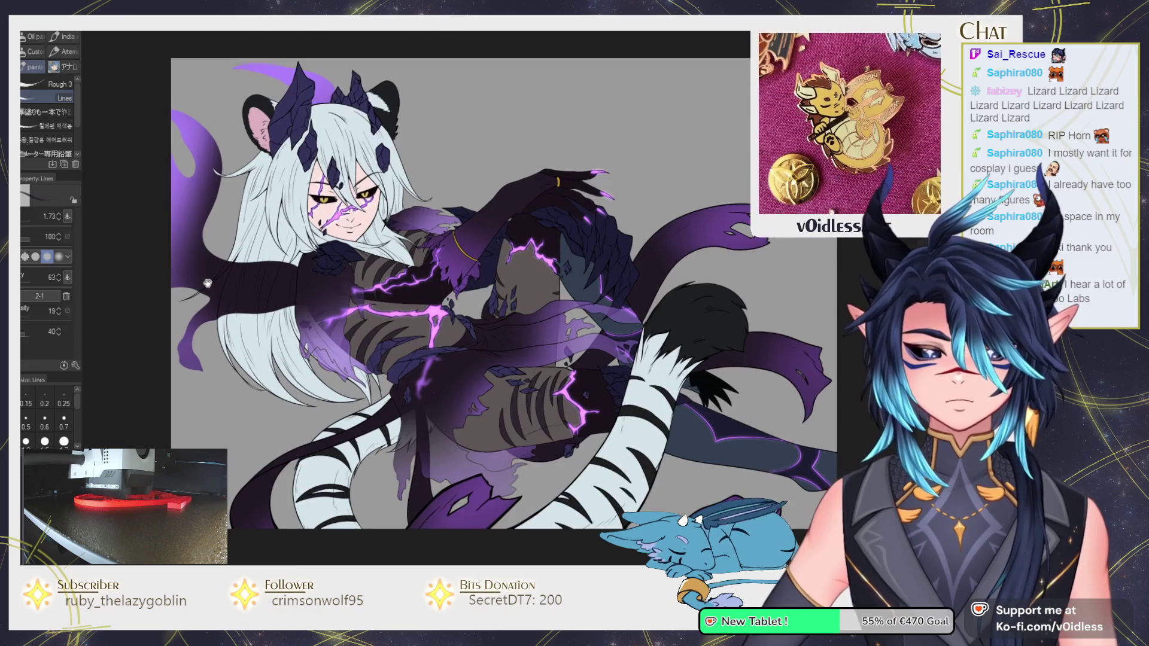
scroll(200, 255, up, 1)
drag(227, 282, 252, 281)
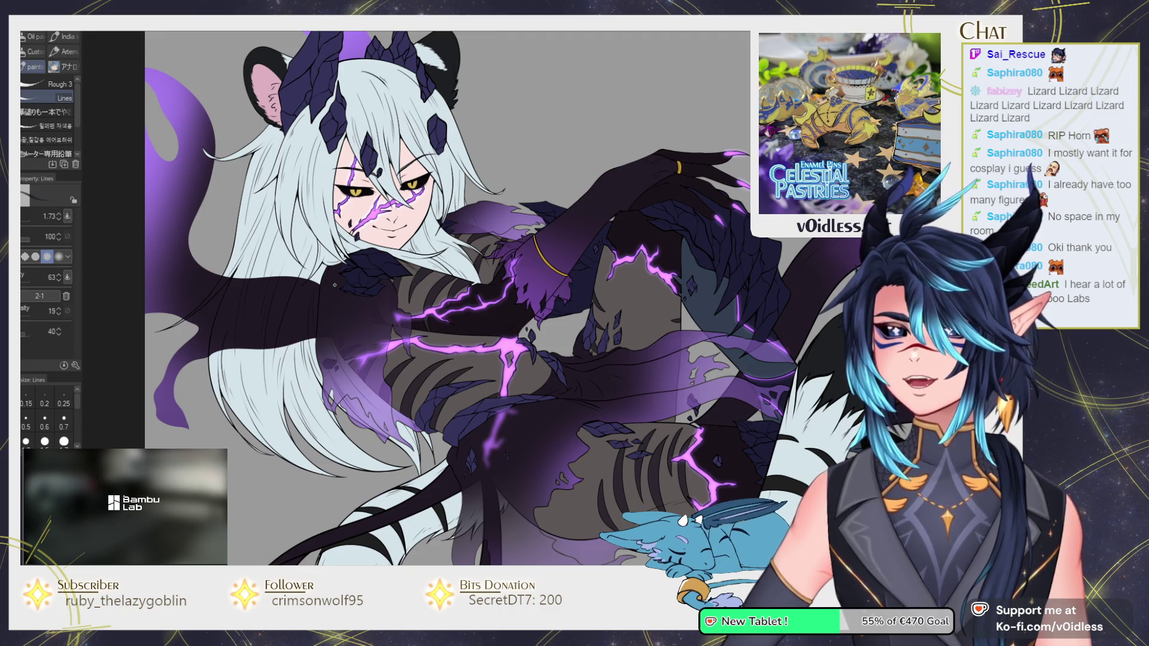
scroll(334, 285, down, 2)
scroll(384, 279, up, 3)
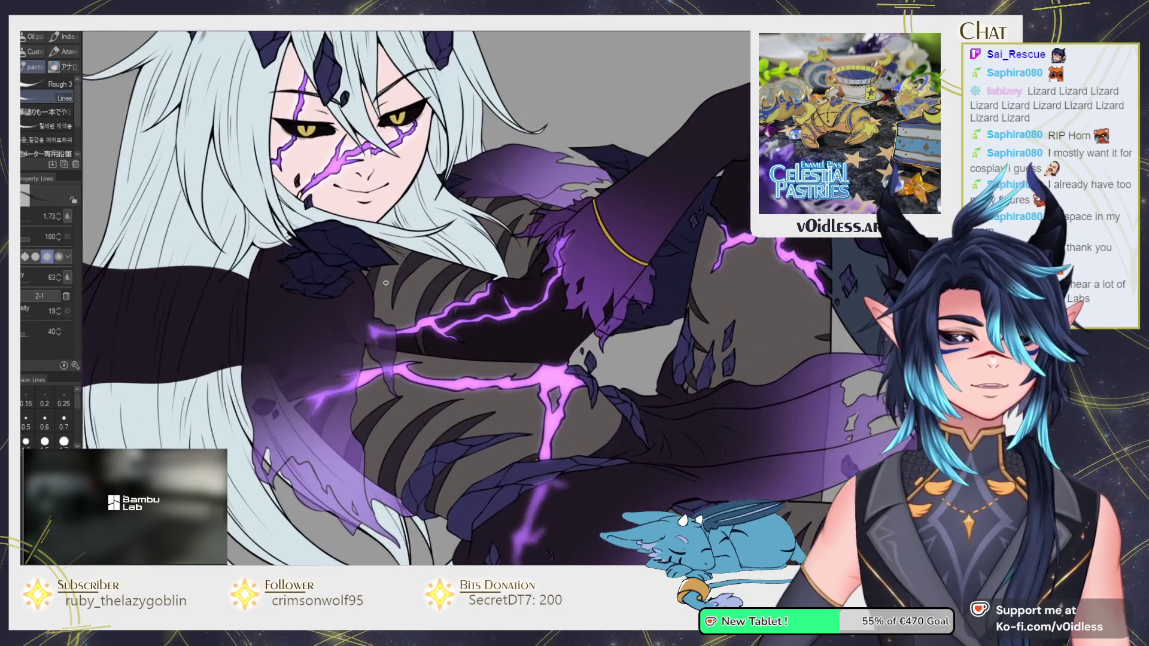
scroll(384, 279, up, 2)
scroll(384, 279, down, 2)
scroll(419, 299, down, 2)
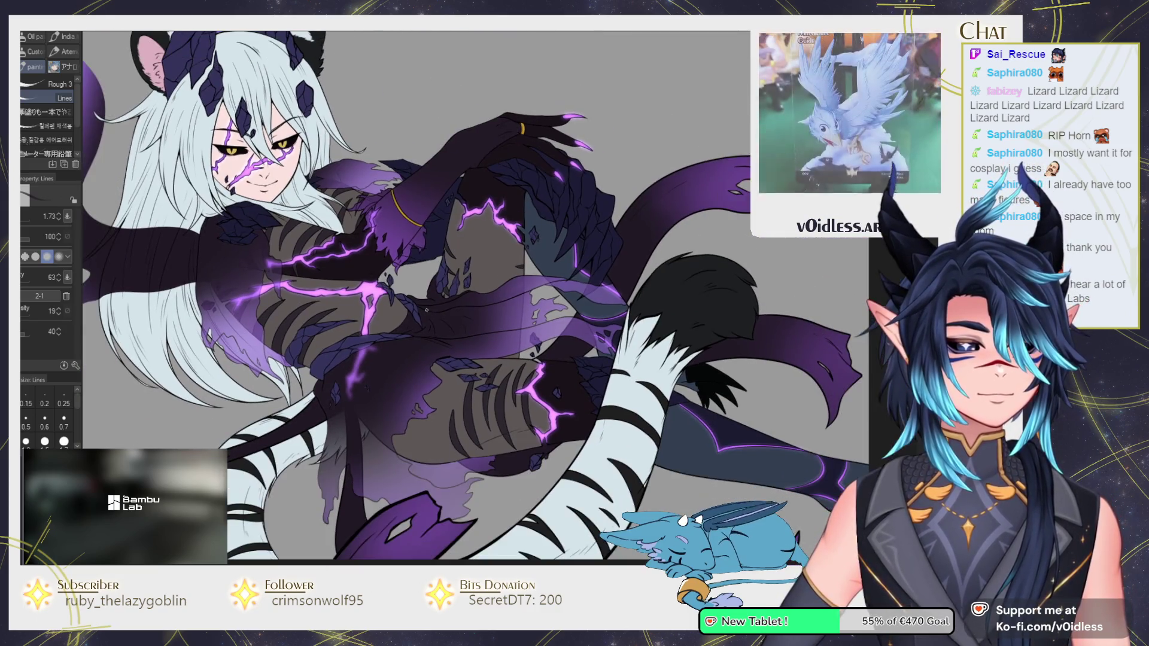
drag(465, 330, 432, 301)
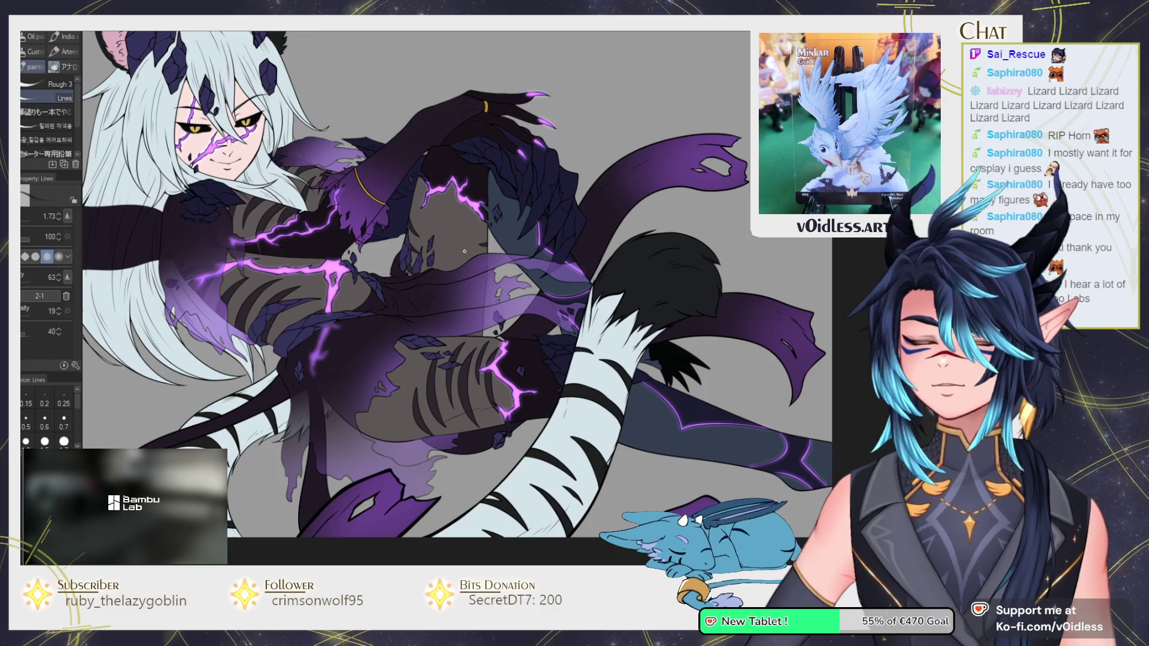
drag(464, 250, 366, 323)
key(ctrl+0)
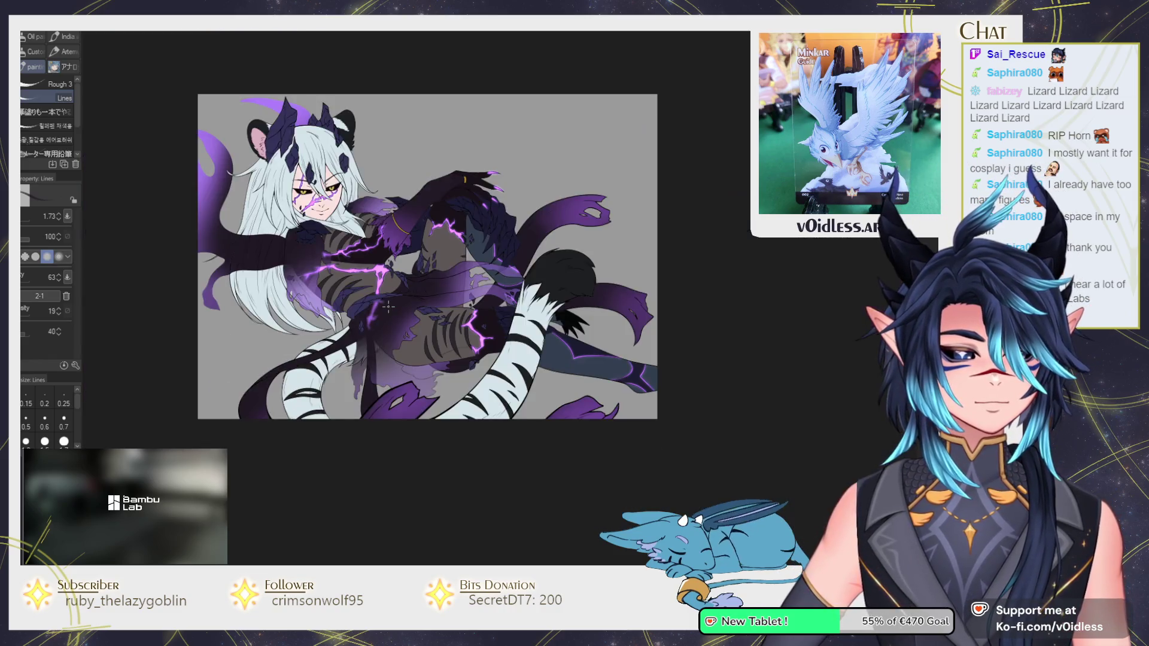
scroll(366, 323, up, 5)
mouse_move(366, 323)
mouse_down()
mouse_move(389, 383)
mouse_move(390, 357)
mouse_up()
key(b)
mouse_move(389, 404)
mouse_down()
mouse_move(368, 389)
mouse_move(374, 435)
mouse_up()
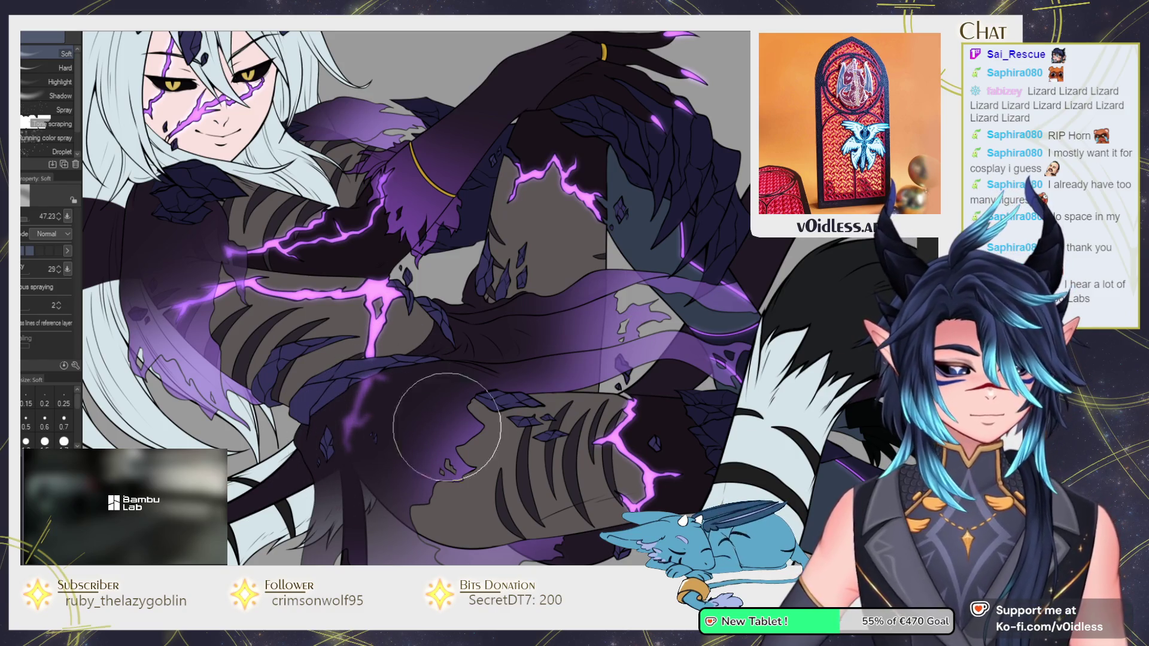
scroll(551, 414, down, 1)
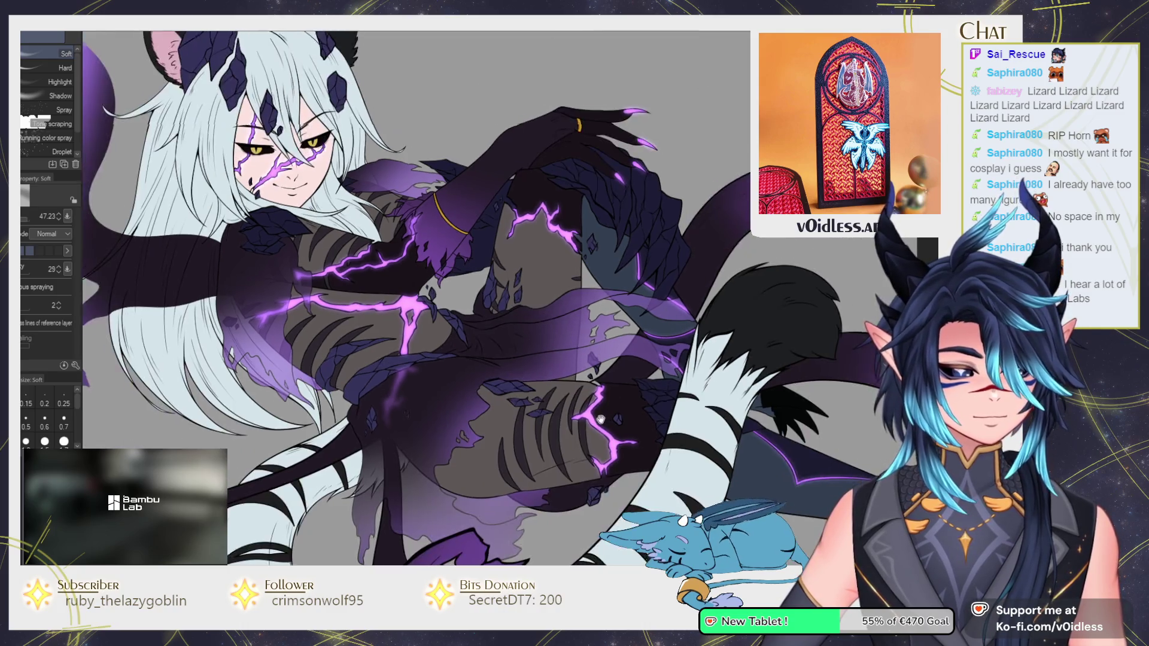
scroll(551, 414, down, 2)
scroll(551, 413, down, 2)
drag(550, 414, 469, 405)
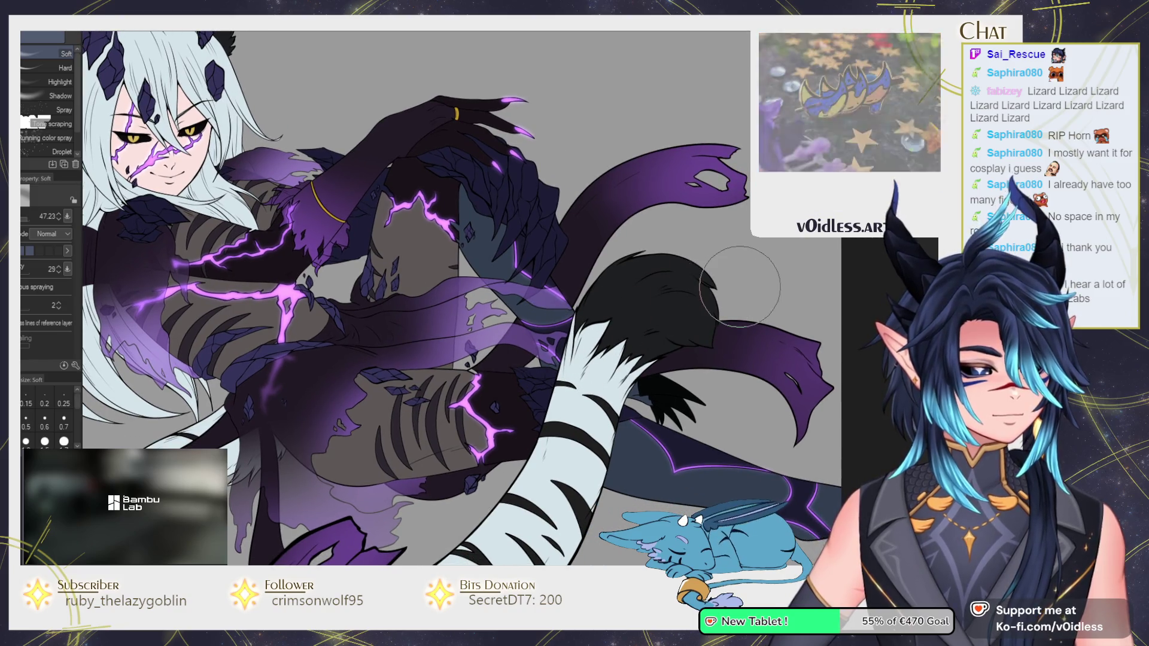
key(ctrl+0)
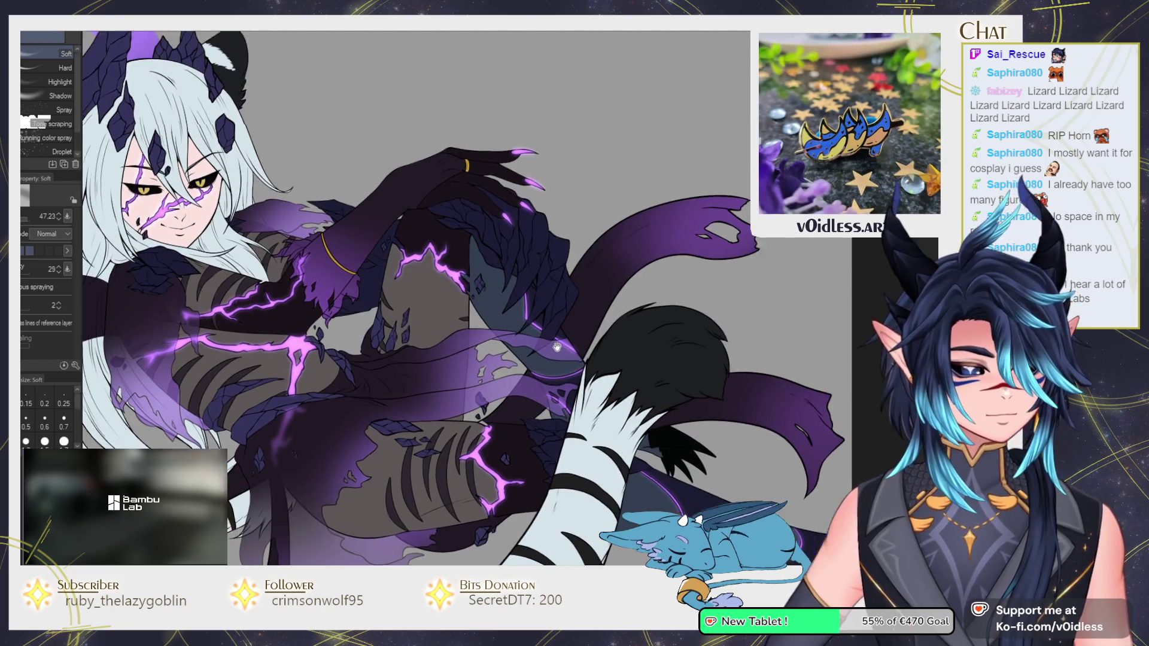
mouse_move(740, 286)
mouse_down()
mouse_move(632, 387)
mouse_move(646, 388)
mouse_up()
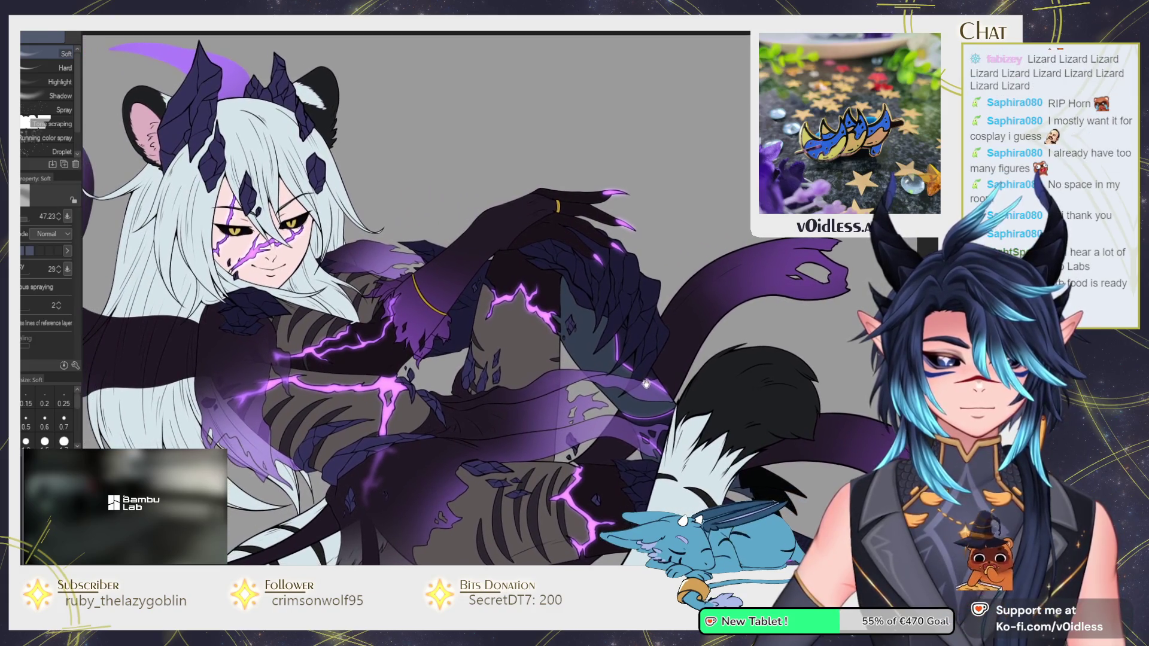
key(p)
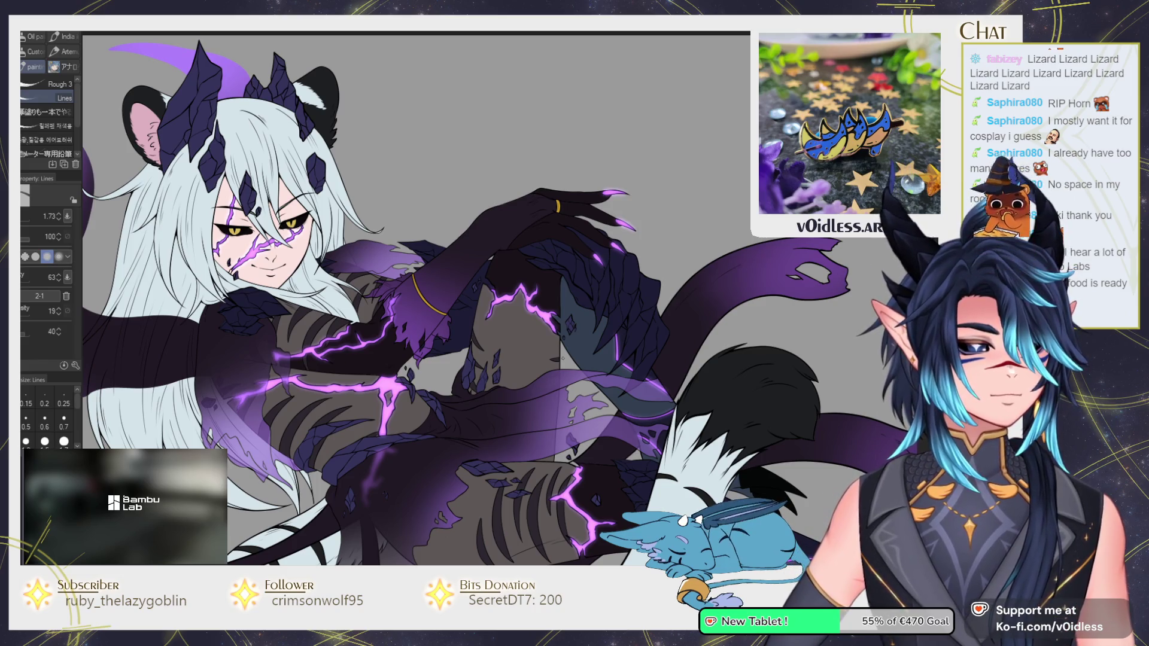
drag(419, 299, 509, 335)
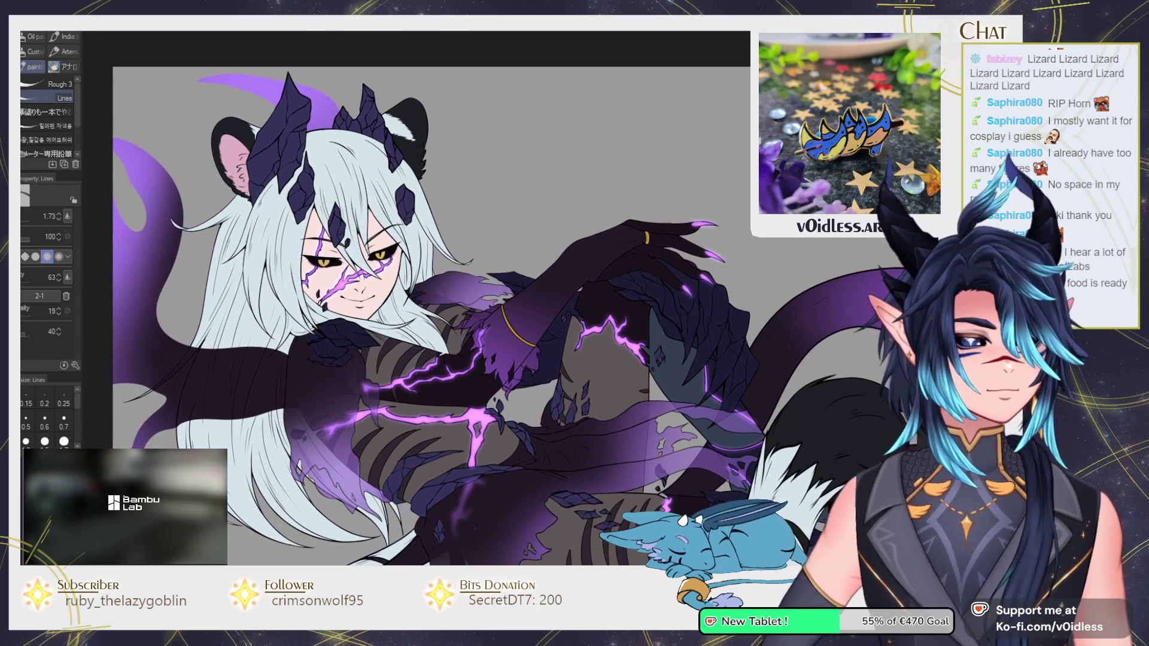
drag(801, 327, 688, 259)
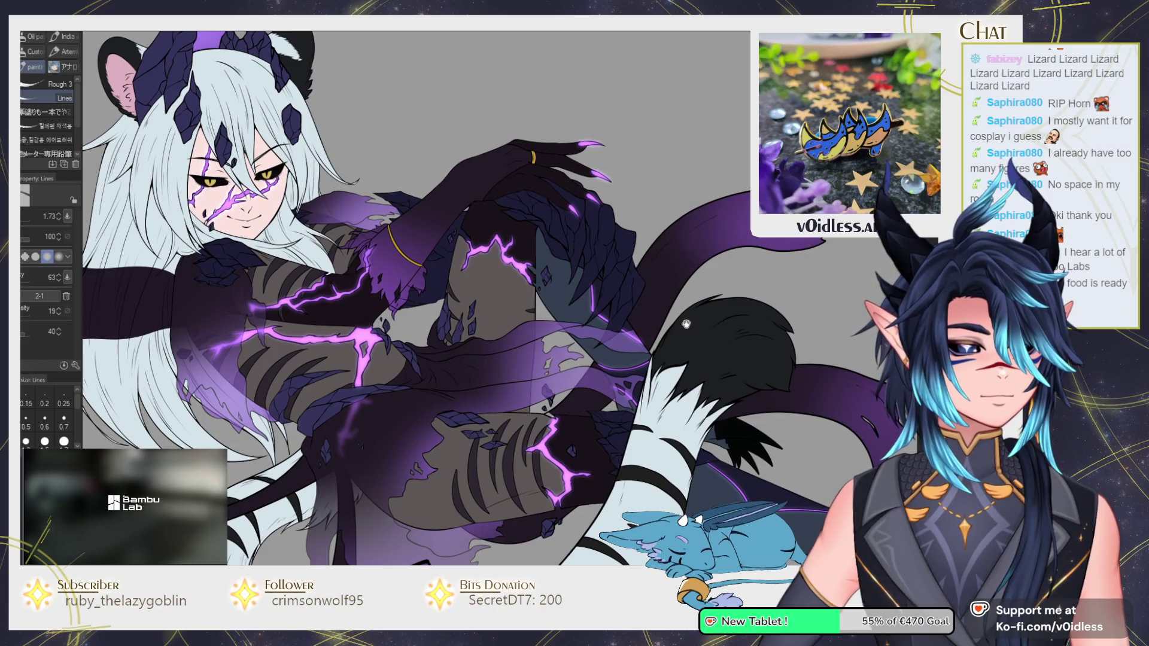
drag(686, 336, 656, 408)
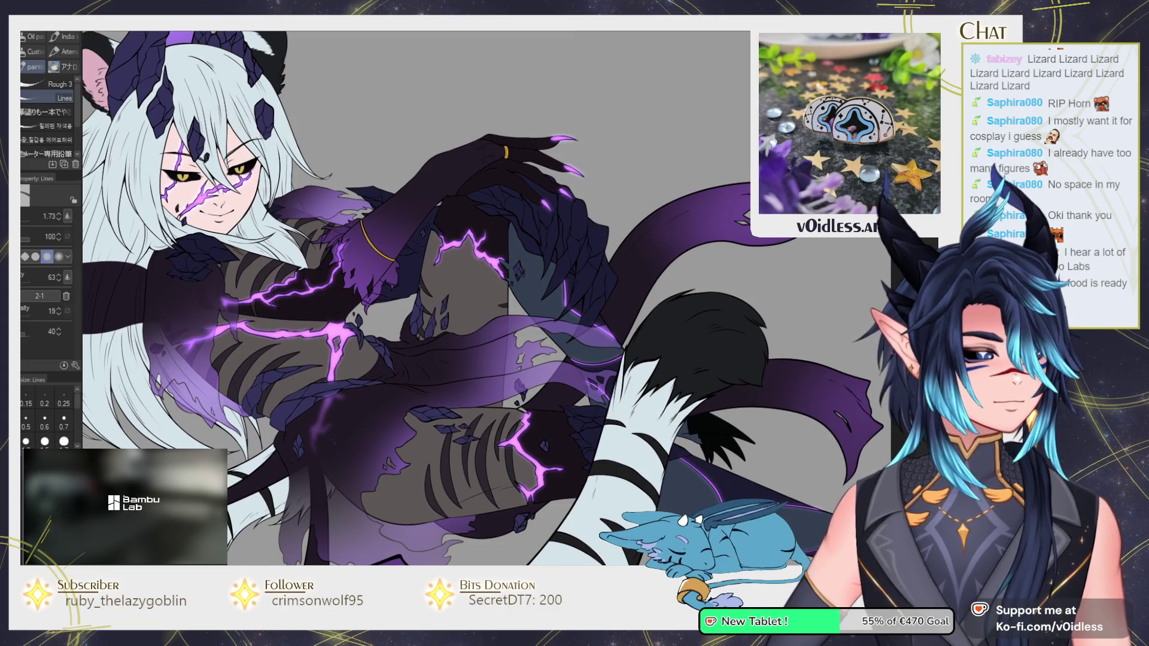
key(ctrl+0)
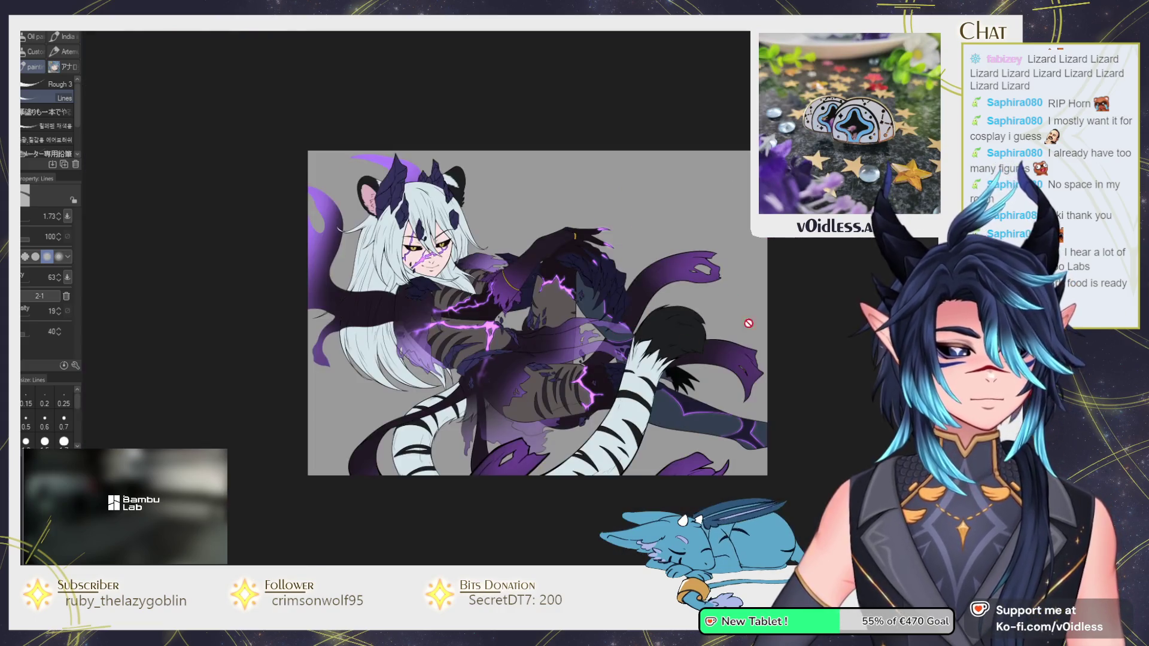
Fill the grey background around the character with dark colour.
drag(537, 312, 435, 299)
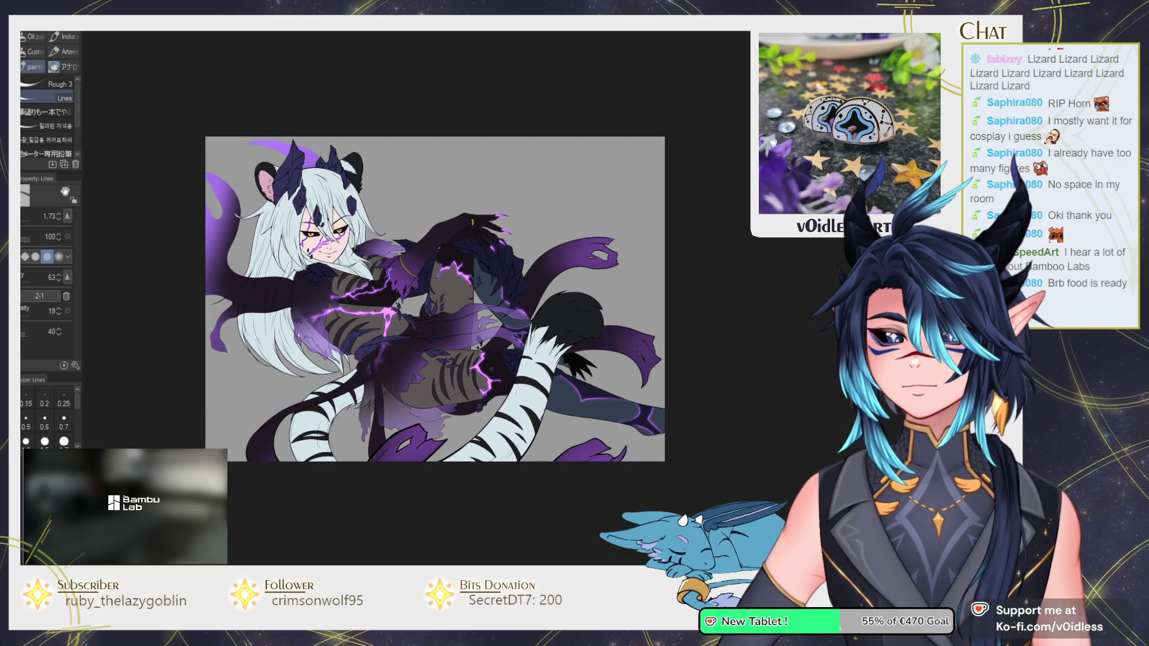
key(g)
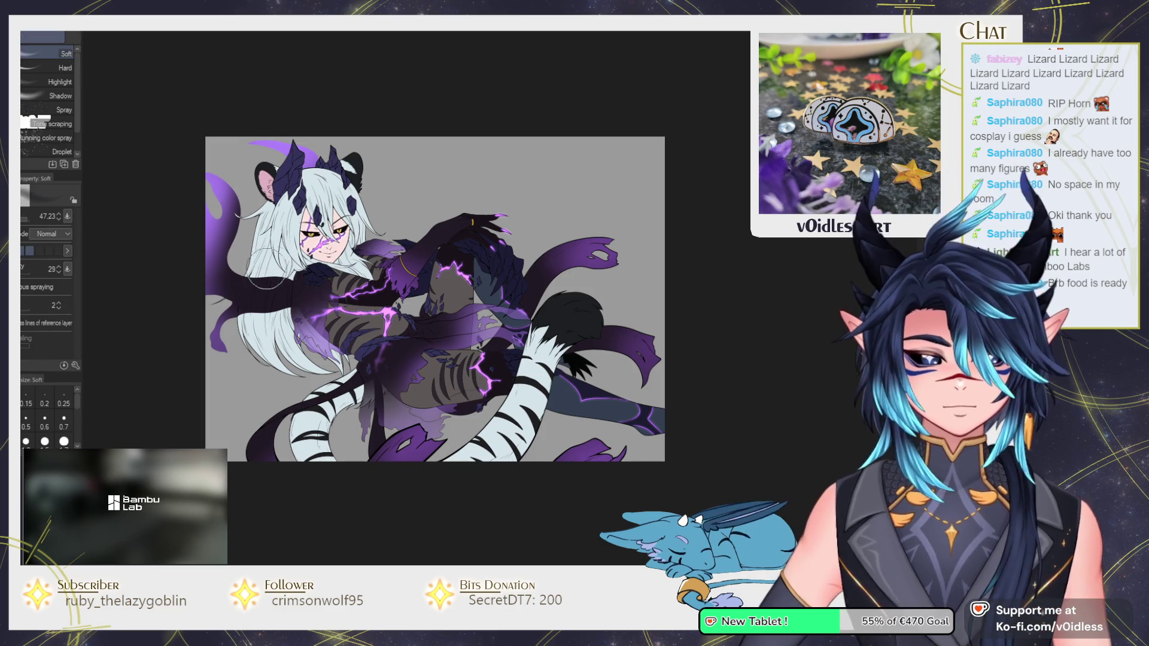
click(245, 274)
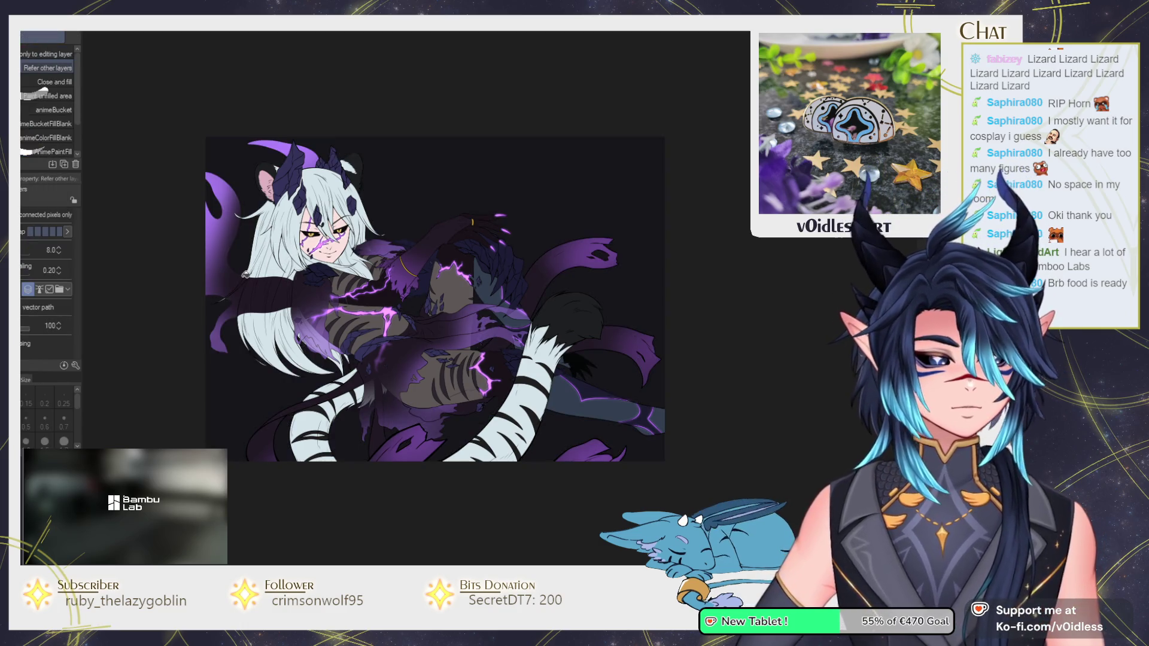
drag(265, 342, 269, 360)
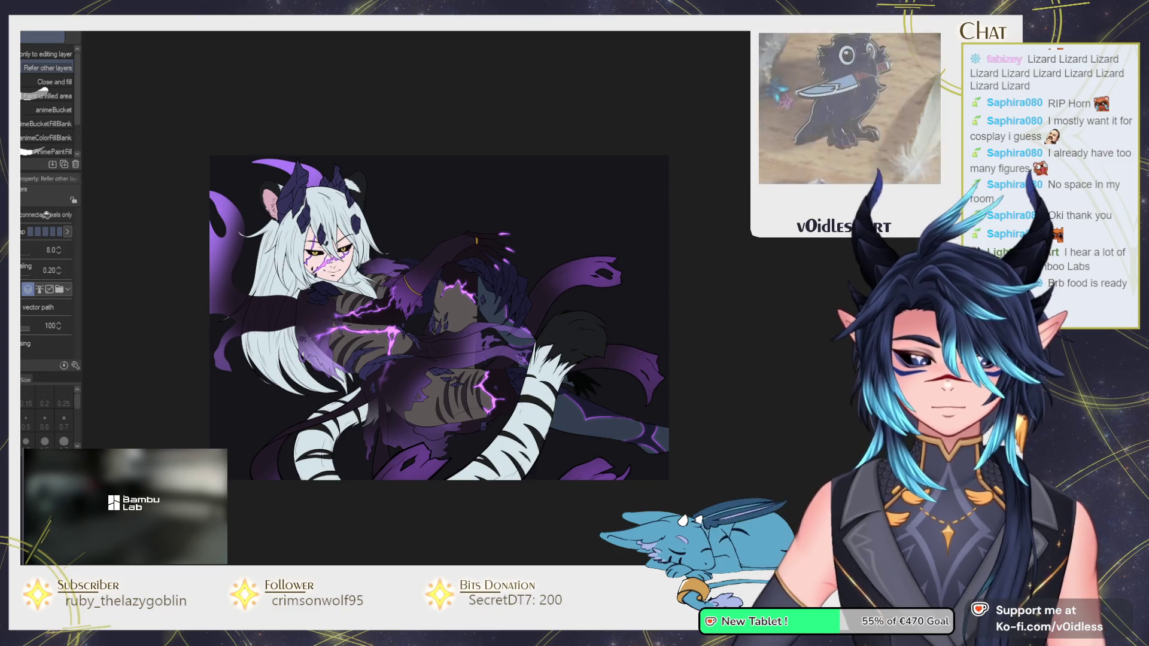
Spray soft purple-blue airbrush glow over the lower-left and right background beside the figure.
key(b)
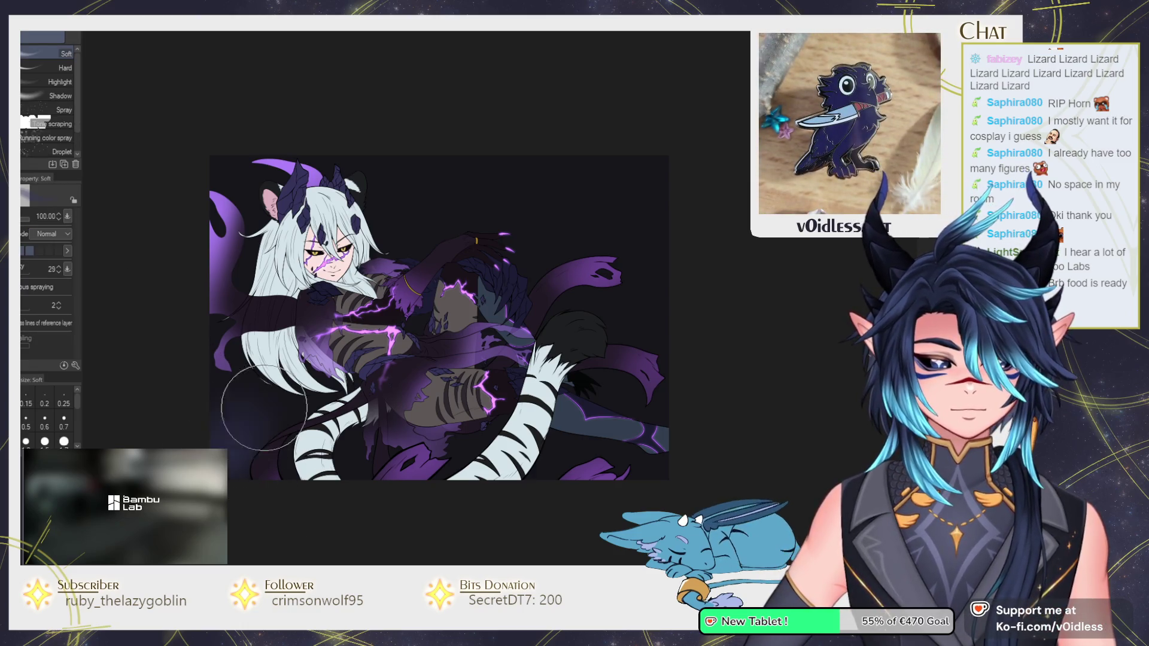
drag(299, 479, 233, 383)
mouse_move(382, 267)
mouse_down()
mouse_move(710, 244)
mouse_move(598, 281)
mouse_up()
drag(335, 418, 478, 413)
drag(658, 269, 569, 338)
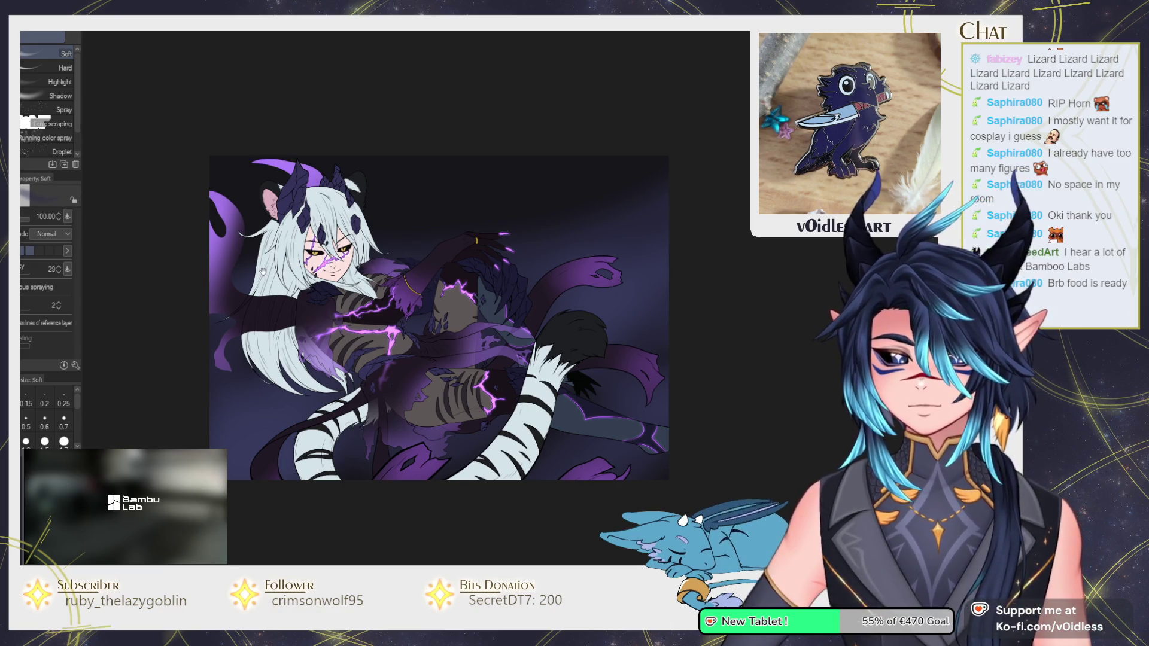
drag(250, 265, 247, 241)
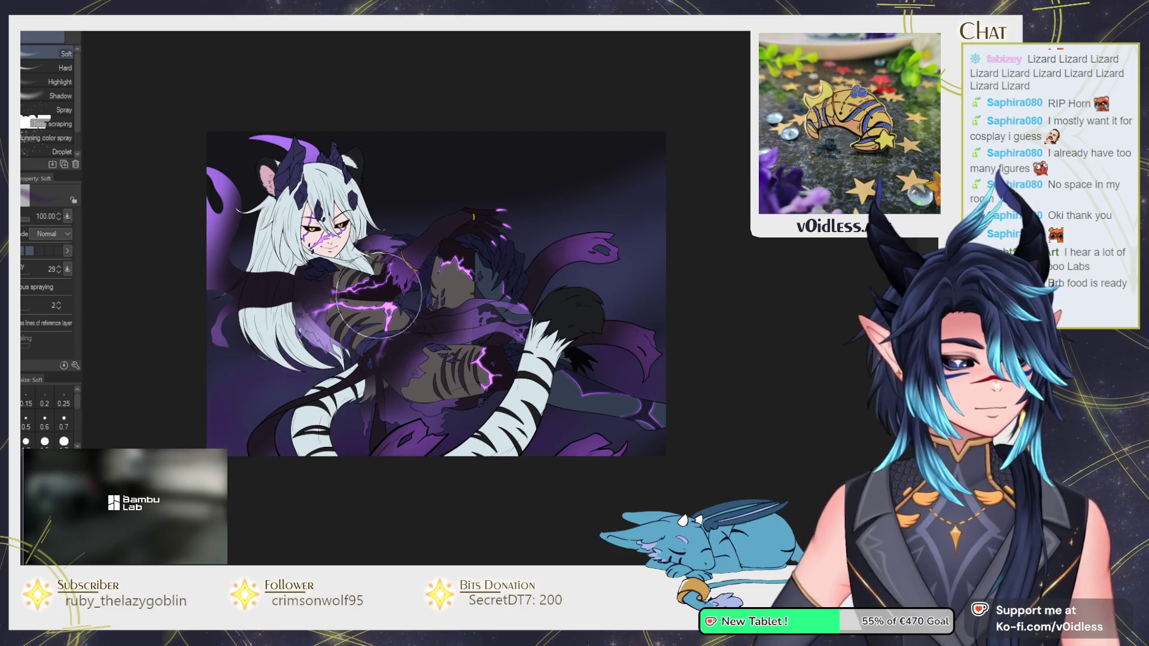
Choose the 雲にじみ cloud brush at size 100 and paint dark clouds into the upper-right background.
key(p)
key(b)
click(39, 66)
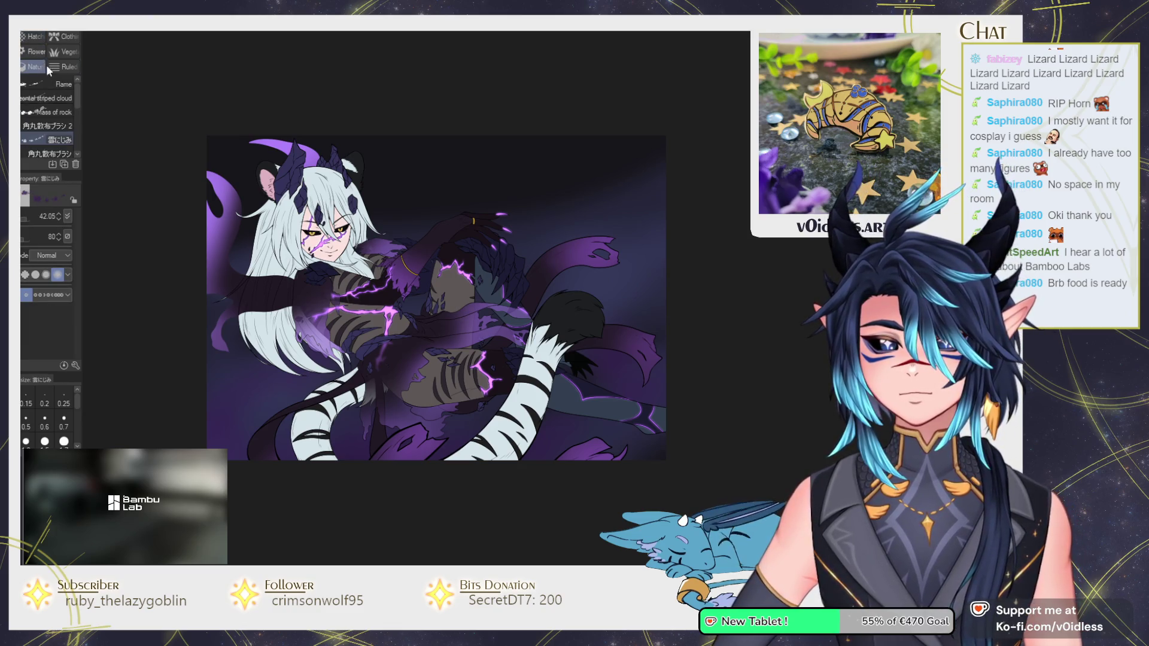
key(bracketright)
key(bracketright)
key(bracketright)
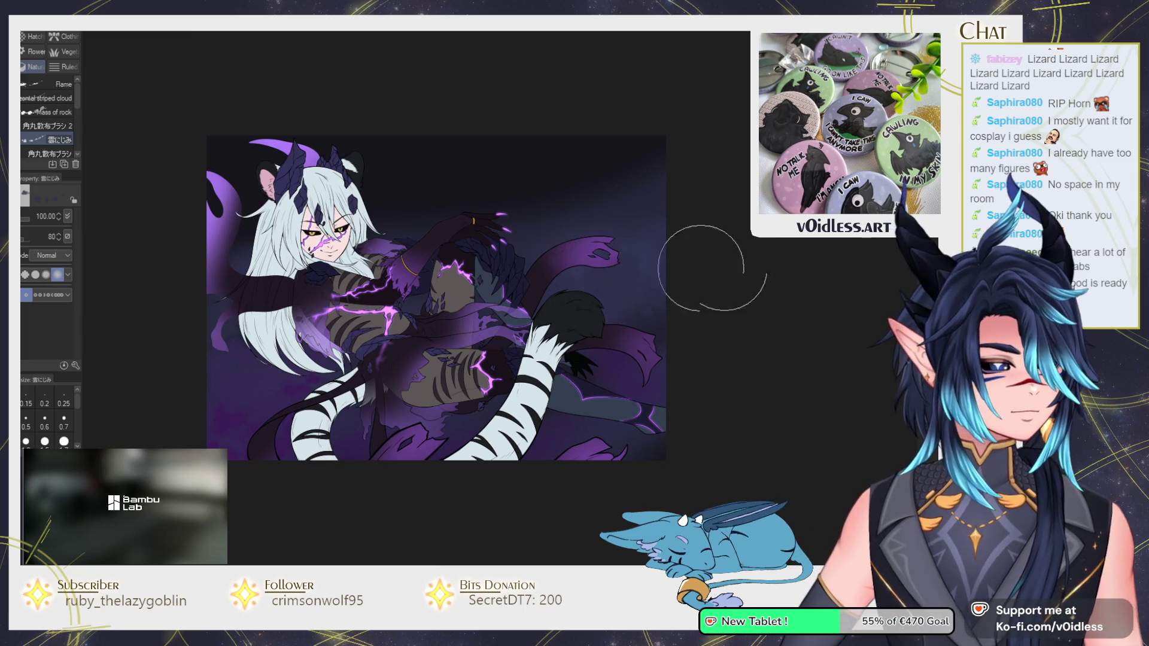
drag(597, 185, 646, 307)
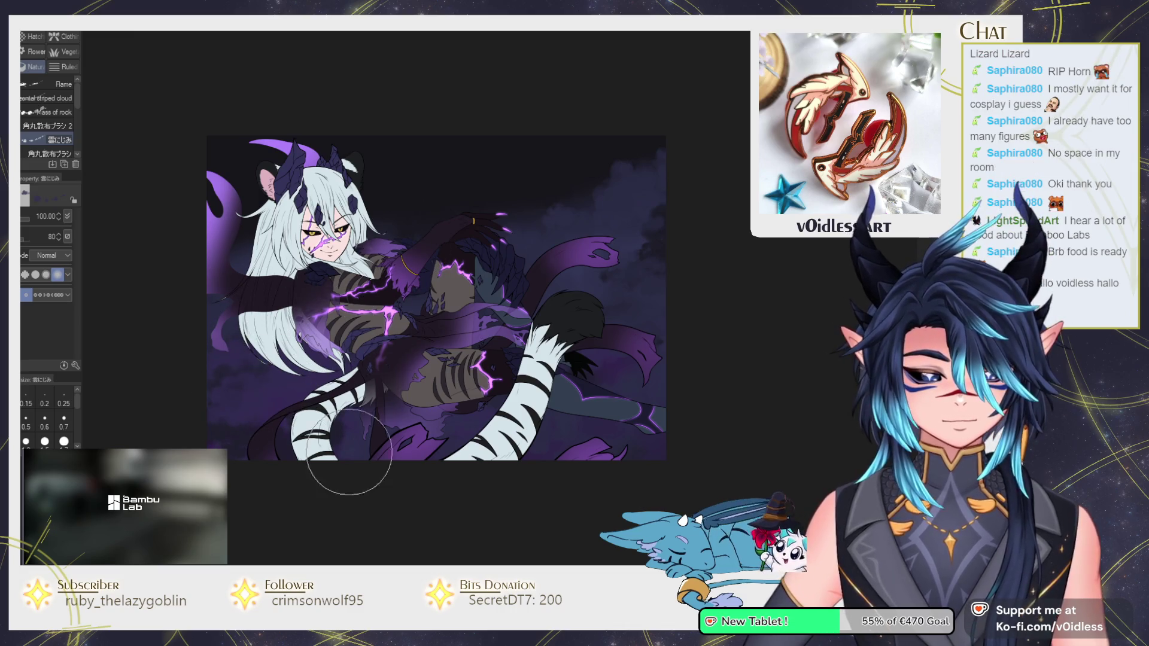
Zoom in on the artwork and start dotting pink into the background with the Mapping pen.
key(p)
mouse_move(350, 449)
mouse_down()
mouse_move(342, 489)
mouse_move(436, 454)
mouse_up()
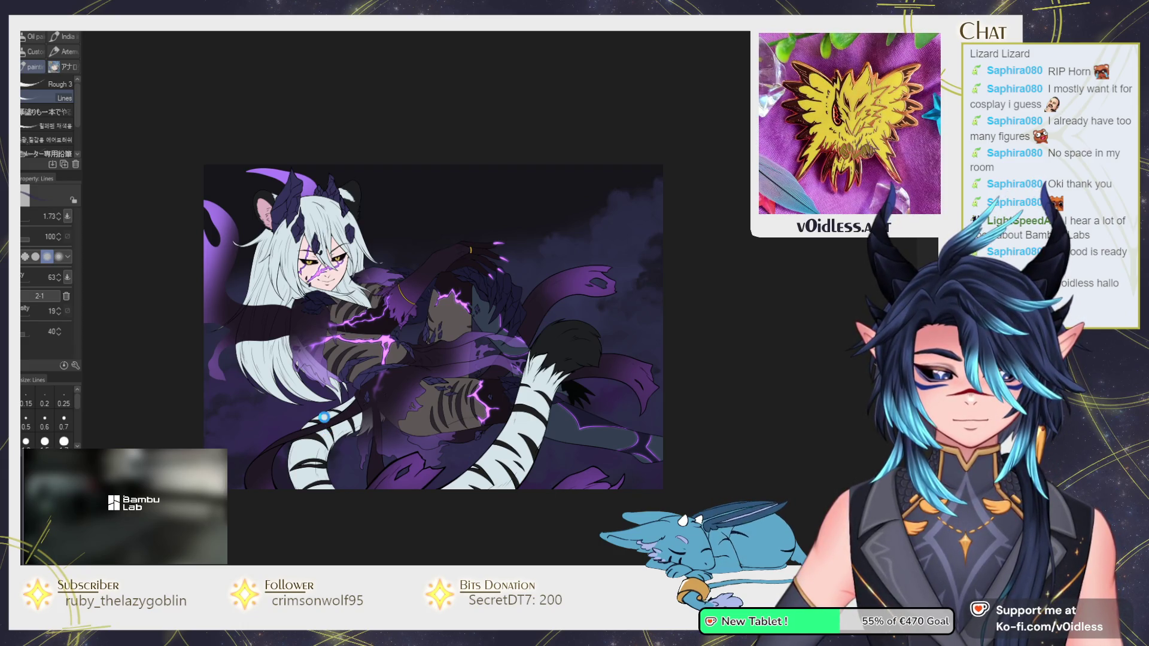
key(ctrl+plus)
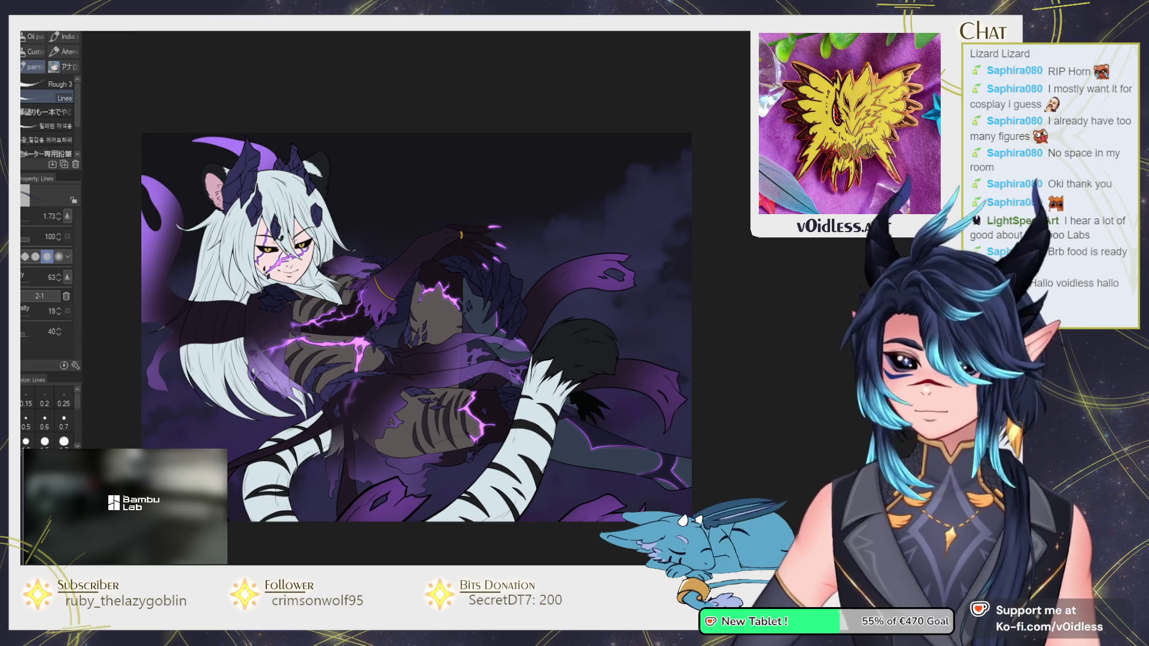
key(p)
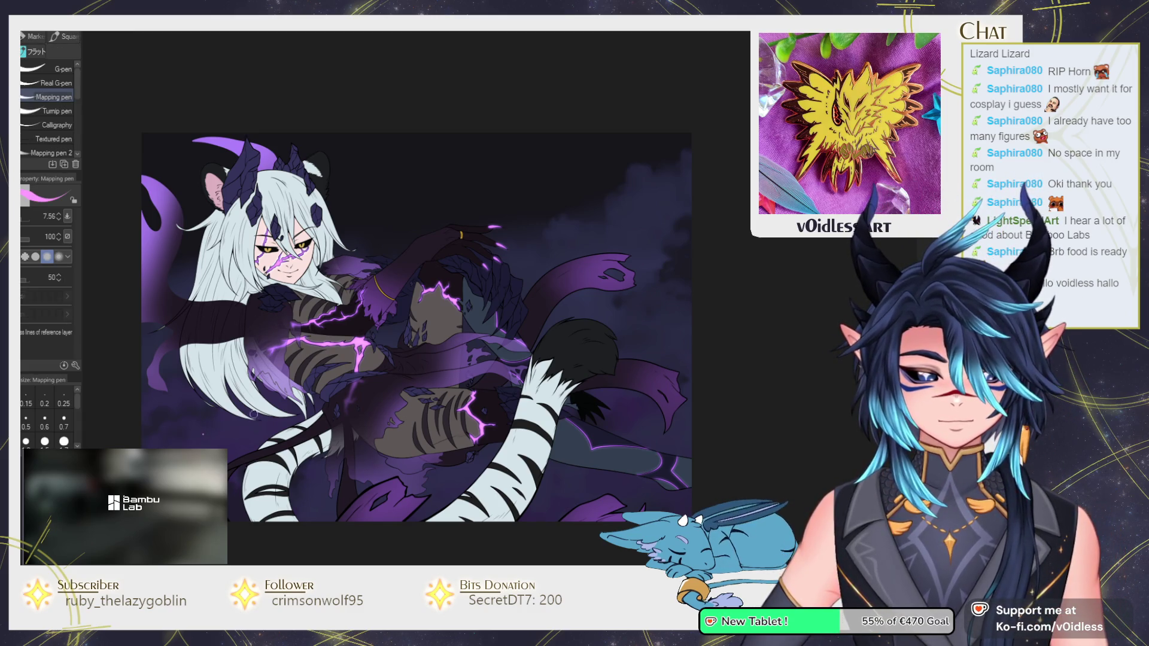
click(371, 218)
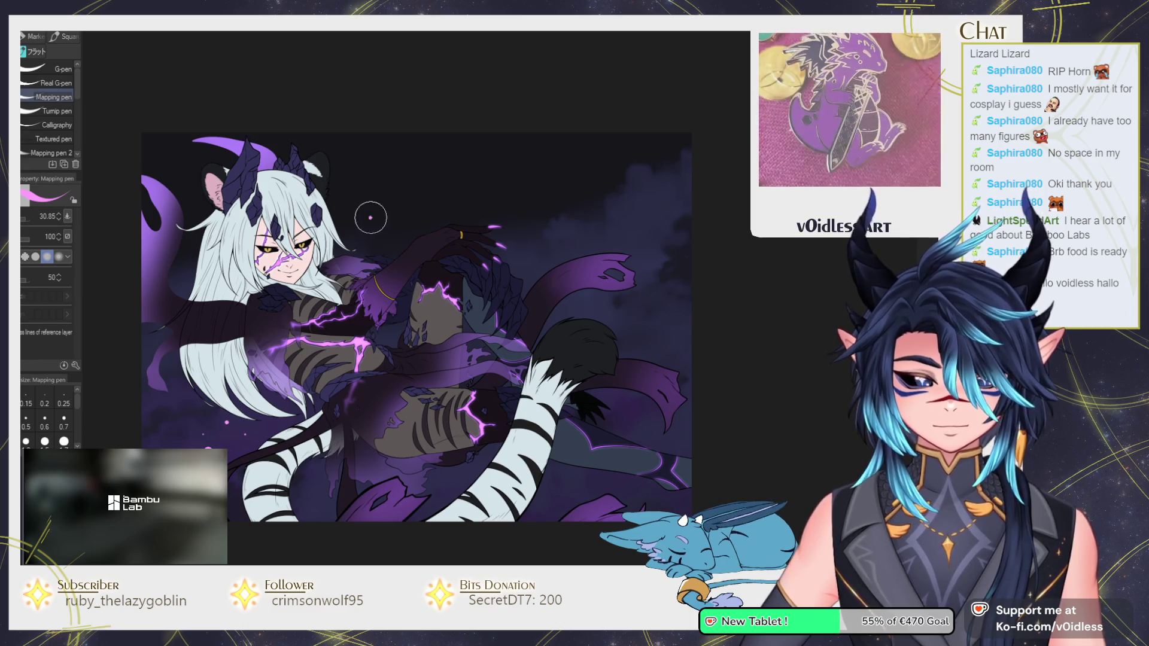
Tap more pink dots around the background, adjusting the Mapping pen size with the bracket keys.
click(412, 180)
click(397, 332)
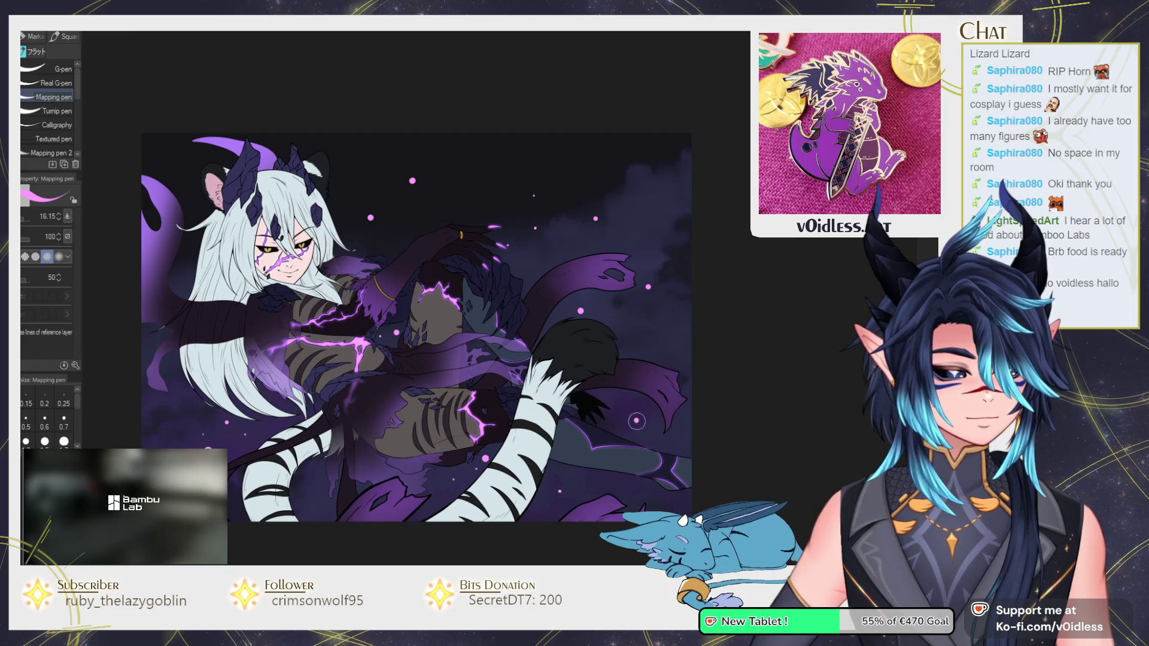
key(bracketright)
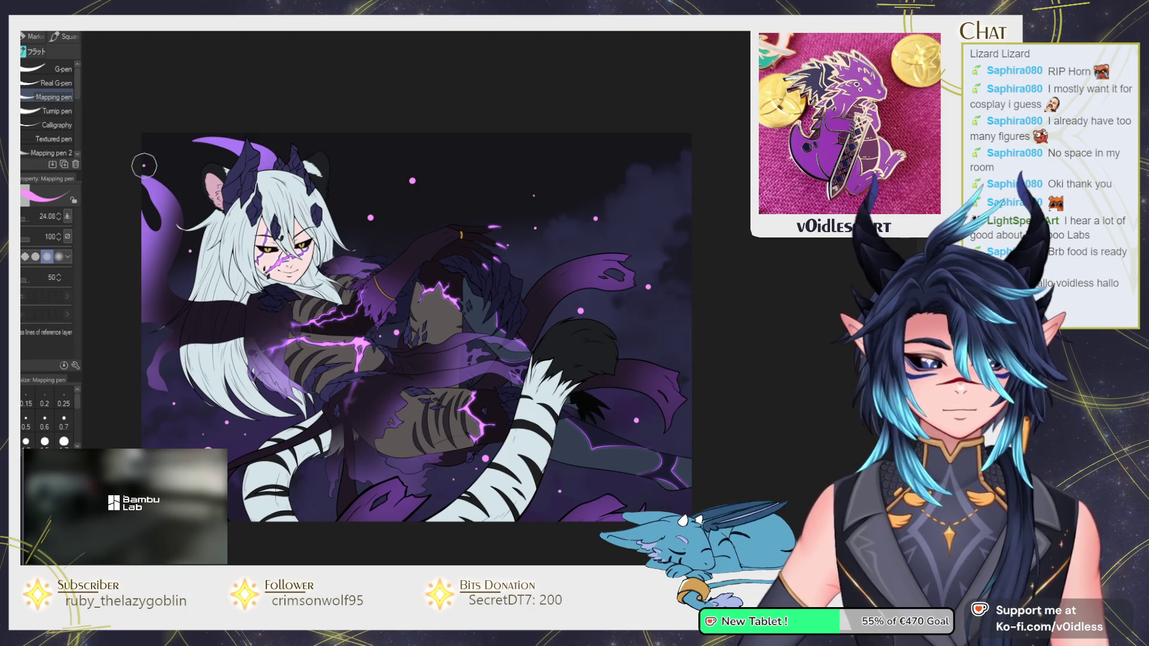
key(bracketleft)
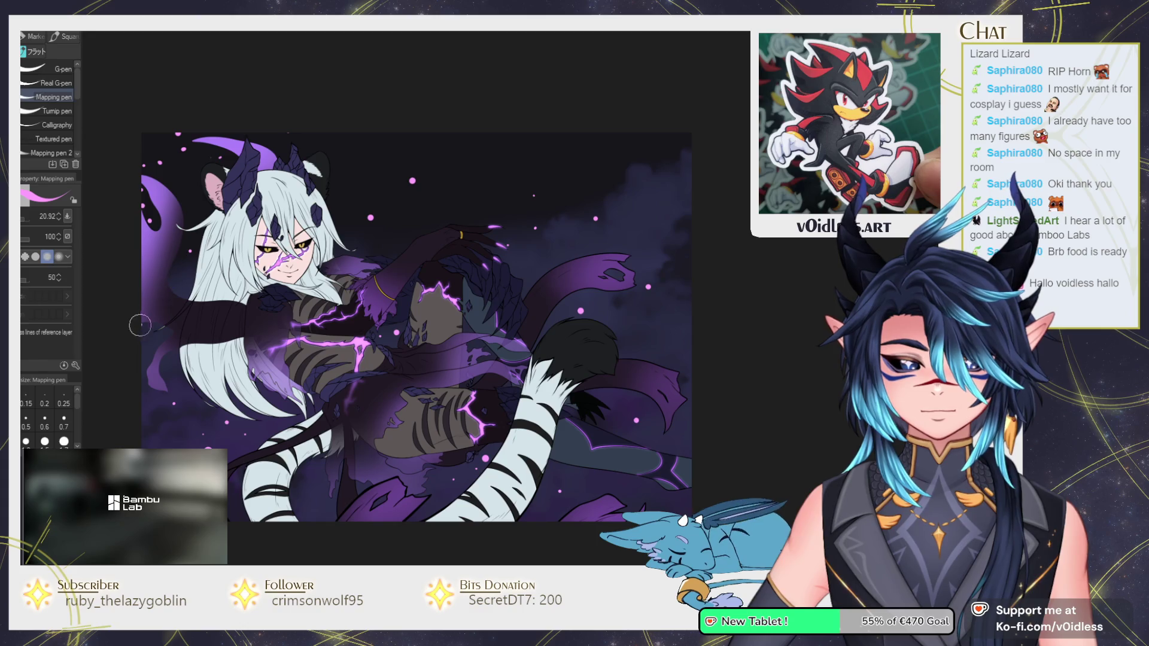
key(bracketleft)
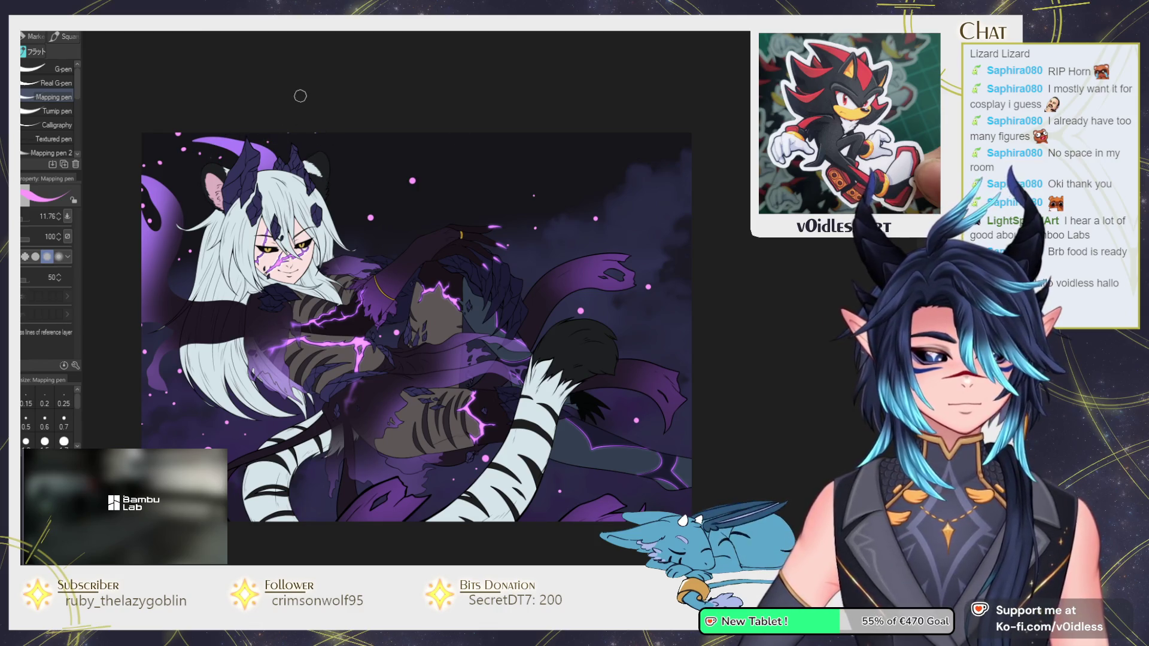
key(e)
scroll(468, 138, down, 1)
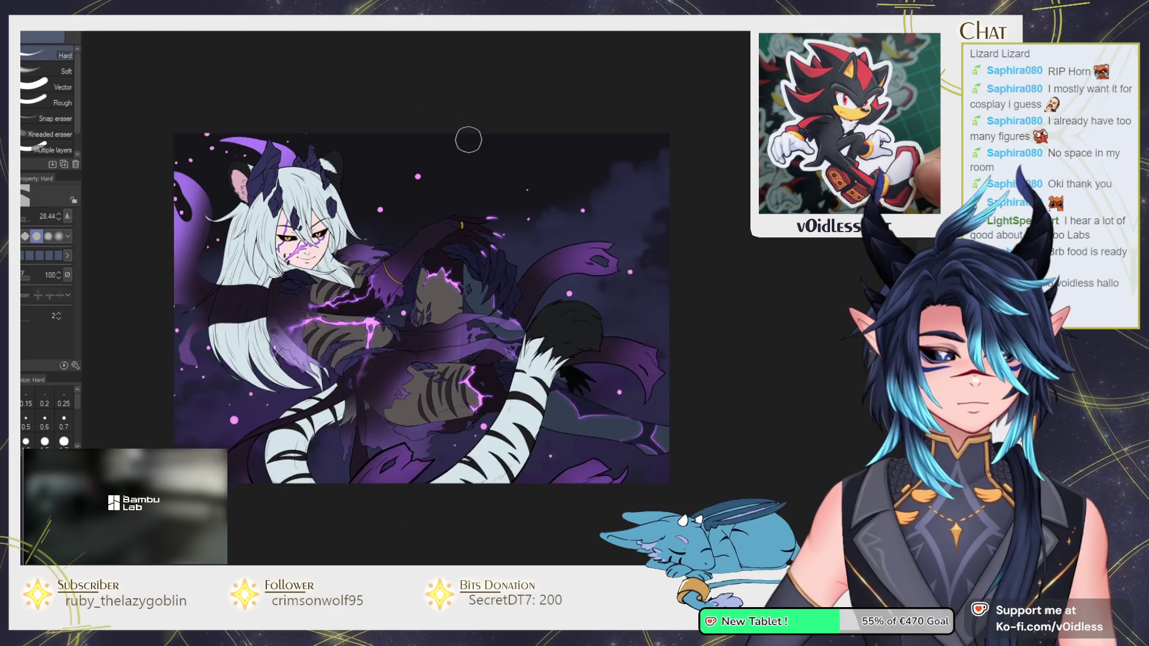
Go back to the Lines pen and zoom and pan across the pink dots to add sparkle glints.
scroll(468, 138, down, 1)
key(p)
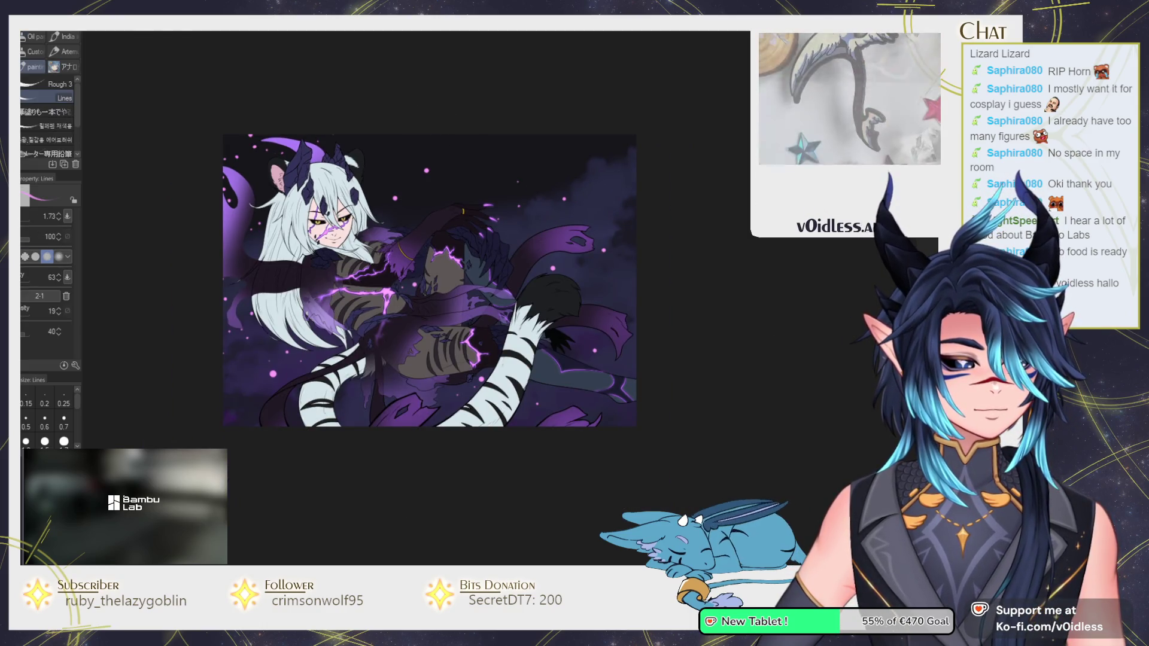
scroll(627, 274, up, 1)
scroll(627, 274, up, 1)
drag(644, 262, 666, 281)
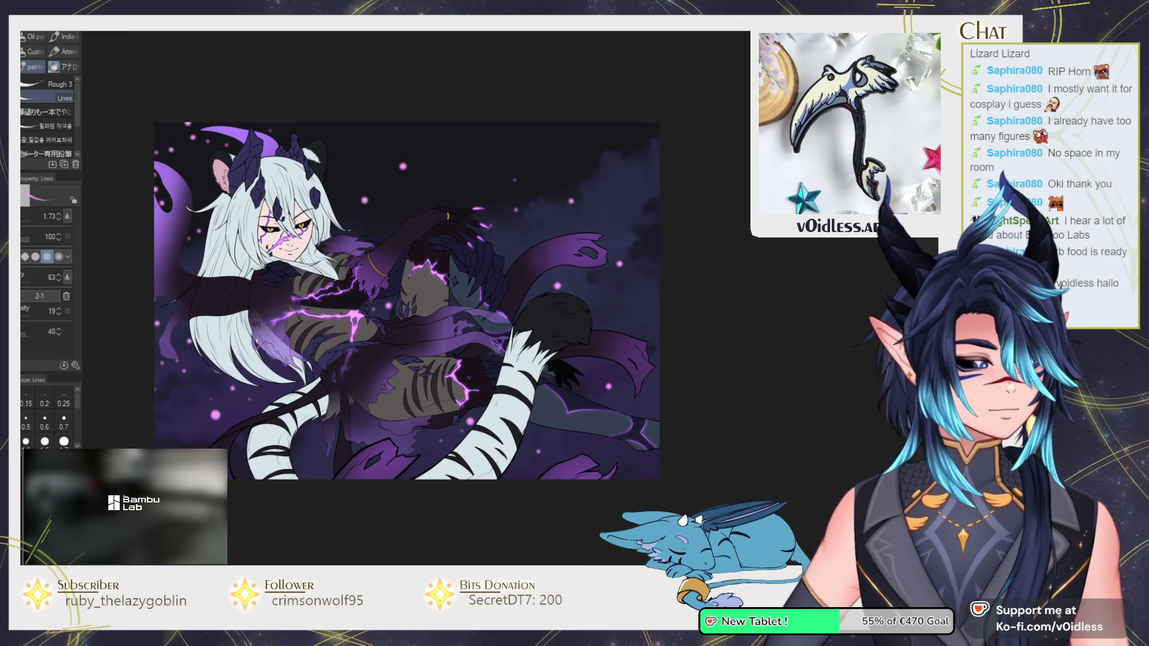
key(ctrl+plus)
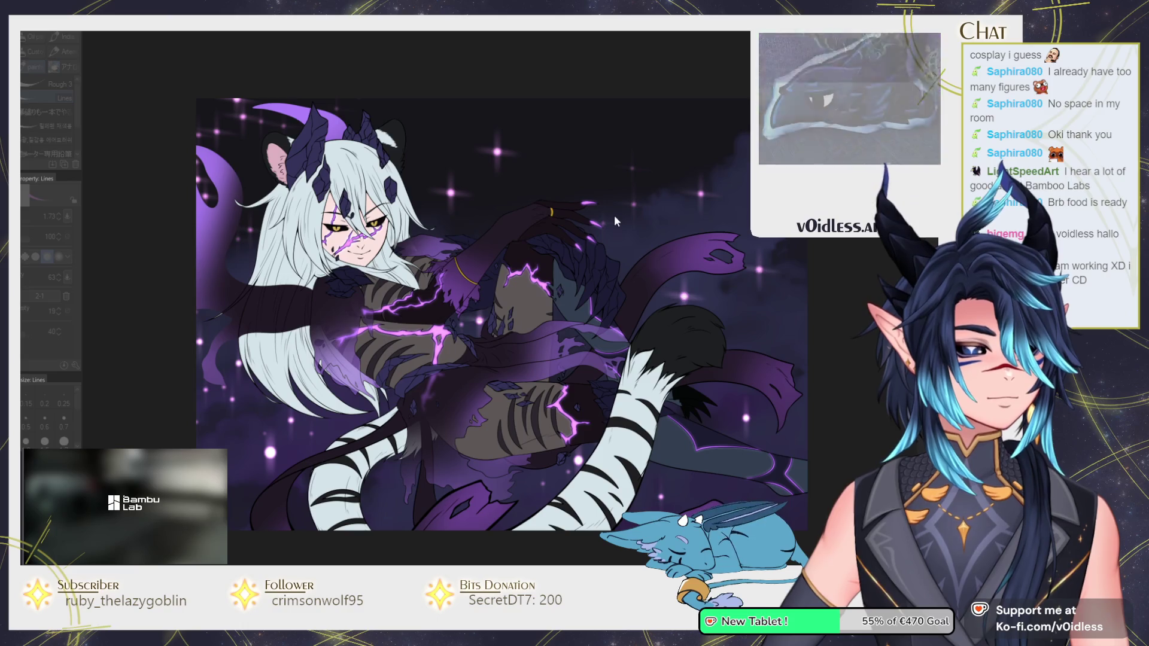
scroll(650, 213, down, 3)
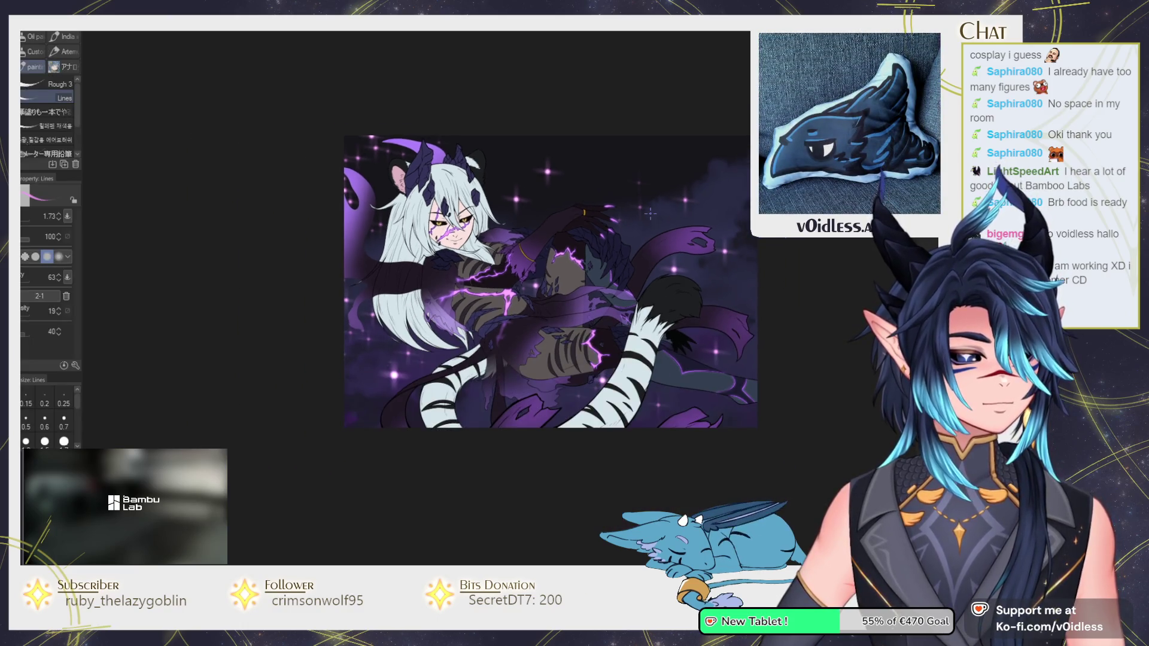
scroll(656, 231, up, 2)
scroll(656, 231, up, 3)
scroll(656, 231, down, 2)
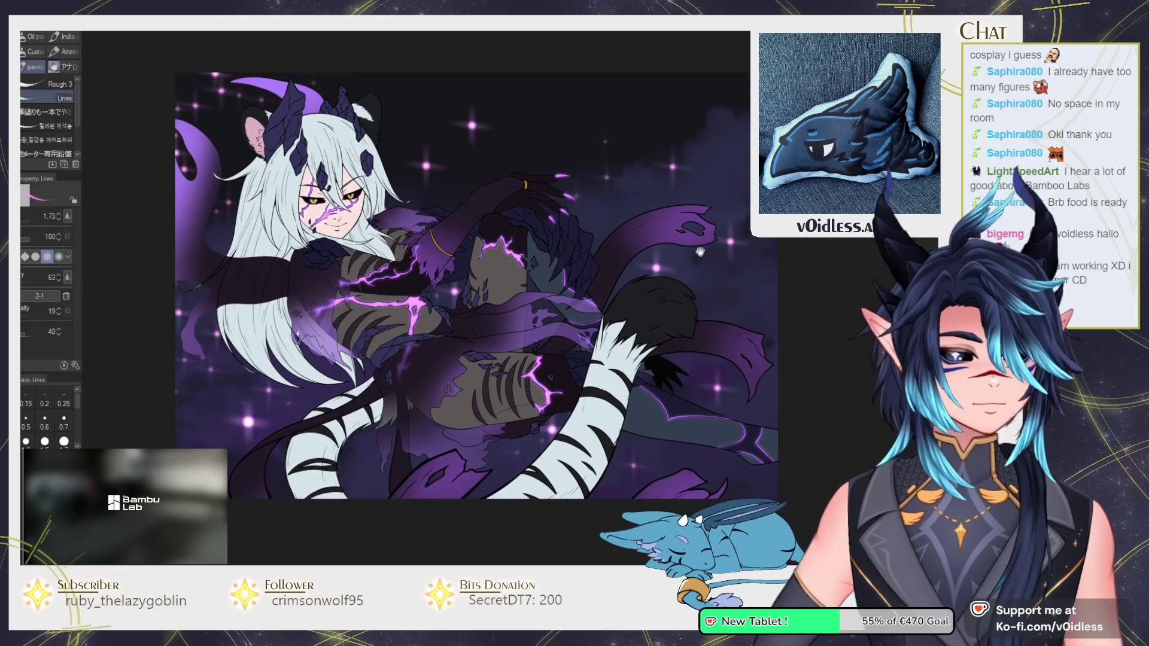
scroll(655, 231, up, 1)
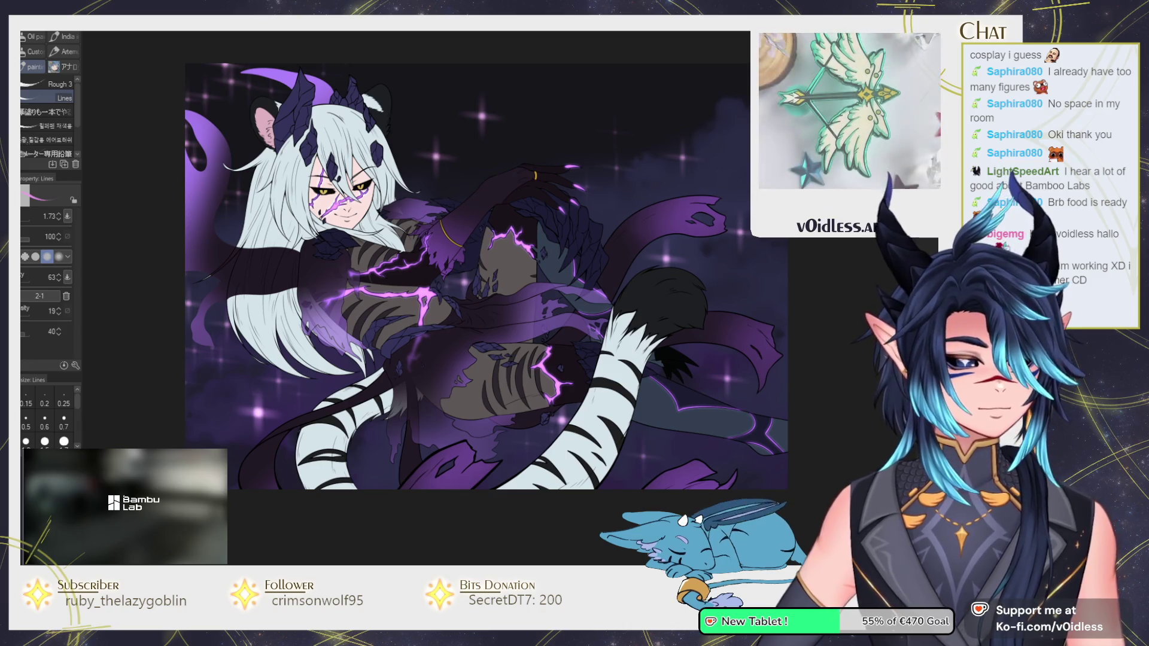
scroll(609, 284, down, 2)
scroll(609, 284, up, 4)
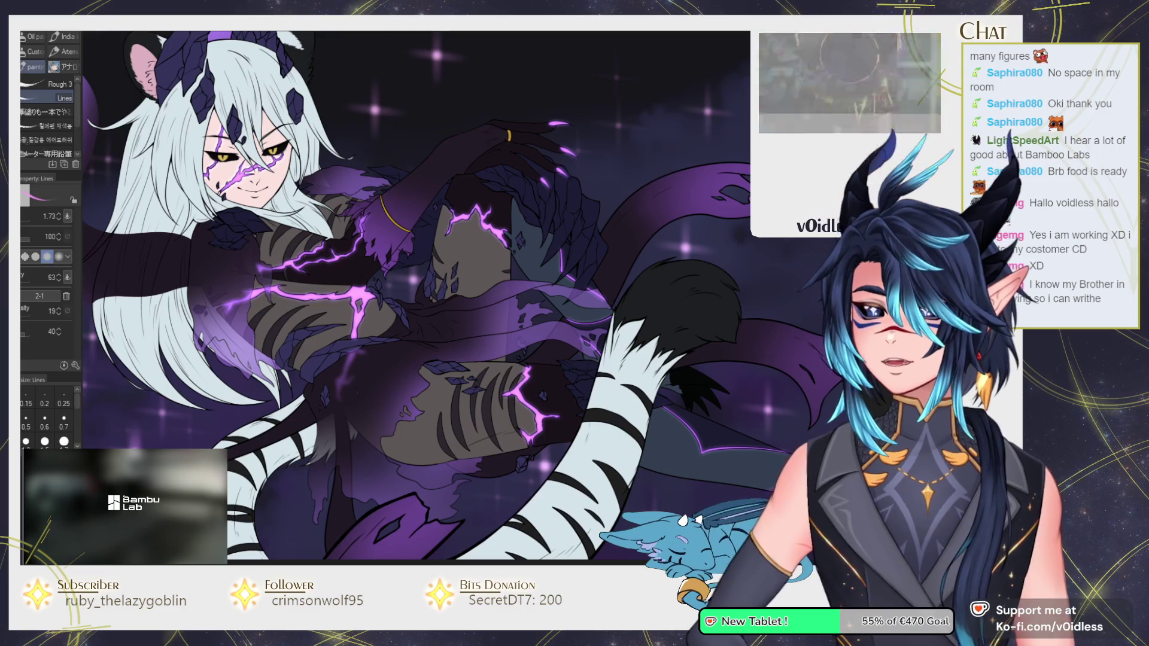
Zoom and pan over the finished purple artwork, then switch to the snowman sketch document.
scroll(396, 368, down, 5)
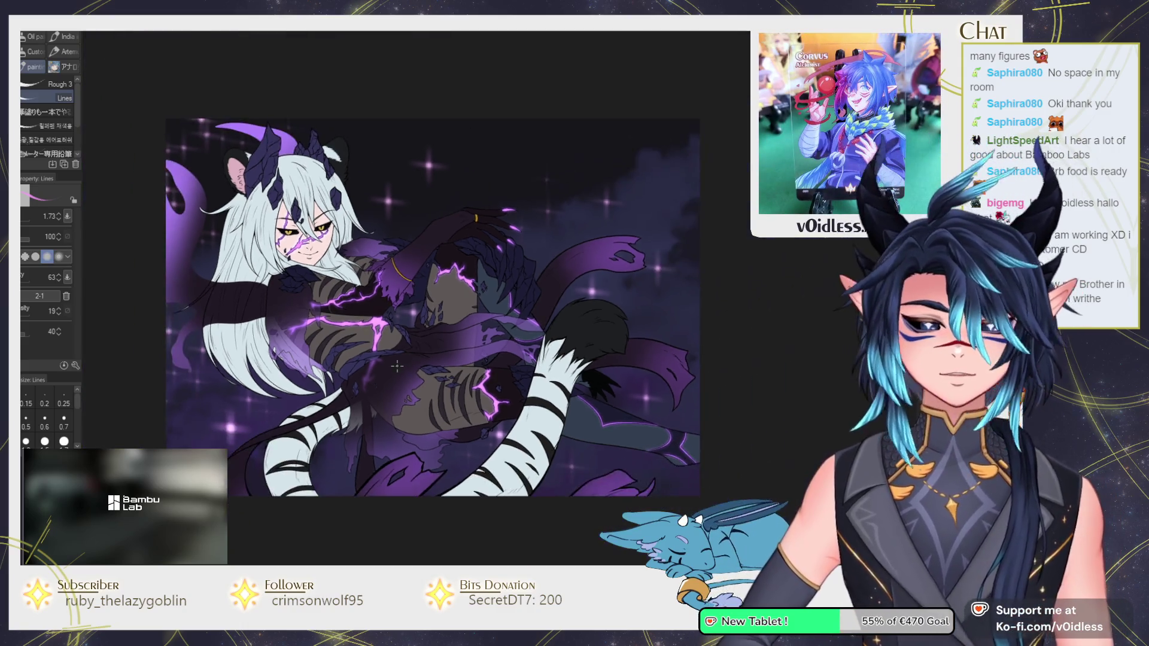
scroll(396, 368, up, 5)
scroll(396, 368, down, 1)
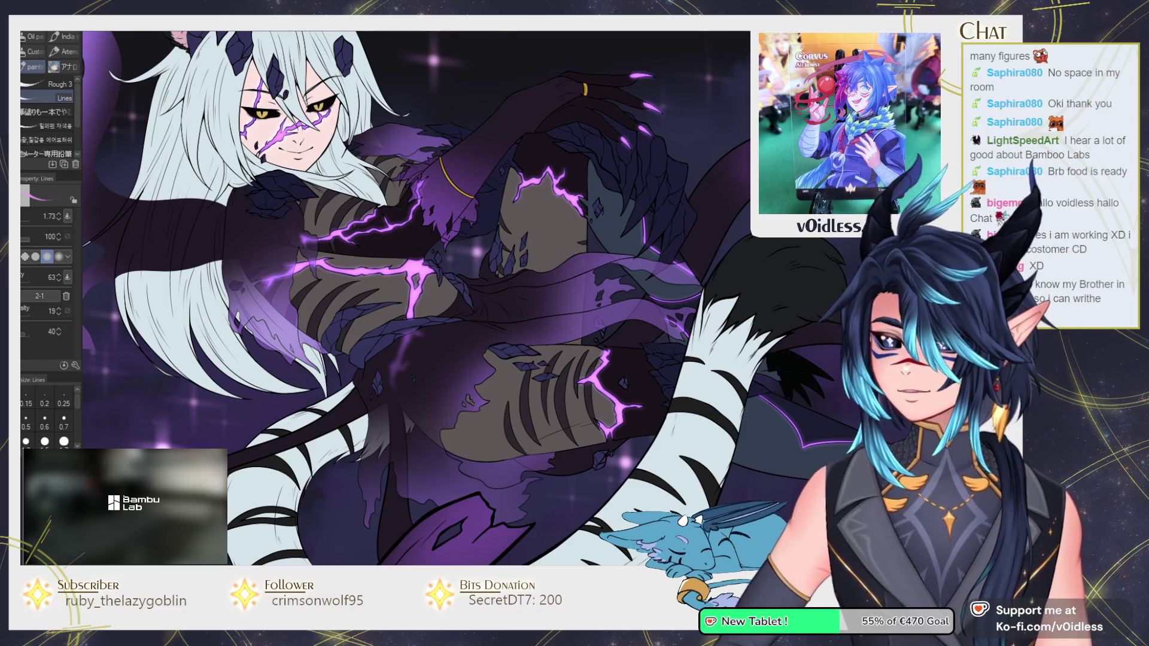
scroll(396, 369, down, 1)
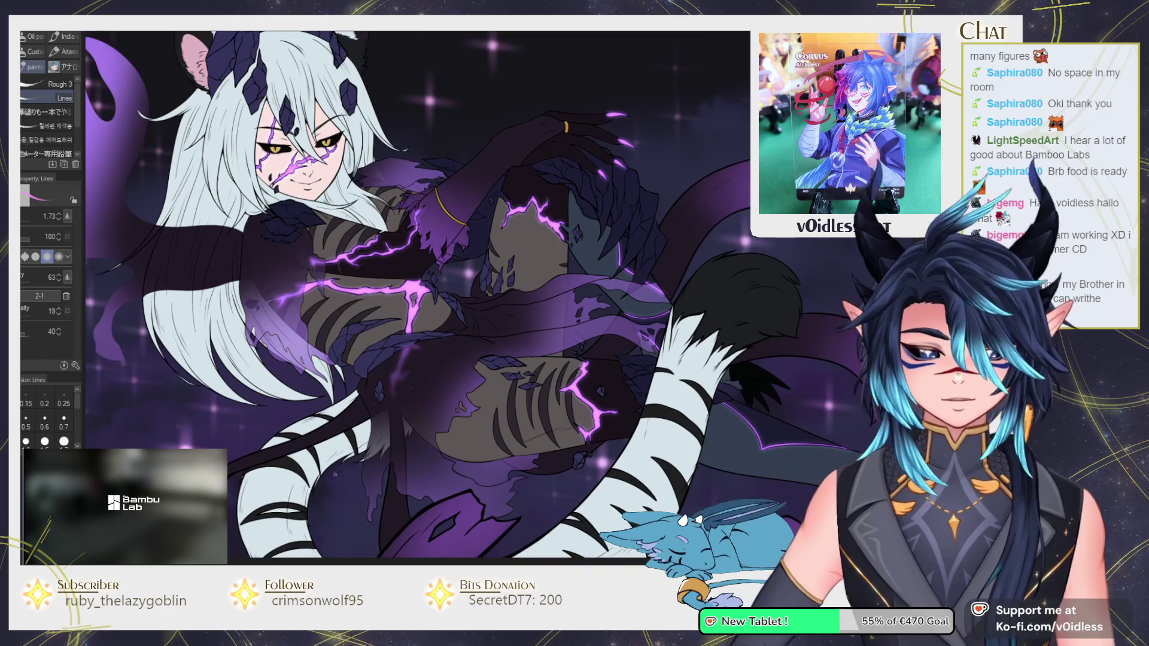
scroll(396, 369, down, 1)
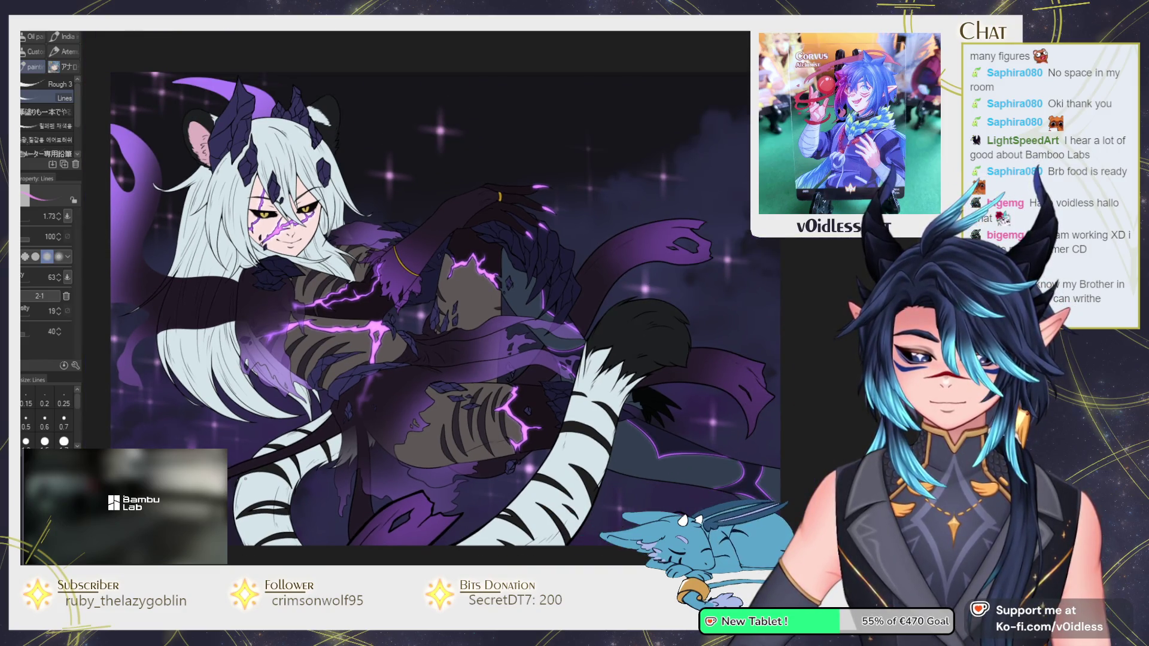
scroll(326, 405, down, 1)
scroll(326, 405, up, 2)
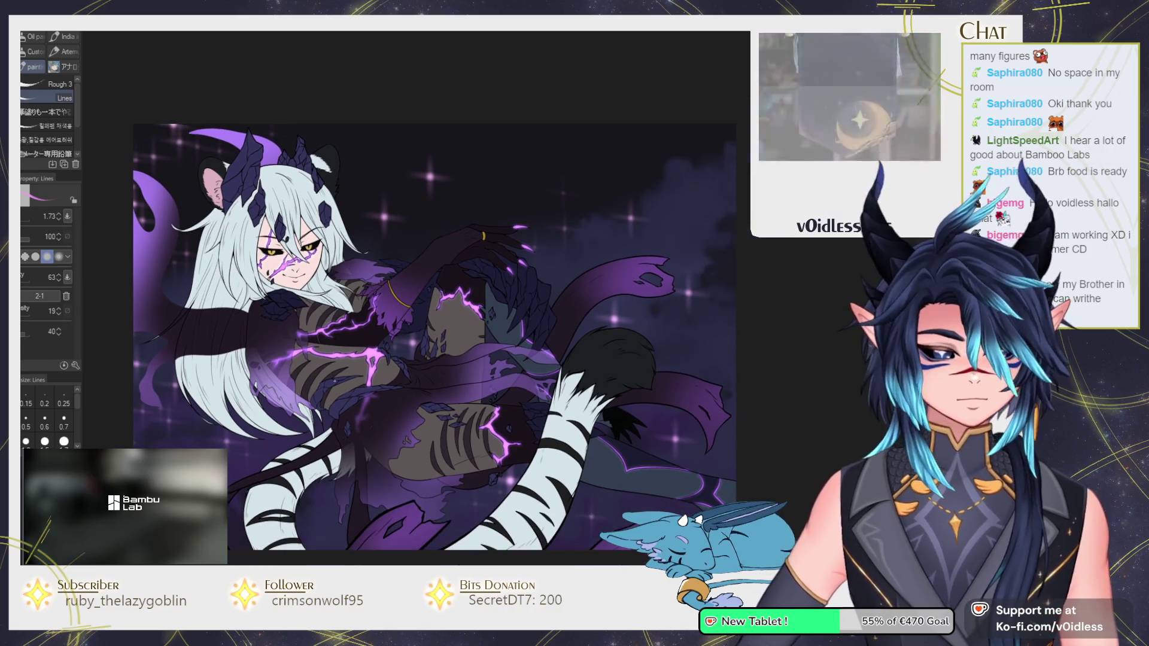
drag(357, 405, 359, 399)
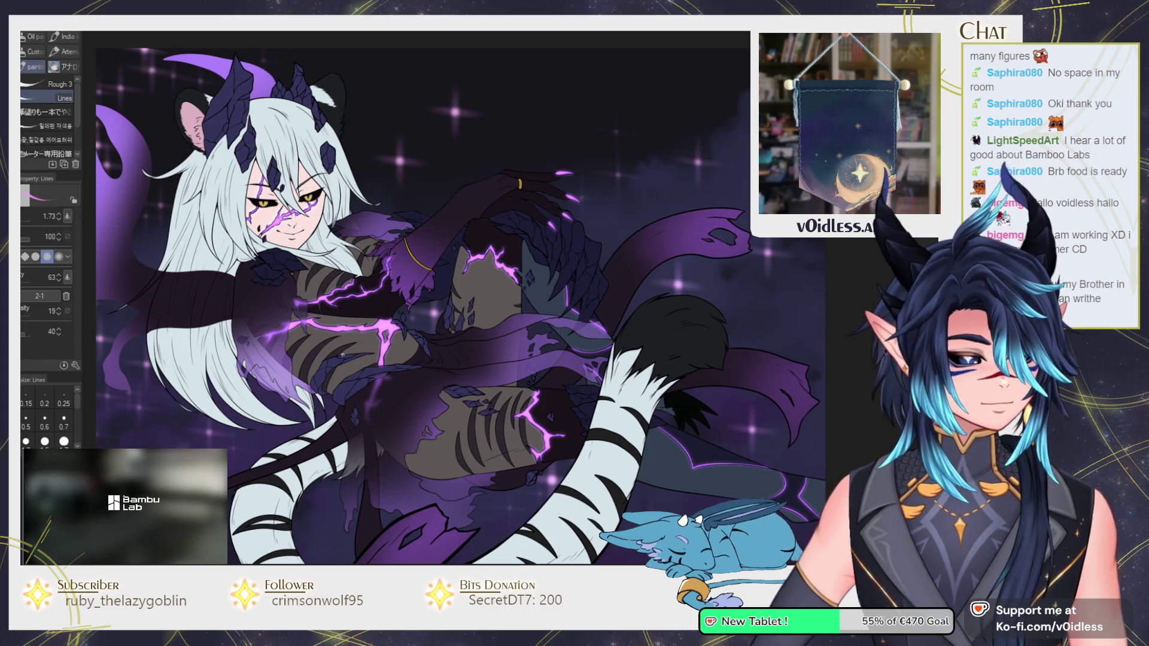
scroll(342, 355, down, 1)
mouse_move(342, 355)
mouse_down()
mouse_move(254, 298)
mouse_move(192, 34)
mouse_up()
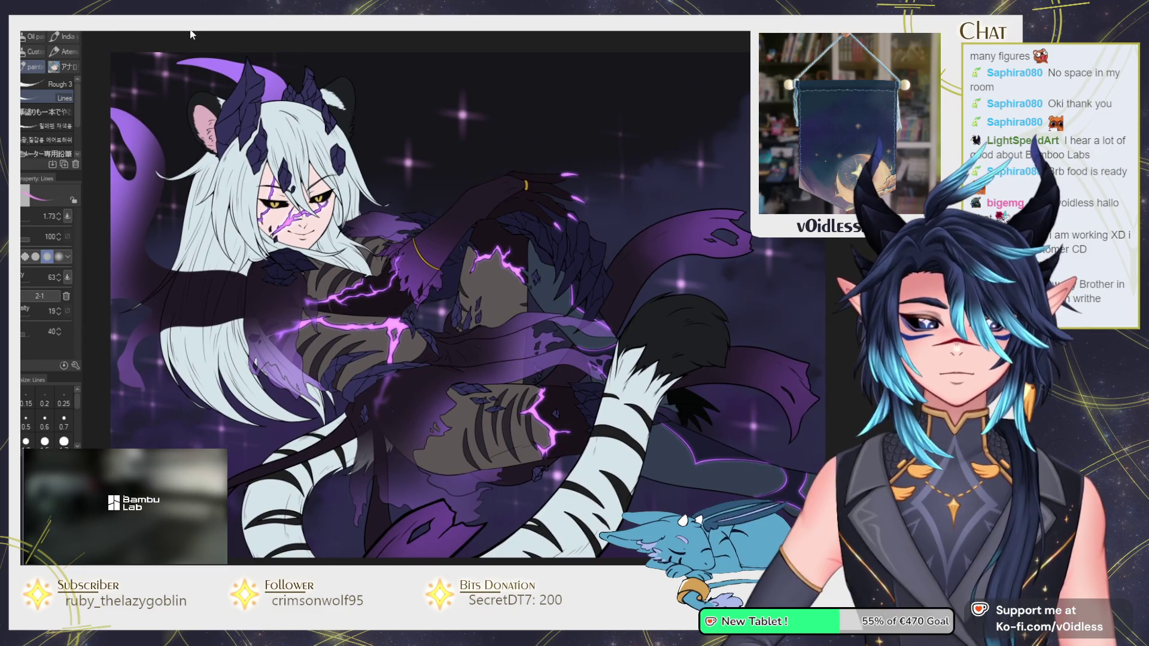
click(115, 32)
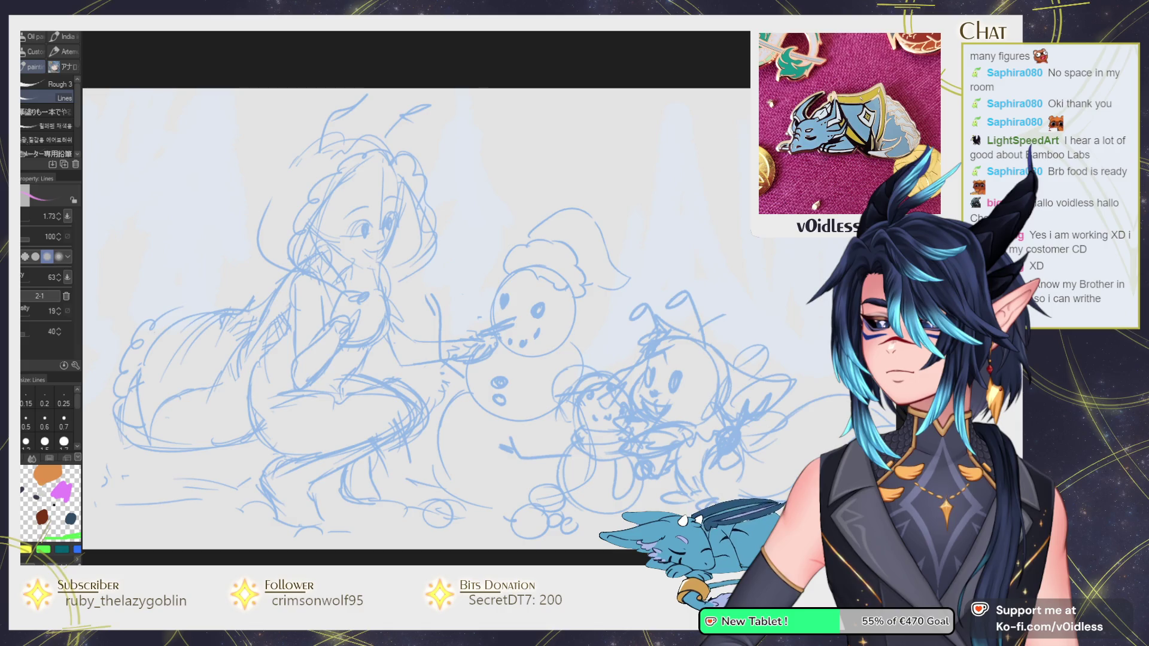
scroll(308, 256, up, 2)
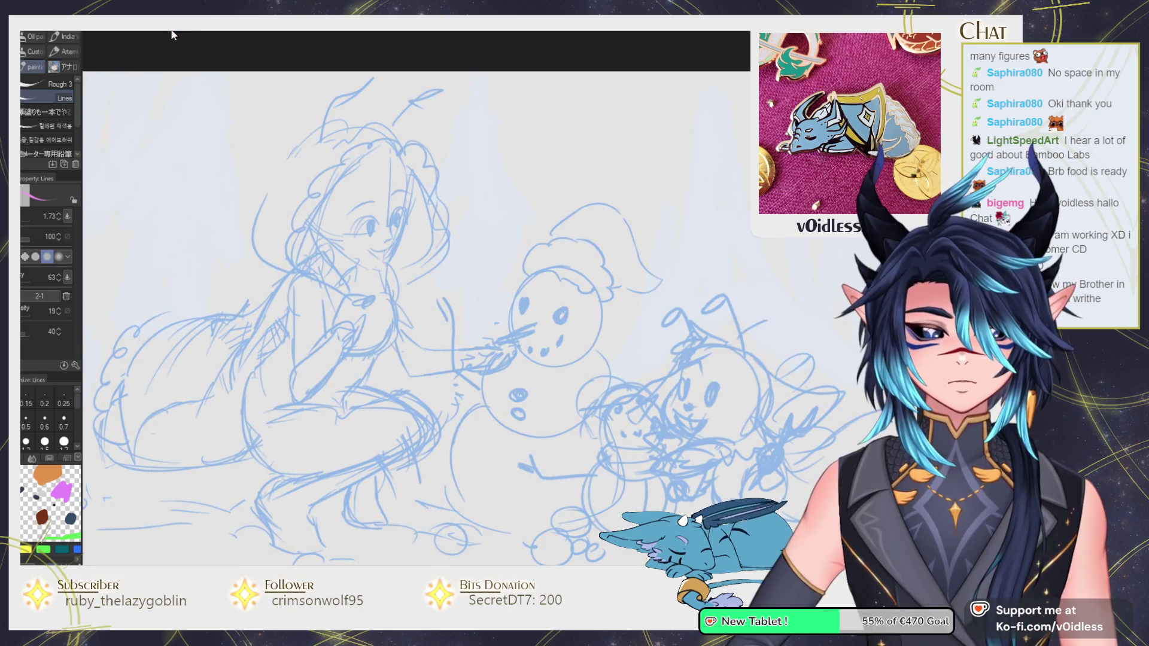
click(172, 36)
click(107, 33)
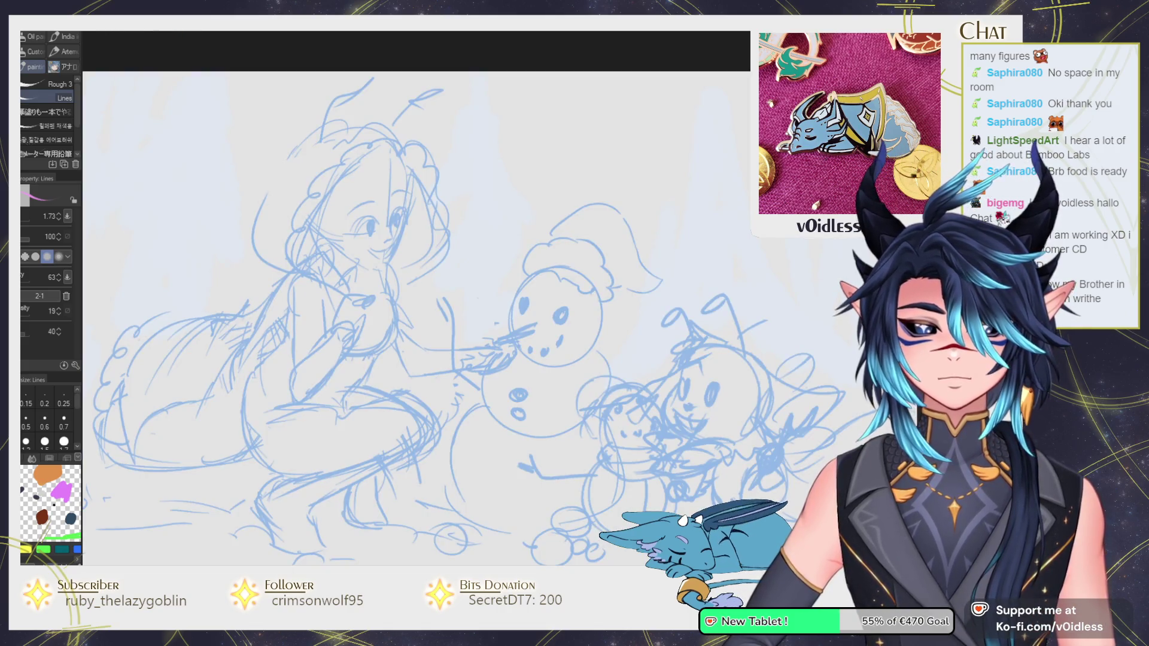
click(164, 39)
click(186, 40)
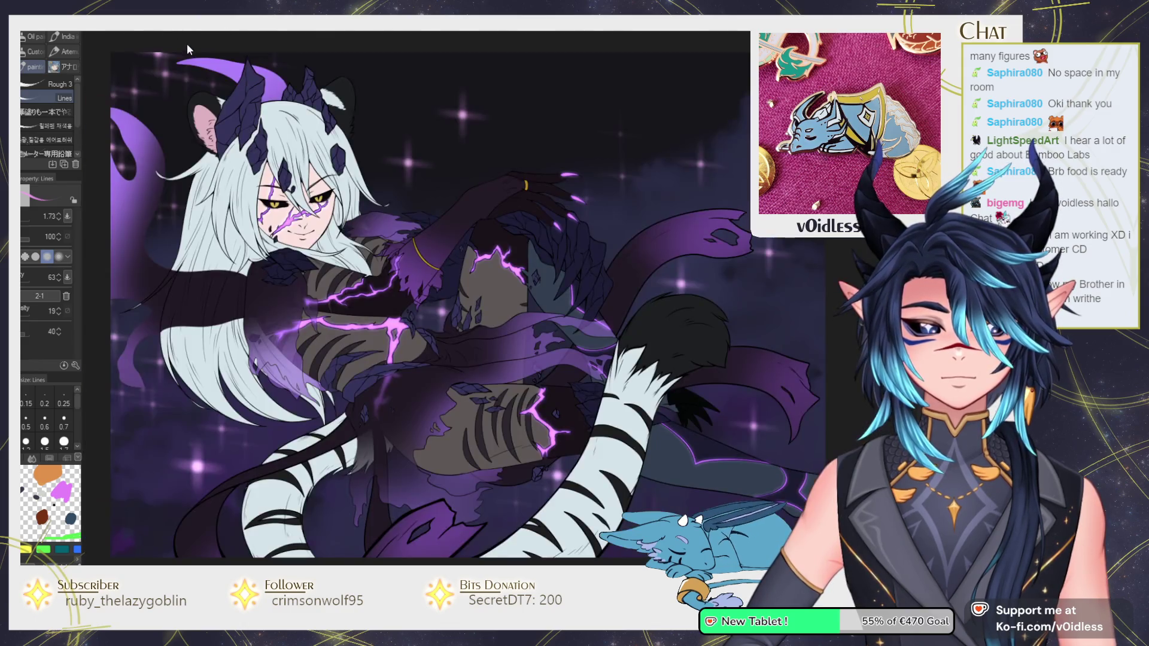
click(103, 32)
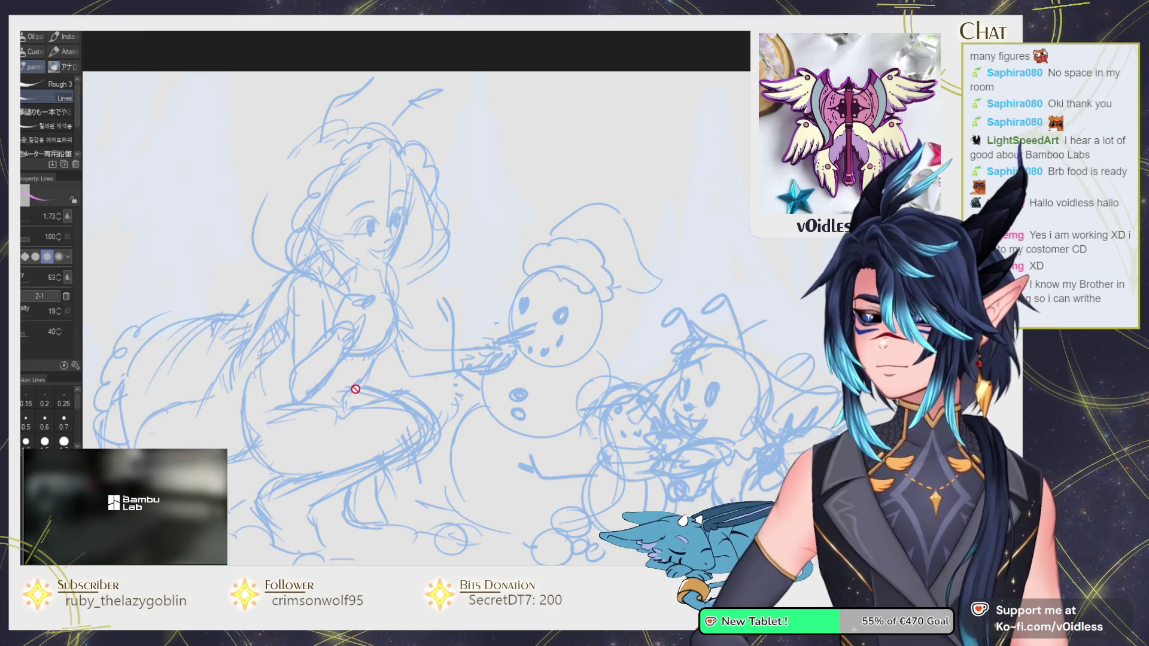
drag(397, 329, 520, 323)
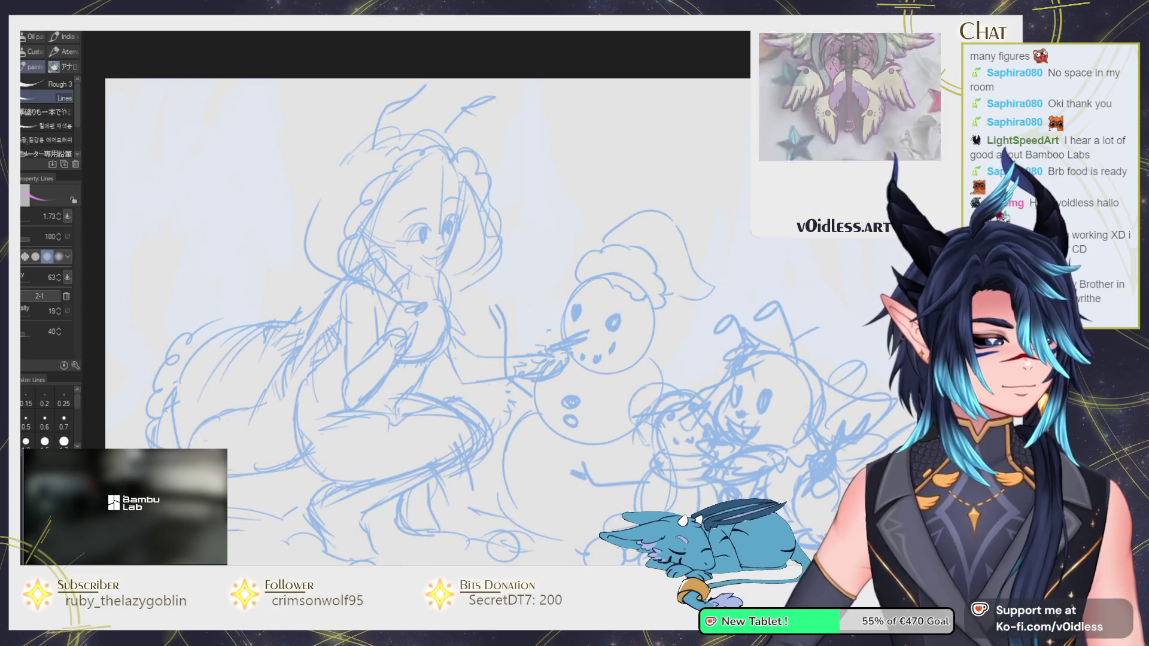
Zoom in on the face, undo the stray pink stroke, and draw a black Mameo pencil line over the hair.
scroll(488, 225, up, 3)
scroll(488, 226, up, 2)
drag(487, 135, 497, 178)
key(ctrl+z)
click(62, 51)
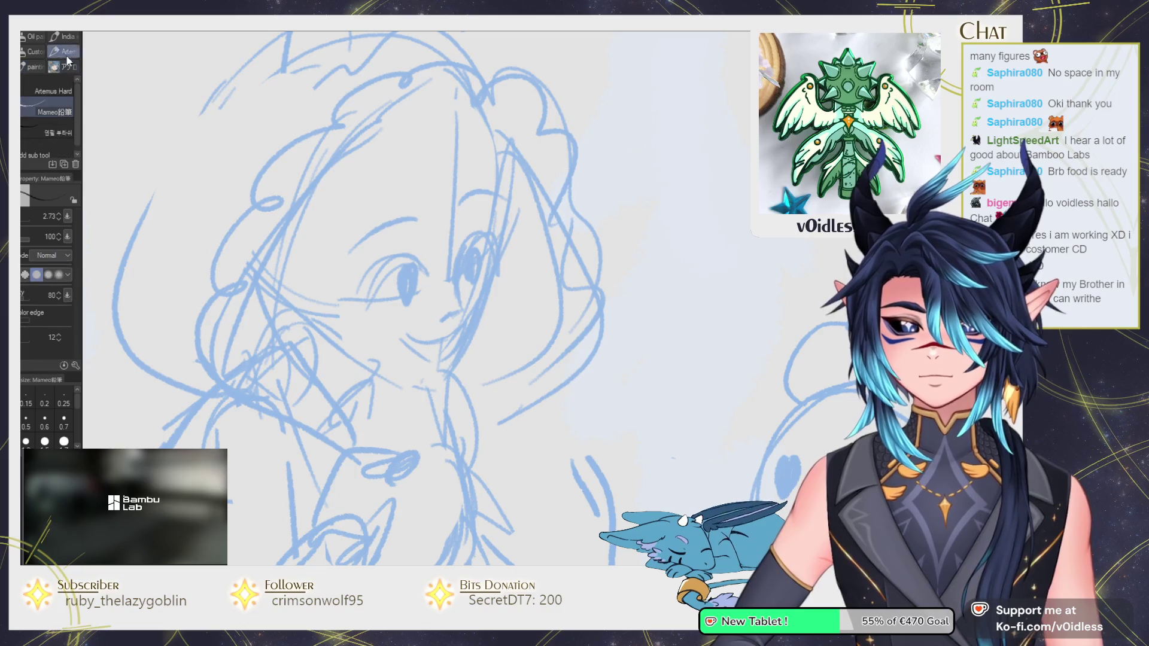
drag(252, 132, 275, 137)
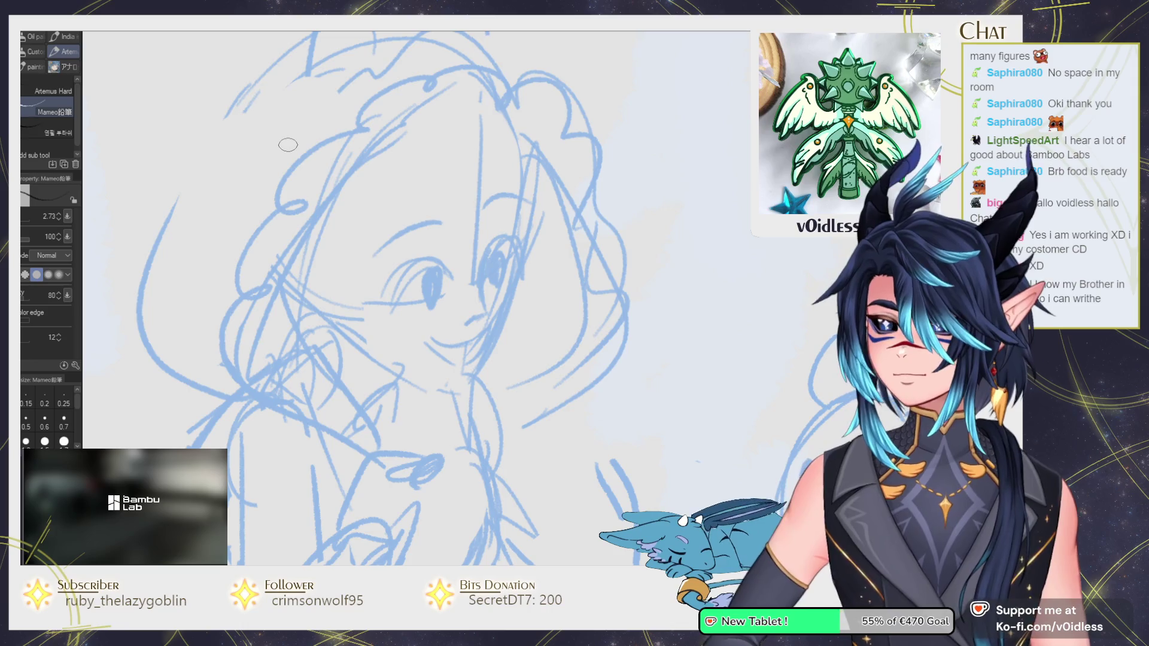
drag(475, 73, 510, 134)
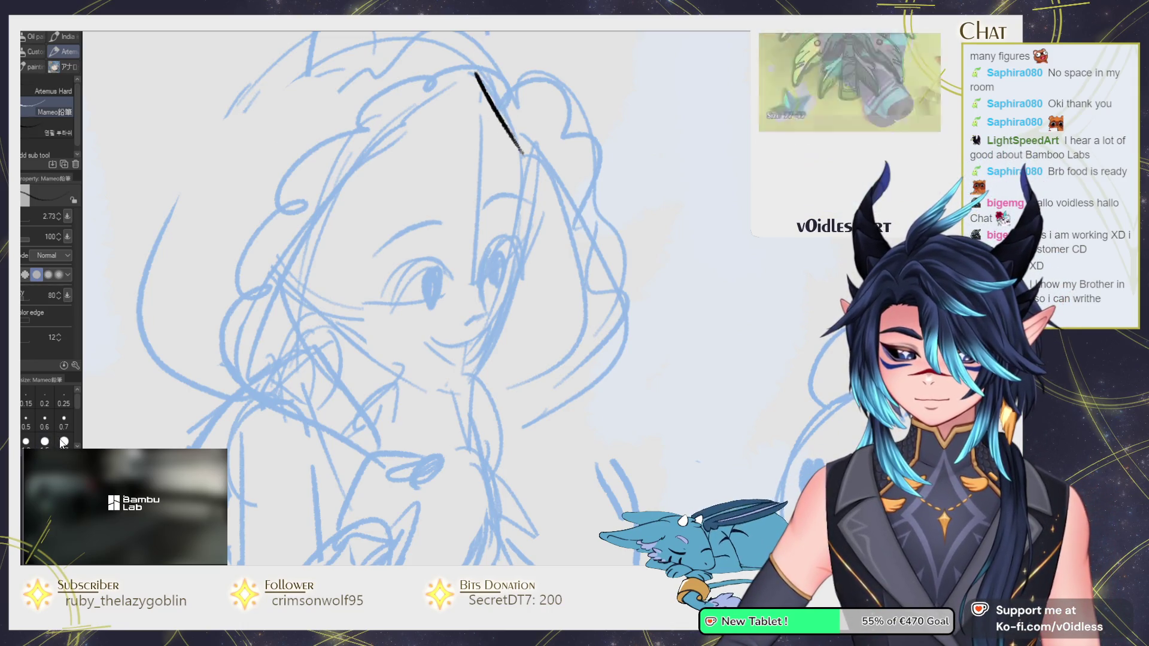
Thin the pencil to size 1.20, redraw the hair line, and ink the cheek and right eye's lash.
click(44, 420)
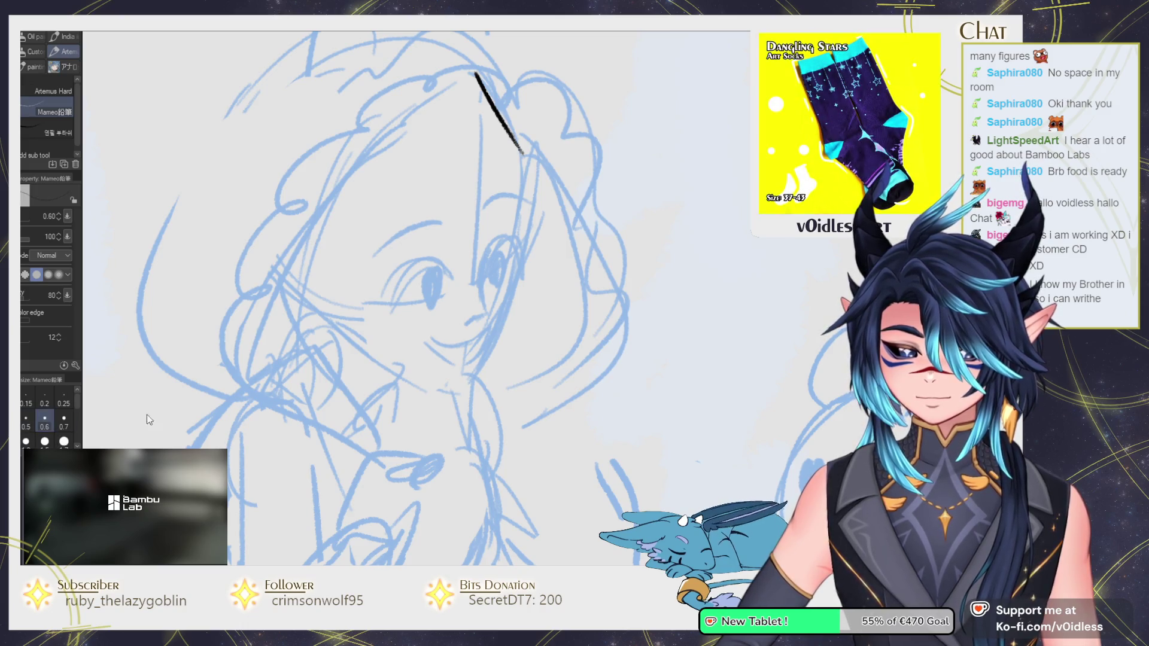
key(ctrl+z)
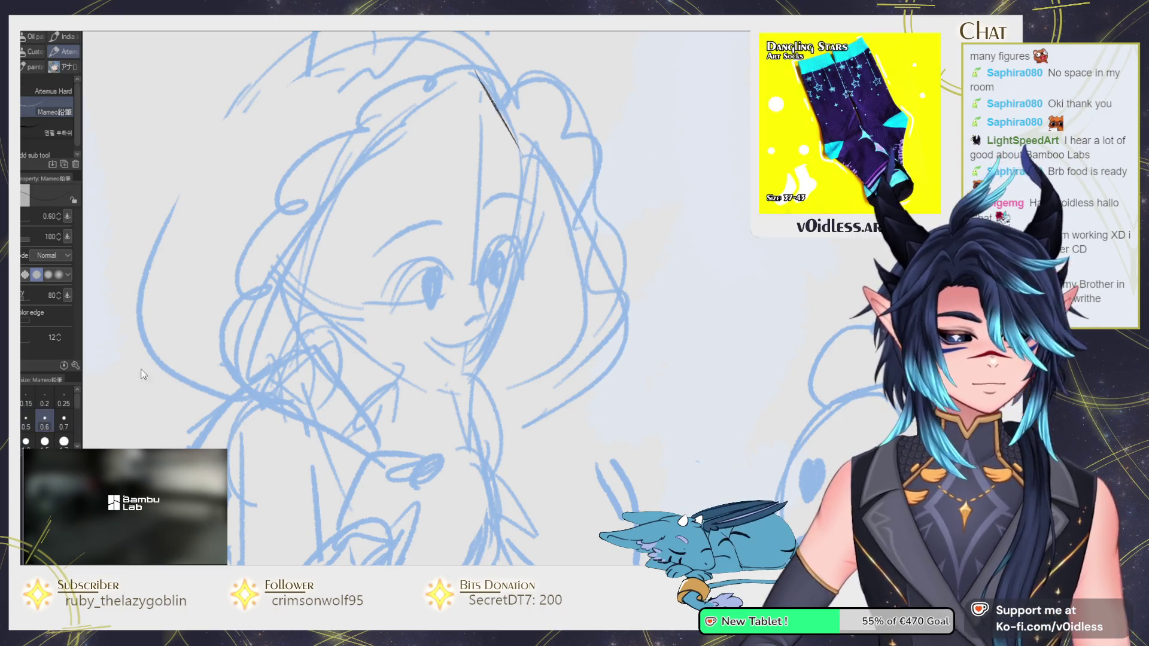
key(bracketright)
key(ctrl+z)
drag(481, 81, 524, 186)
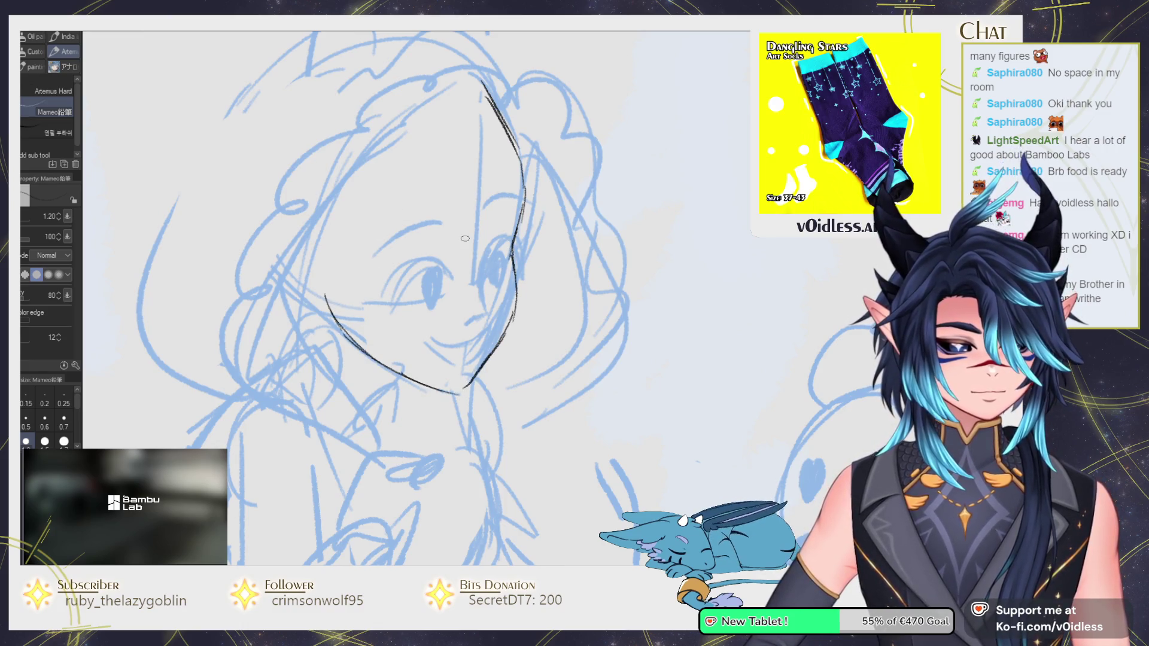
mouse_move(477, 286)
mouse_down()
mouse_move(512, 258)
mouse_move(487, 309)
mouse_up()
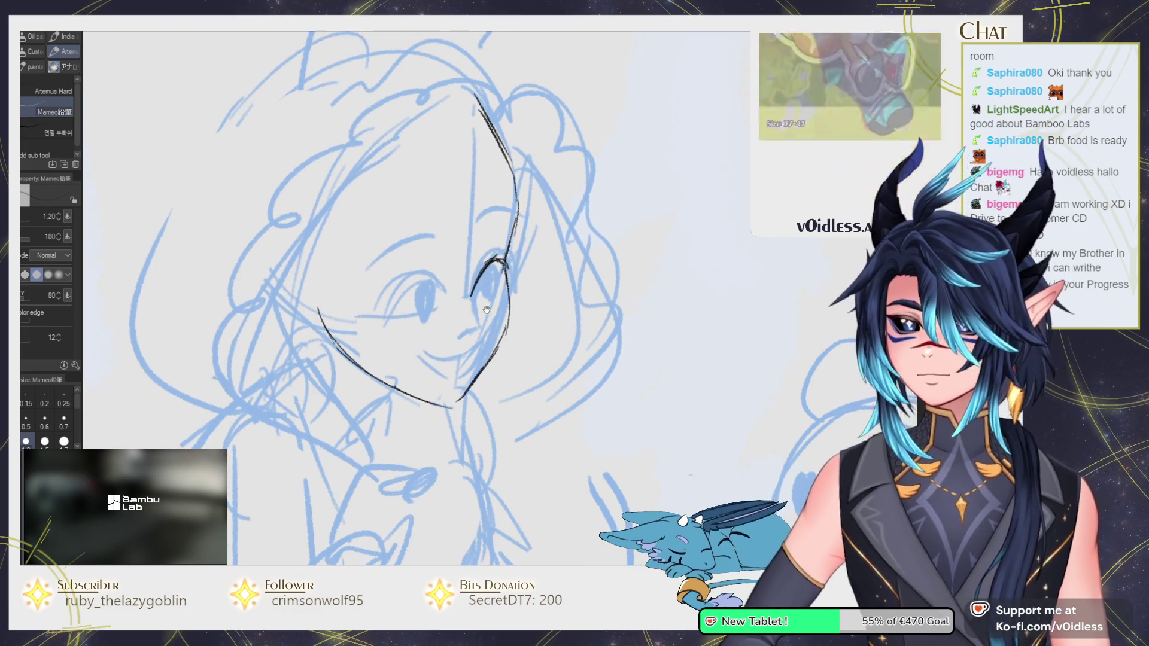
drag(497, 264, 511, 256)
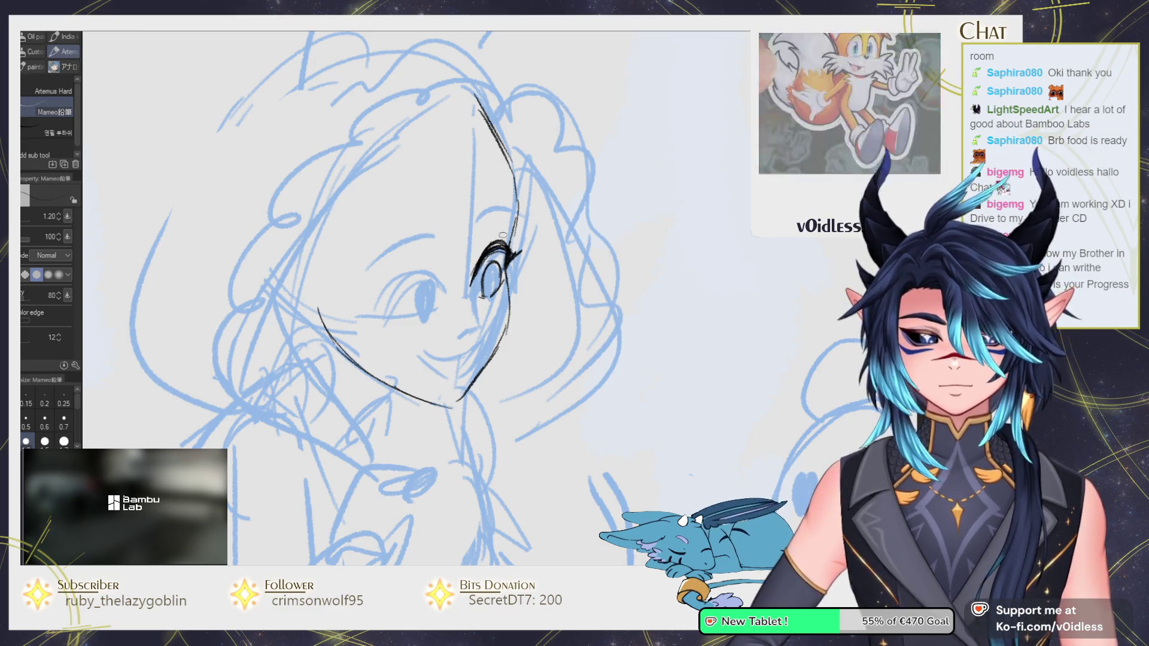
Shrink the Hard eraser, then add more lashes to the right eye with the Mameo pencil.
key(e)
drag(510, 269, 491, 242)
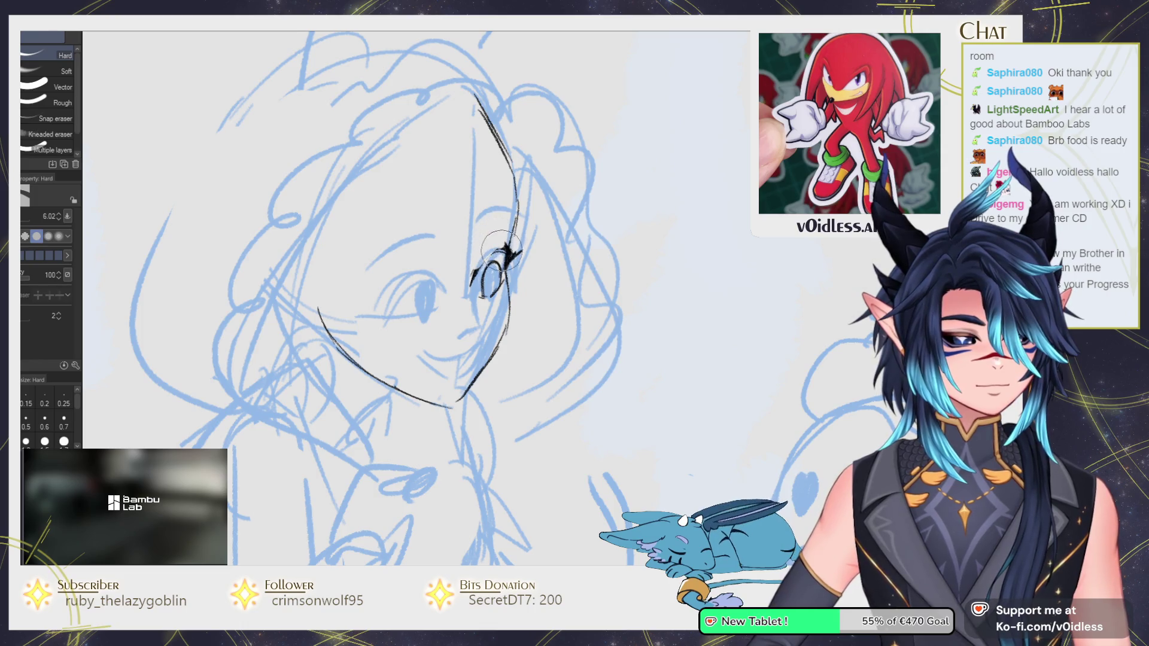
key(p)
mouse_move(488, 261)
mouse_down()
mouse_move(530, 250)
mouse_move(503, 272)
mouse_move(513, 239)
mouse_up()
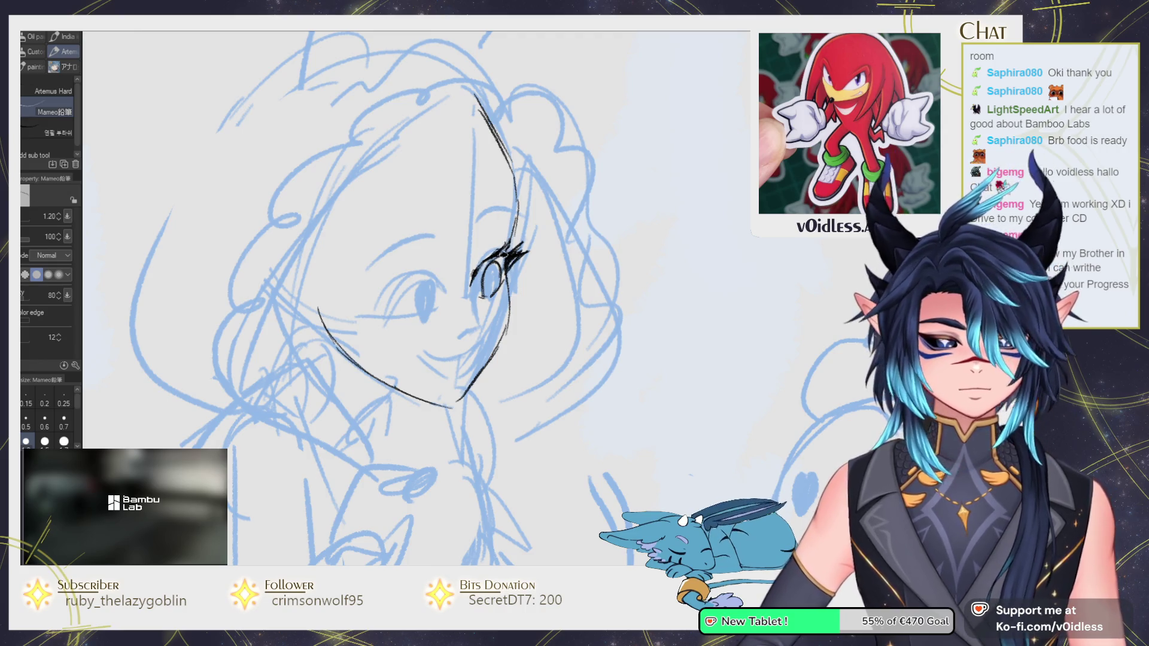
Ink the left eye's upper lid and inner-corner lash, and darken the right eye's upper lid.
mouse_move(395, 286)
mouse_down()
mouse_move(445, 284)
mouse_move(426, 276)
mouse_up()
mouse_move(348, 302)
mouse_down()
mouse_move(372, 306)
mouse_move(383, 293)
mouse_move(382, 311)
mouse_move(401, 281)
mouse_move(447, 290)
mouse_move(436, 277)
mouse_up()
key(ctrl+z)
key(ctrl+z)
key(ctrl+z)
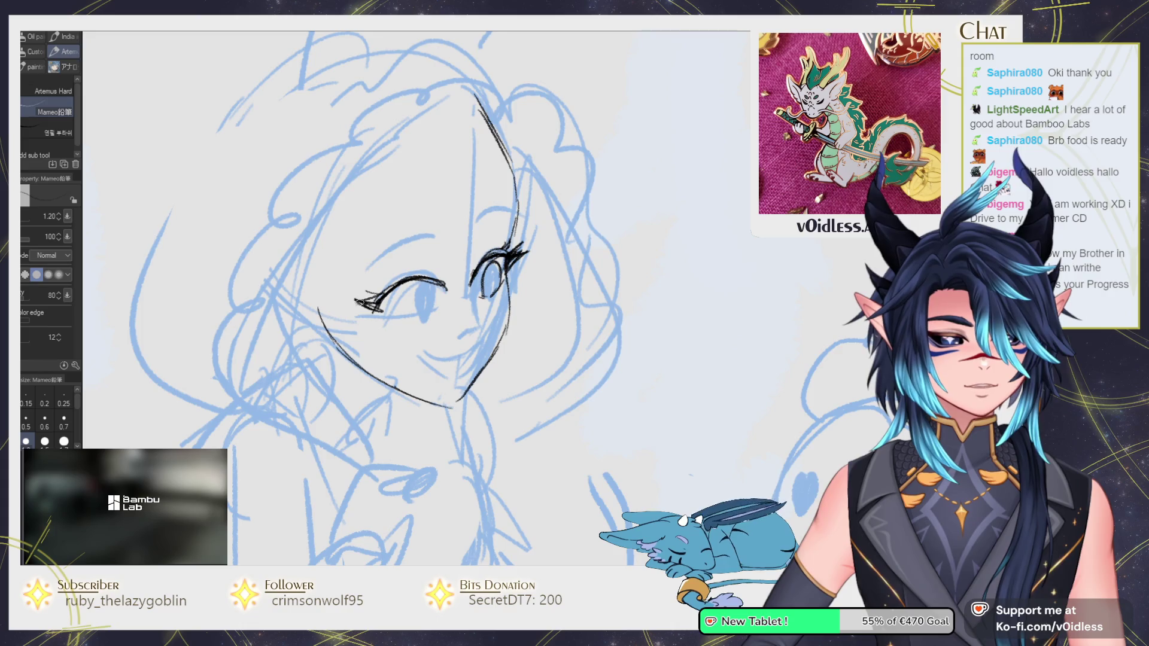
mouse_move(368, 293)
mouse_down()
mouse_move(447, 267)
mouse_move(435, 312)
mouse_move(414, 287)
mouse_move(431, 279)
mouse_up()
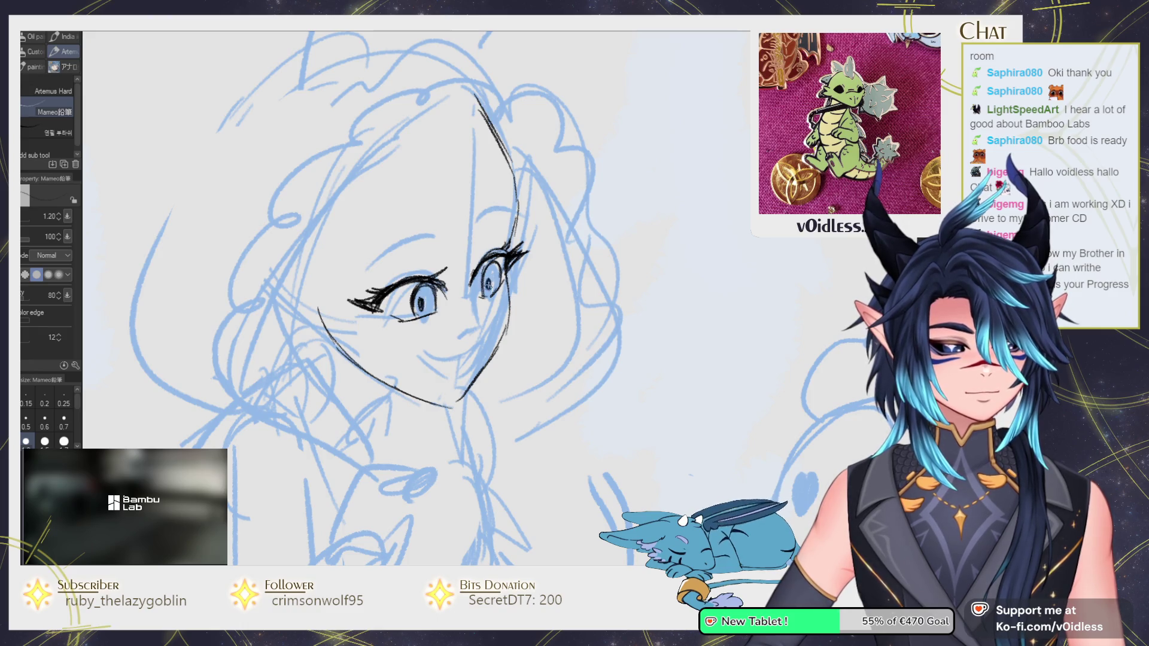
drag(477, 274, 510, 257)
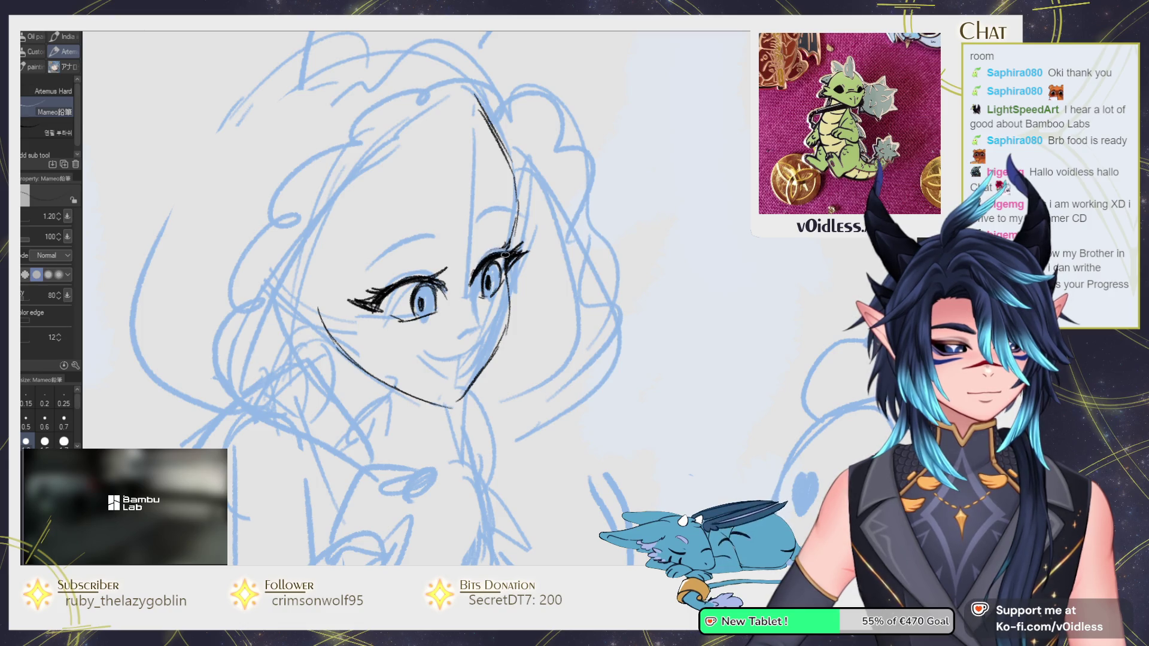
mouse_move(424, 280)
mouse_down()
mouse_move(410, 282)
mouse_move(424, 272)
mouse_up()
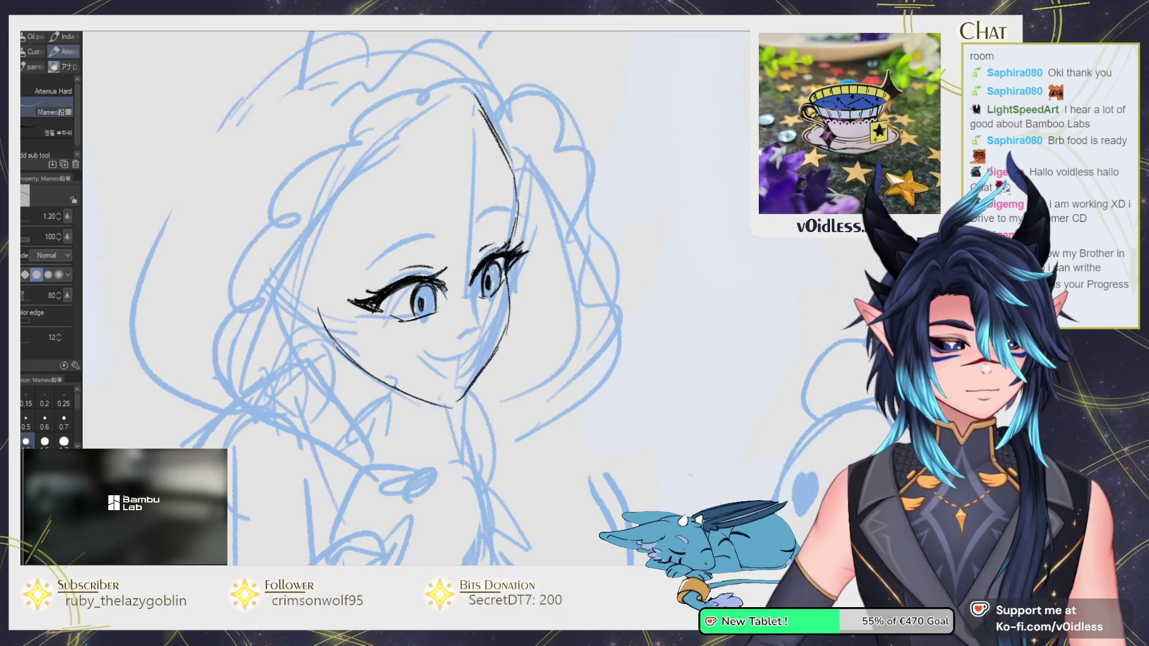
Ink both eyebrows, then undo and redraw the line along the right eye's inner edge.
drag(476, 223, 500, 212)
mouse_move(446, 236)
mouse_down()
mouse_move(383, 244)
mouse_move(363, 263)
mouse_up()
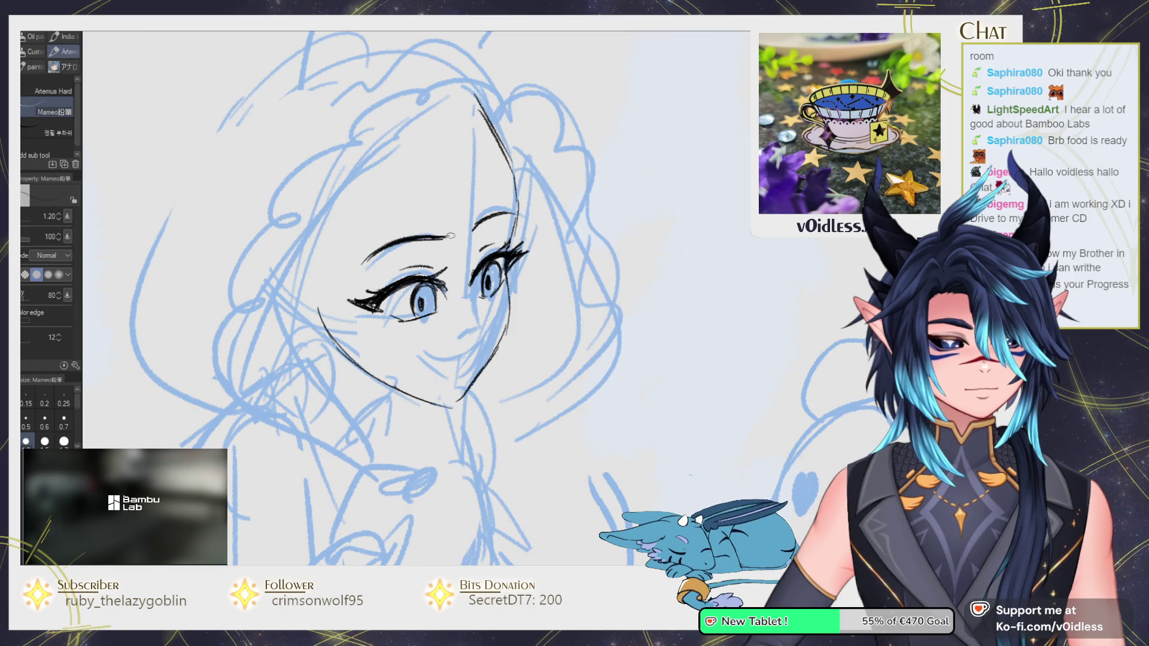
drag(481, 227, 467, 292)
key(e)
mouse_move(455, 242)
mouse_down()
mouse_move(503, 198)
mouse_move(470, 275)
mouse_up()
key(p)
drag(486, 233, 472, 281)
key(ctrl+z)
mouse_move(486, 217)
mouse_down()
mouse_move(471, 261)
mouse_move(477, 322)
mouse_up()
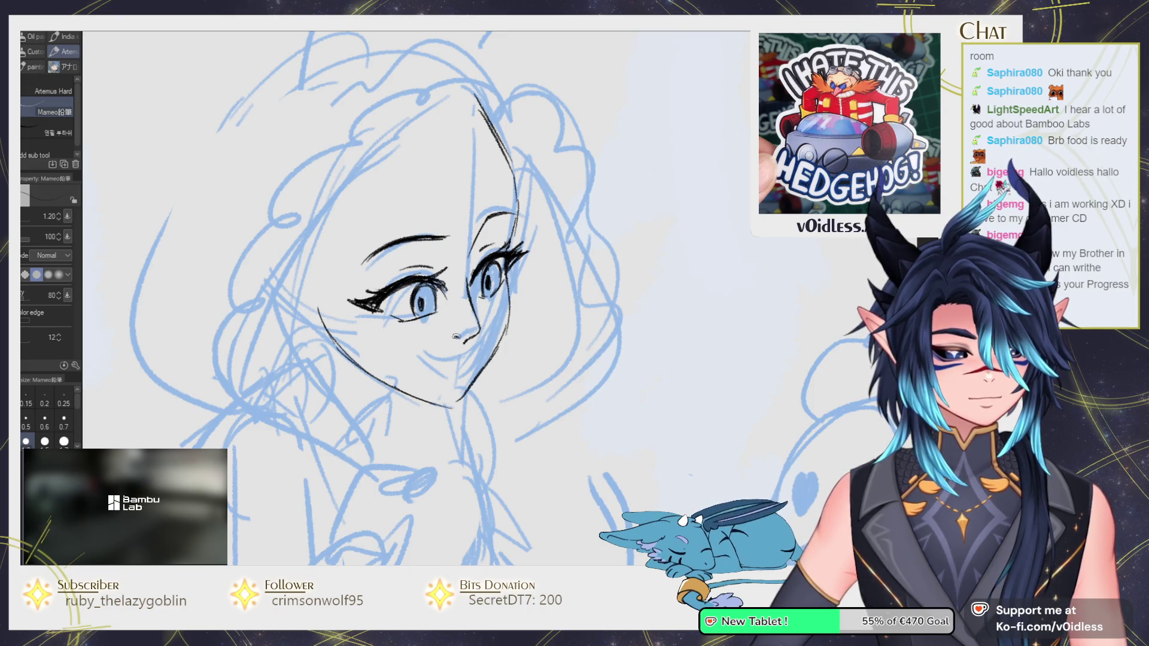
Ink the shading beside the nose, the smiling mouth line and the lower lip.
mouse_move(468, 307)
mouse_down()
mouse_move(473, 320)
mouse_move(459, 279)
mouse_up()
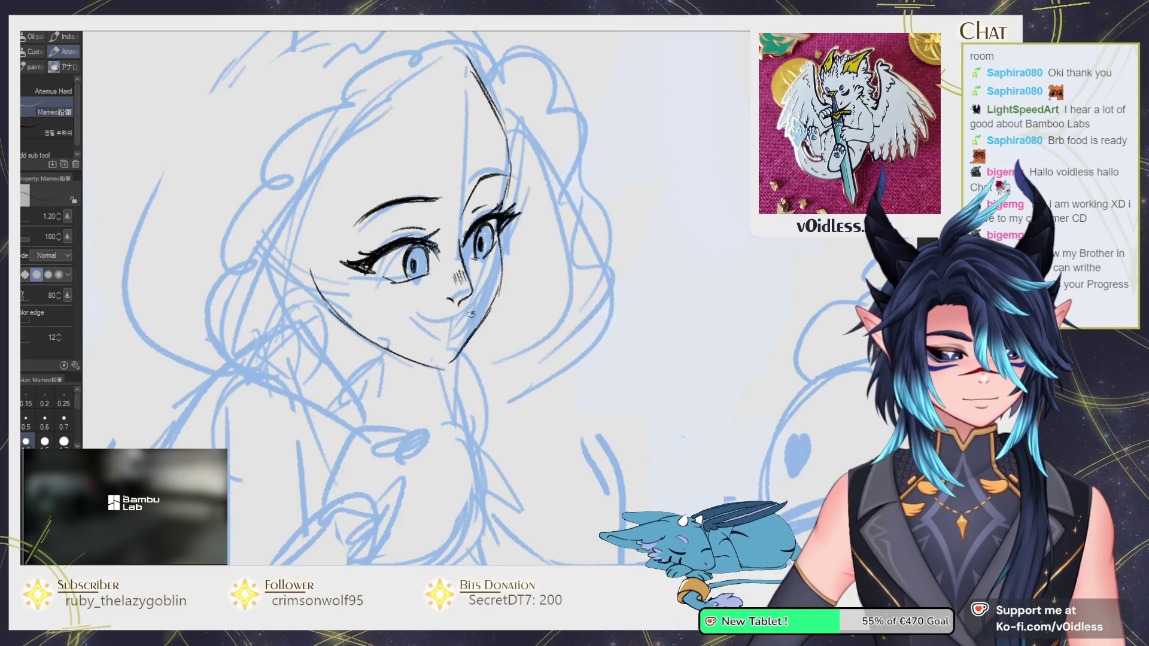
mouse_move(453, 320)
mouse_down()
mouse_move(420, 321)
mouse_move(462, 326)
mouse_up()
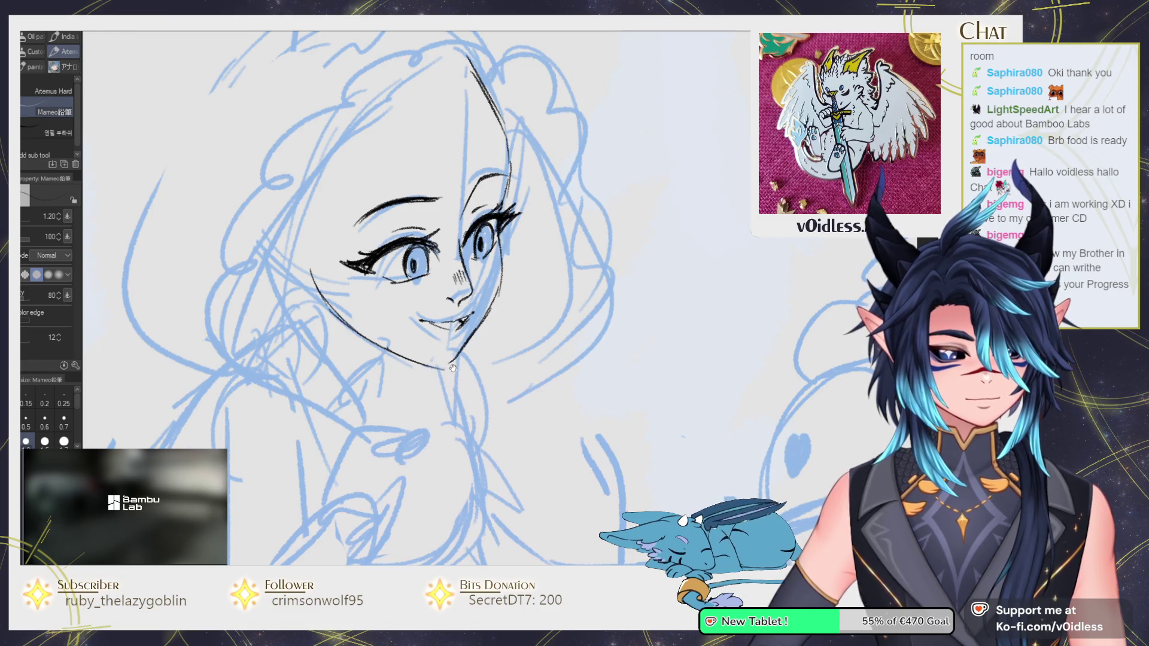
drag(451, 369, 454, 360)
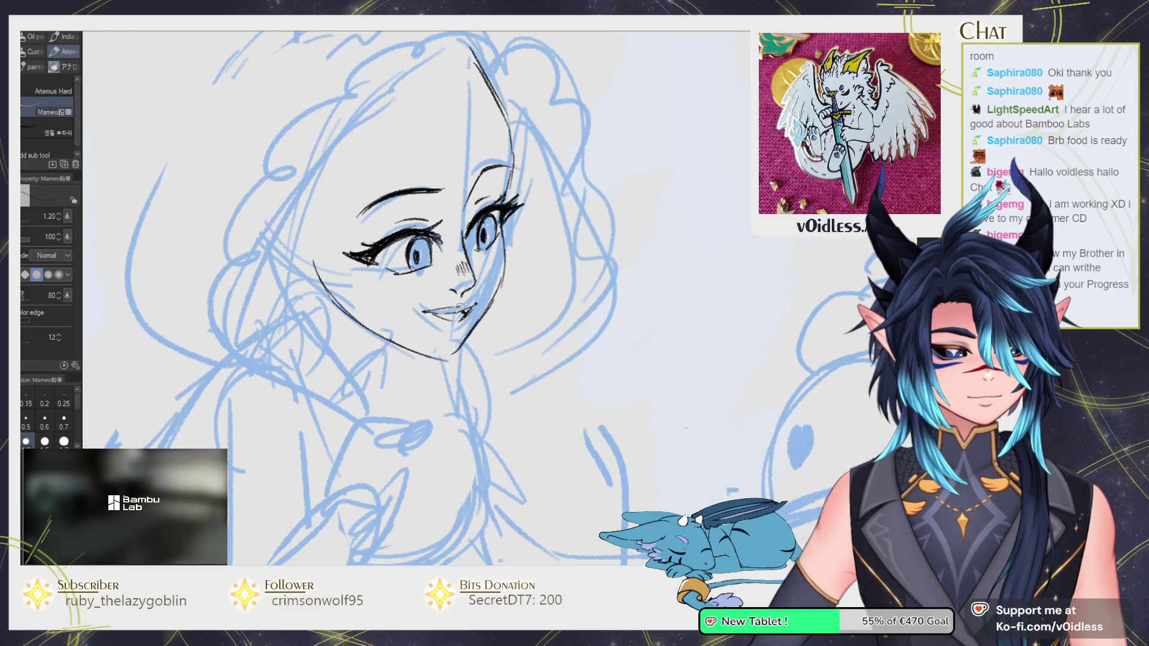
drag(466, 323, 440, 327)
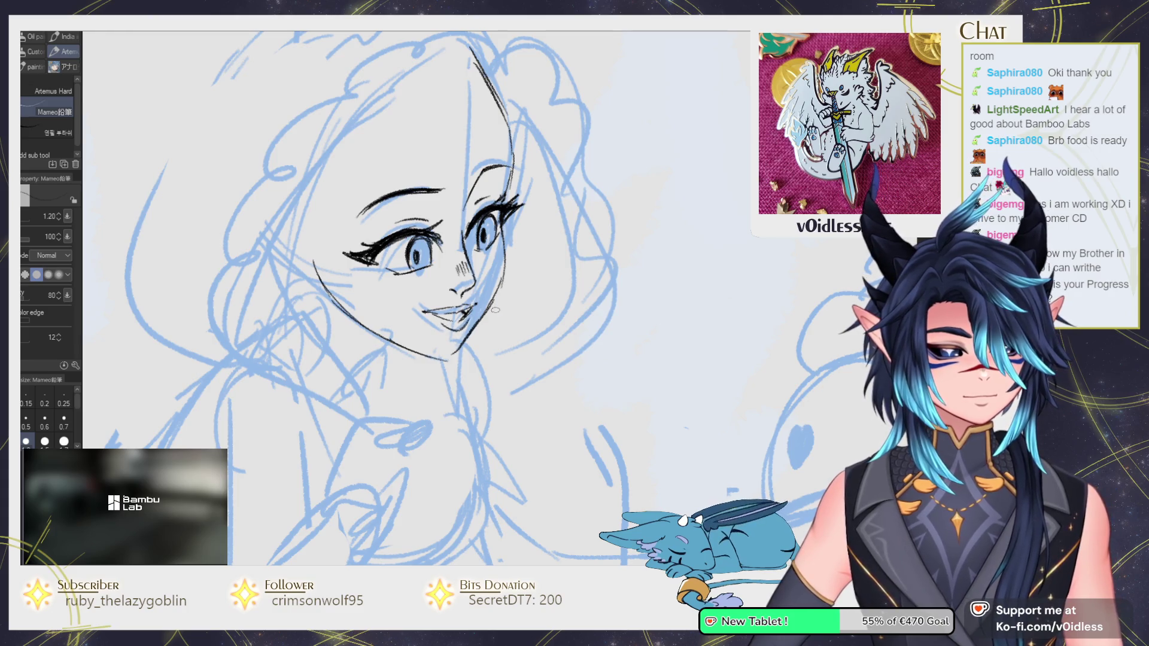
mouse_move(462, 328)
mouse_down()
mouse_move(439, 330)
mouse_move(460, 332)
mouse_move(479, 270)
mouse_up()
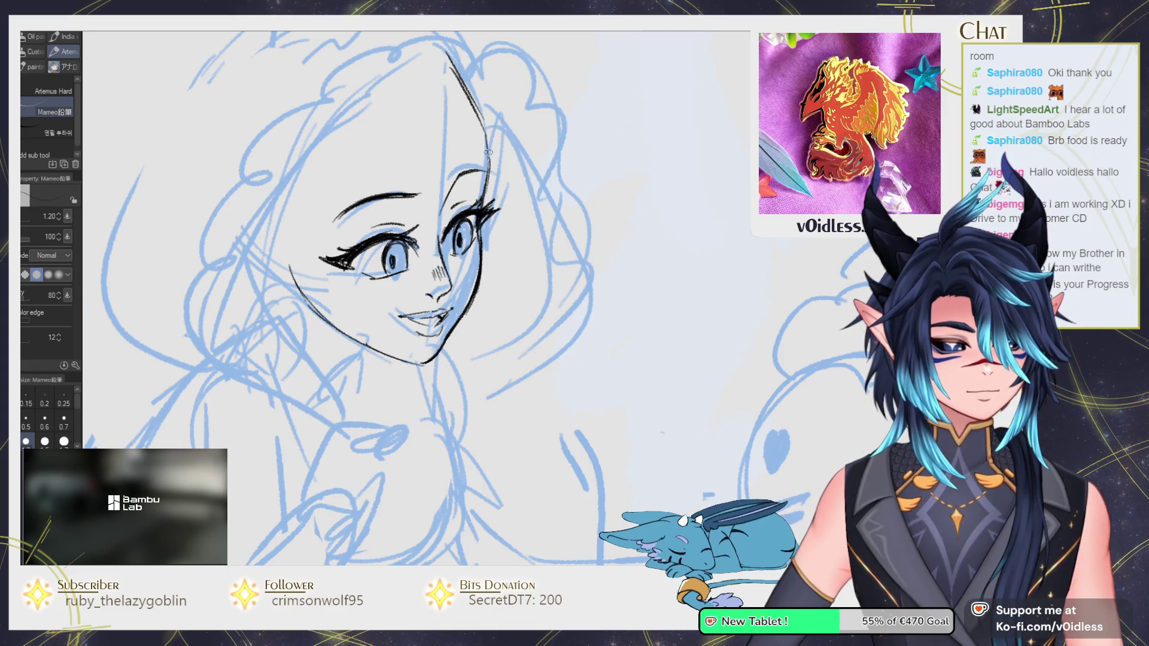
scroll(488, 154, down, 3)
Zoom in and reshape the face with Liquify using a smaller brush.
scroll(485, 221, up, 2)
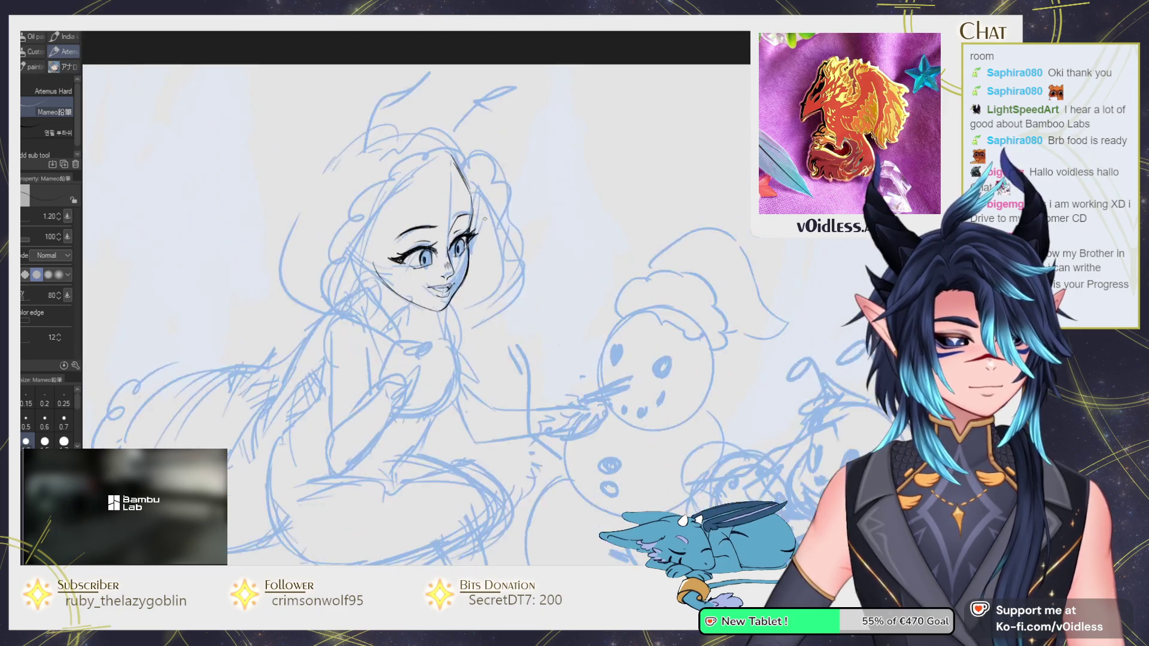
scroll(484, 221, up, 1)
scroll(472, 197, up, 1)
key(j)
mouse_move(446, 155)
mouse_down()
mouse_move(413, 411)
mouse_move(450, 340)
mouse_up()
key(p)
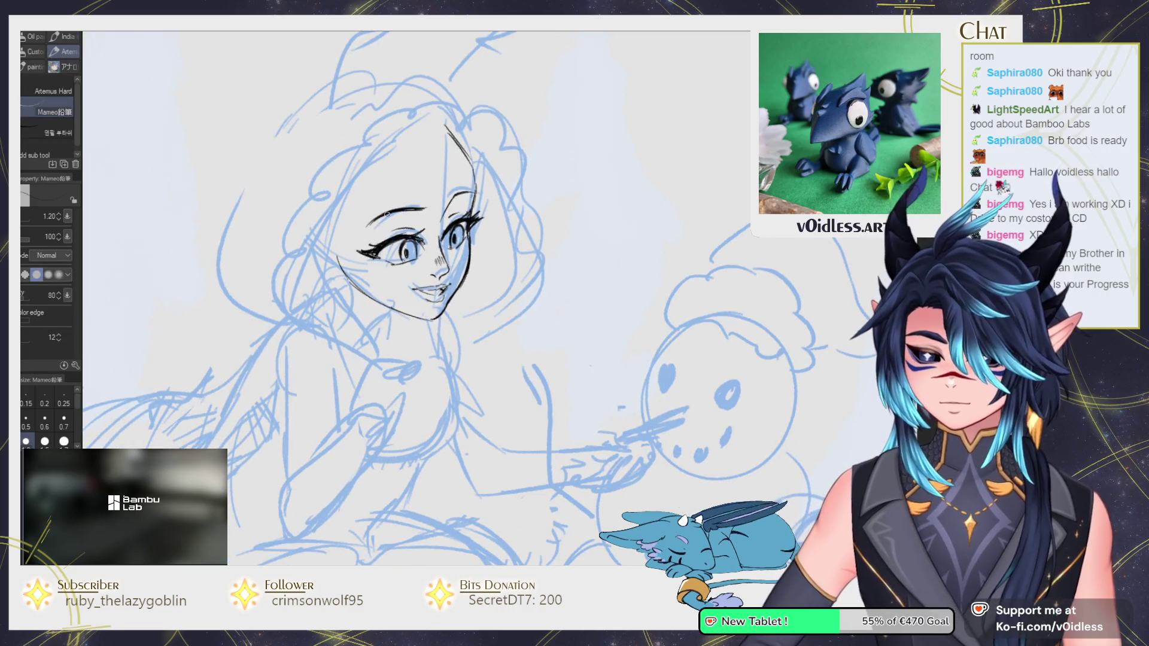
Select the left eye freehand and nudge it into place, checking the ink with the sketch hidden.
key(m)
drag(426, 266, 407, 260)
key(ctrl+d)
key(p)
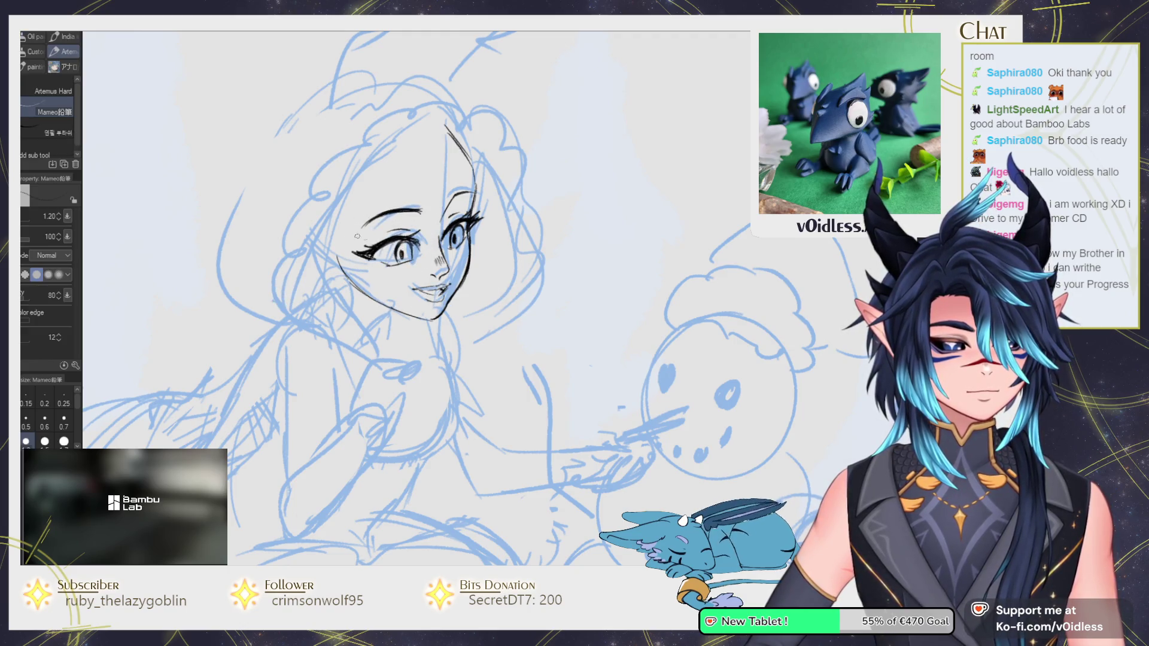
key(v)
key(v)
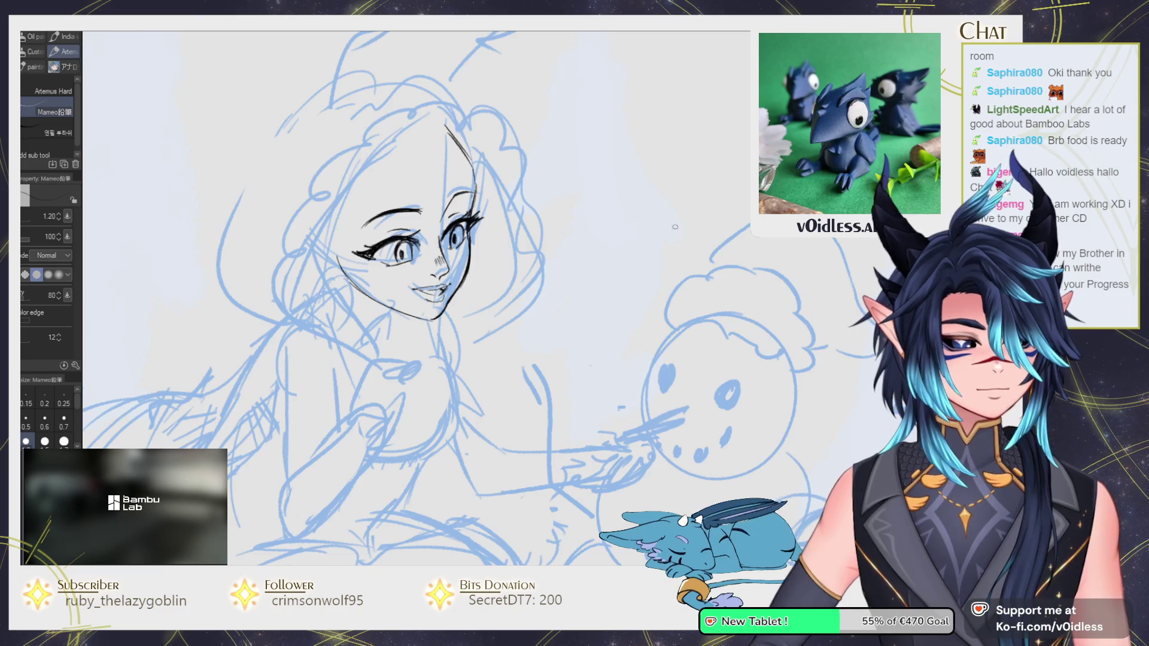
drag(676, 226, 680, 214)
key(m)
drag(419, 178, 422, 261)
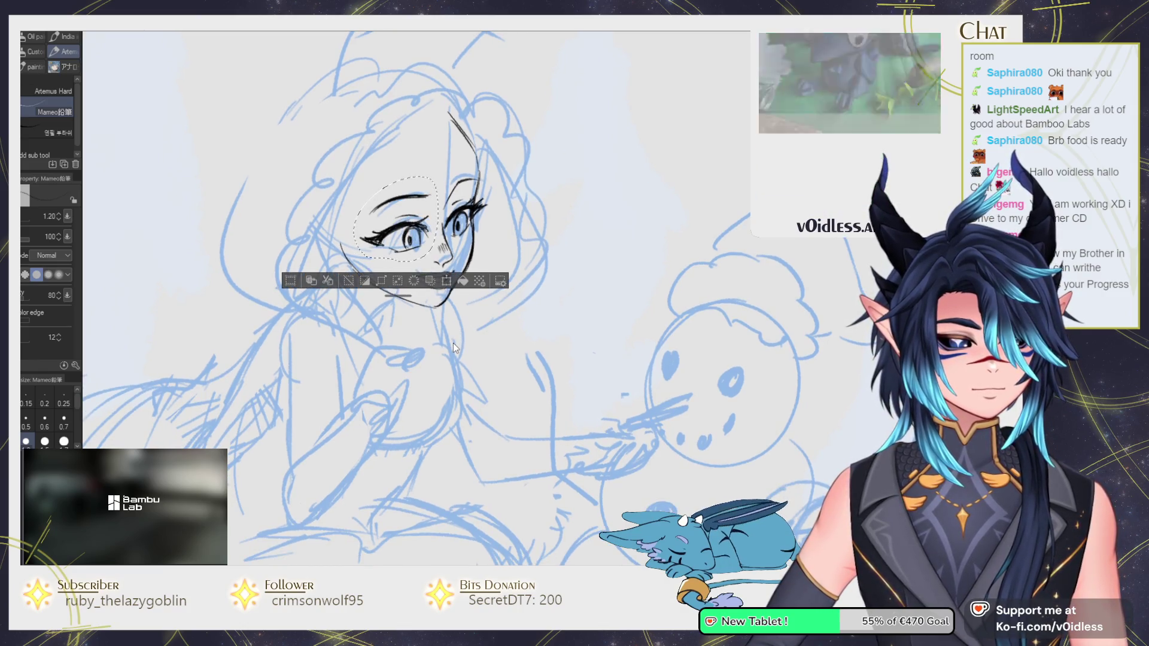
key(ctrl+d)
Ink the girl's jaw and neck line over the blue sketch.
drag(456, 311, 460, 279)
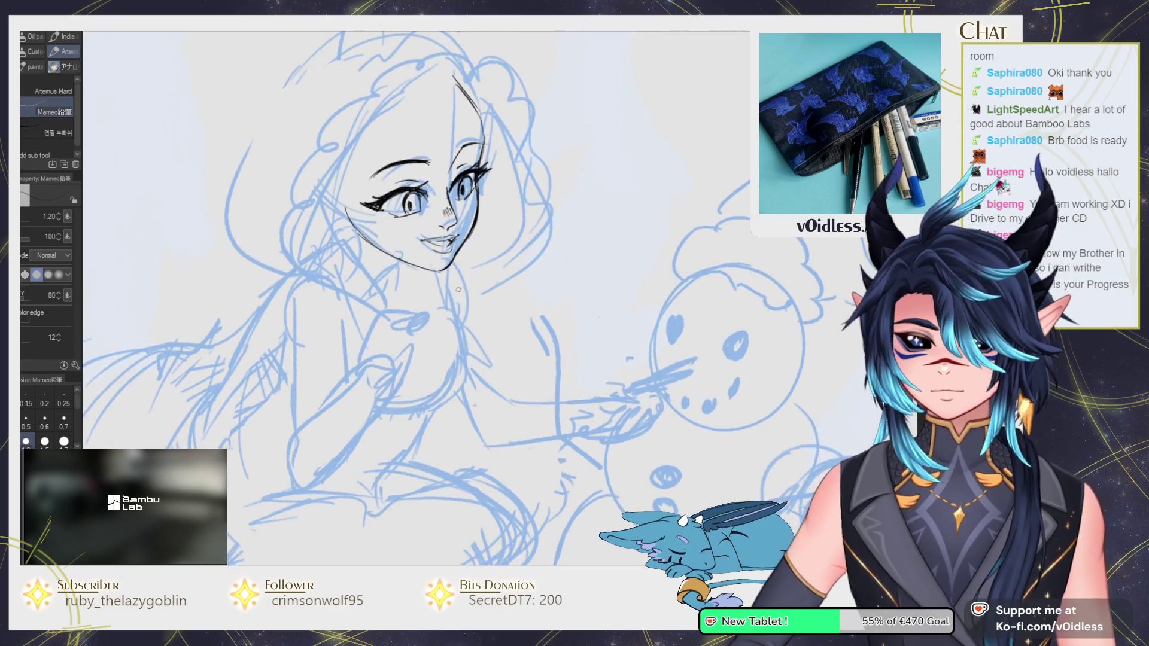
scroll(460, 279, down, 2)
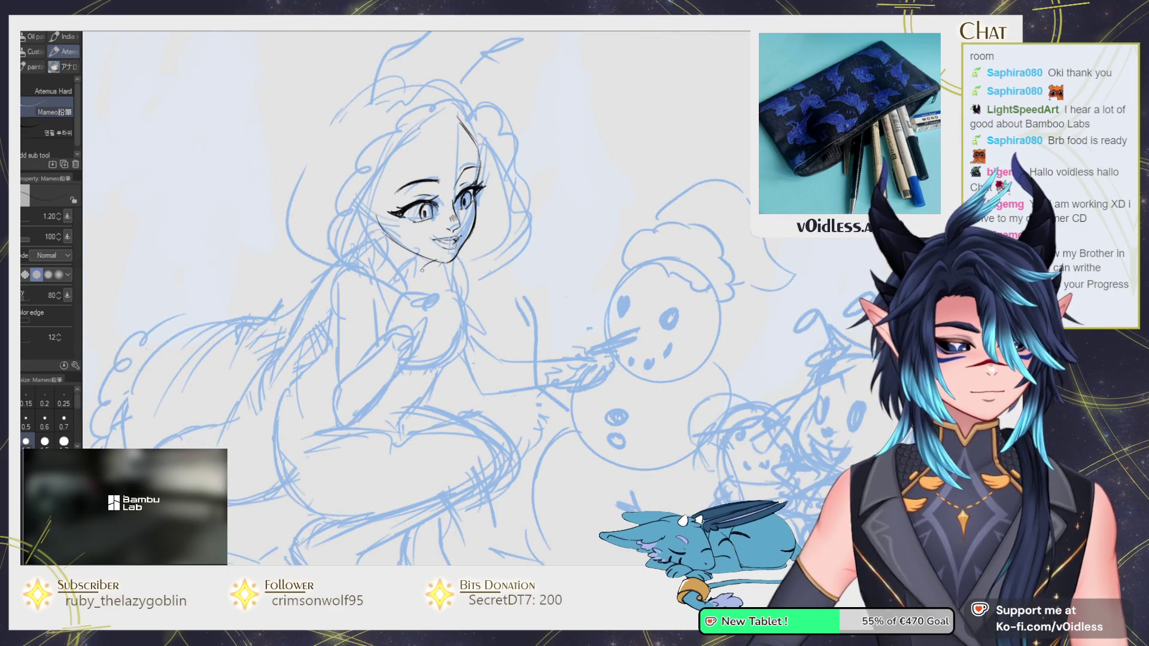
drag(387, 255, 403, 269)
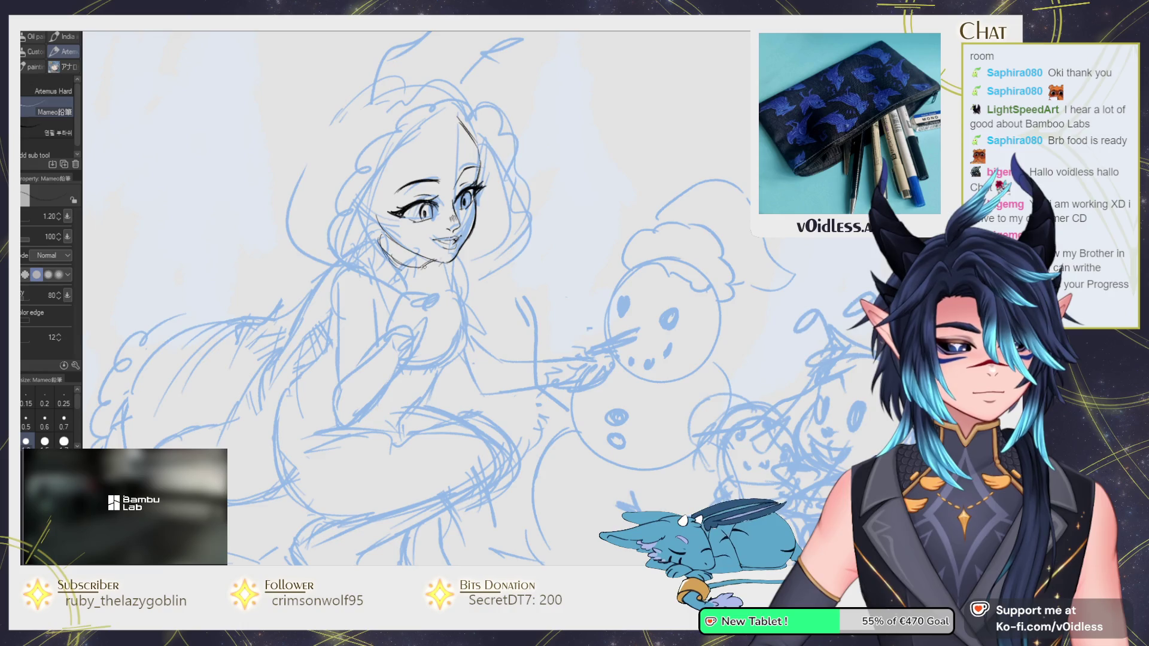
Erase and rework the chin line, then ink a long line running down-left from it.
key(e)
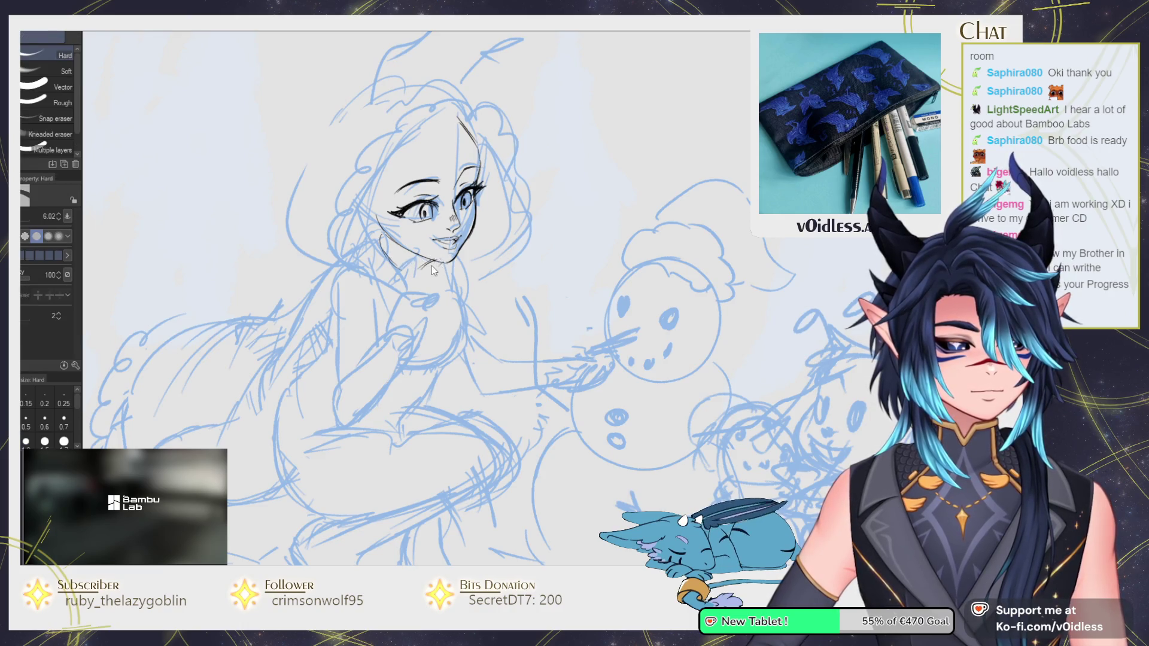
key(p)
key(e)
drag(384, 234, 400, 268)
key(p)
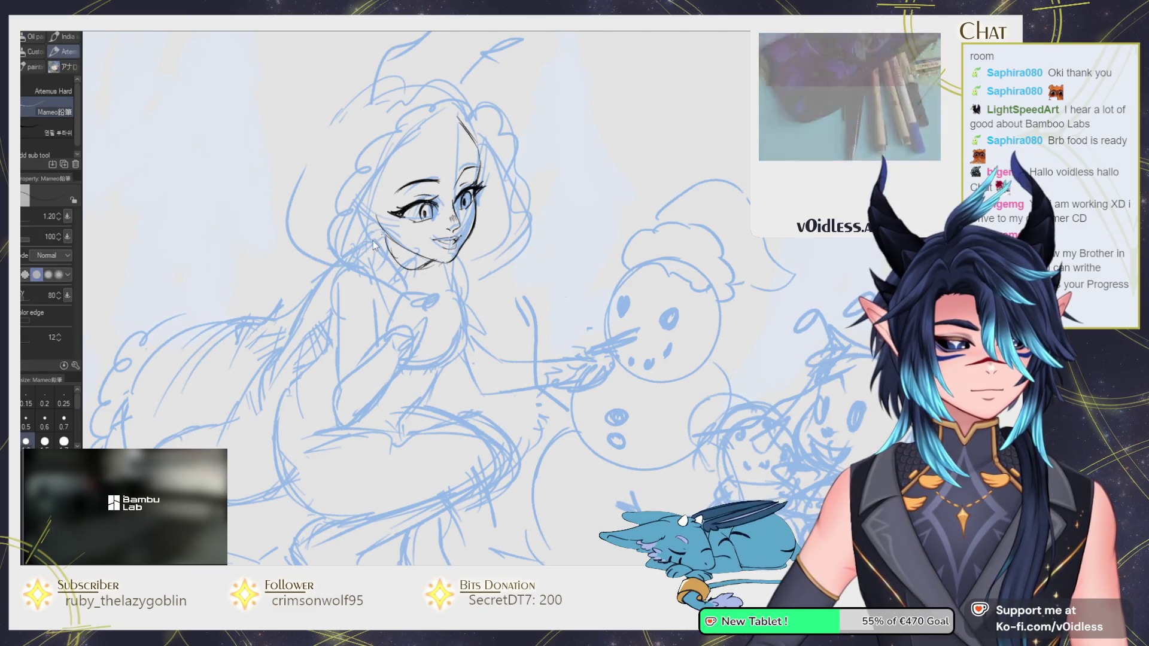
drag(364, 235, 292, 338)
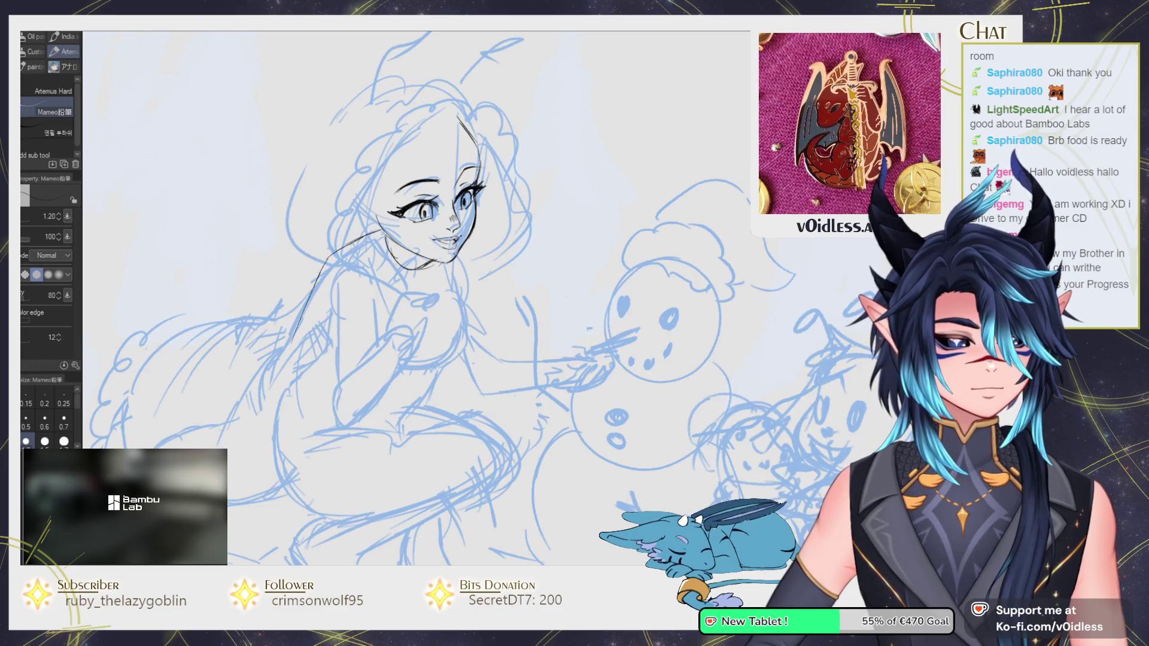
Ink the shoulder, upper arm and left side of the torso with extra short strokes.
drag(420, 316, 418, 305)
drag(368, 263, 359, 327)
drag(323, 280, 327, 374)
drag(320, 319, 330, 365)
drag(371, 323, 362, 344)
mouse_move(372, 248)
mouse_down()
mouse_move(368, 287)
mouse_move(344, 311)
mouse_up()
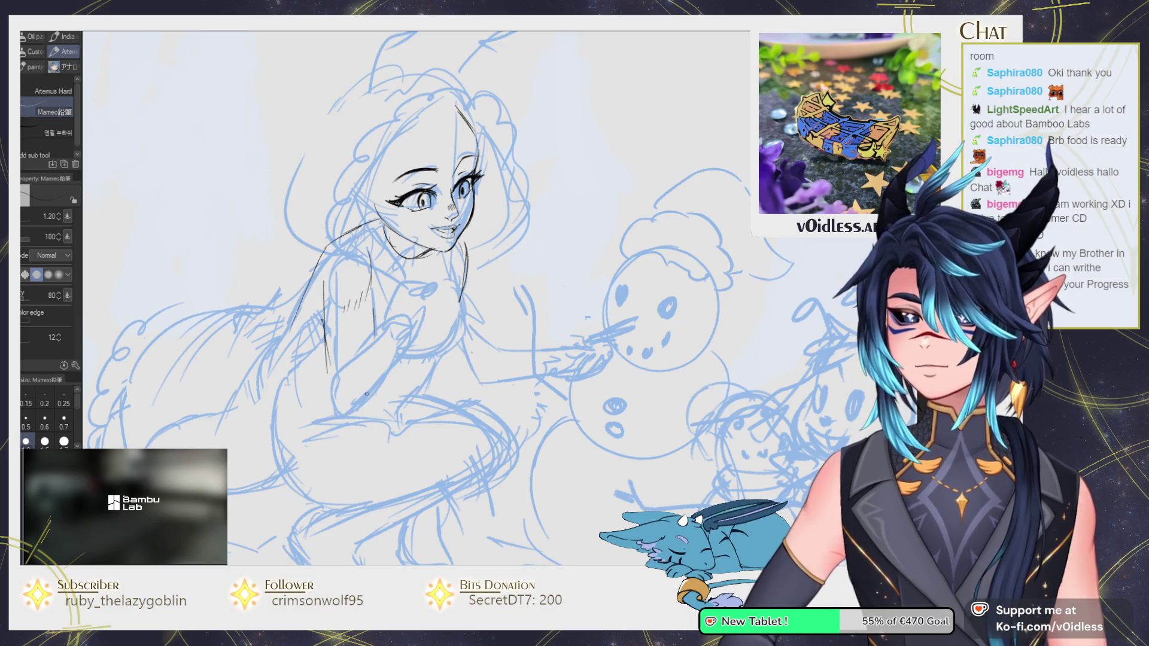
Erase stray hatching on the figure and ink the line along the girl's side.
key(e)
key(p)
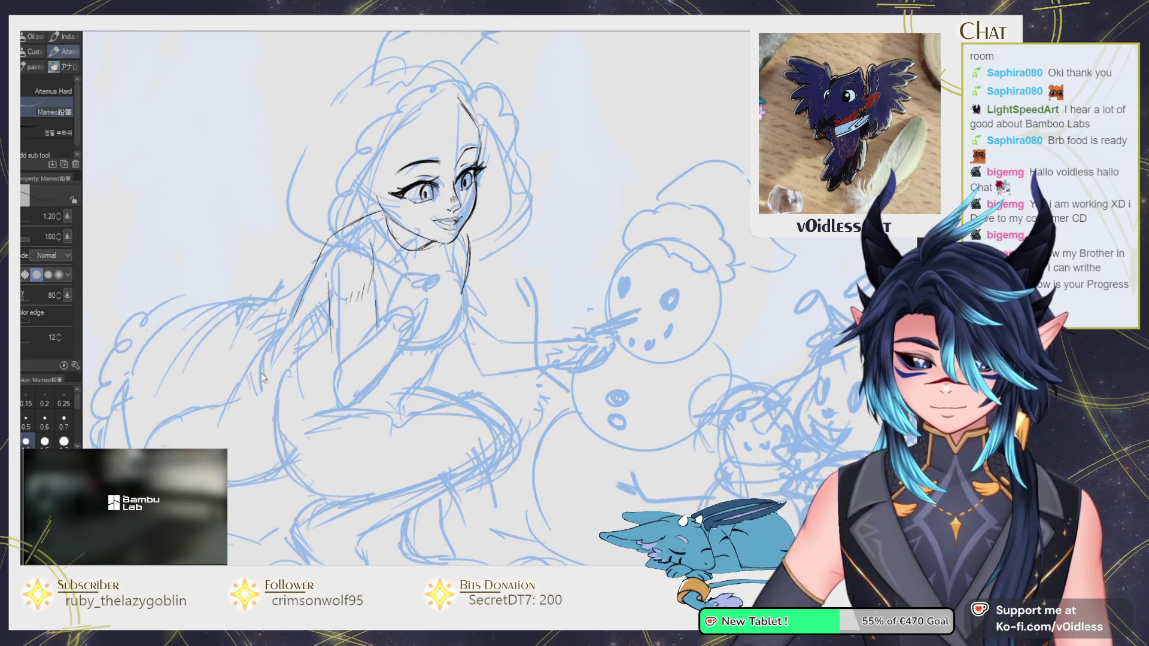
key(e)
drag(377, 305, 365, 352)
key(p)
key(e)
drag(368, 251, 361, 306)
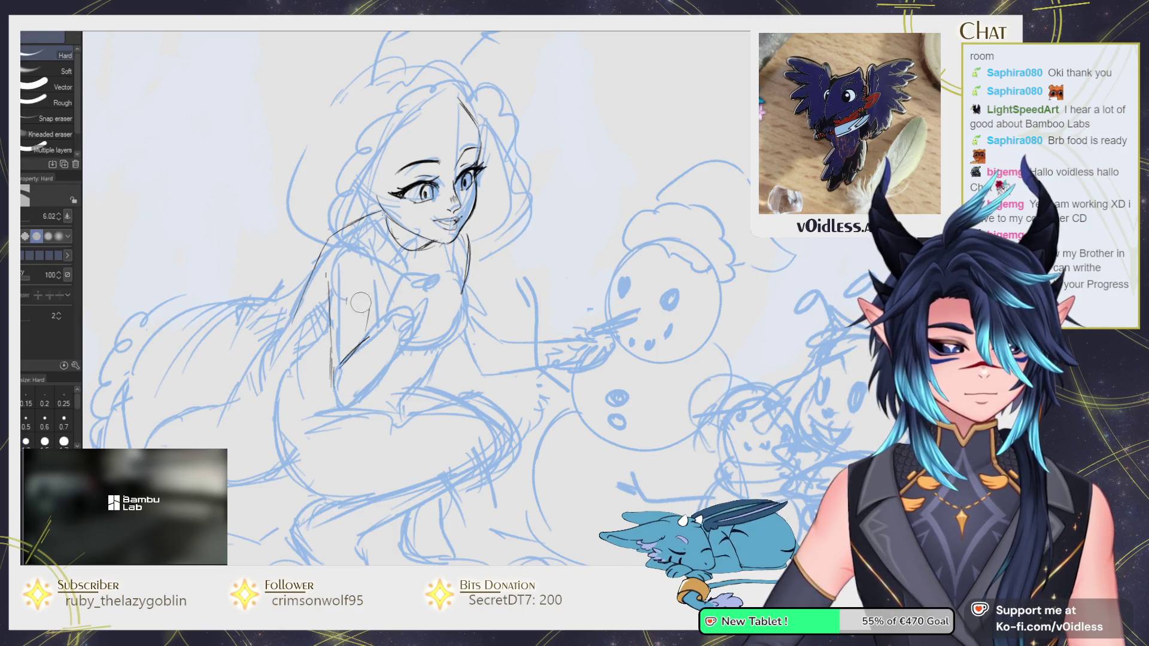
key(p)
key(ctrl+z)
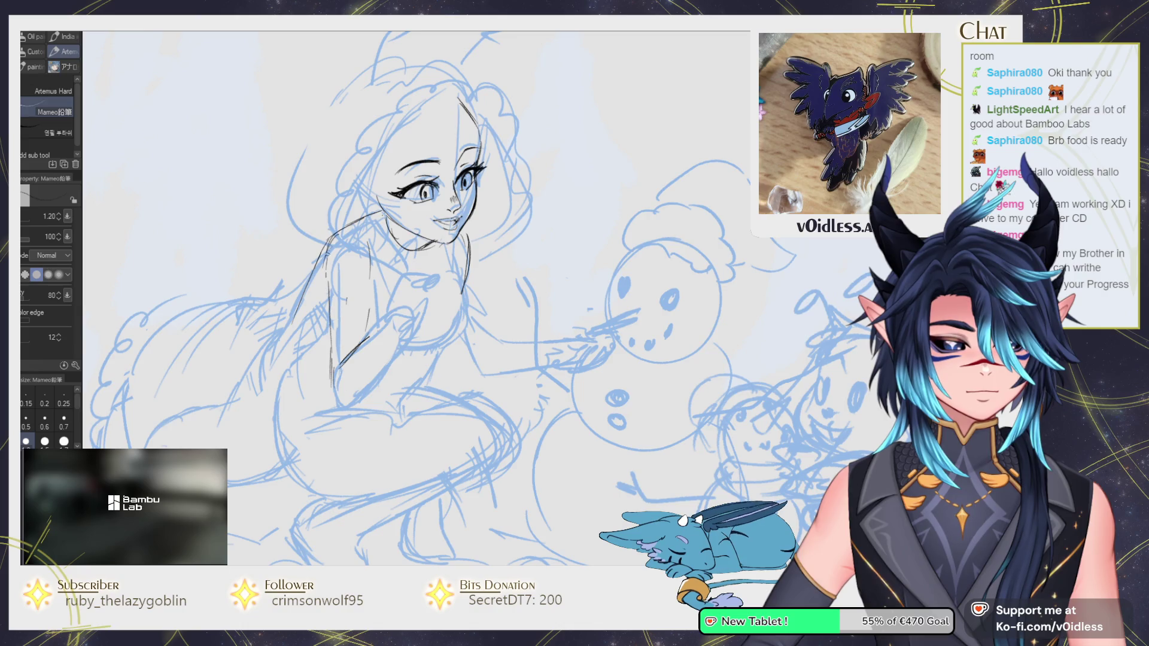
drag(366, 239, 371, 305)
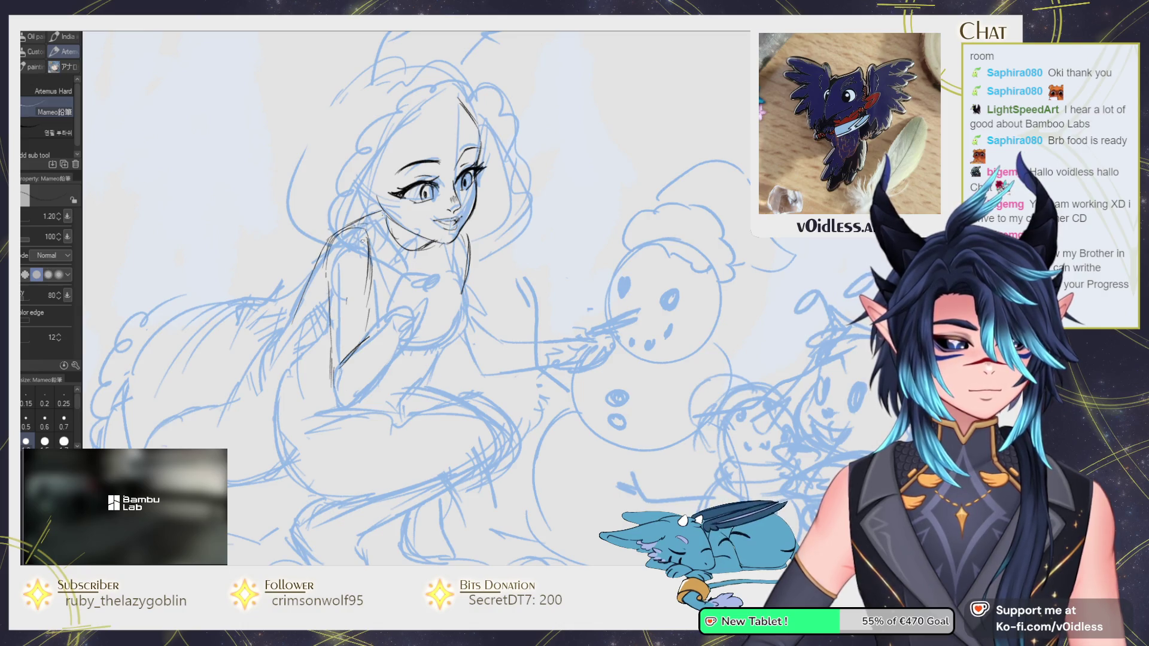
Clean bits near the shoulder, darken the side line and trim the arm's lower end.
key(e)
mouse_move(317, 227)
mouse_down()
mouse_move(353, 275)
mouse_move(368, 255)
mouse_move(371, 308)
mouse_up()
key(p)
key(e)
key(p)
mouse_move(369, 258)
mouse_down()
mouse_move(372, 311)
mouse_move(334, 374)
mouse_move(336, 395)
mouse_move(370, 389)
mouse_move(394, 352)
mouse_up()
key(e)
drag(344, 401, 350, 408)
key(p)
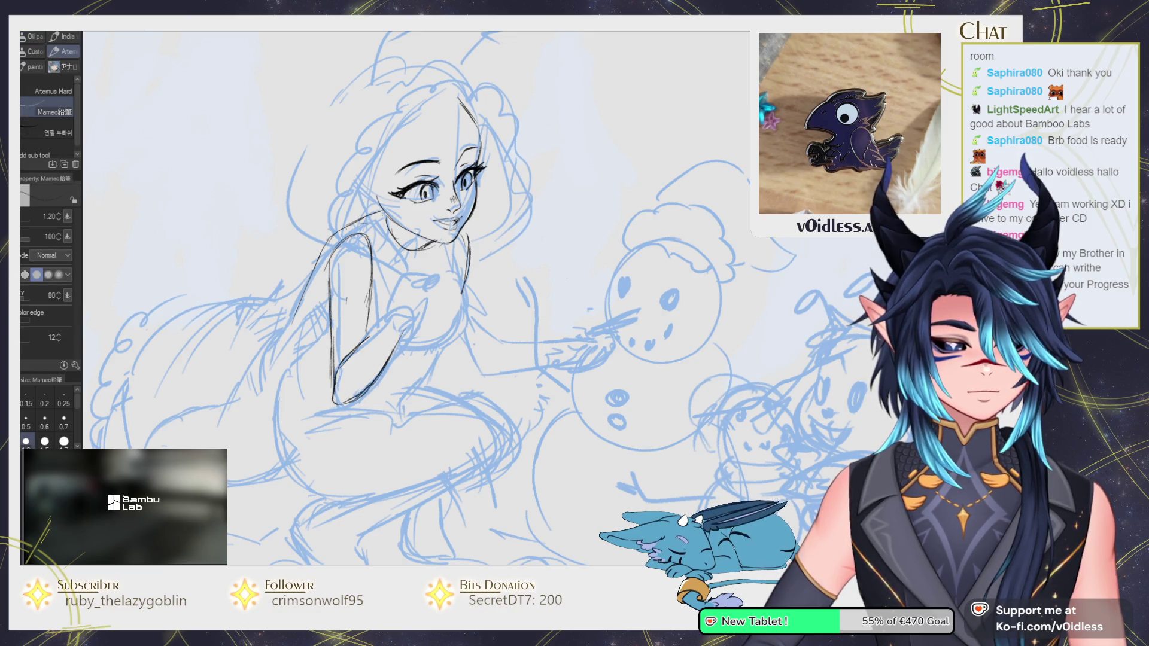
Ink a small chest mark and the hand held at her chest.
drag(402, 292, 407, 296)
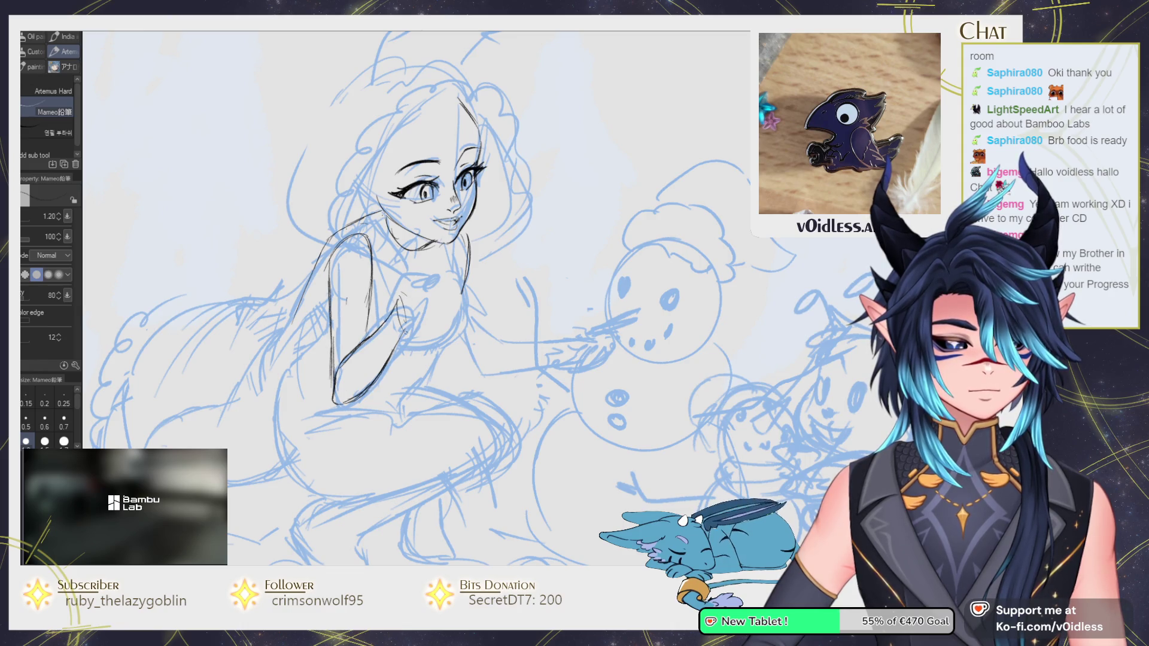
key(e)
key(p)
mouse_move(429, 254)
mouse_down()
mouse_move(425, 289)
mouse_move(440, 277)
mouse_move(424, 302)
mouse_up()
key(e)
key(p)
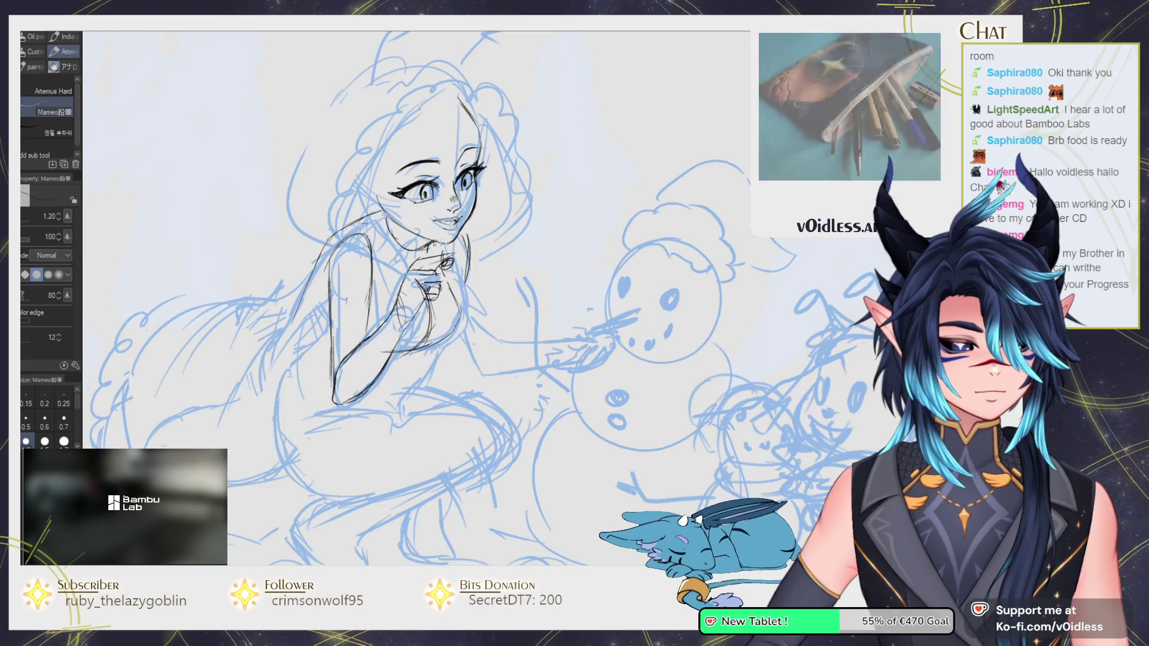
key(e)
key(p)
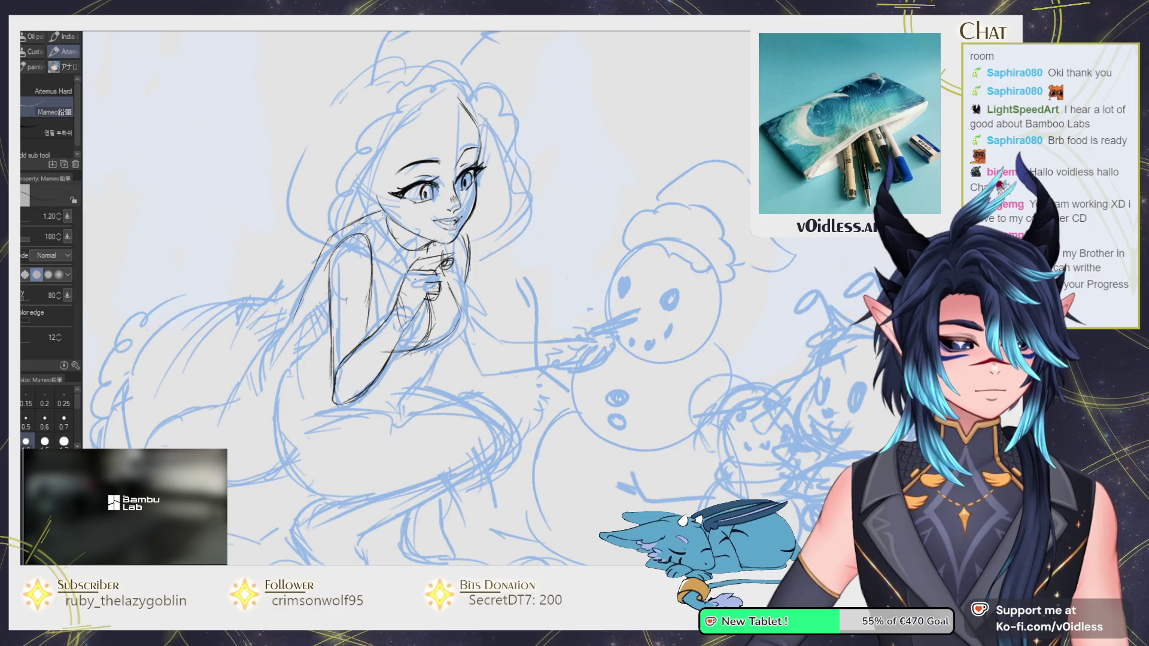
drag(427, 276, 414, 302)
drag(439, 354, 437, 336)
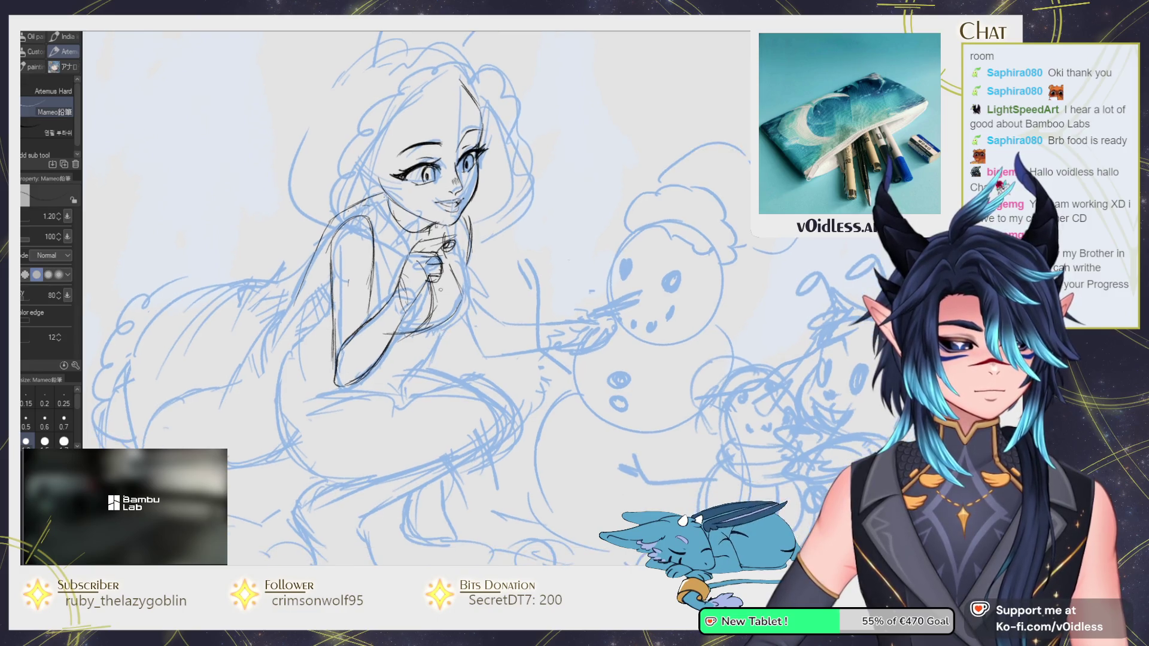
Ink short strokes extending down the girl's arm.
key(e)
key(p)
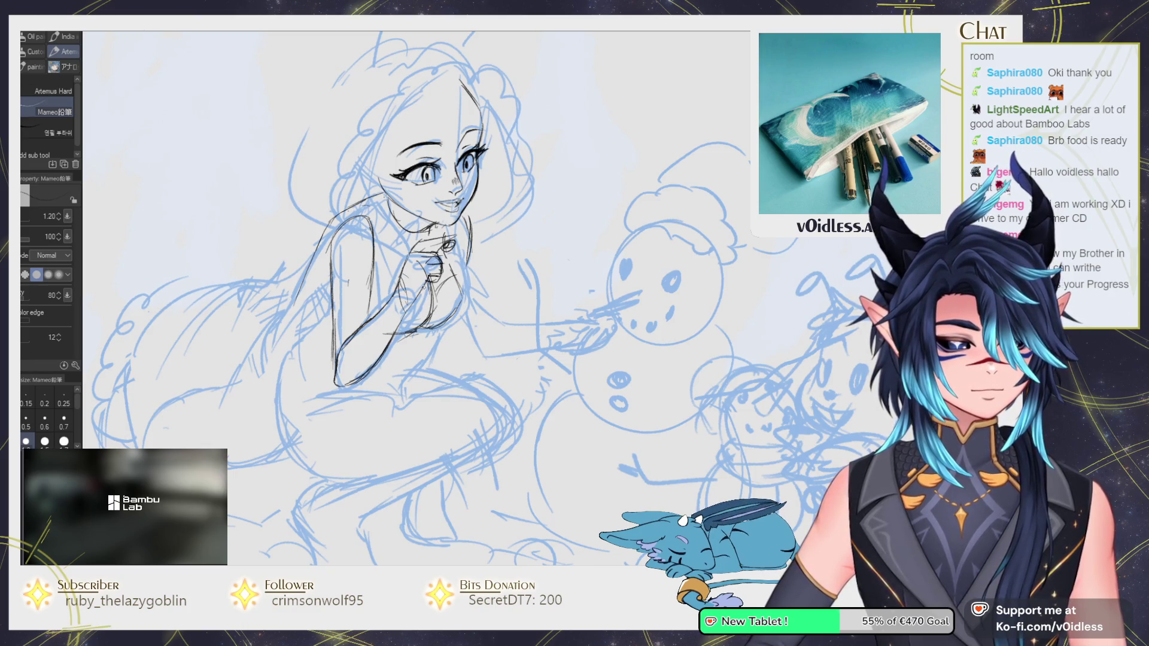
drag(398, 275, 374, 290)
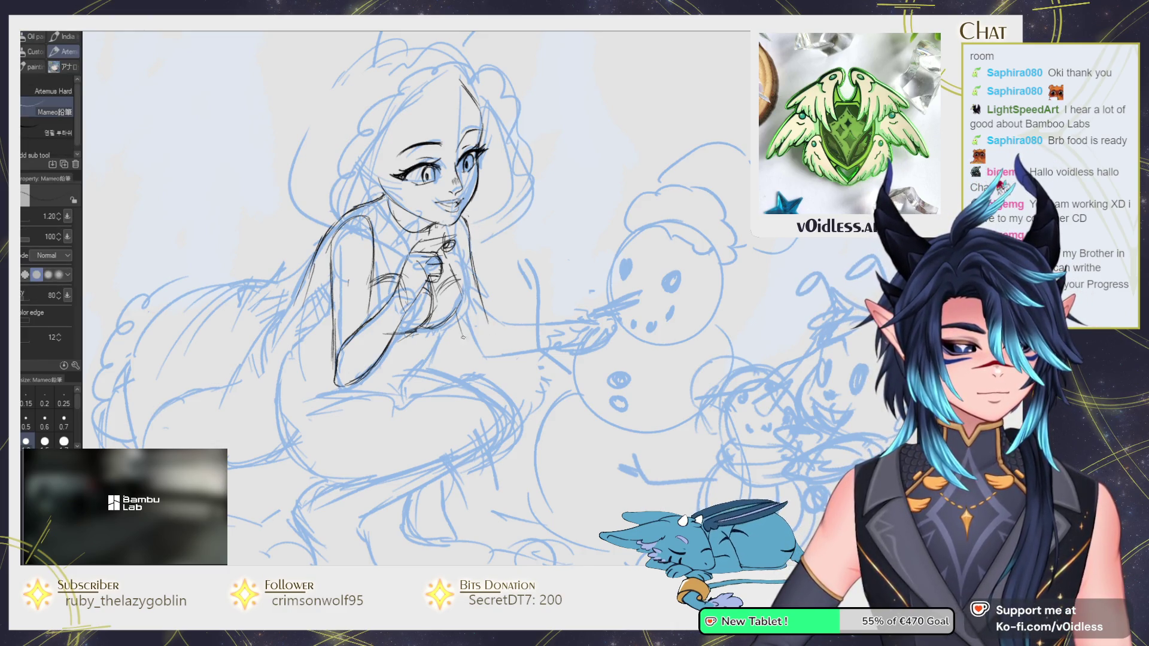
mouse_move(450, 323)
mouse_down()
mouse_move(455, 341)
mouse_move(593, 314)
mouse_up()
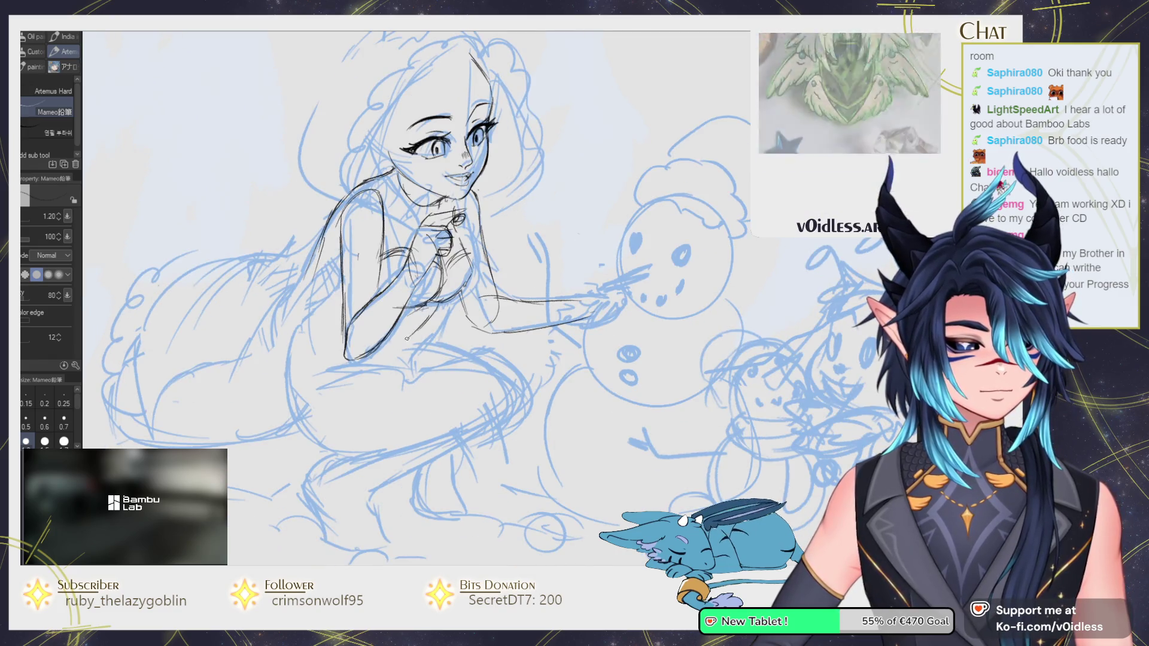
Ink the girl's back, then erase and redraw the left back and leg lines.
drag(339, 260, 333, 296)
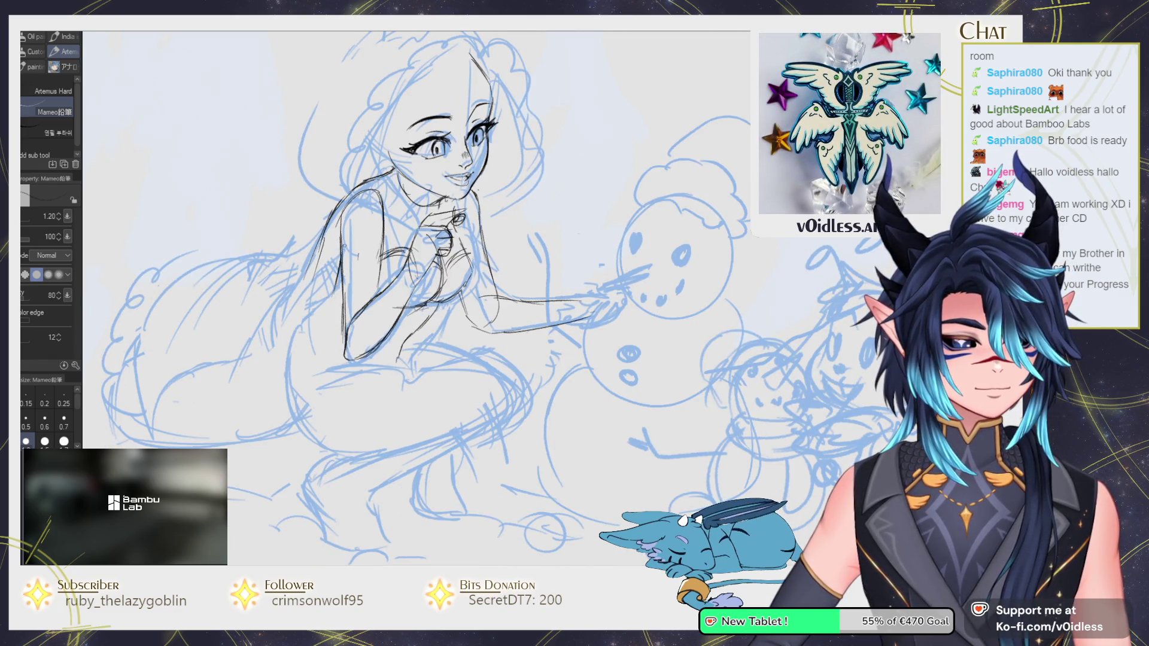
key(e)
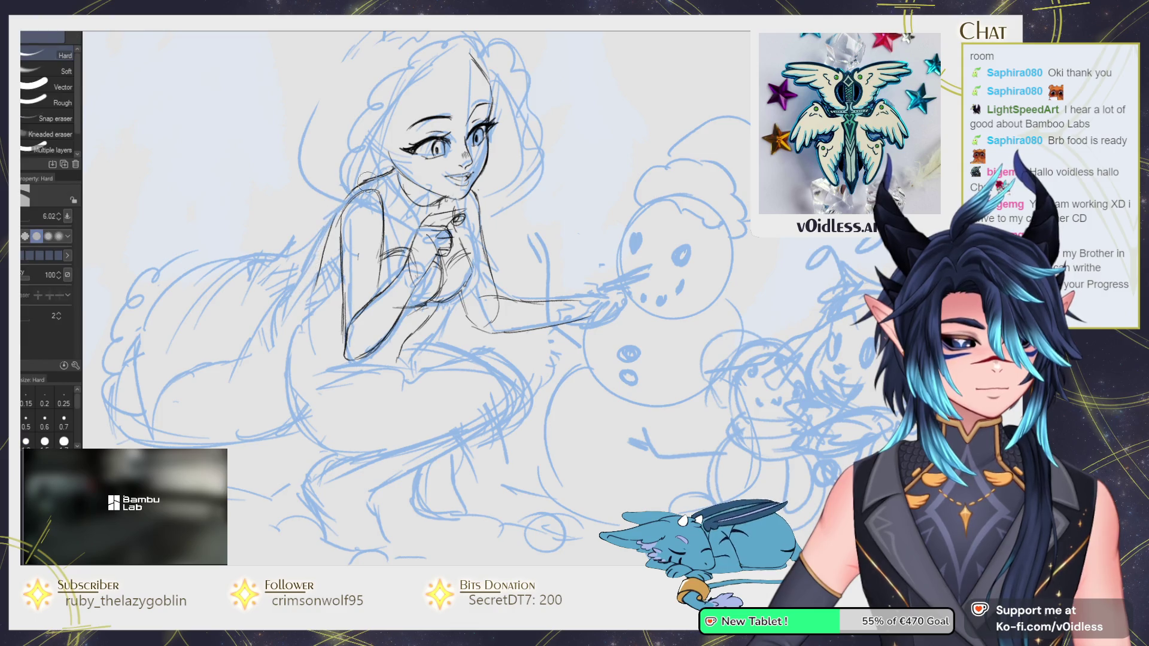
key(p)
drag(338, 209, 316, 293)
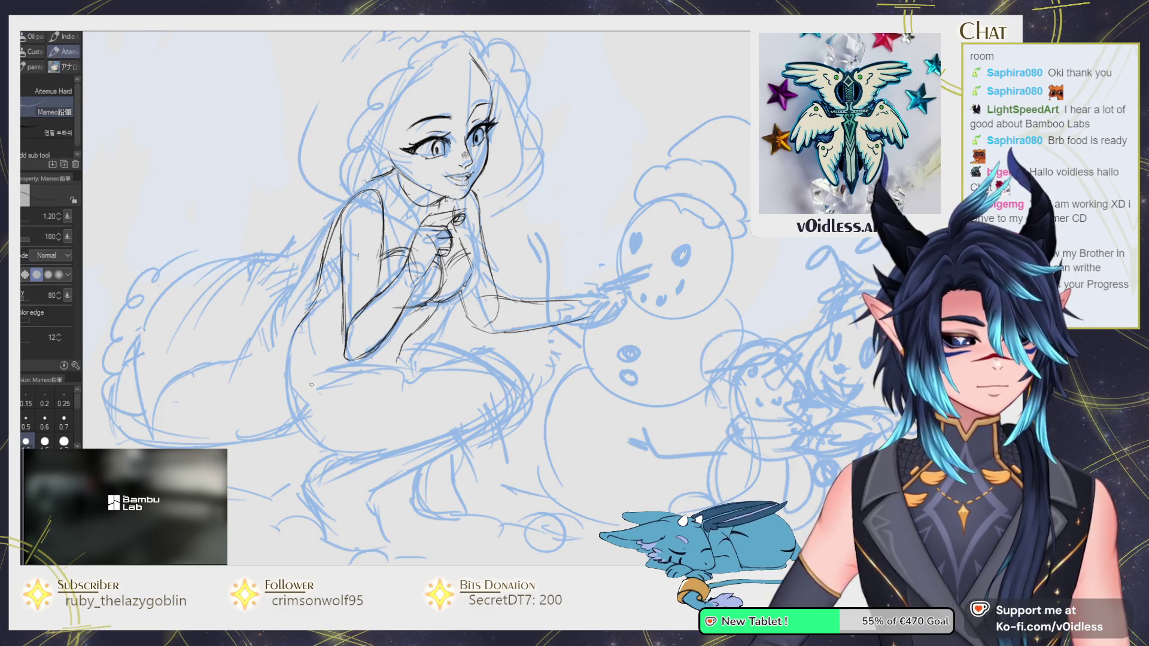
drag(336, 339, 339, 332)
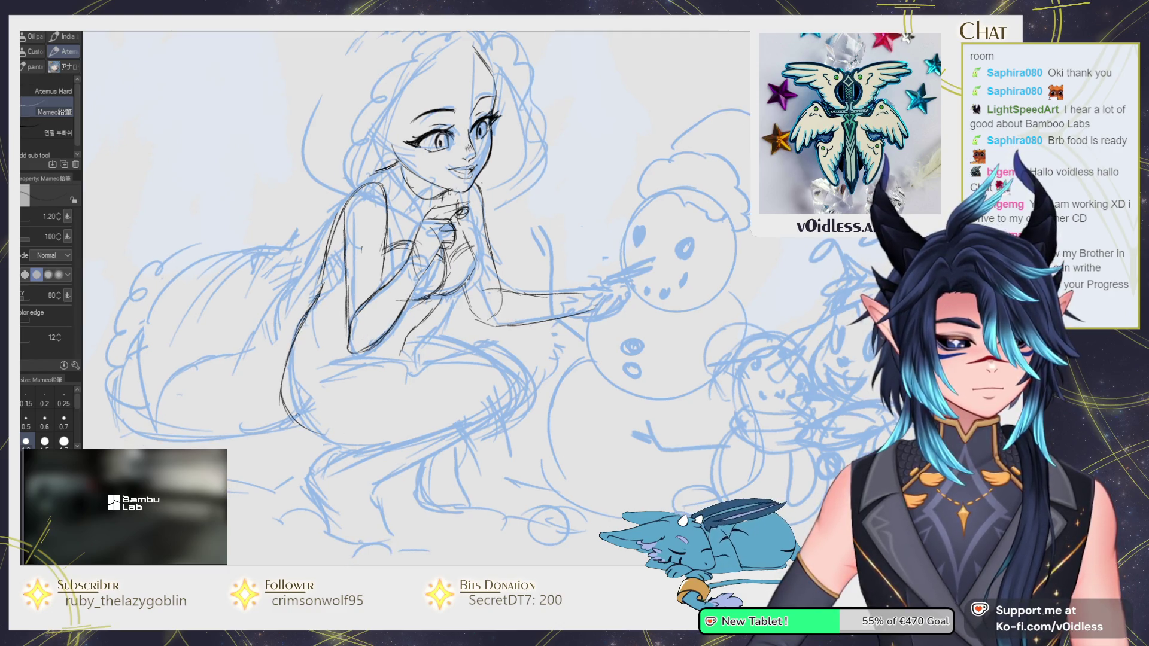
key(e)
drag(305, 347, 281, 413)
key(p)
drag(310, 320, 299, 436)
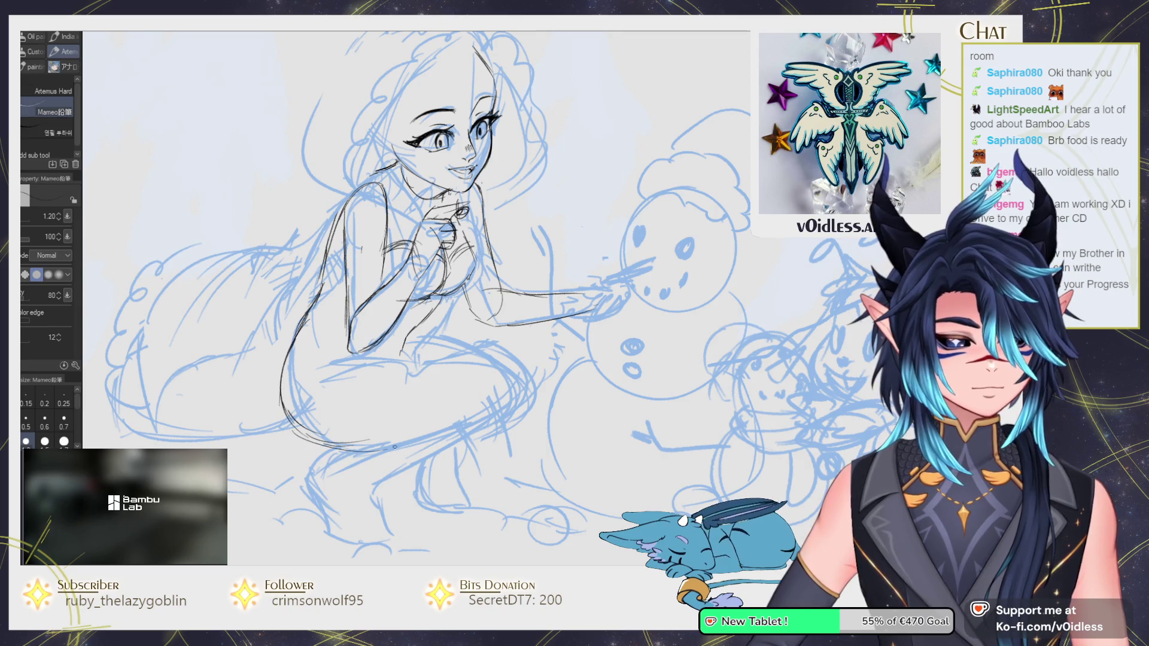
Ink the bottom curve of the figure and the seat line where she crouches.
drag(388, 444, 487, 418)
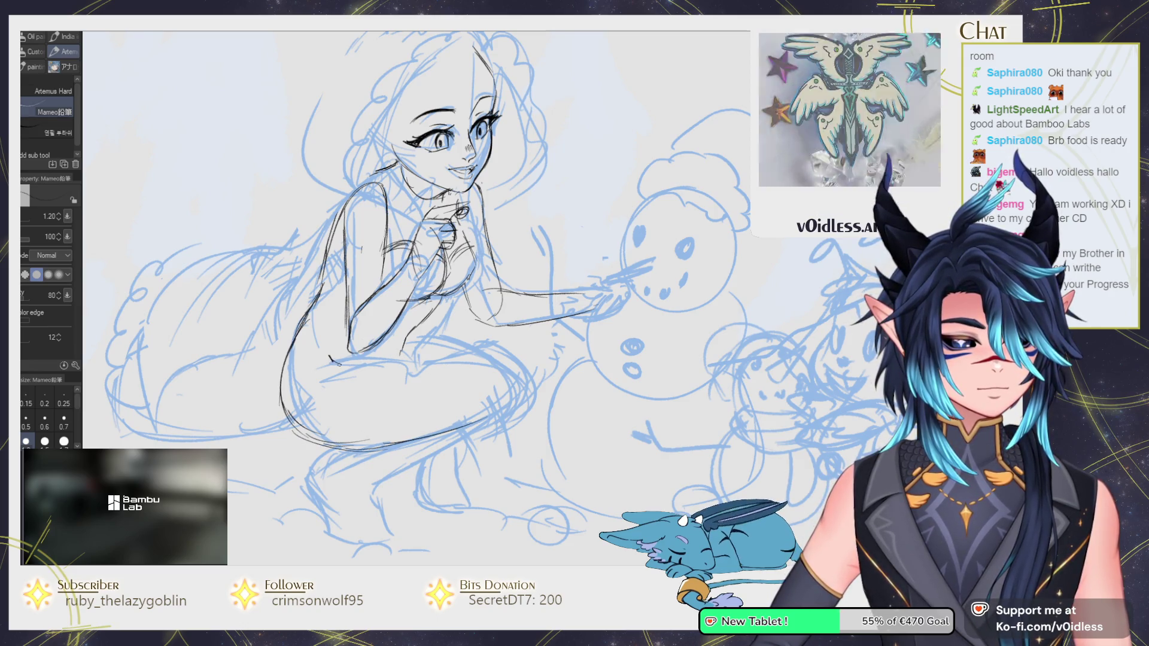
drag(328, 360, 441, 354)
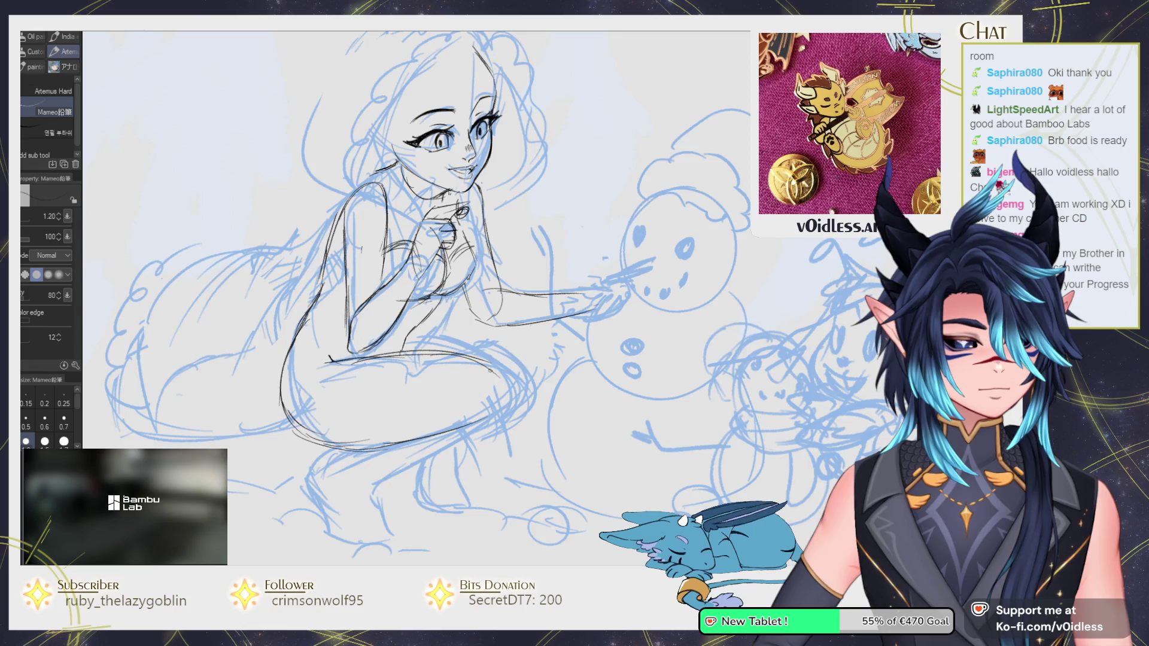
mouse_move(318, 368)
mouse_down()
mouse_move(478, 358)
mouse_move(407, 350)
mouse_move(515, 383)
mouse_up()
key(e)
key(p)
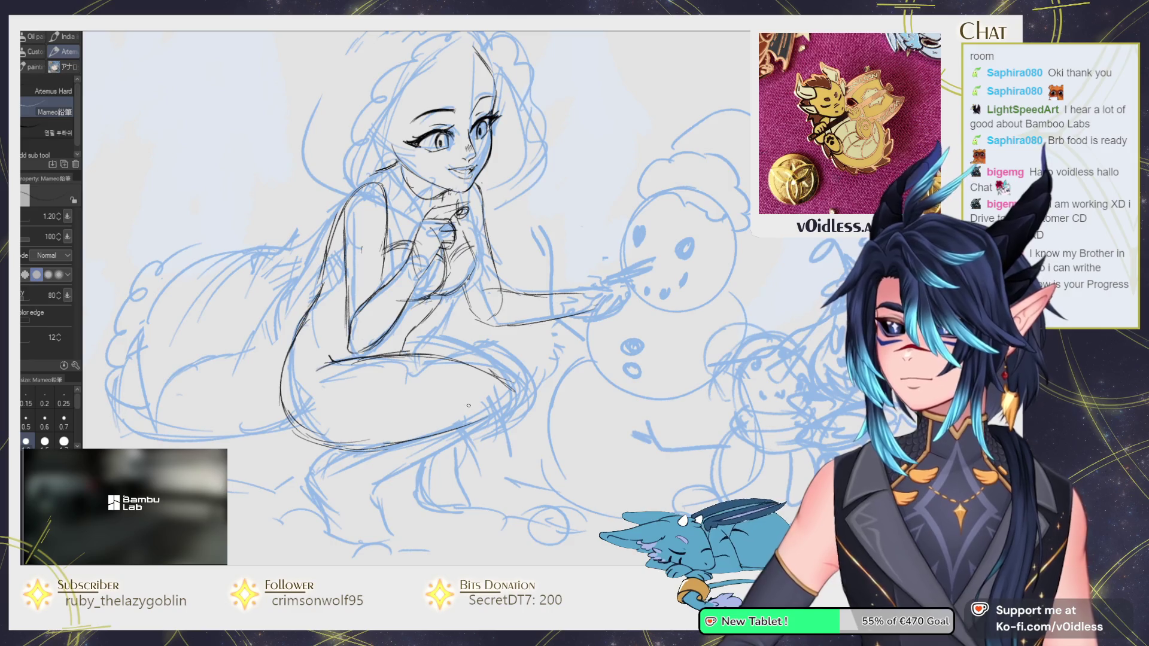
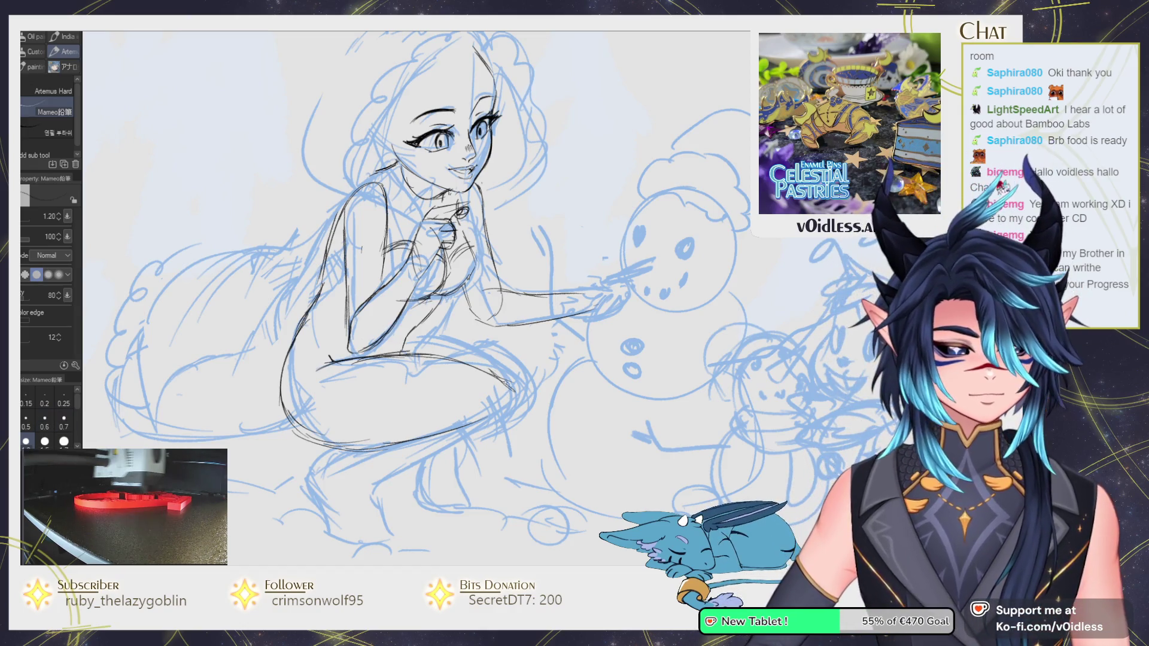
Undo the girl's back line and redraw it in dark pencil.
key(e)
key(p)
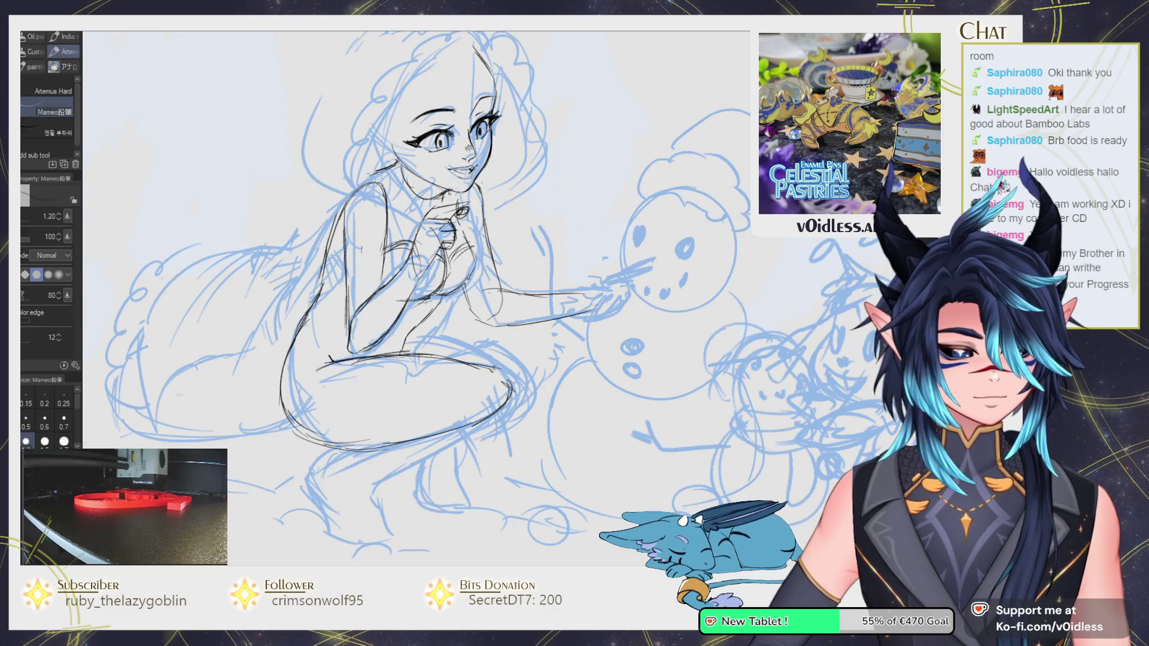
key(e)
key(p)
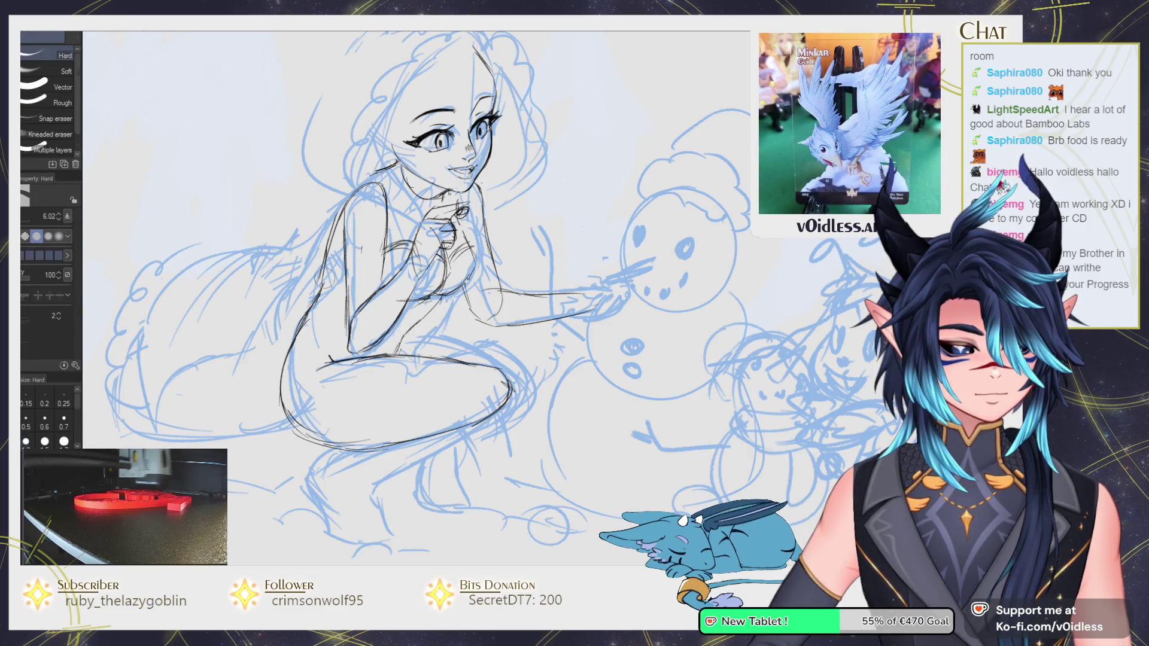
key(ctrl+z)
mouse_move(345, 209)
mouse_down()
mouse_move(317, 329)
mouse_move(297, 353)
mouse_up()
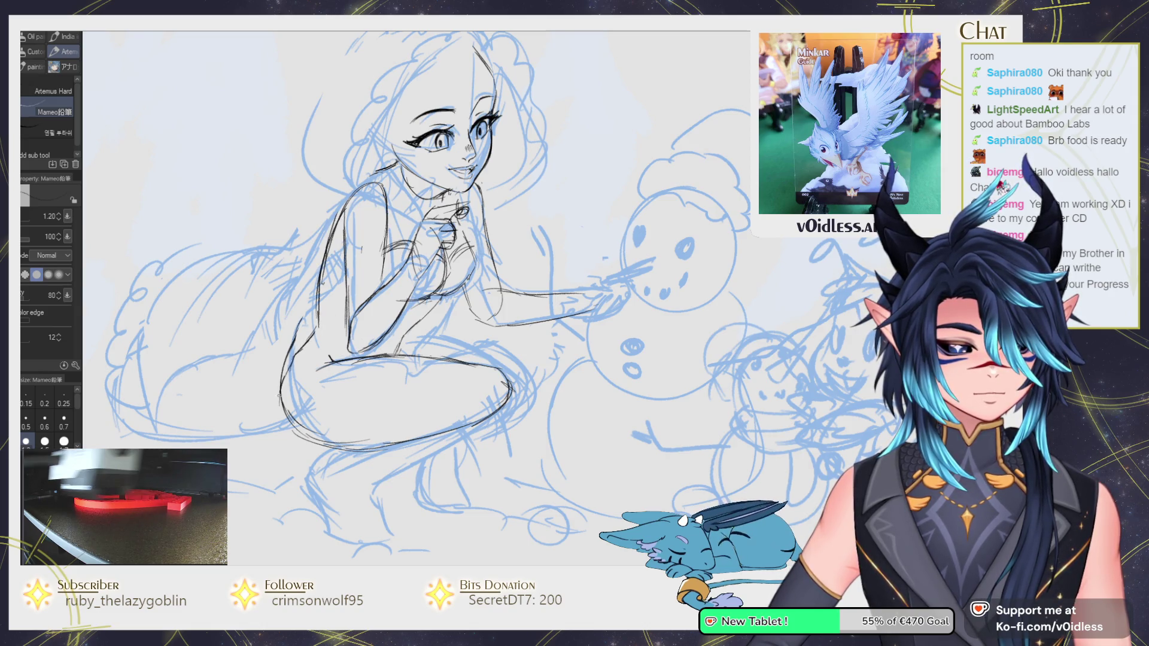
Ink the outline of the girl's knee and refine its right-side contour.
key(e)
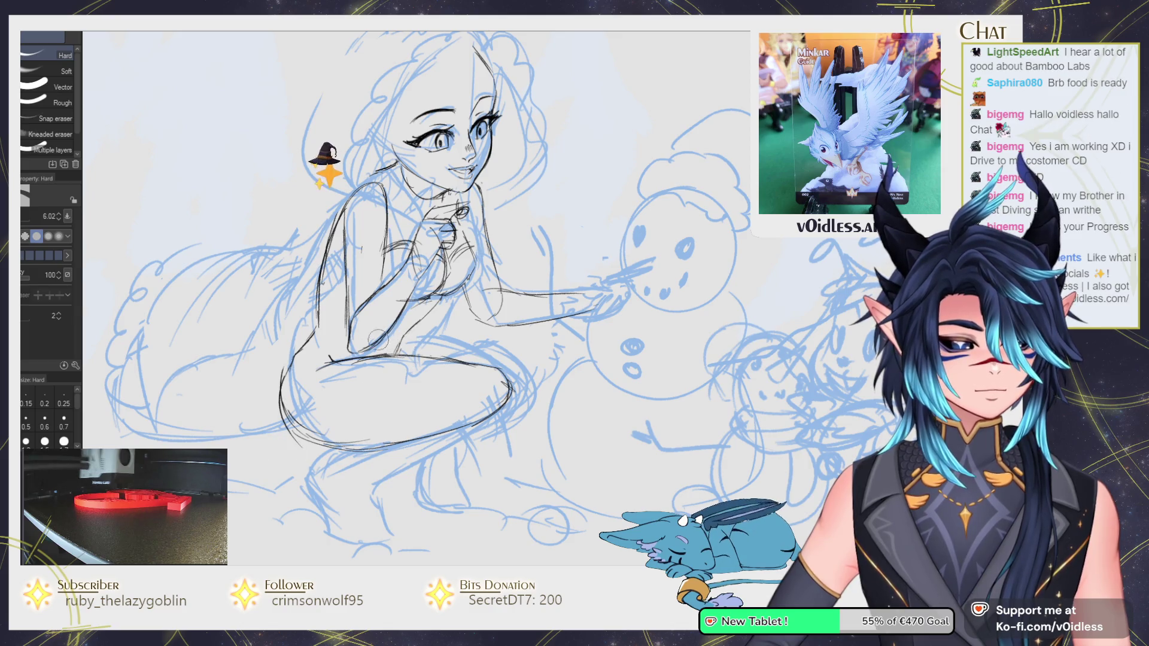
key(p)
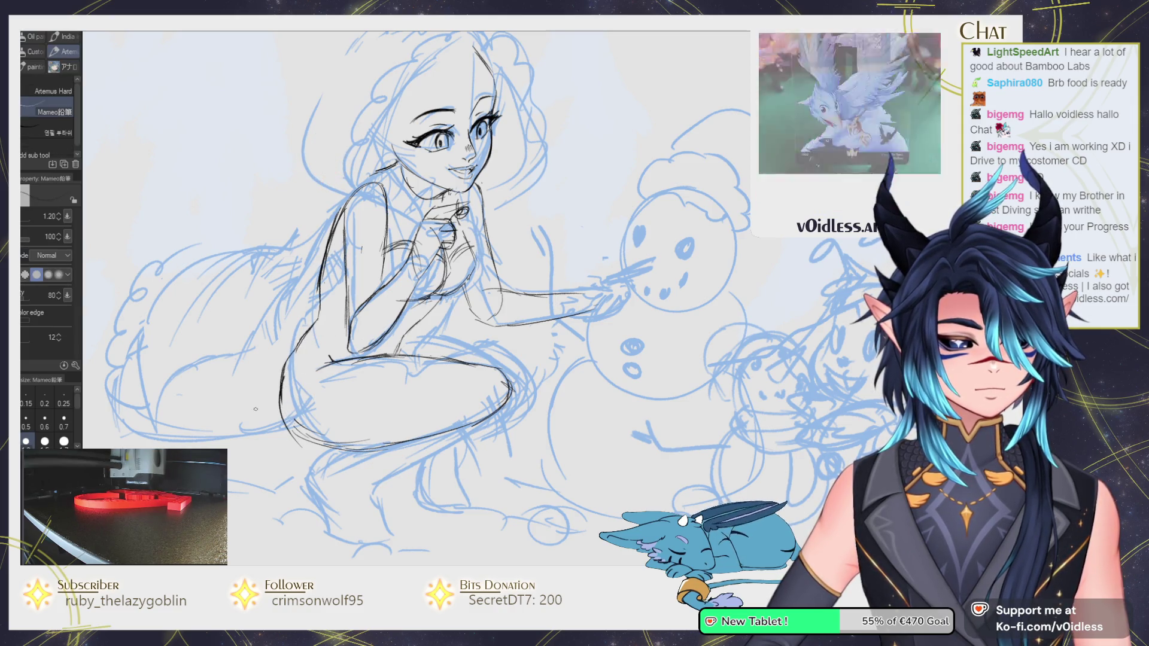
key(e)
key(p)
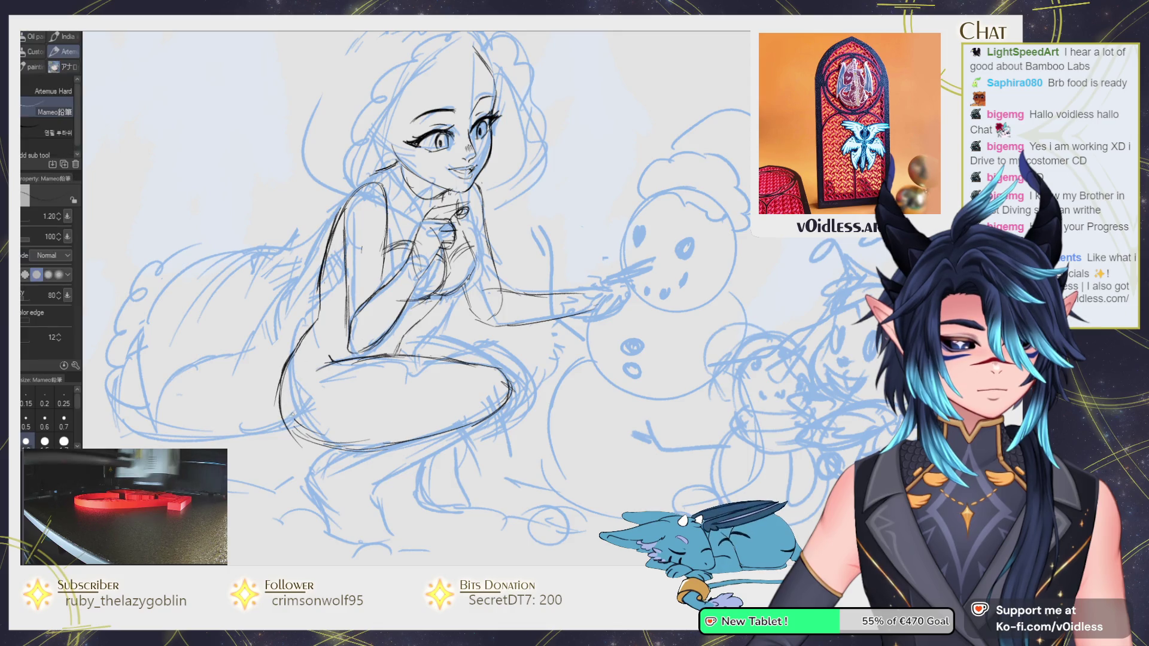
drag(419, 299, 409, 264)
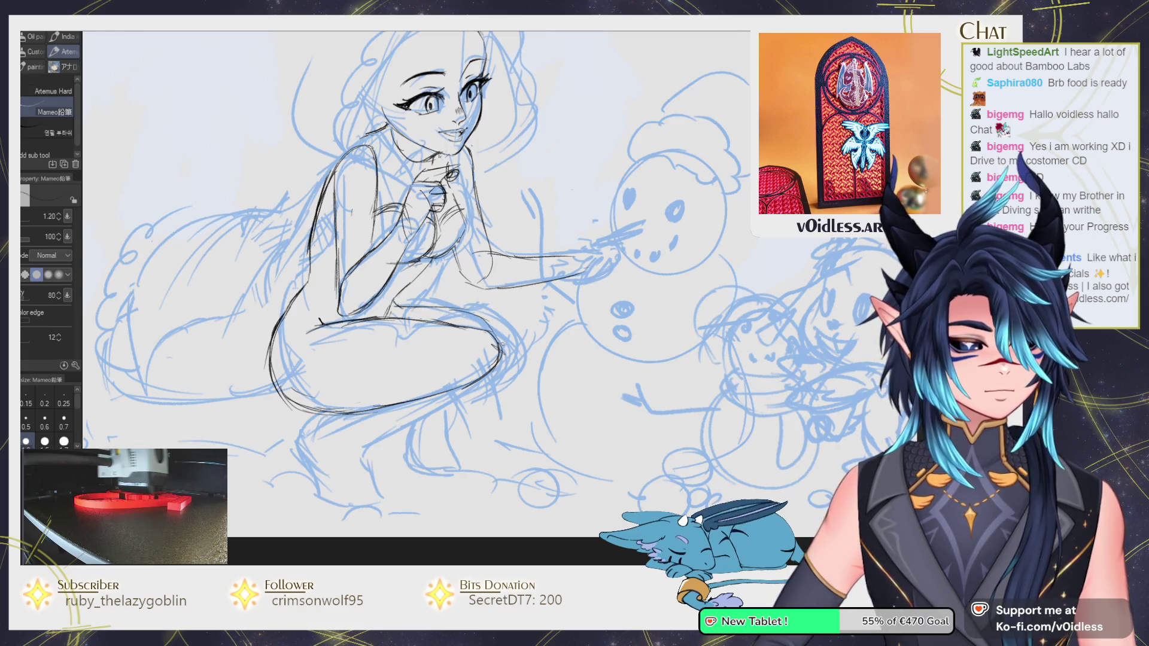
drag(466, 330, 450, 392)
drag(498, 346, 479, 383)
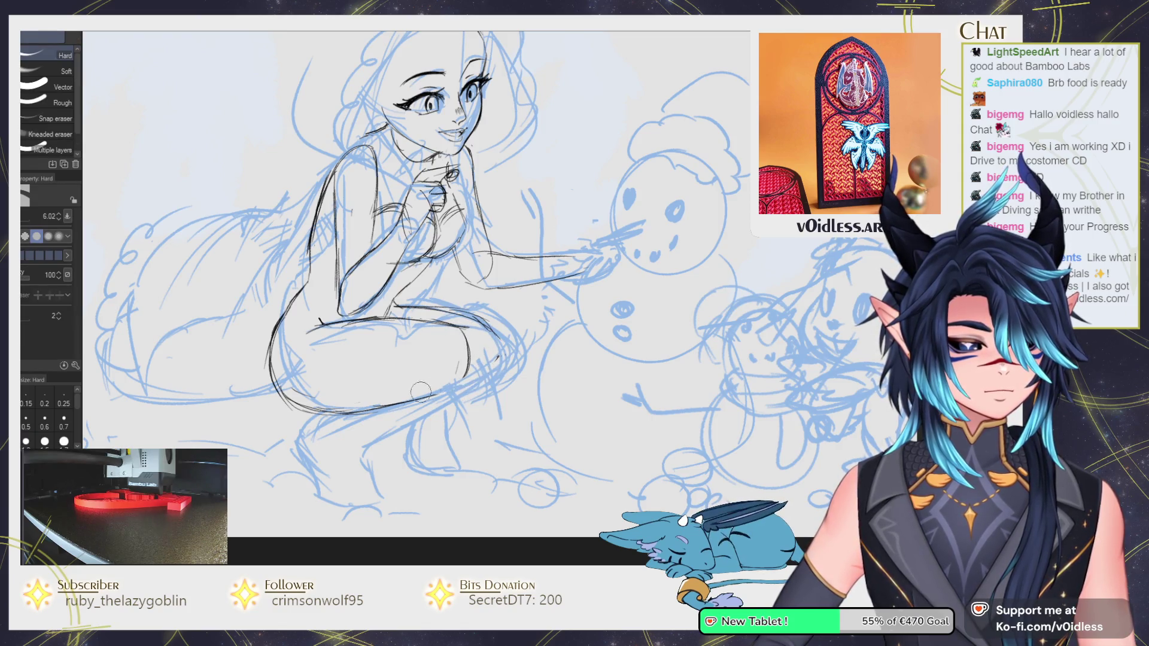
drag(454, 331, 463, 392)
mouse_move(472, 343)
mouse_down()
mouse_move(475, 386)
mouse_move(457, 410)
mouse_up()
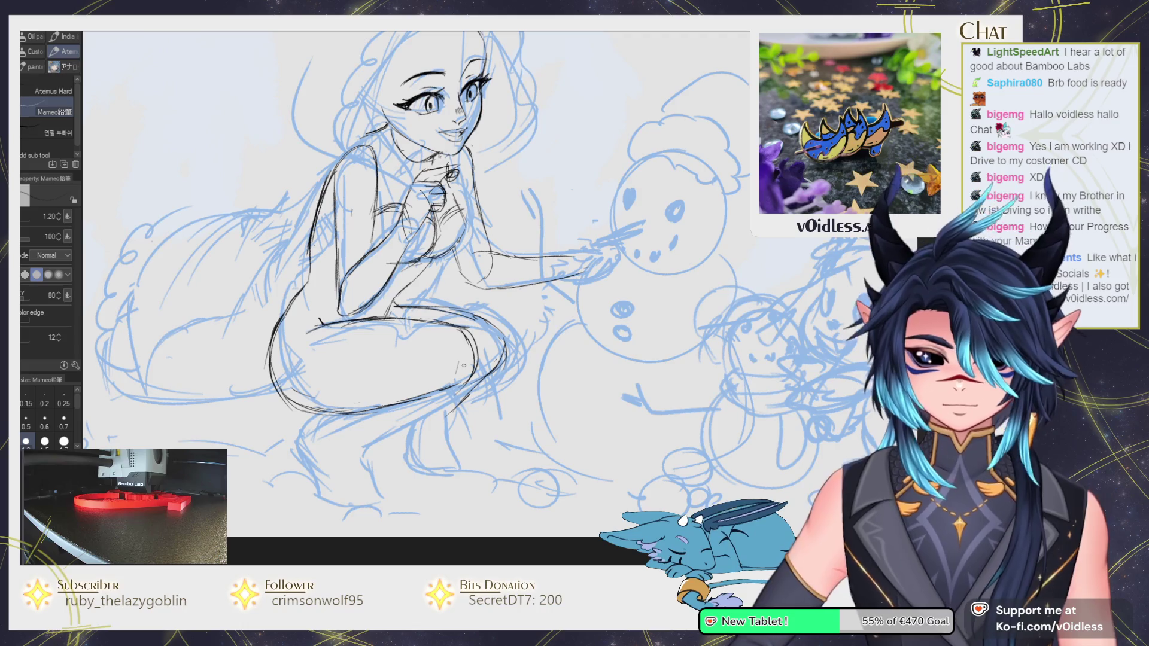
Ink the lower leg, shin strokes and foot outline down to the ankle.
drag(385, 413, 387, 384)
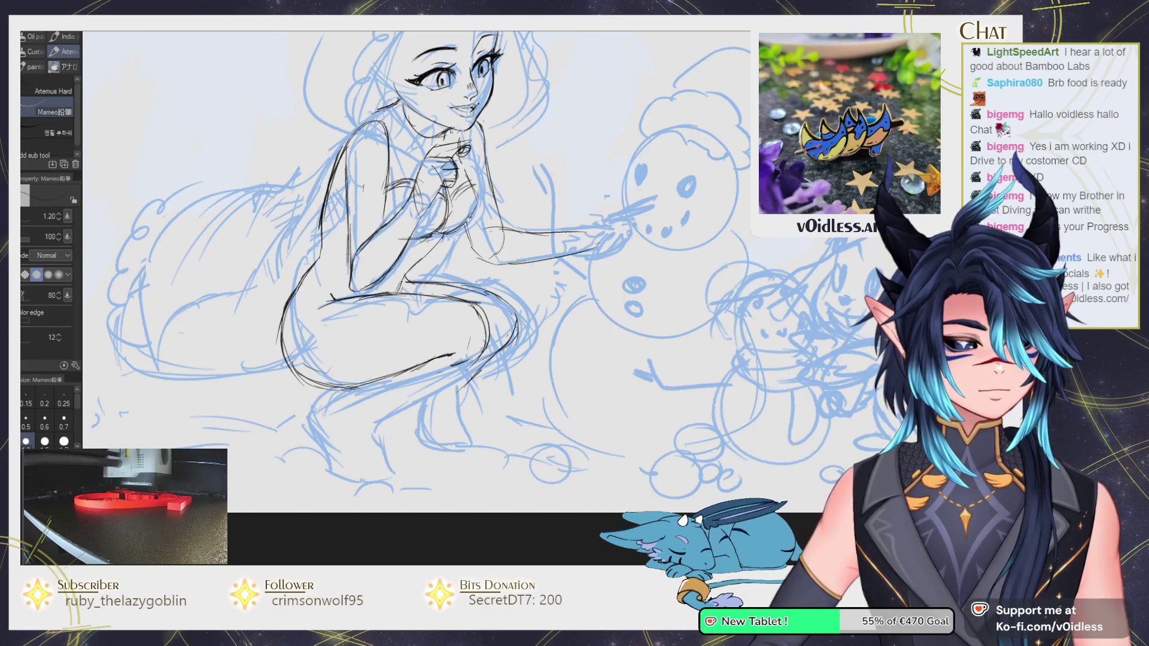
drag(442, 389, 360, 435)
mouse_move(377, 381)
mouse_down()
mouse_move(311, 399)
mouse_move(320, 446)
mouse_up()
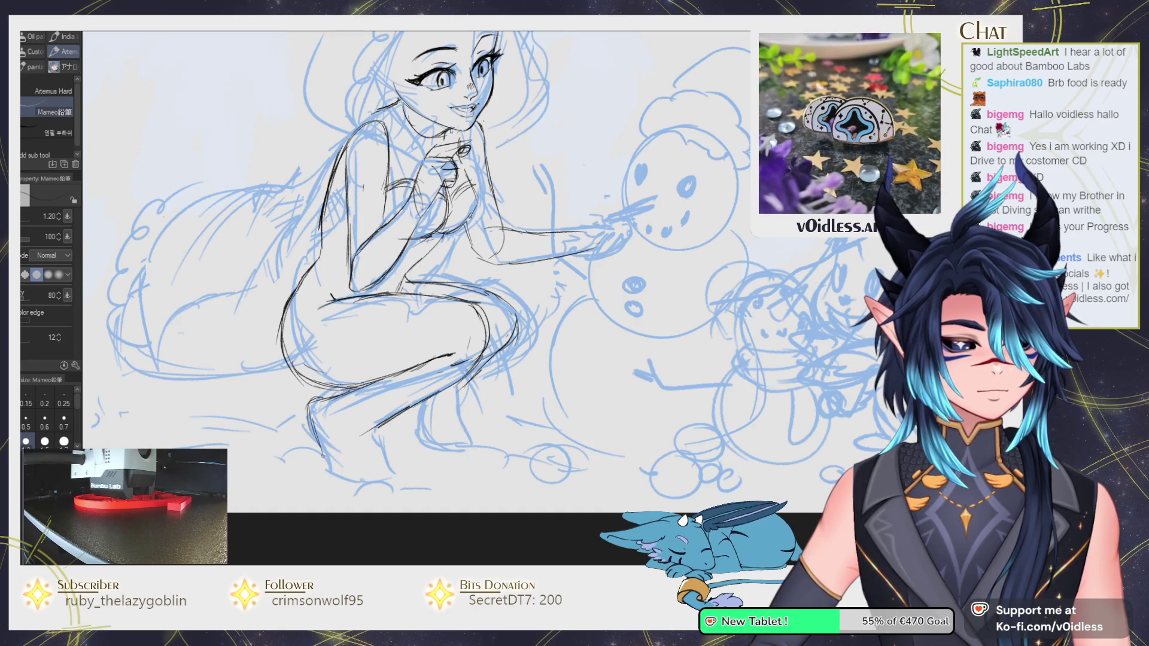
mouse_move(368, 484)
mouse_down()
mouse_move(344, 487)
mouse_move(397, 477)
mouse_move(378, 457)
mouse_up()
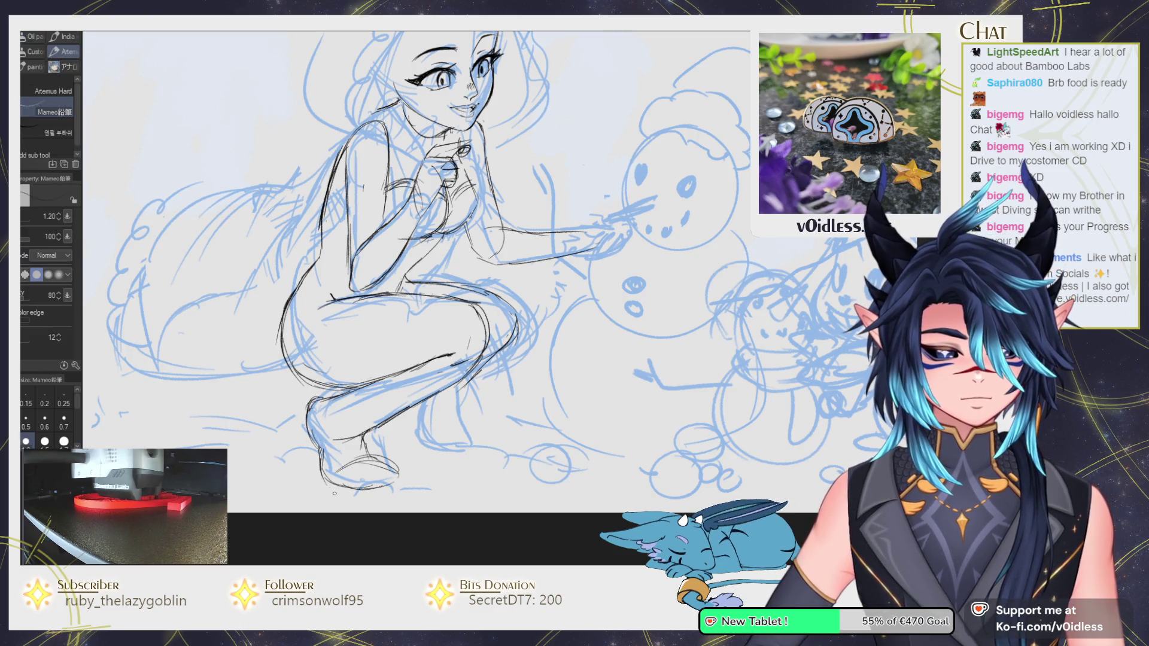
key(e)
key(p)
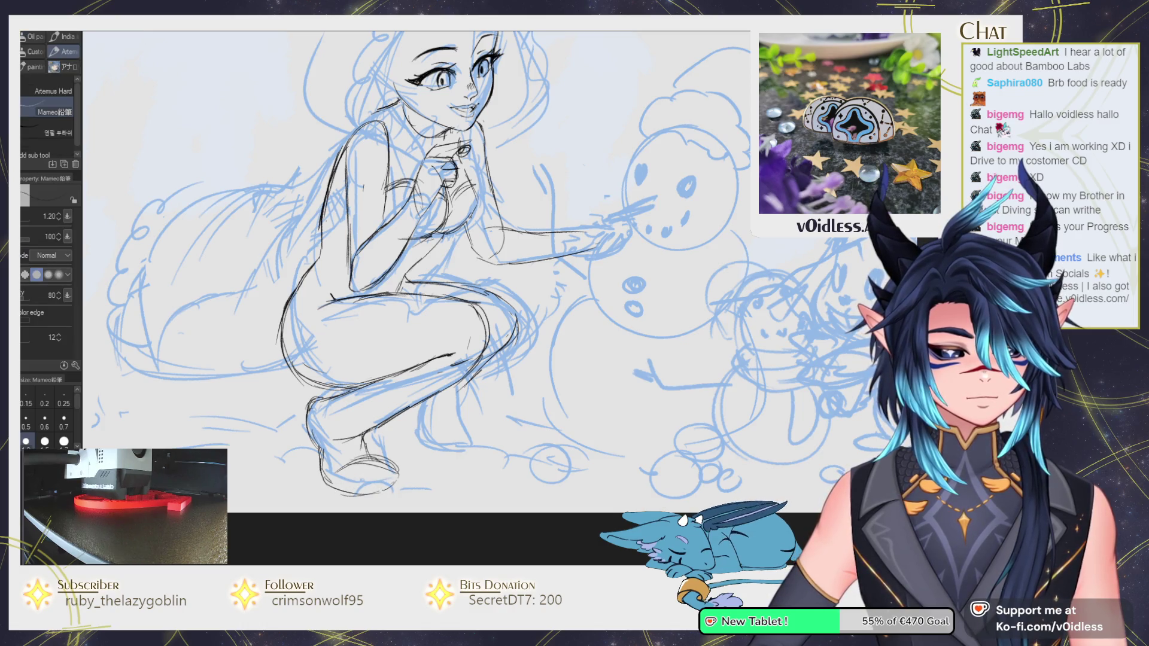
drag(383, 488, 411, 472)
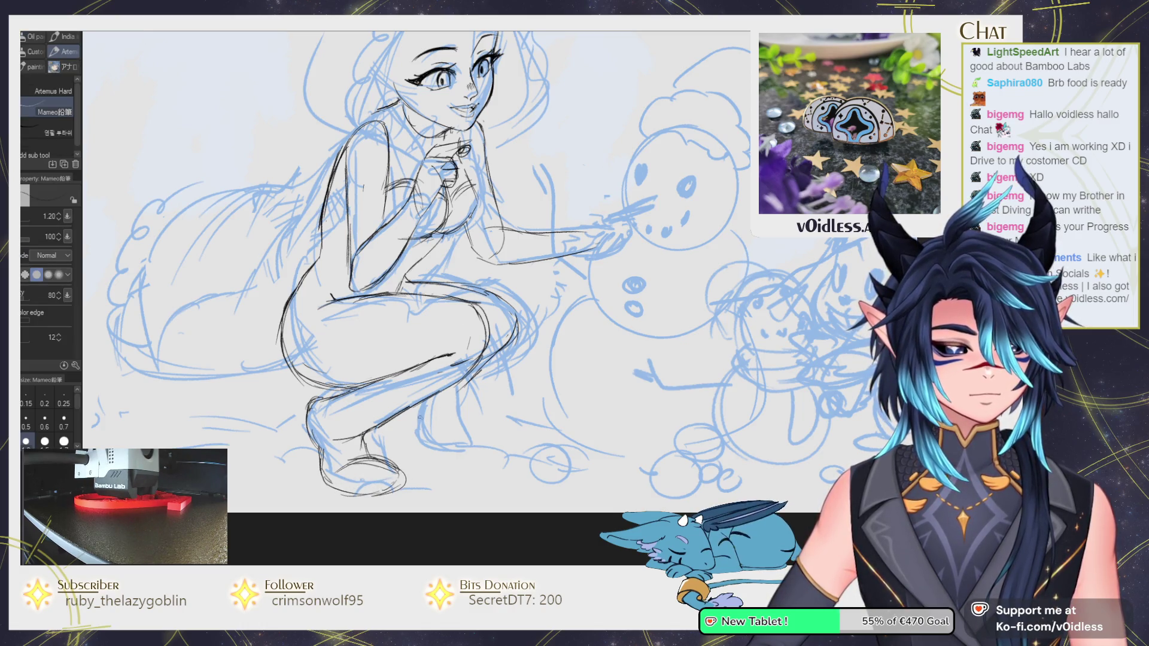
drag(411, 408, 409, 431)
Erase stray strokes near the knee and redraw a dark line along it.
key(e)
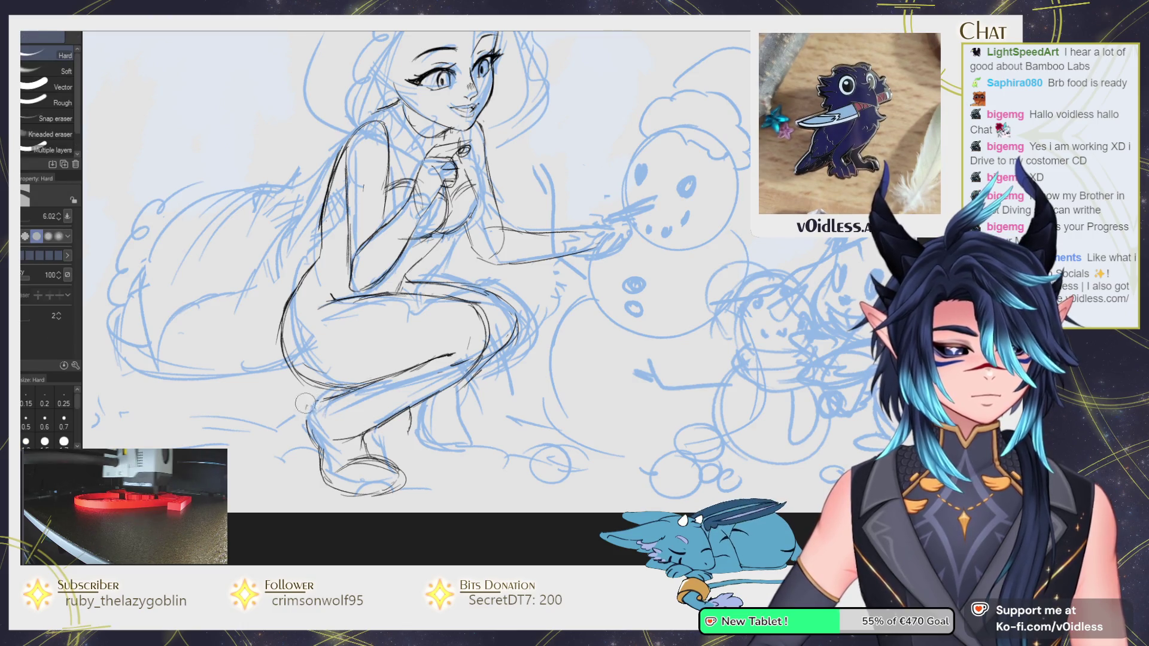
key(p)
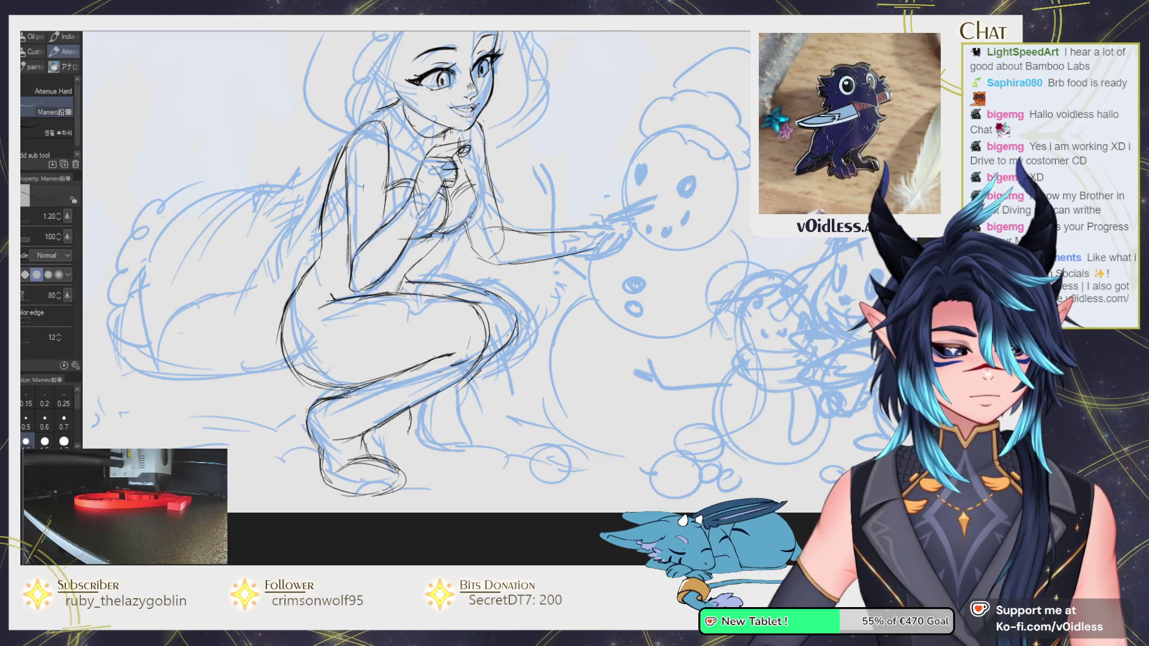
key(e)
drag(376, 377, 442, 359)
key(p)
drag(373, 378, 447, 353)
key(e)
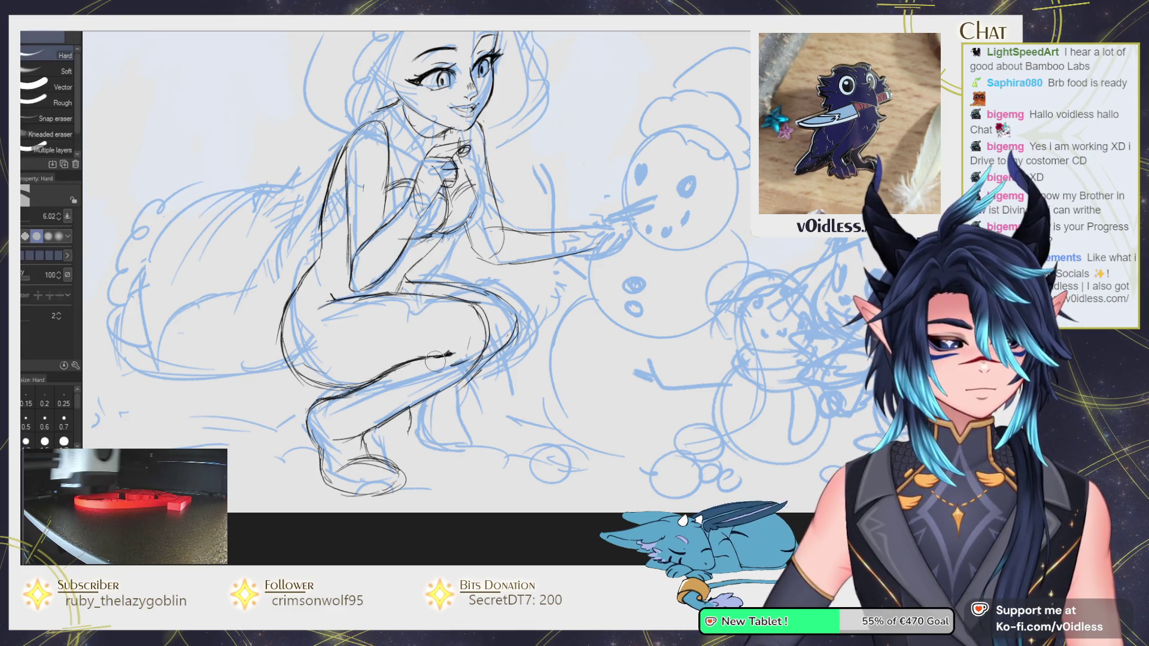
scroll(474, 339, down, 5)
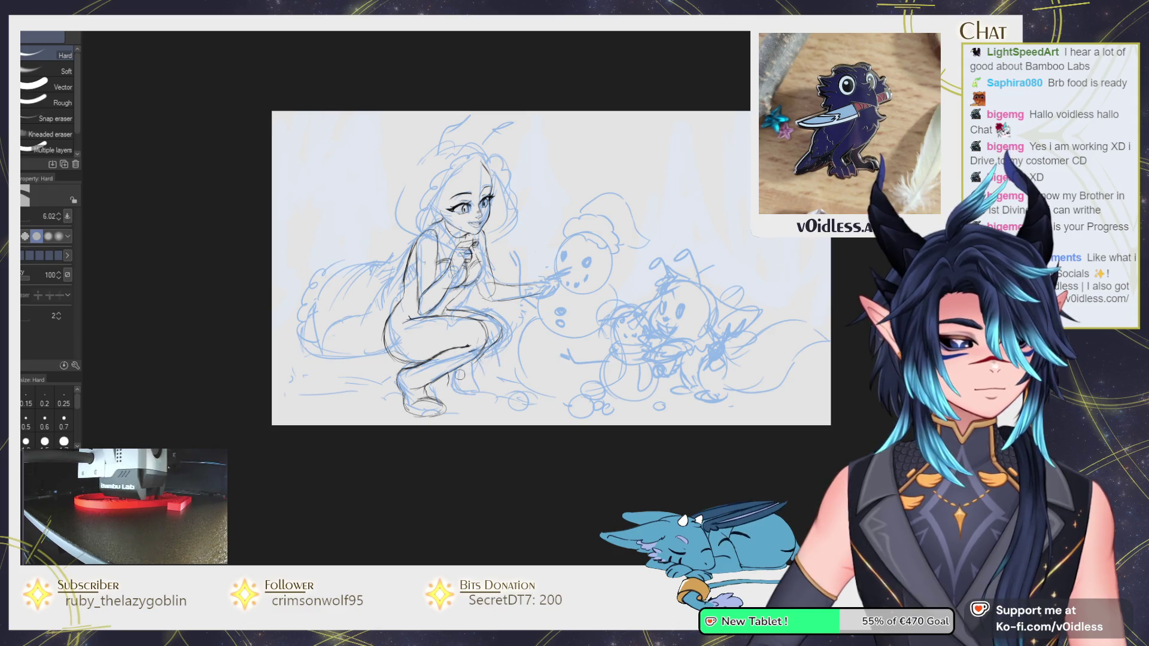
Erase stray parts of the girl's foot lines with the Hard eraser.
scroll(427, 394, up, 4)
mouse_move(410, 412)
mouse_down()
mouse_move(431, 426)
mouse_move(428, 441)
mouse_move(376, 425)
mouse_move(436, 448)
mouse_up()
key(p)
key(e)
key(p)
key(e)
key(p)
key(e)
key(p)
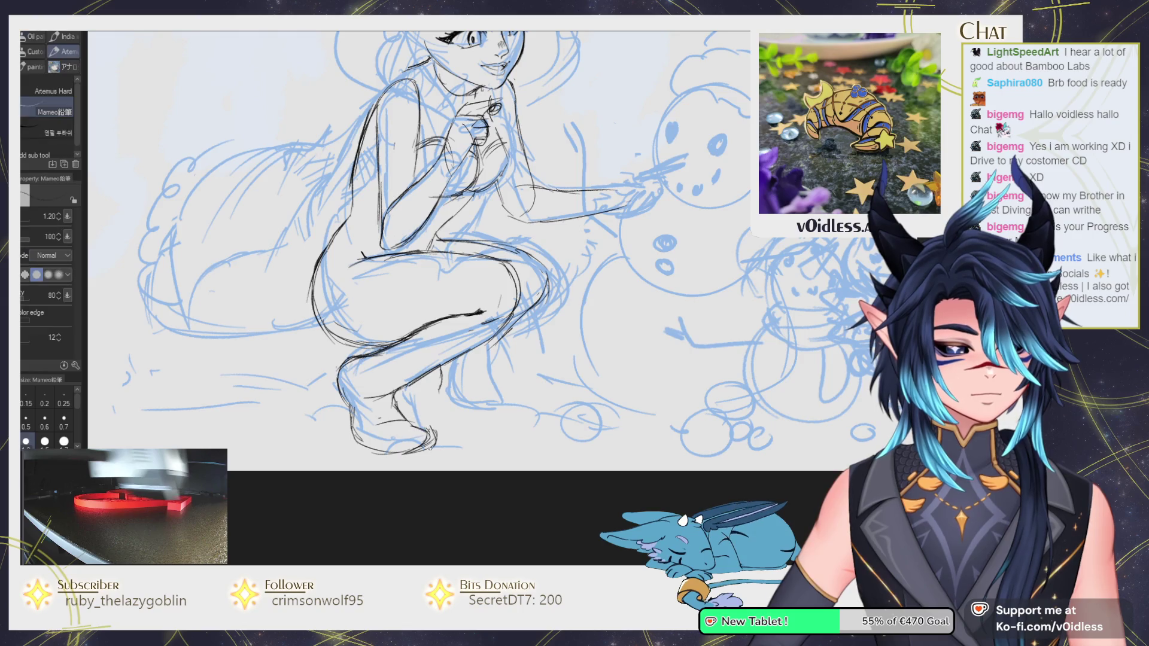
key(e)
key(p)
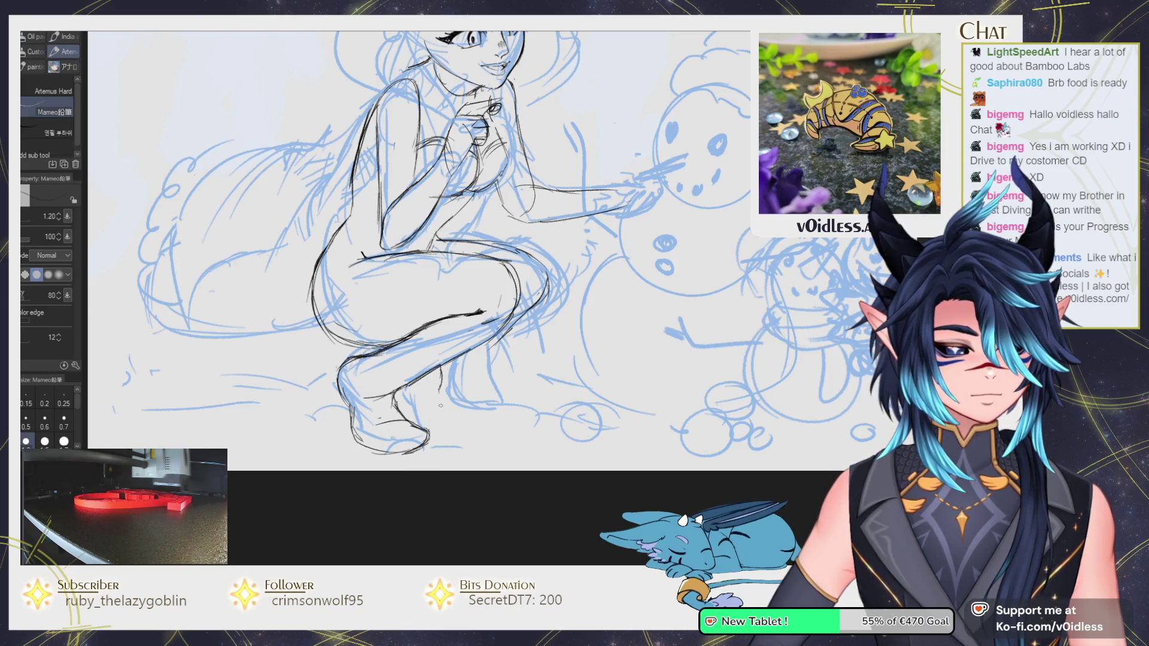
Erase a bit more of the foot and warp its lines into shape with Liquify.
key(e)
mouse_move(359, 395)
mouse_down()
mouse_move(383, 400)
mouse_move(336, 407)
mouse_up()
key(p)
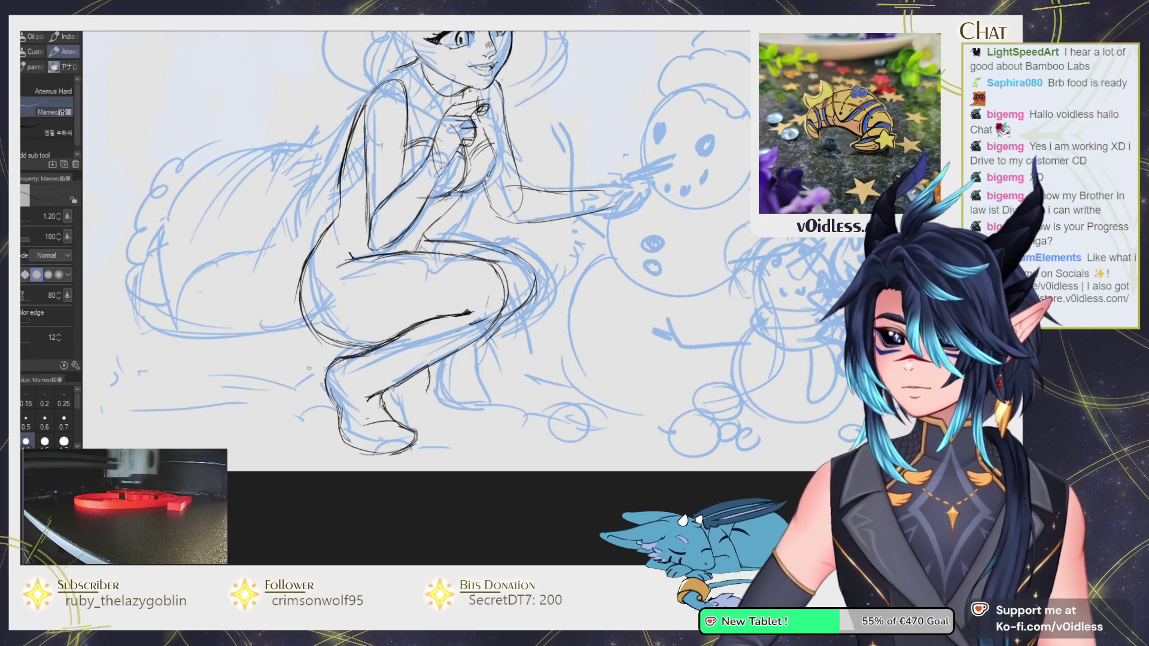
key(e)
key(j)
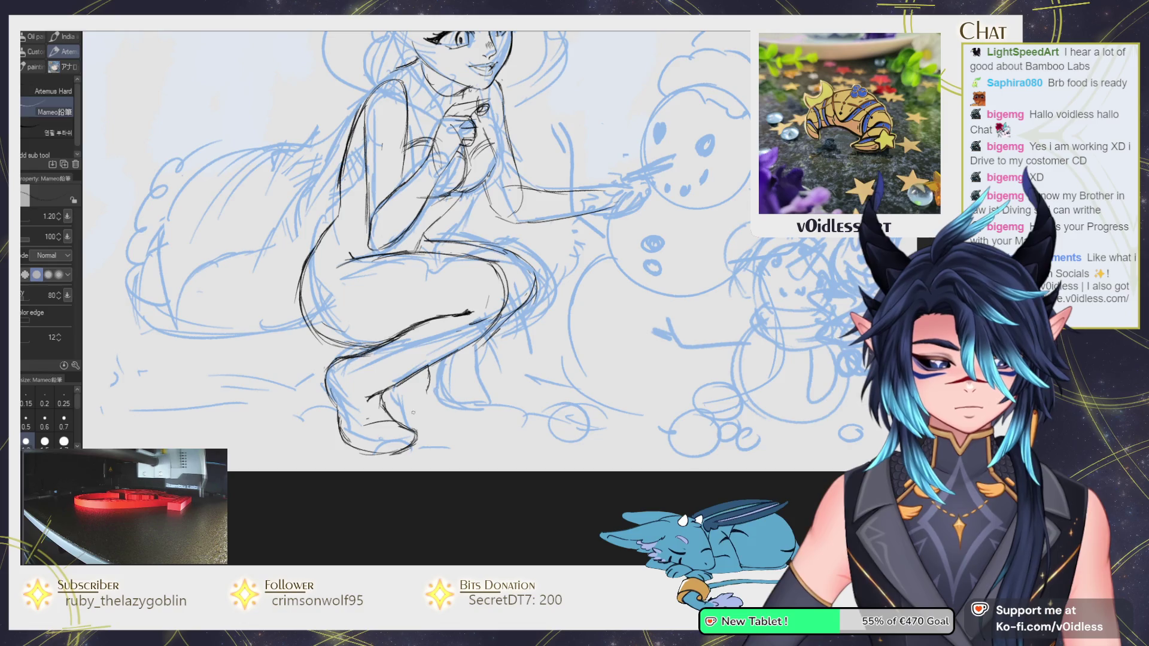
drag(373, 458, 313, 526)
key(p)
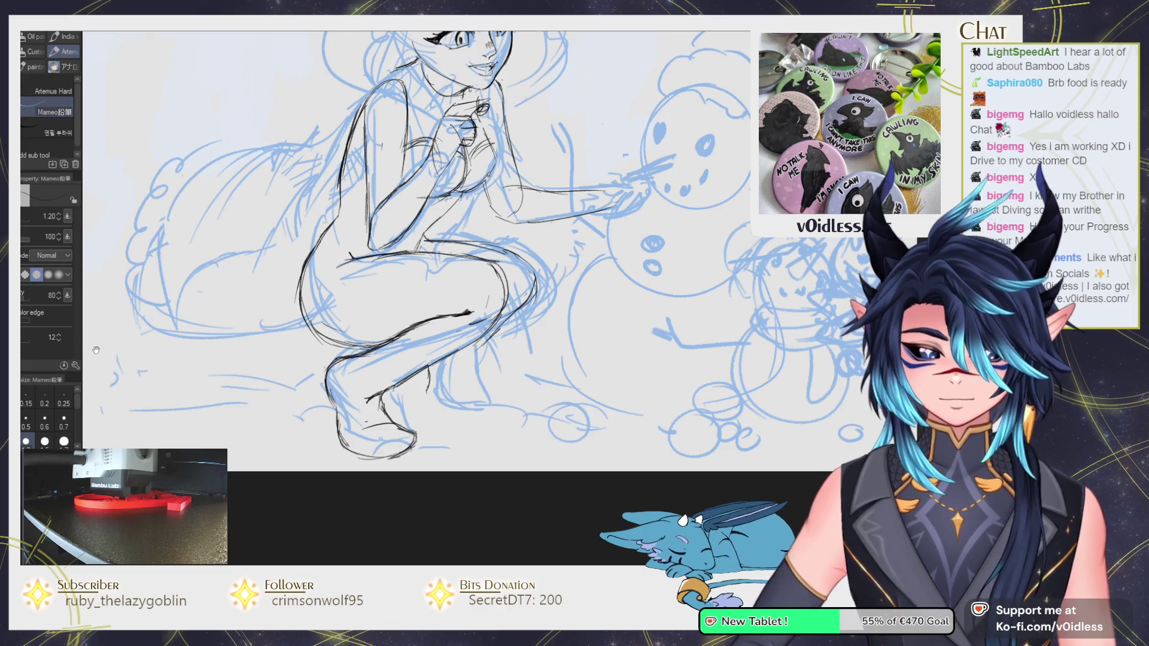
Ink a short dark line along the underside of the girl's thigh.
drag(130, 342, 73, 381)
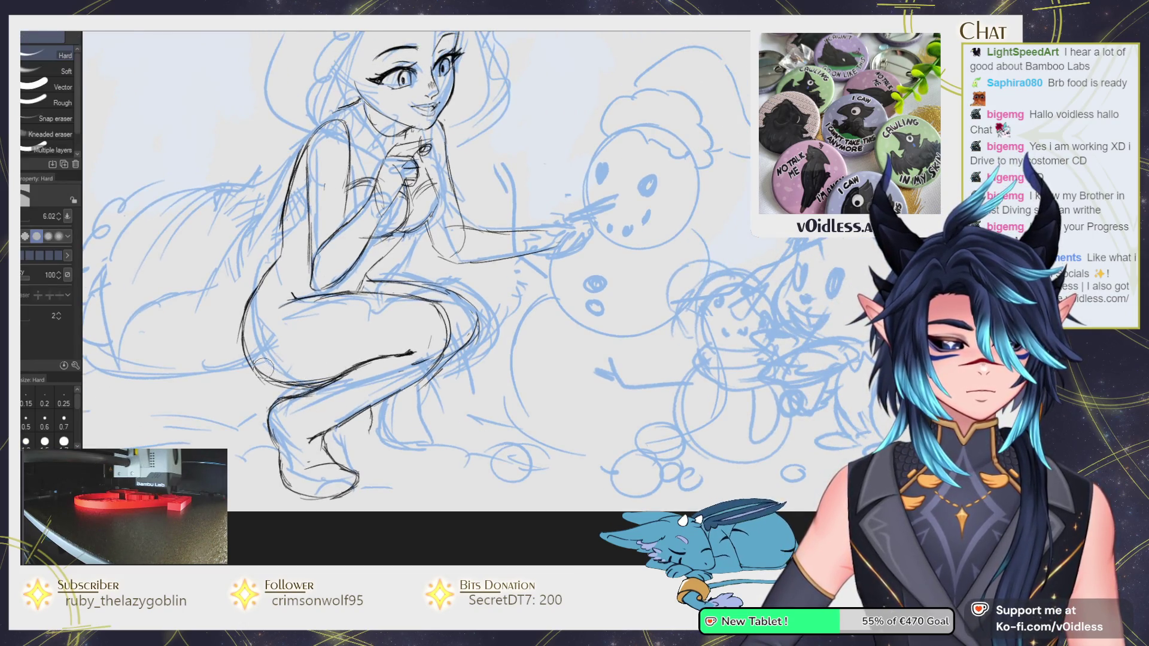
mouse_move(485, 331)
mouse_down()
mouse_move(449, 322)
mouse_move(383, 359)
mouse_up()
key(e)
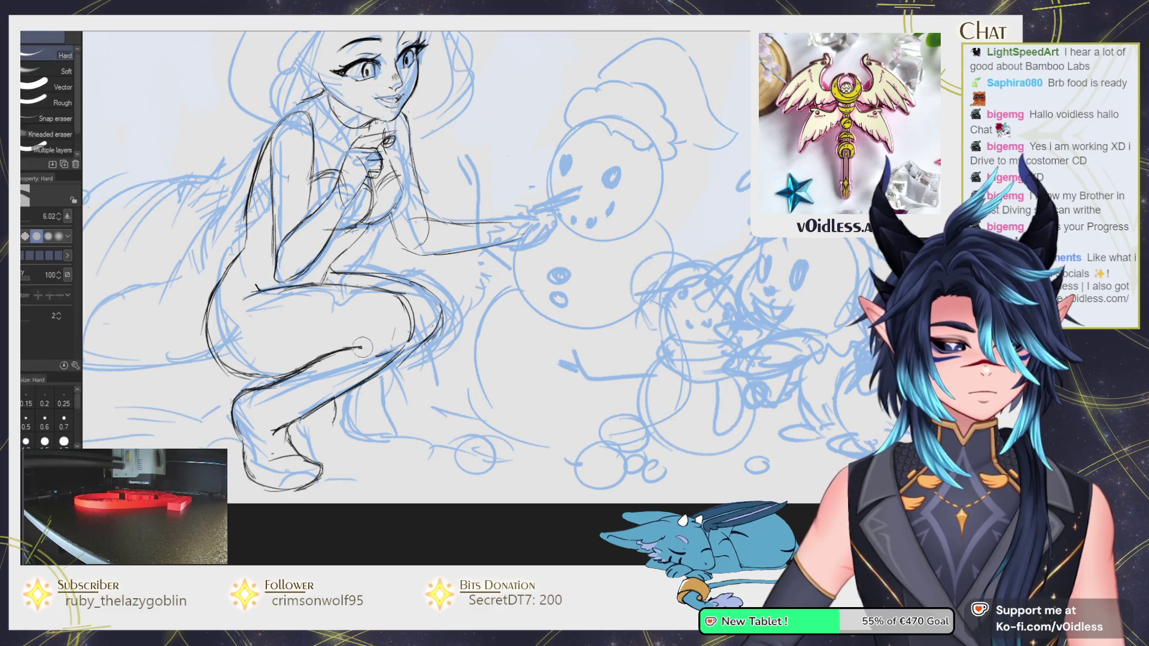
key(p)
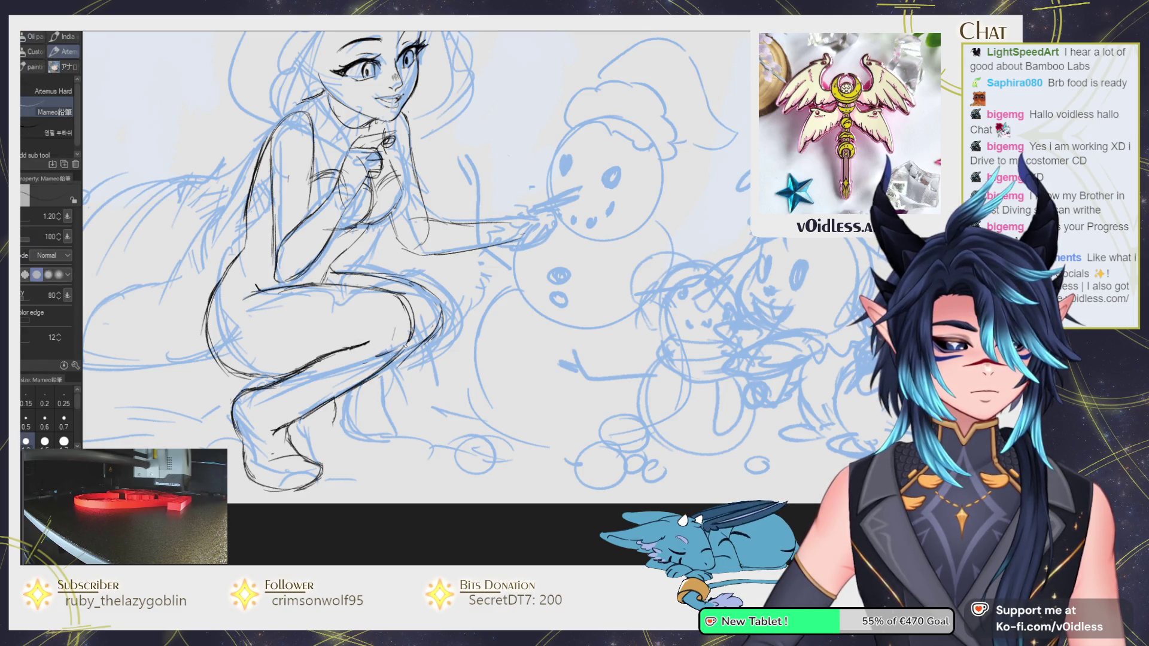
drag(402, 353, 370, 370)
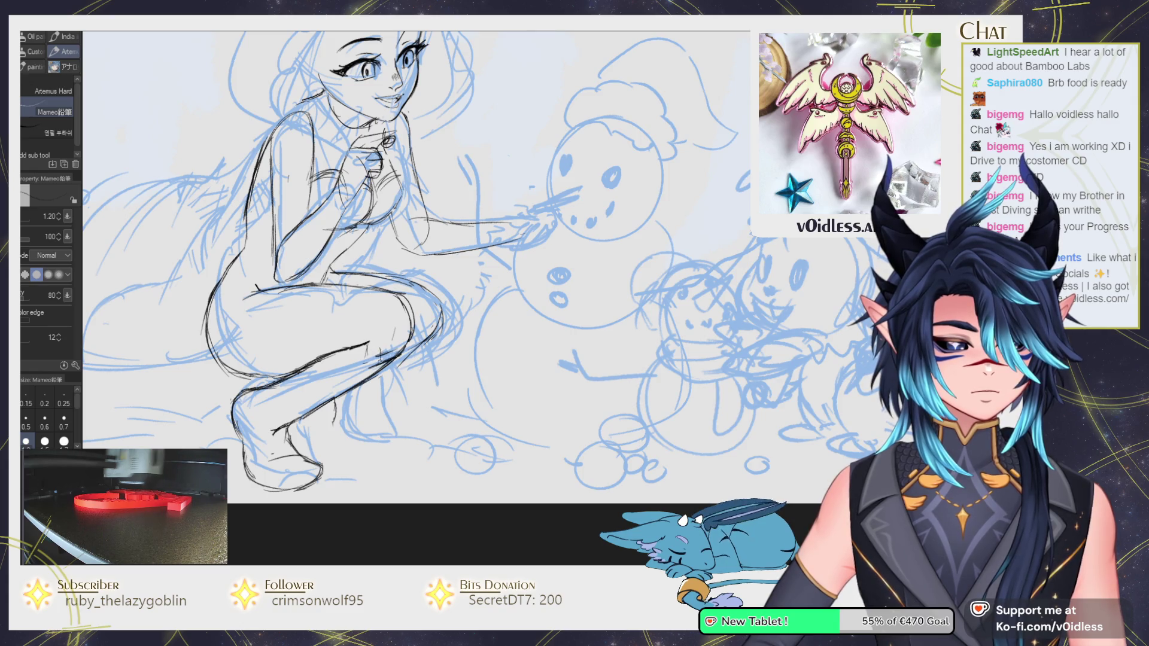
key(e)
key(p)
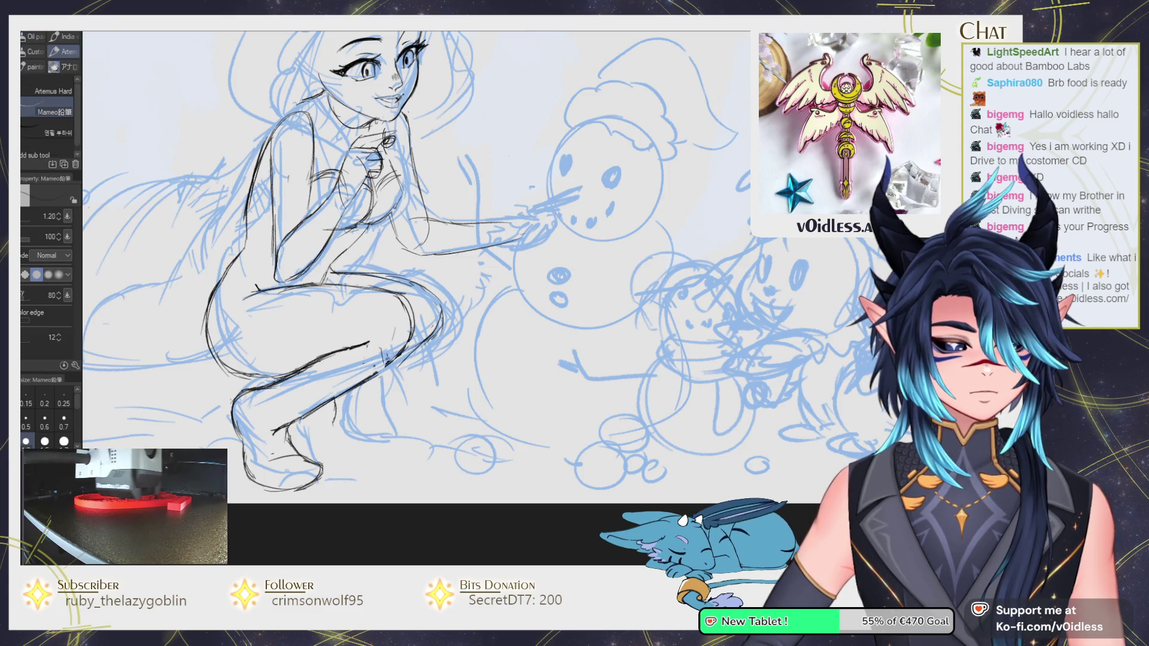
Touch up the leg lines, then zoom out to check the whole composition.
key(e)
key(p)
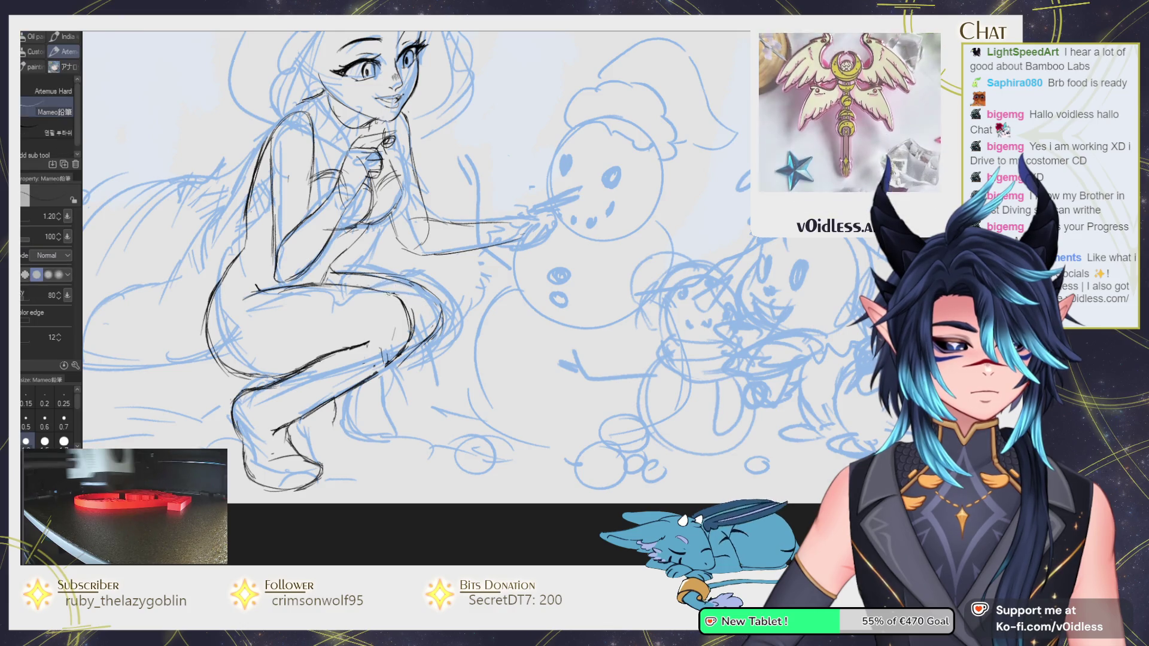
key(e)
key(p)
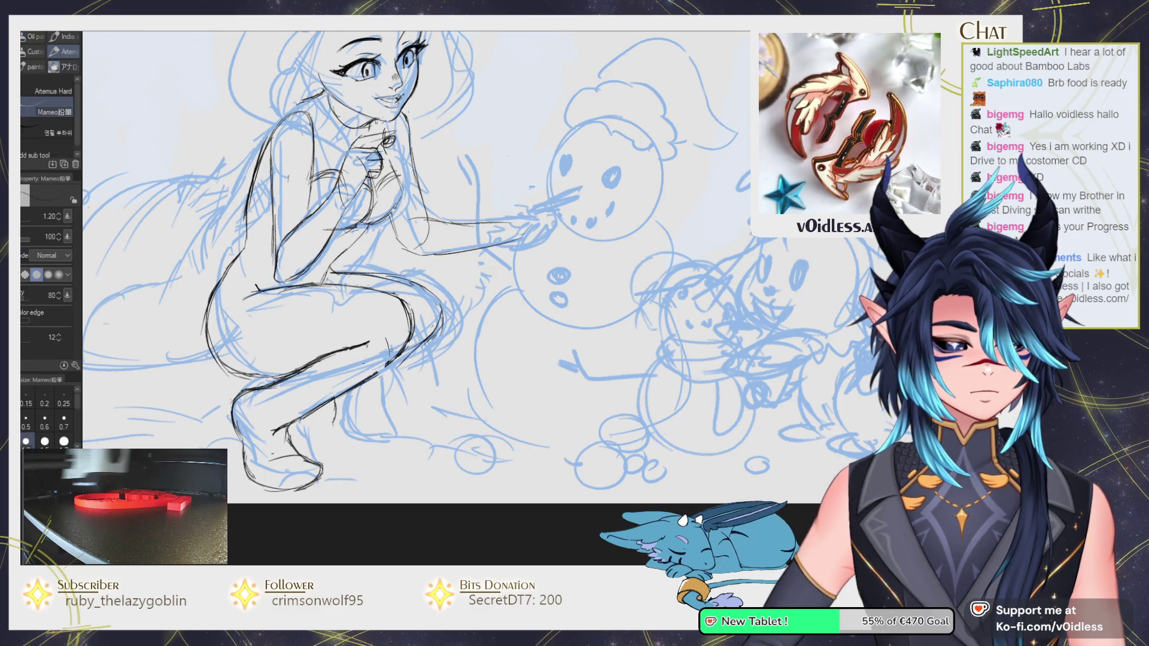
key(ctrl+minus)
key(ctrl+minus)
key(ctrl+plus)
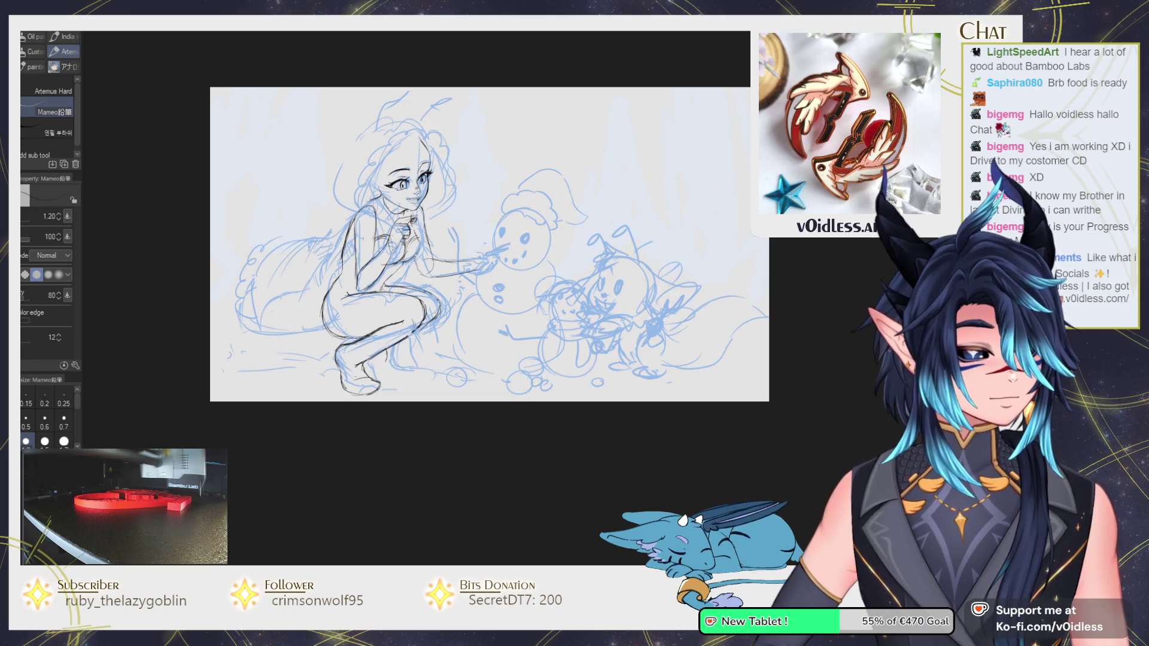
Lasso the girl's chest and hand and rotate them about 17°.
key(ctrl+plus)
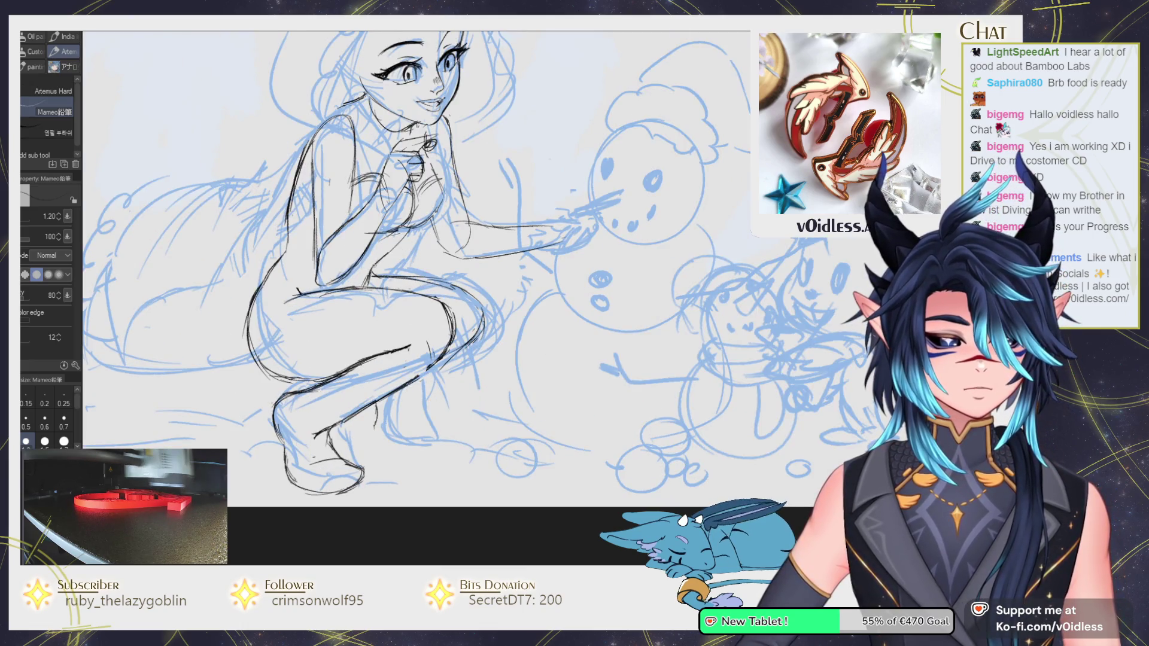
key(ctrl+minus)
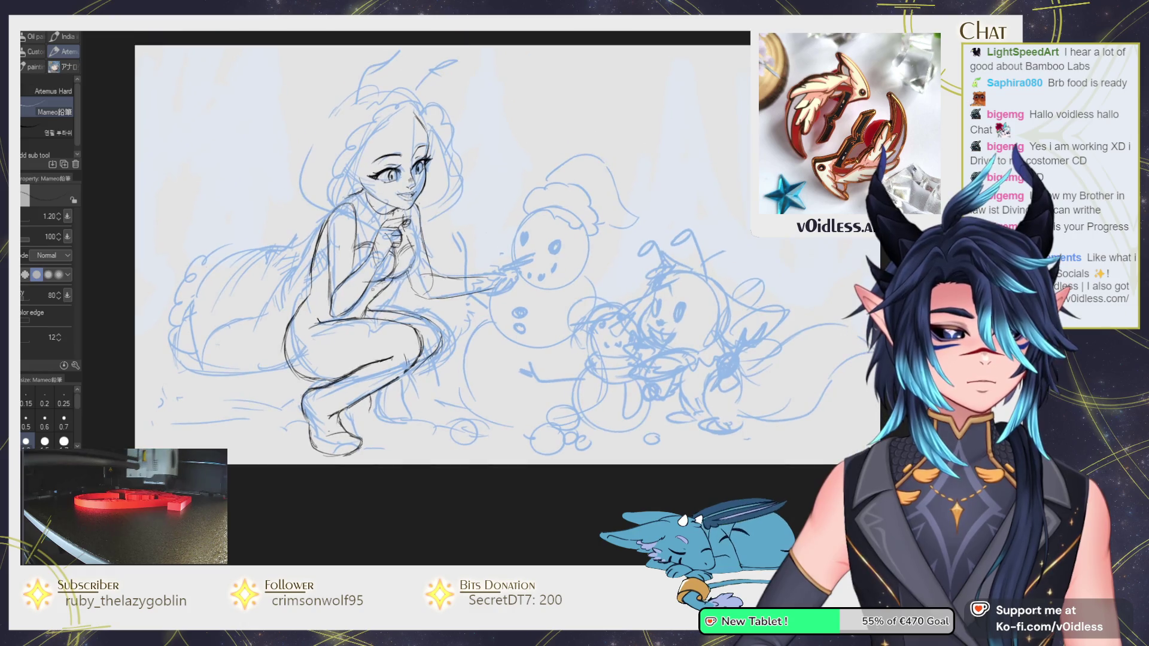
key(m)
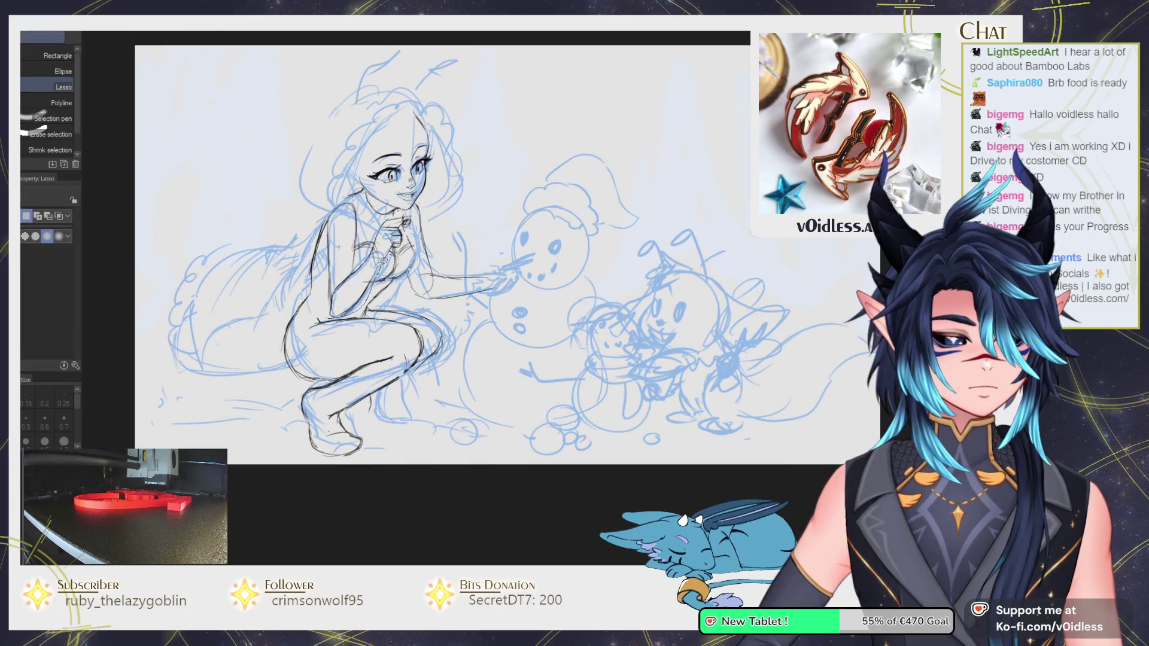
drag(353, 233, 327, 302)
key(ctrl+t)
mouse_move(386, 323)
mouse_down()
mouse_move(335, 311)
mouse_move(385, 273)
mouse_up()
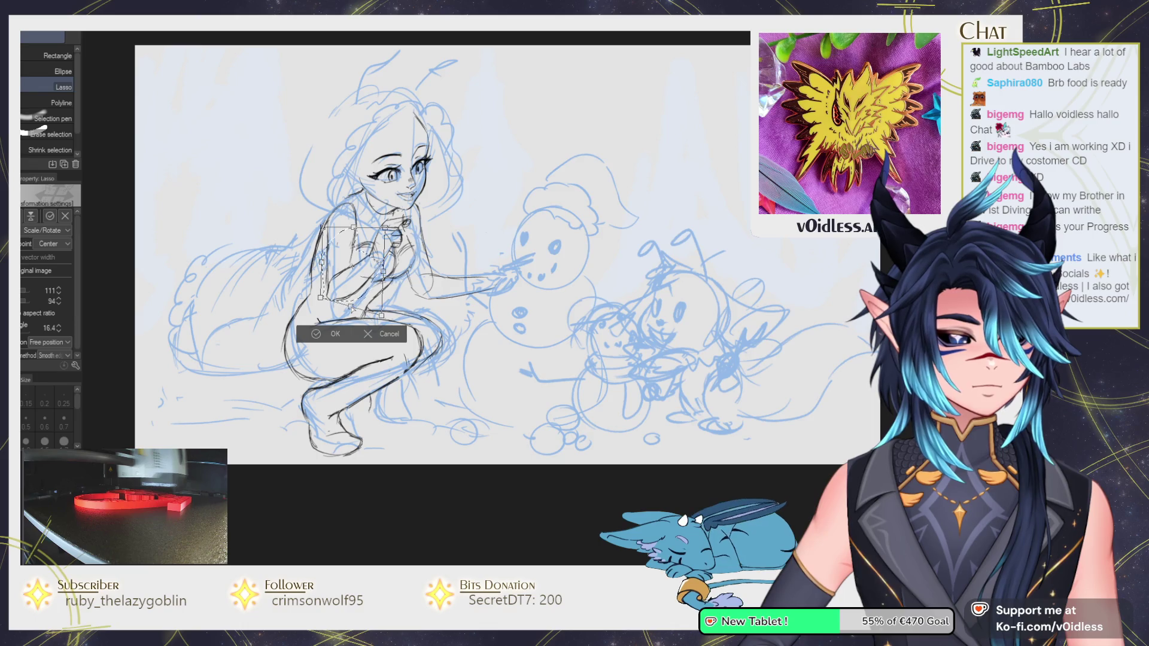
key(Return)
Lasso the outstretched arm and move it up onto the snowman's nose.
key(p)
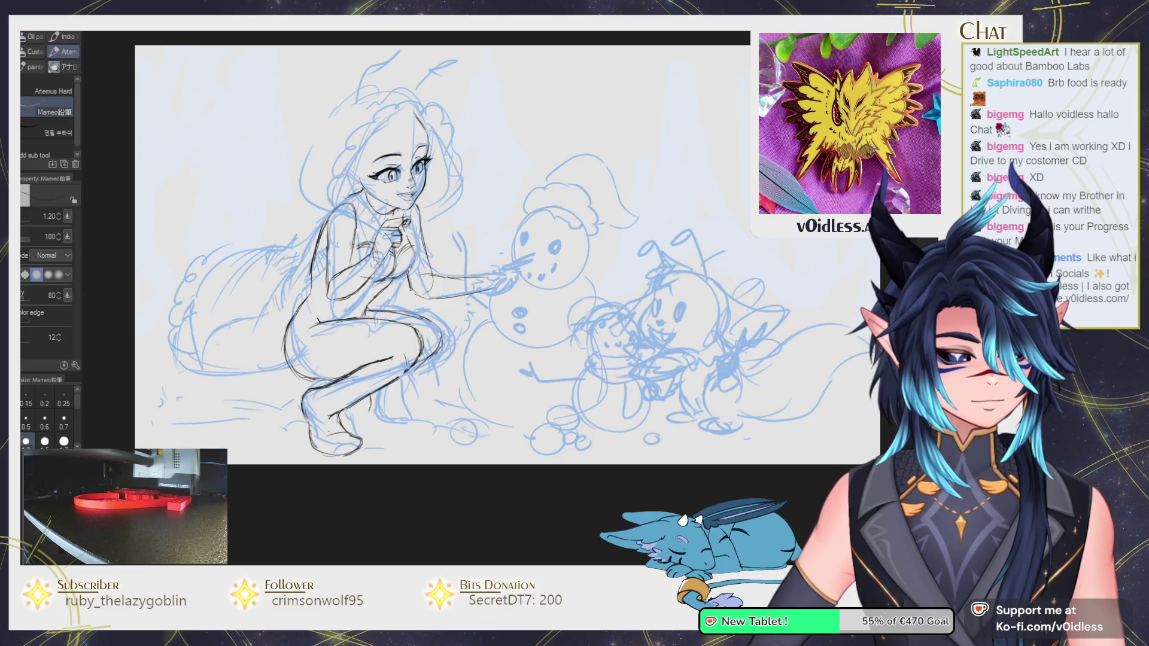
key(j)
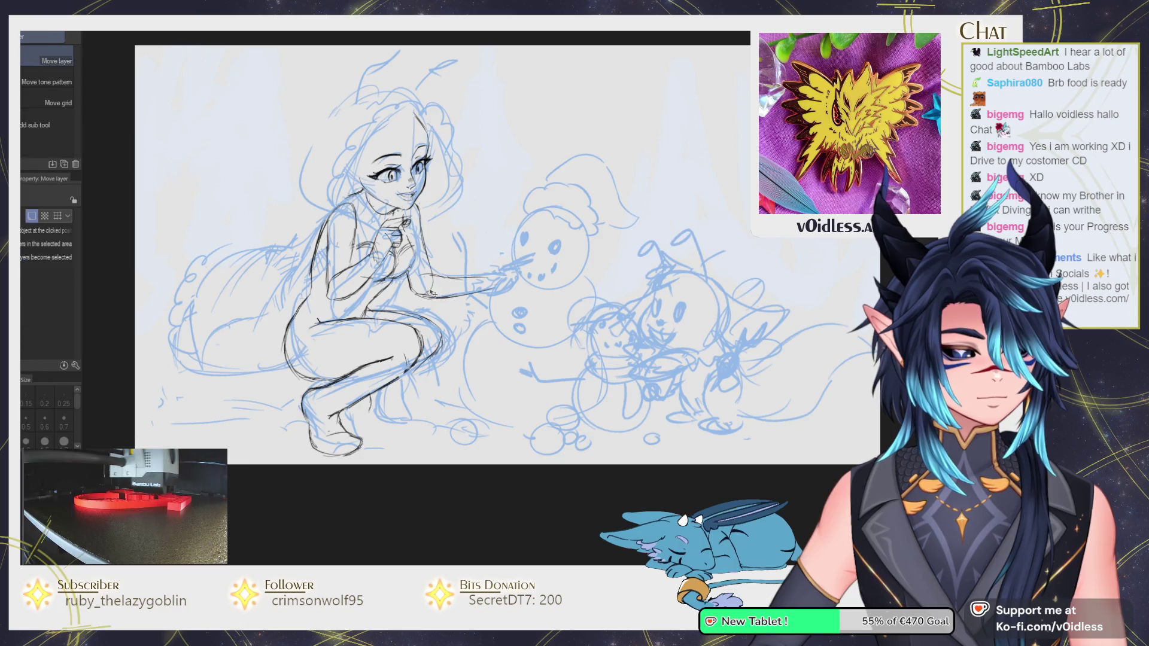
key(m)
drag(422, 305, 525, 280)
drag(434, 244, 456, 249)
key(ctrl+t)
key(Return)
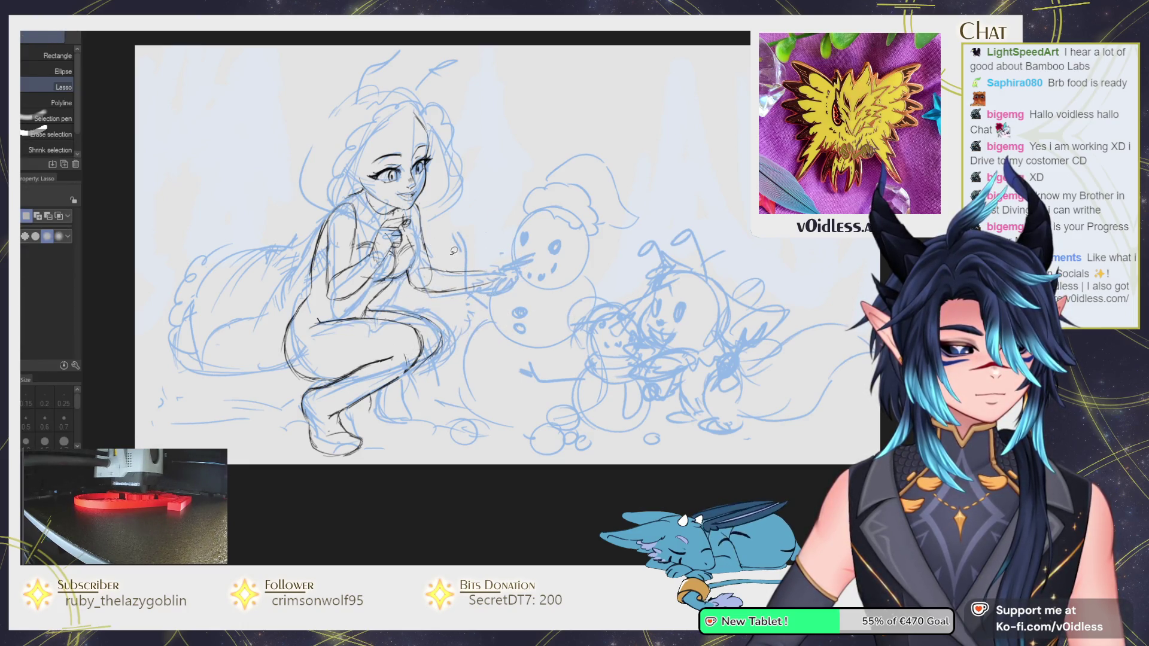
key(p)
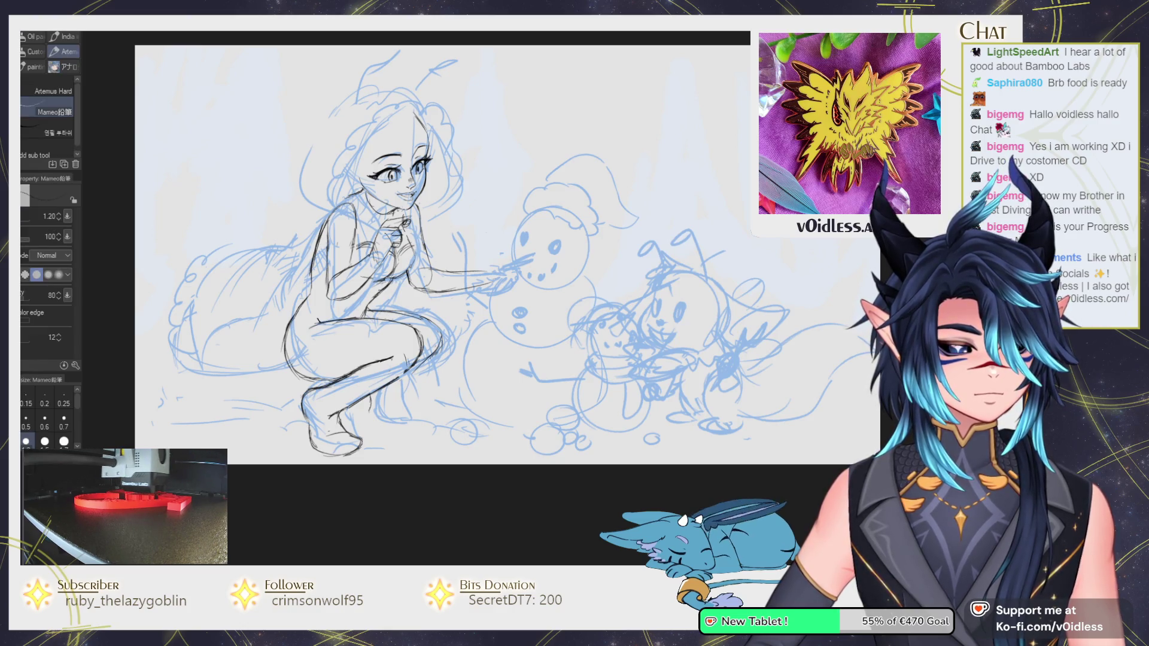
Darken the back line and push the hip and leg lines into shape with Liquify.
drag(315, 246, 310, 289)
key(j)
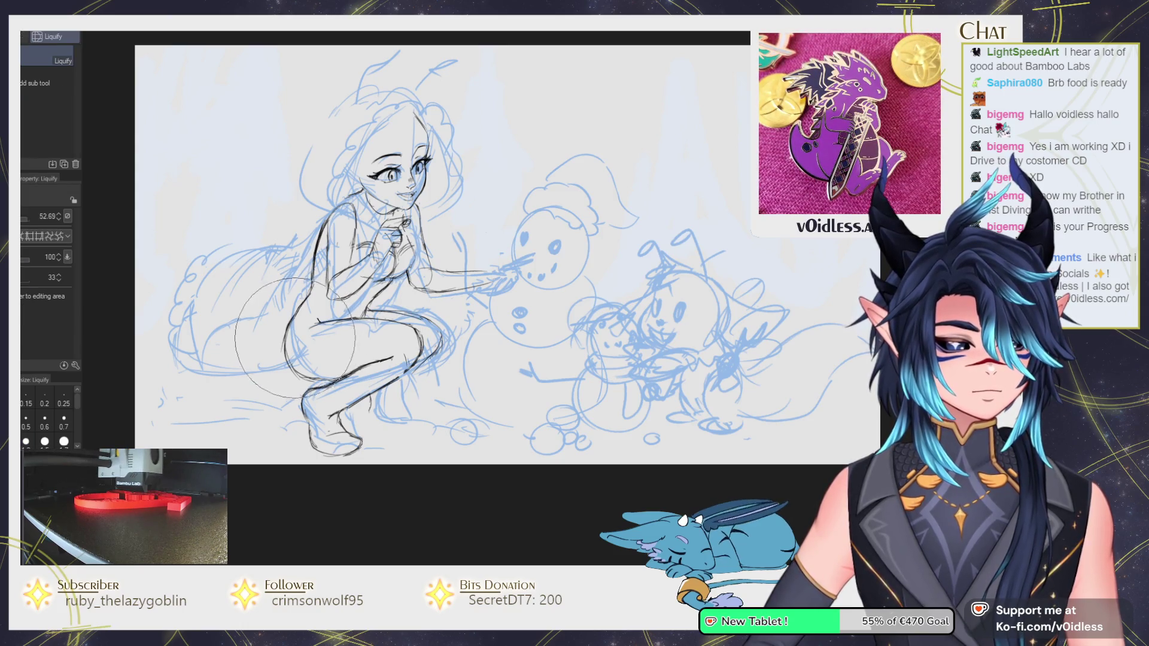
mouse_move(277, 361)
mouse_down()
mouse_move(330, 440)
mouse_move(329, 457)
mouse_up()
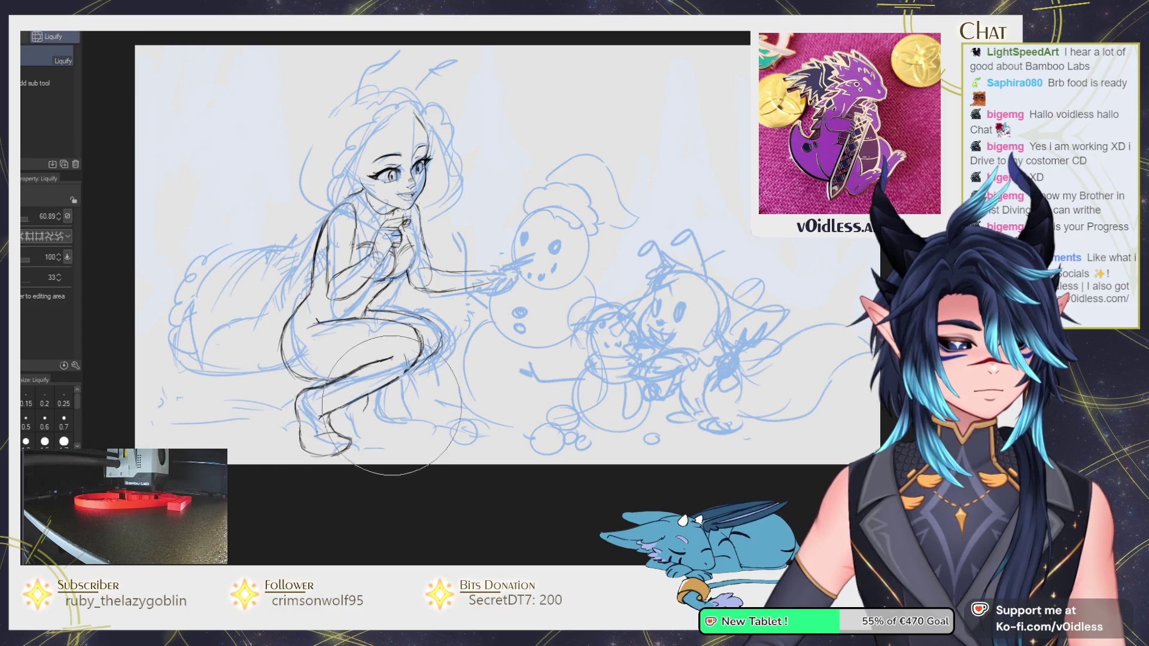
key(bracketleft)
key(bracketleft)
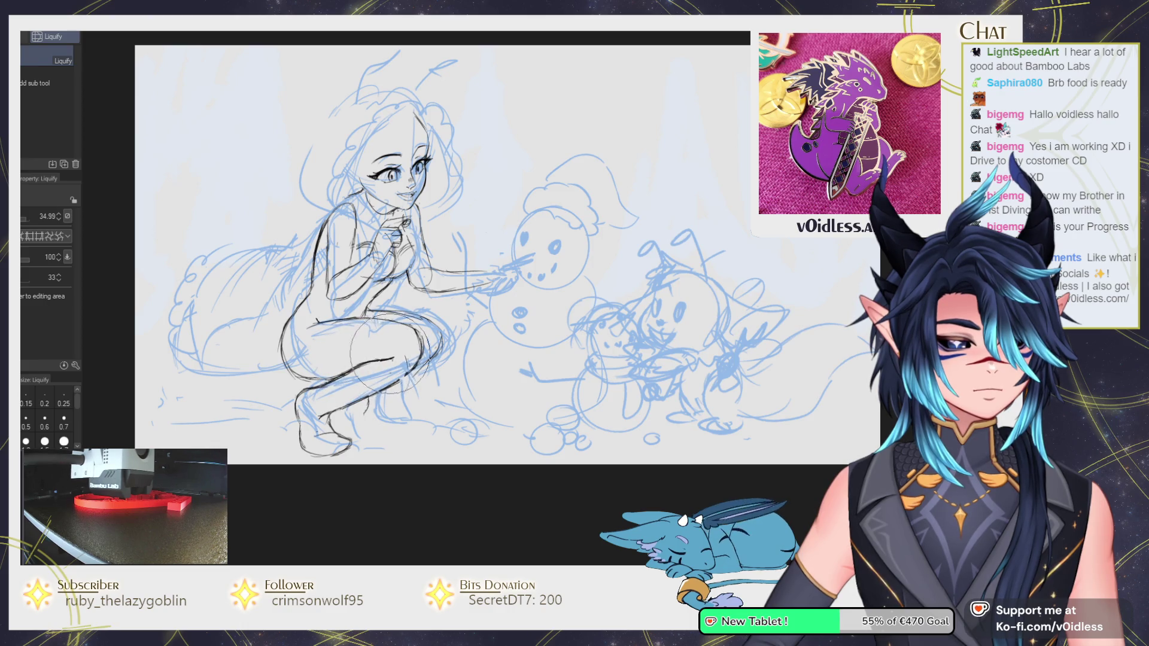
key(p)
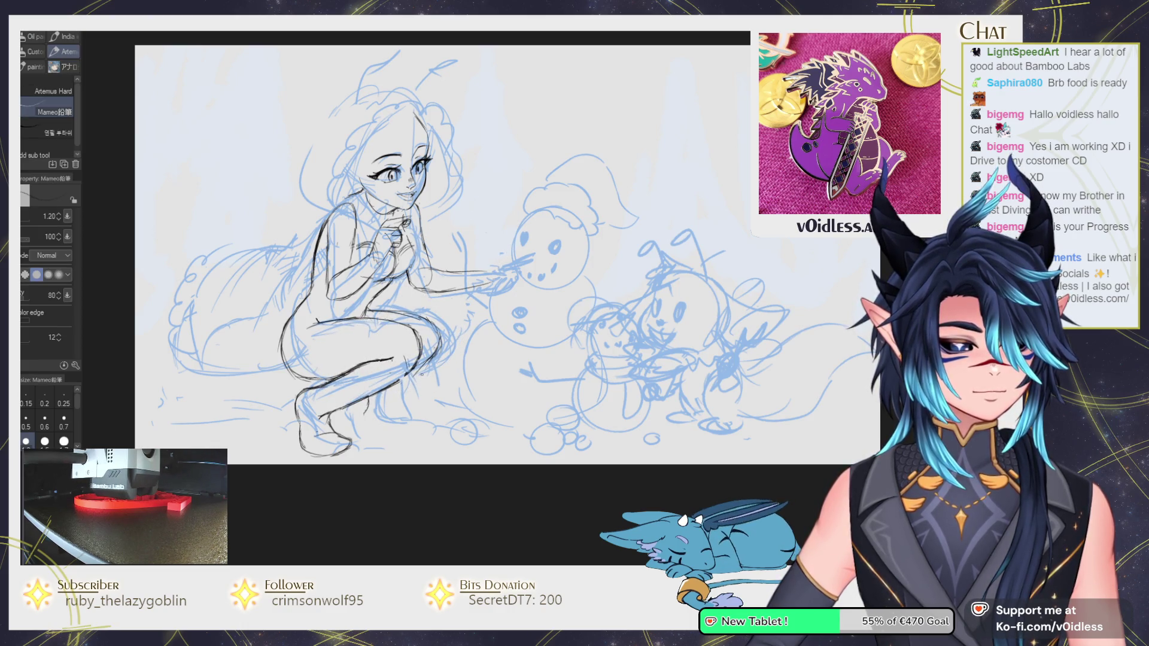
Ink the bottom edge of the foot and erase stray lines around it.
scroll(391, 422, up, 3)
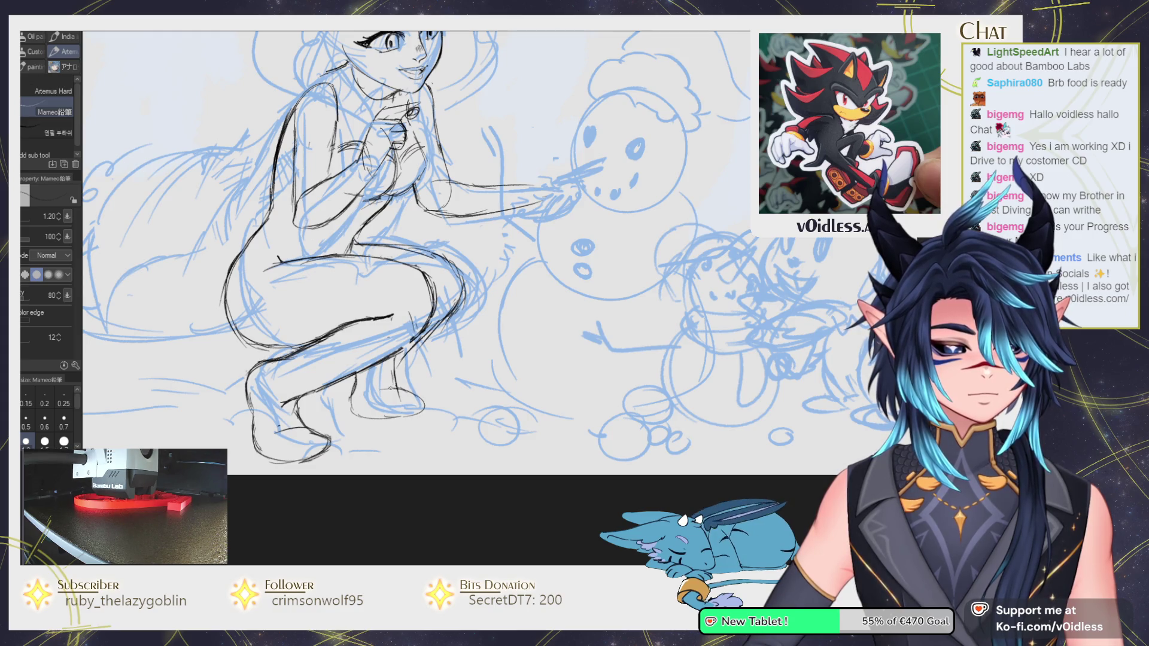
key(e)
key(p)
key(e)
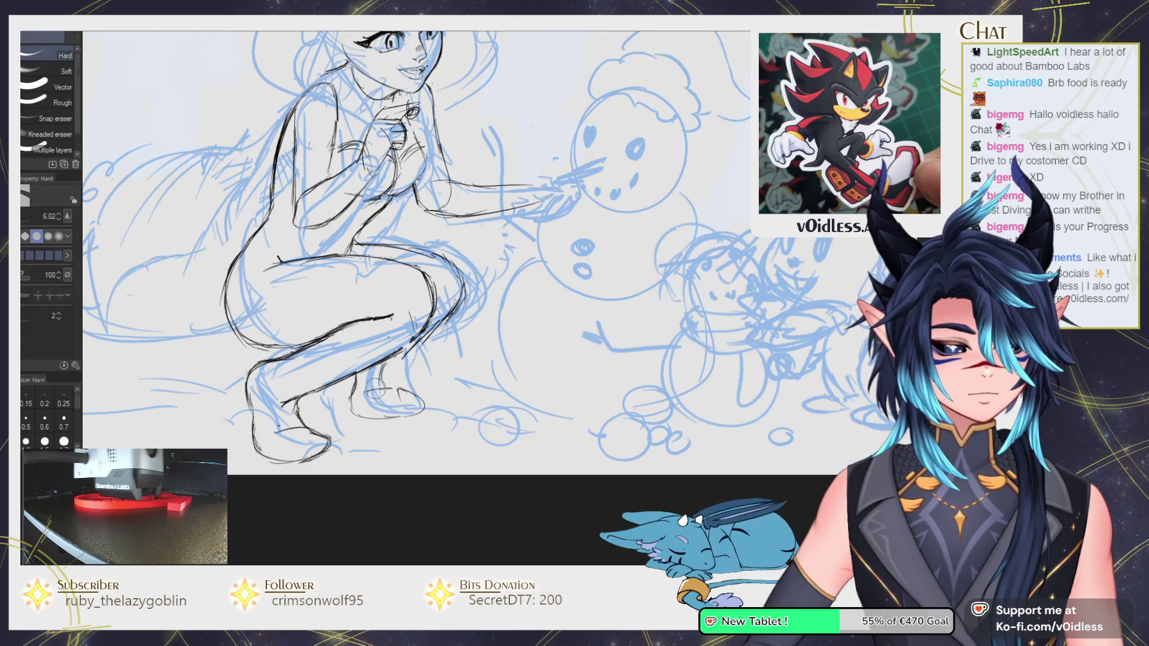
key(p)
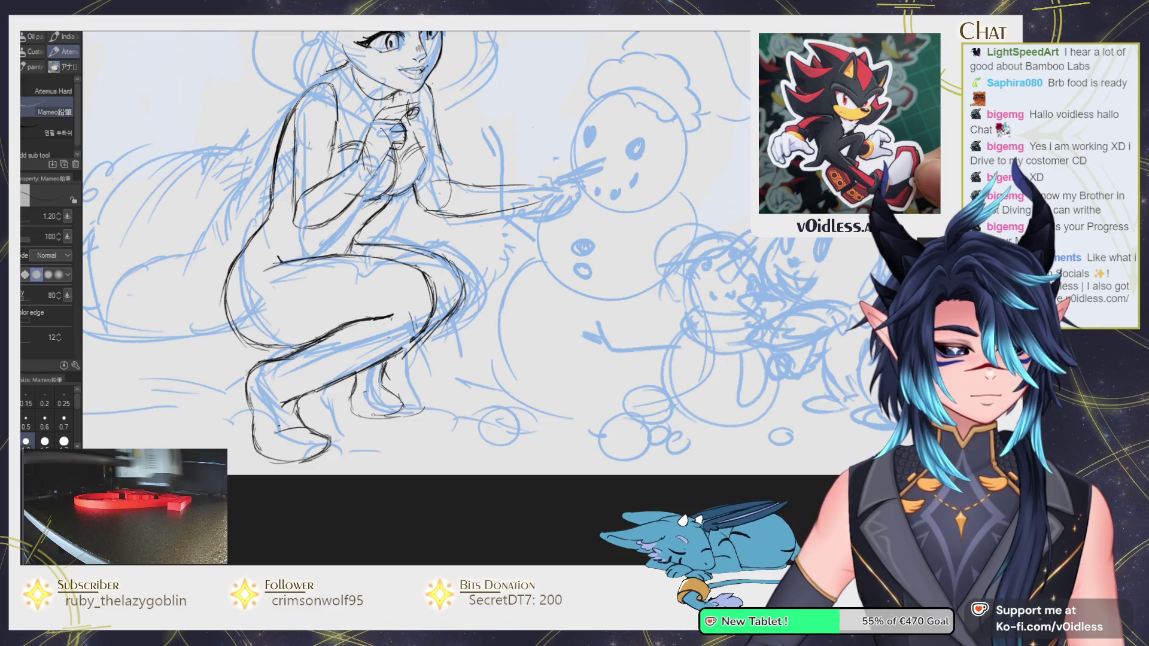
drag(390, 415, 372, 414)
key(e)
mouse_move(359, 369)
mouse_down()
mouse_move(362, 407)
mouse_move(420, 407)
mouse_up()
key(p)
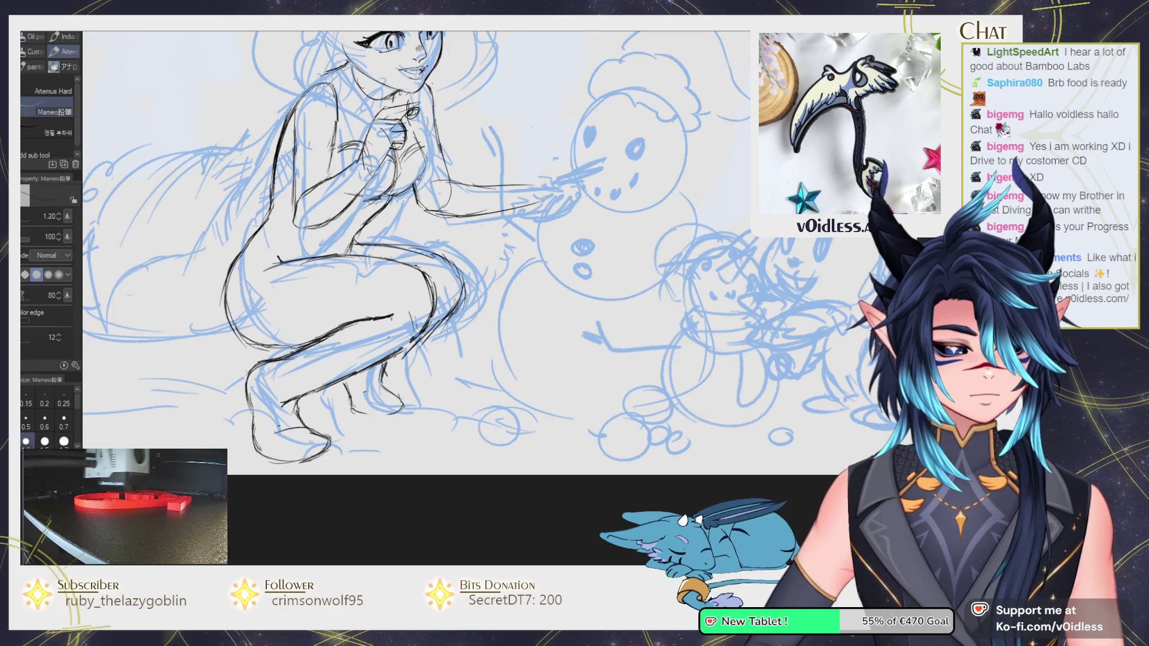
scroll(398, 357, down, 5)
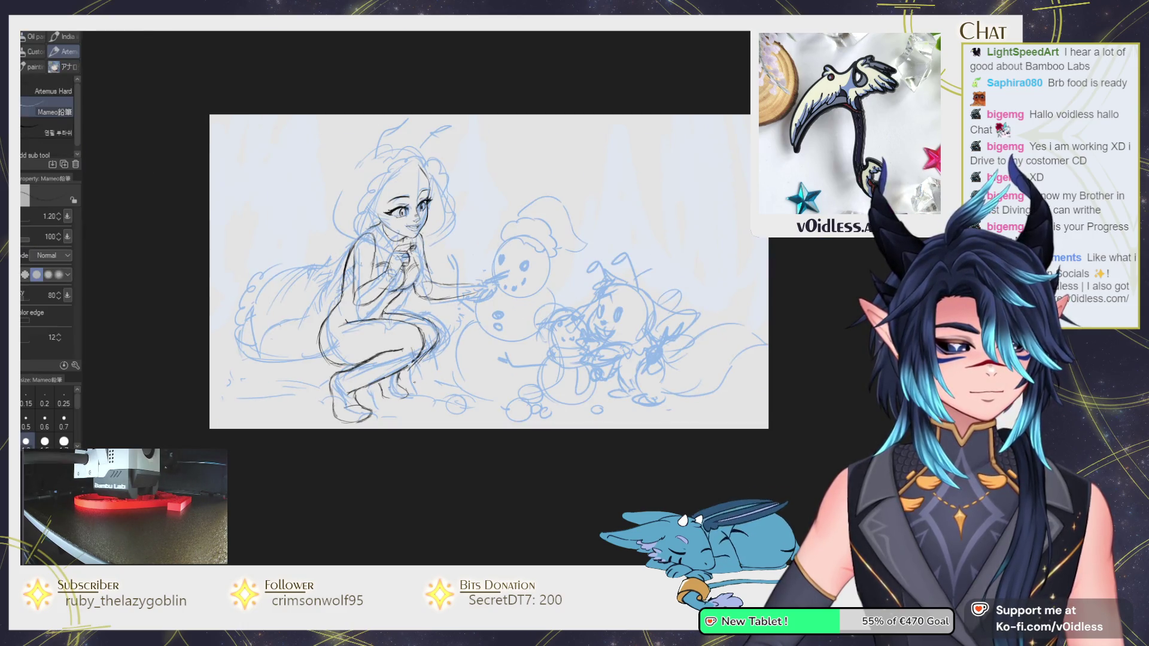
scroll(405, 393, up, 4)
Lasso the foot to nudge the toes slightly down, then add pencil strokes along the leg.
key(m)
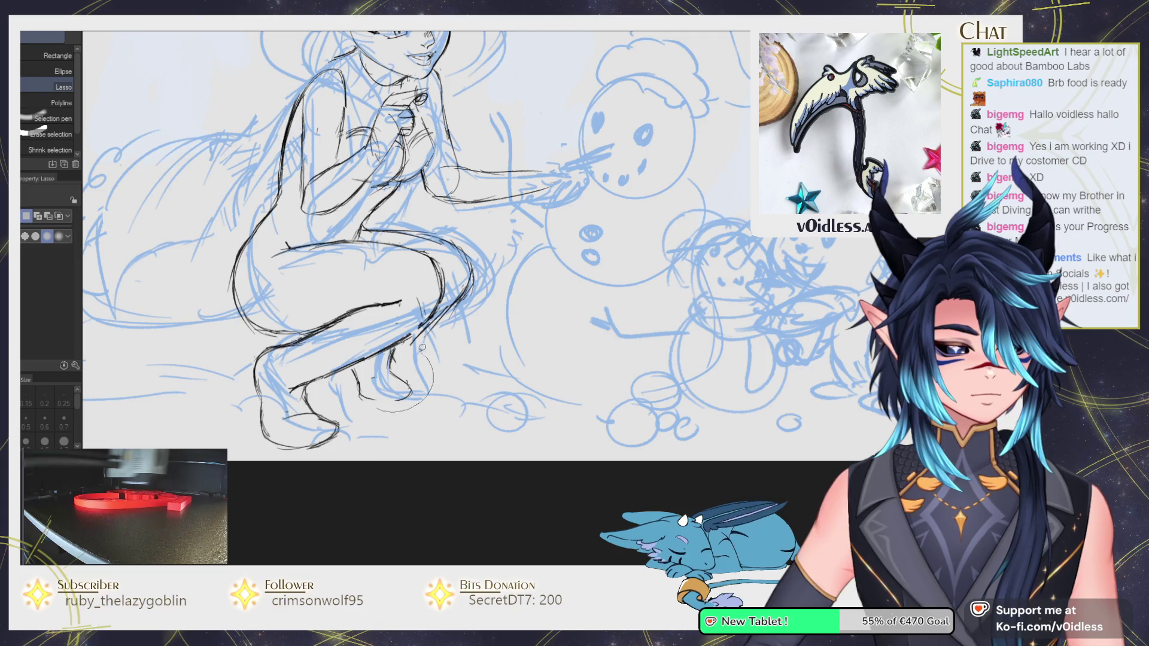
drag(362, 360, 332, 373)
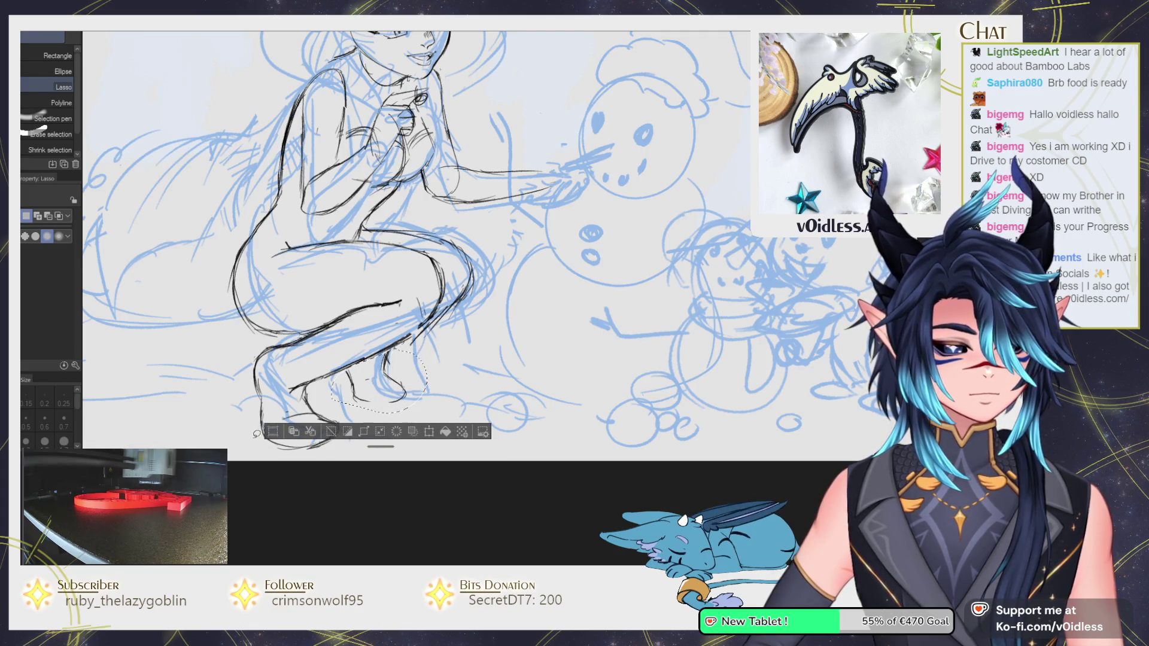
drag(402, 398, 400, 412)
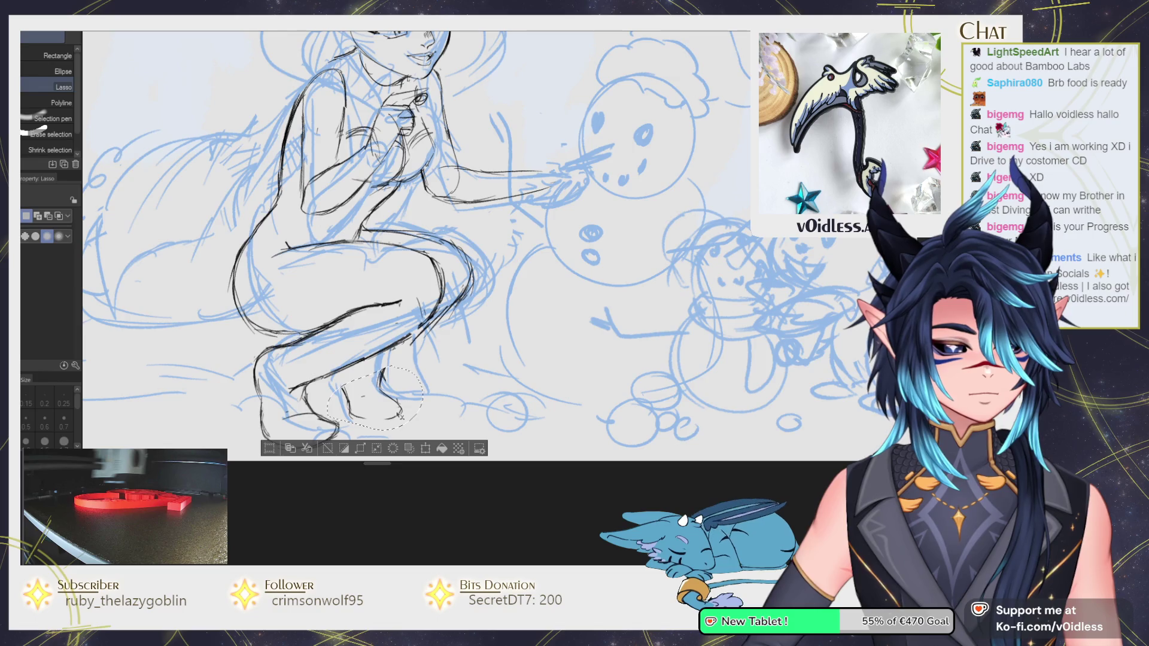
key(ctrl+d)
key(p)
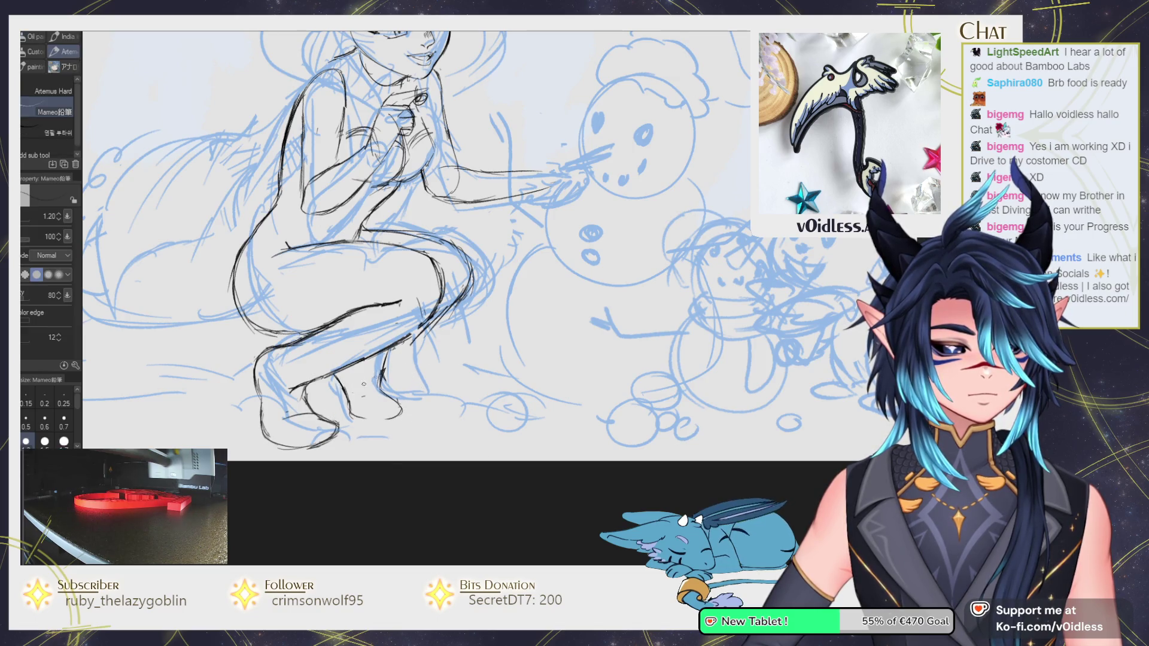
drag(377, 390, 383, 353)
drag(443, 320, 459, 303)
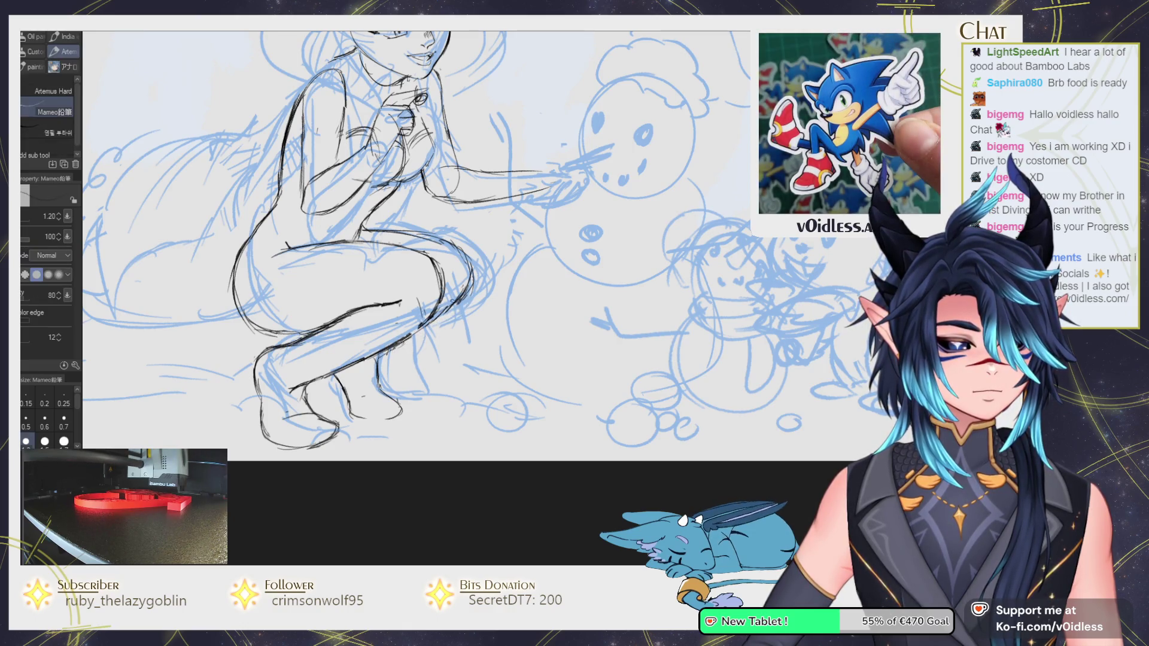
Lasso the girl's lower legs and rotate them about 5 degrees.
key(ctrl+minus)
key(m)
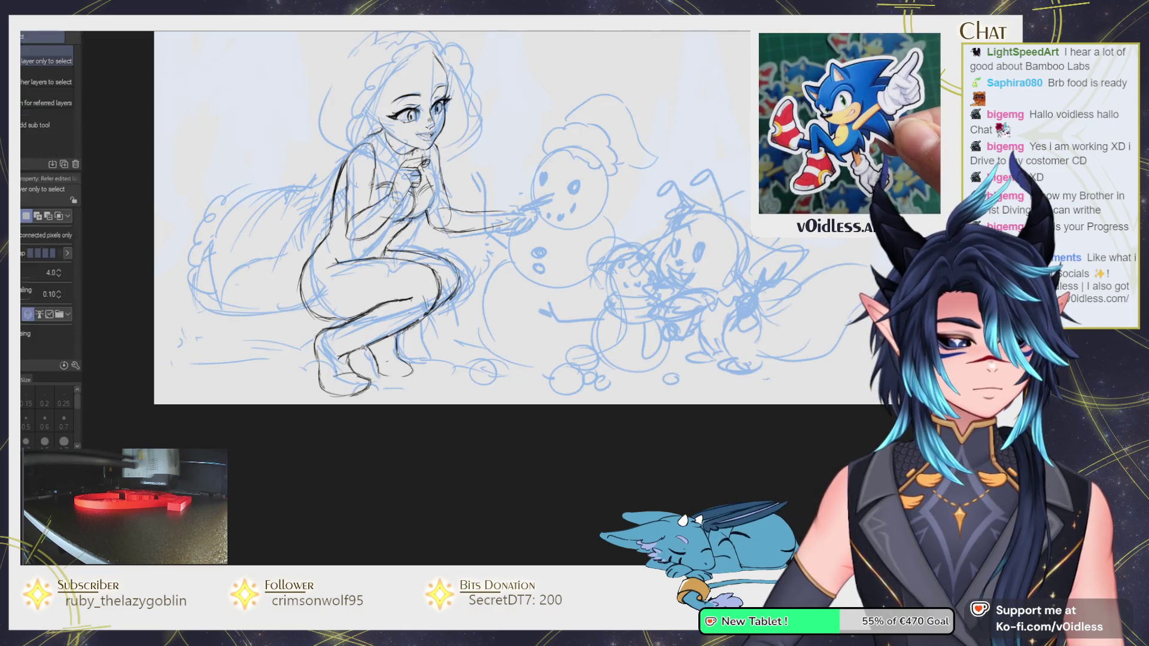
mouse_move(403, 253)
mouse_down()
mouse_move(323, 280)
mouse_move(338, 355)
mouse_up()
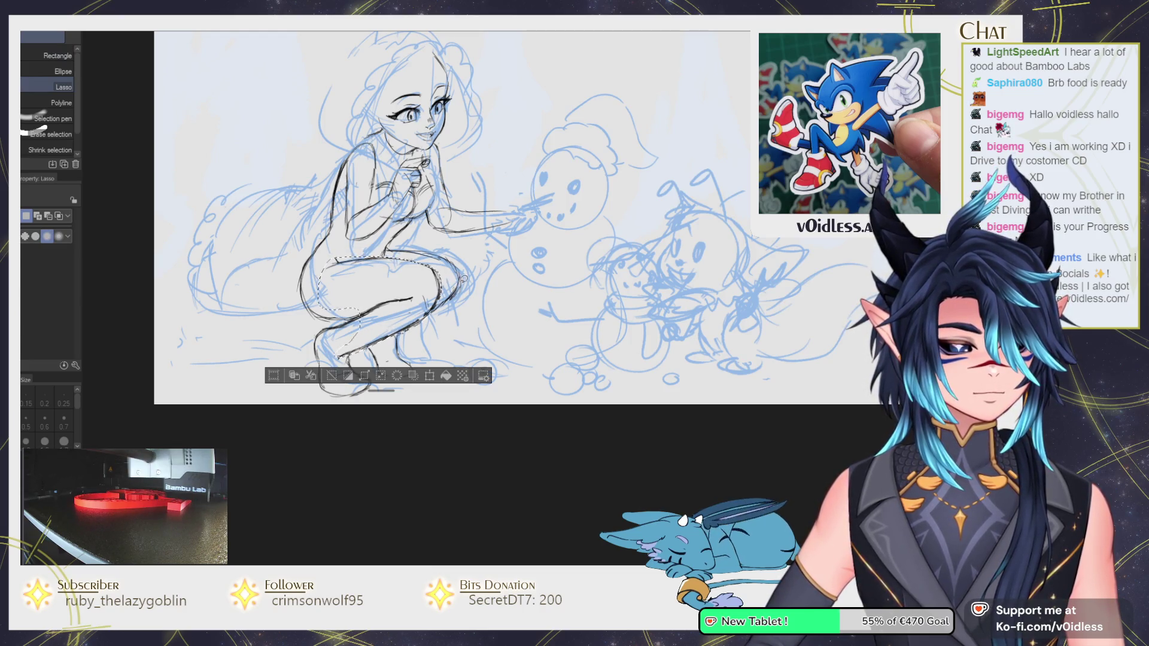
key(ctrl+t)
drag(464, 279, 445, 311)
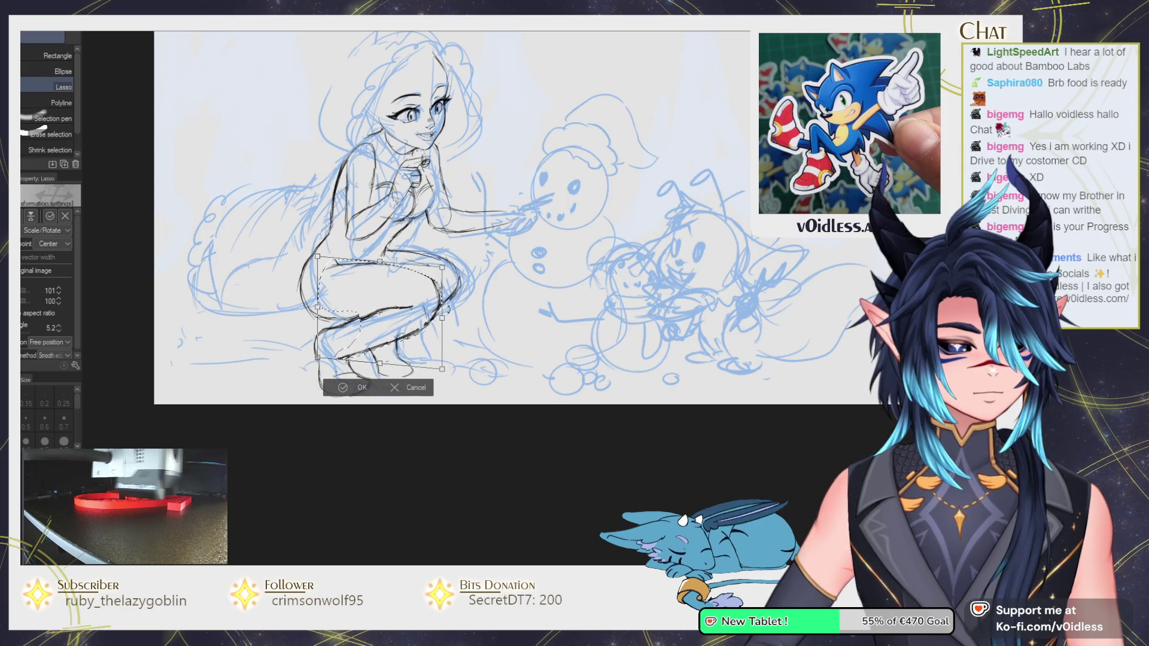
key(Return)
key(p)
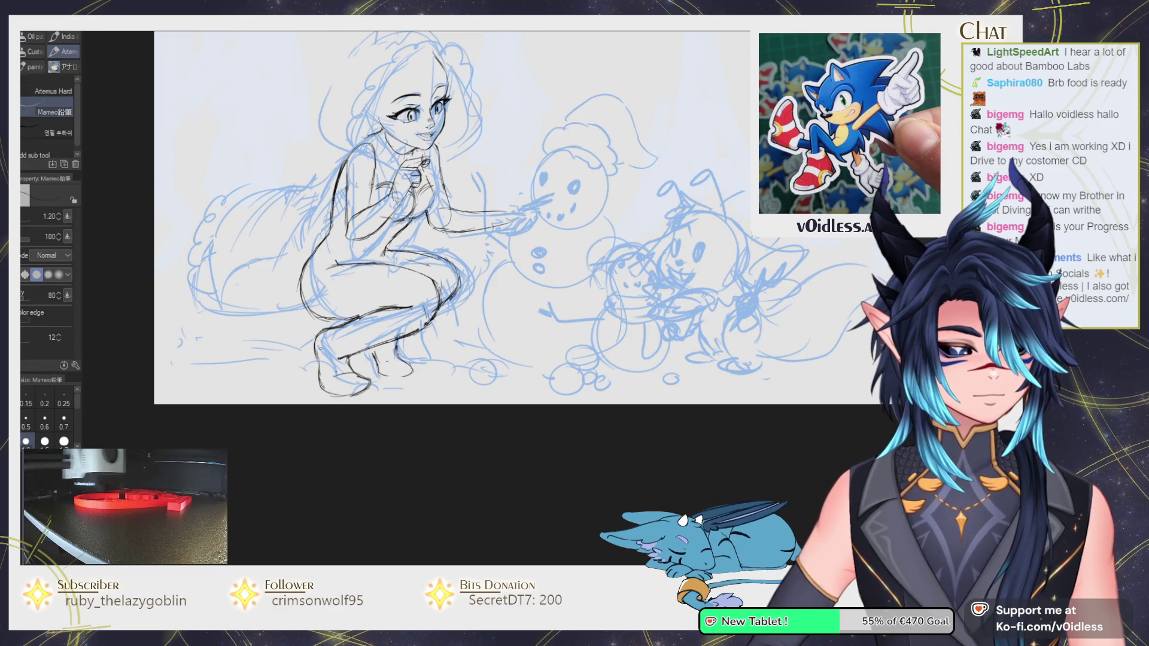
key(ctrl+minus)
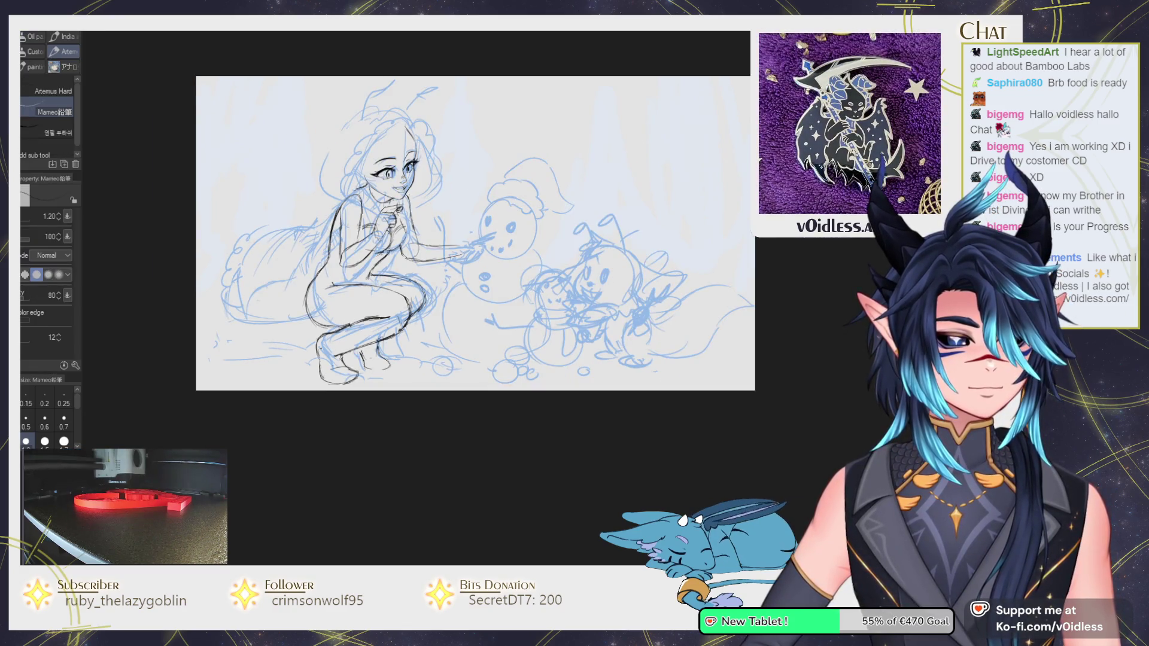
Lasso the feet, scale them to about 96%/92% and rotate them 4.2°.
key(ctrl+plus)
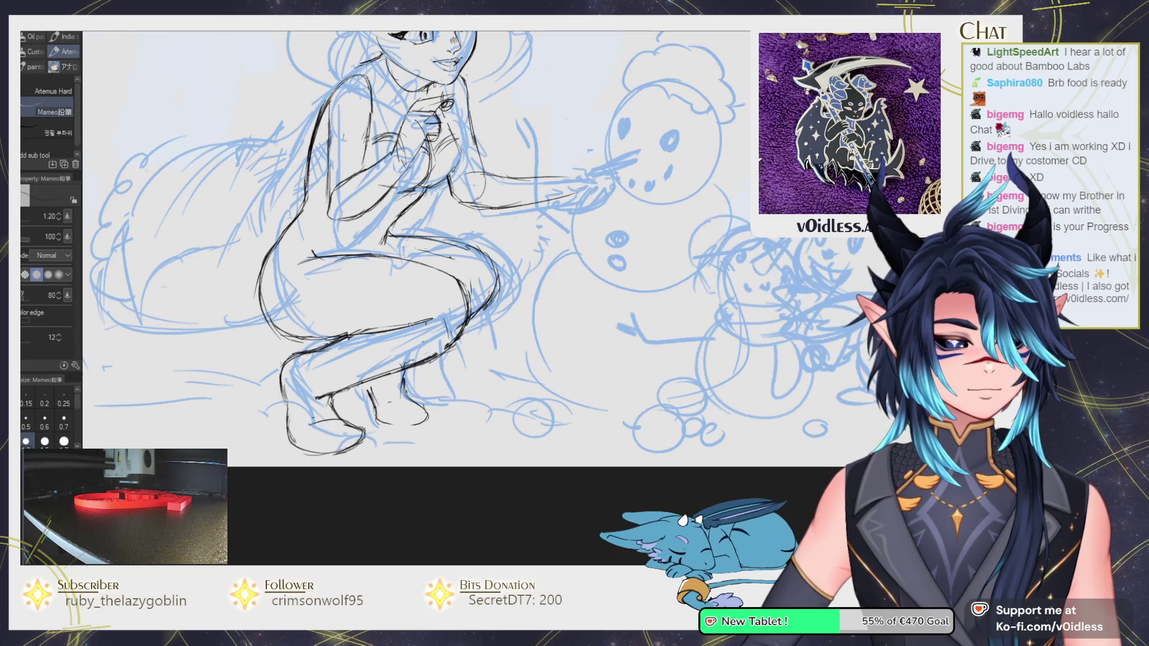
key(e)
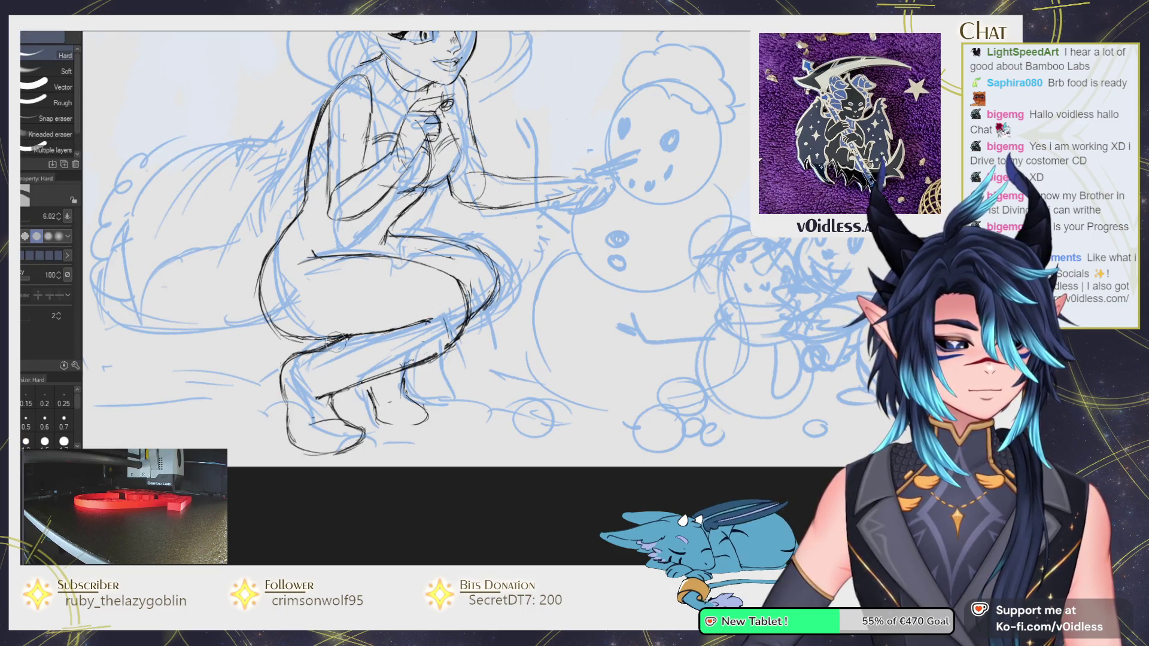
key(m)
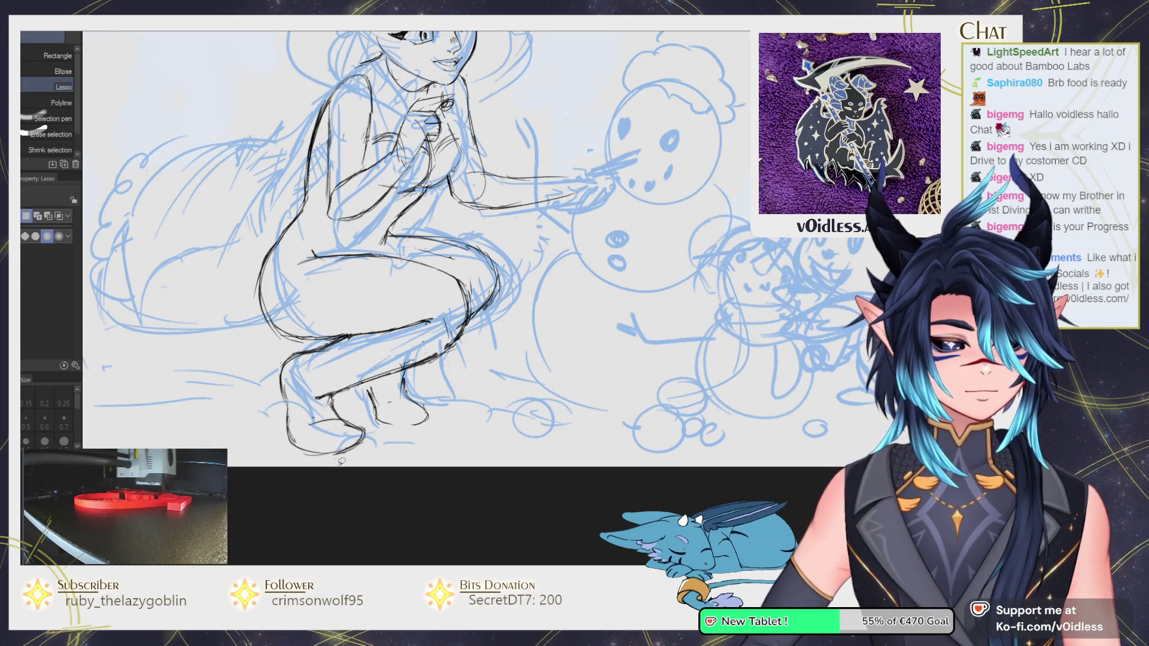
drag(335, 337, 371, 446)
key(ctrl+t)
drag(288, 455, 276, 438)
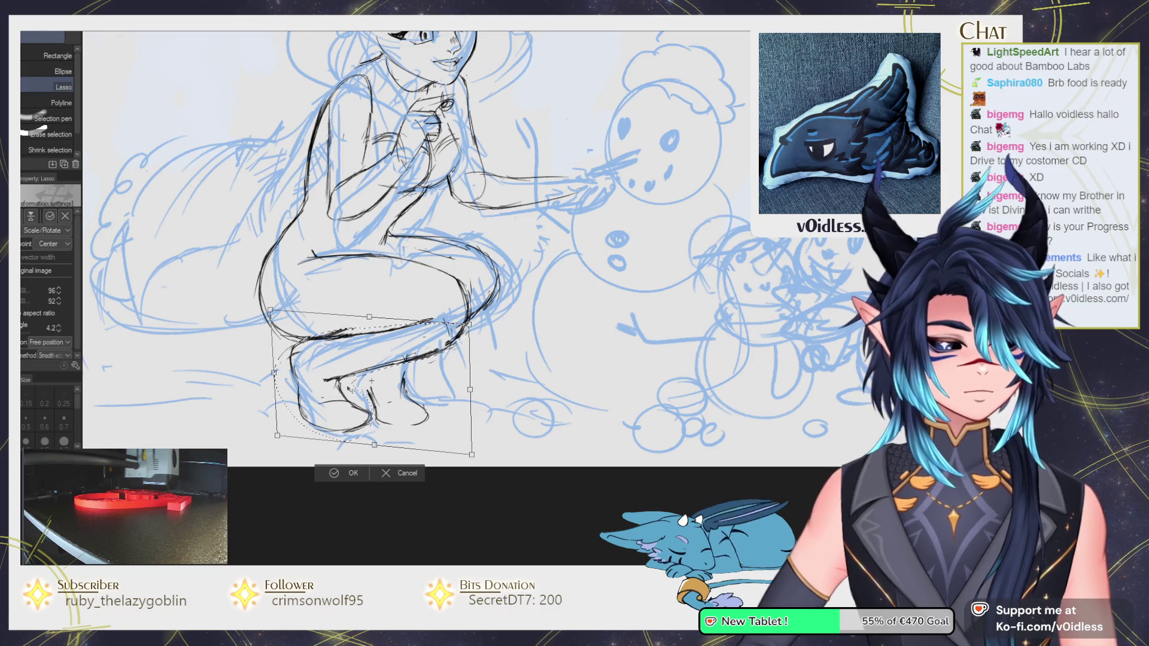
key(Return)
key(p)
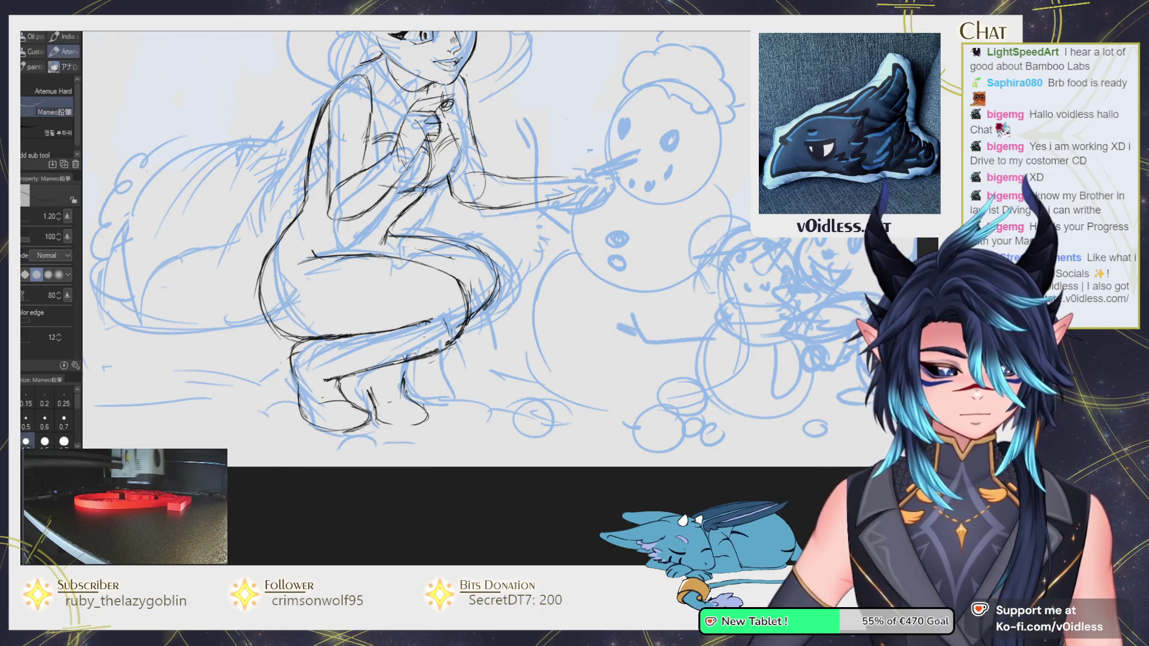
Select a region near the feet and around the right foot, then clear the selection.
key(w)
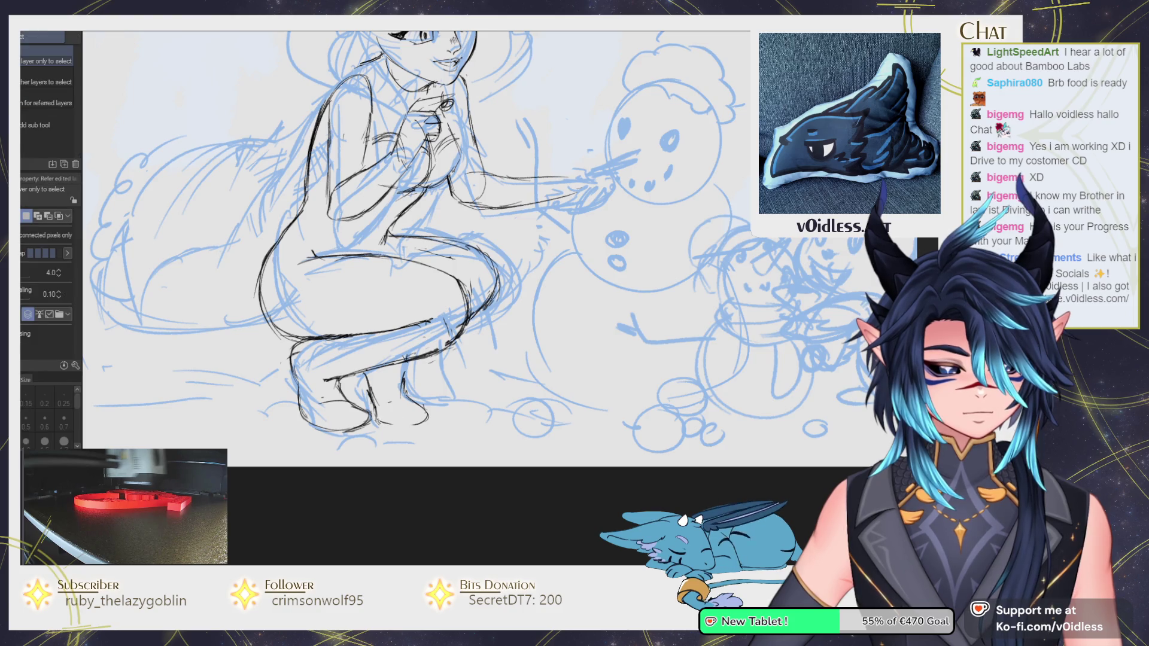
click(387, 387)
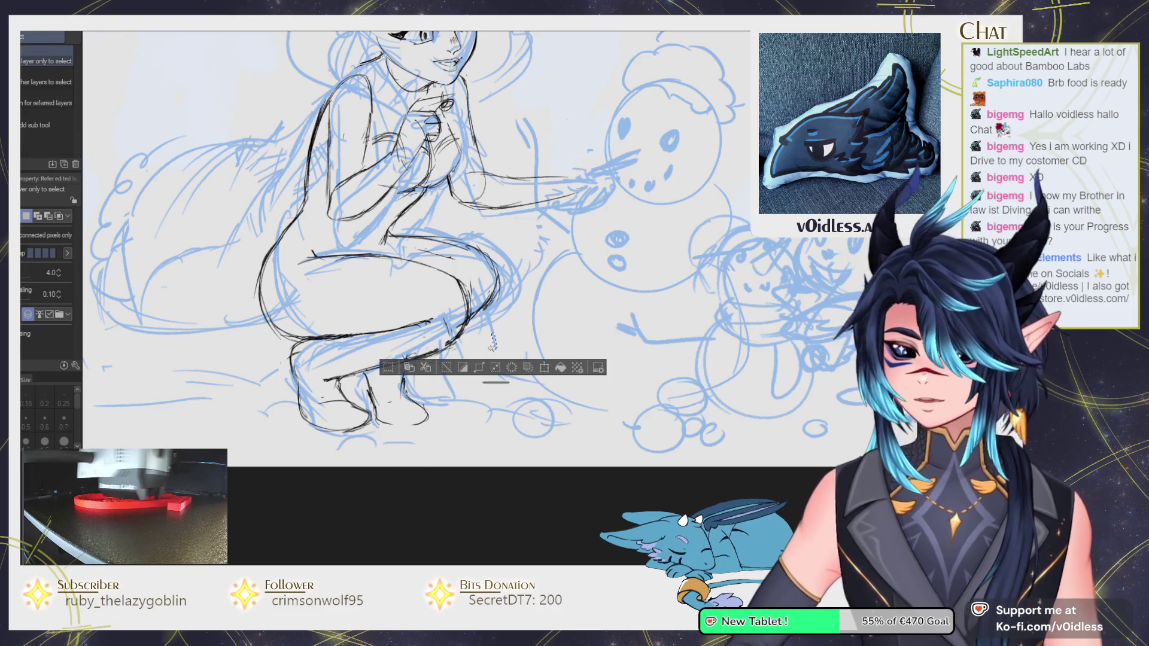
key(m)
key(ctrl+d)
drag(400, 438, 387, 368)
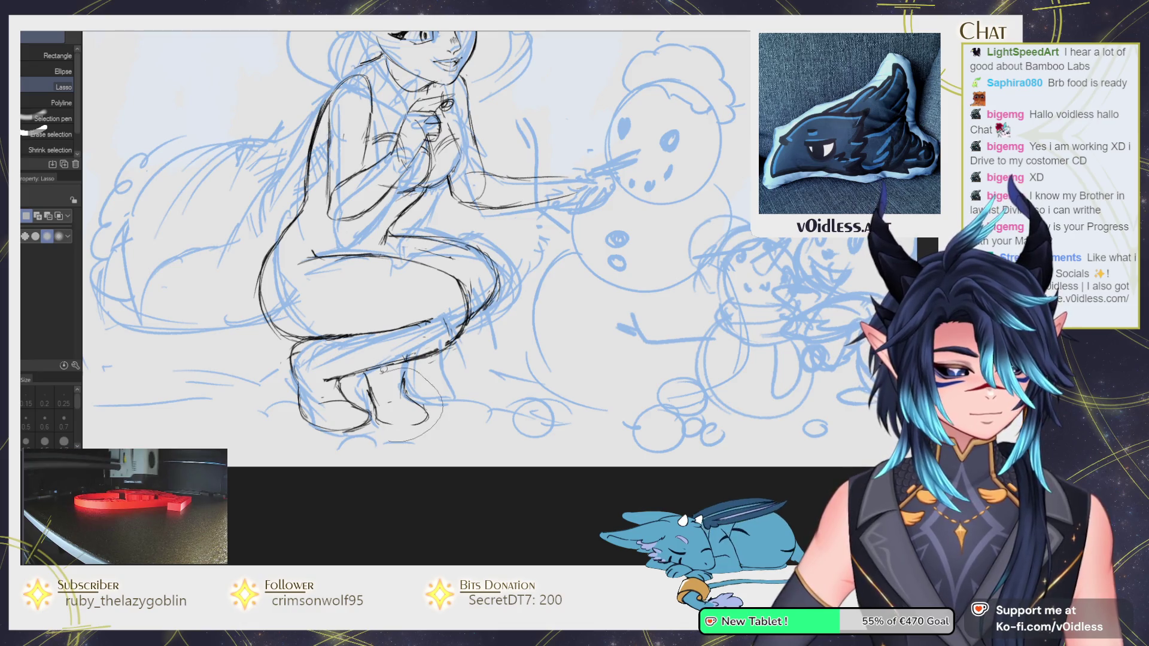
mouse_move(375, 409)
mouse_down()
mouse_move(395, 439)
mouse_move(410, 401)
mouse_up()
key(ctrl+d)
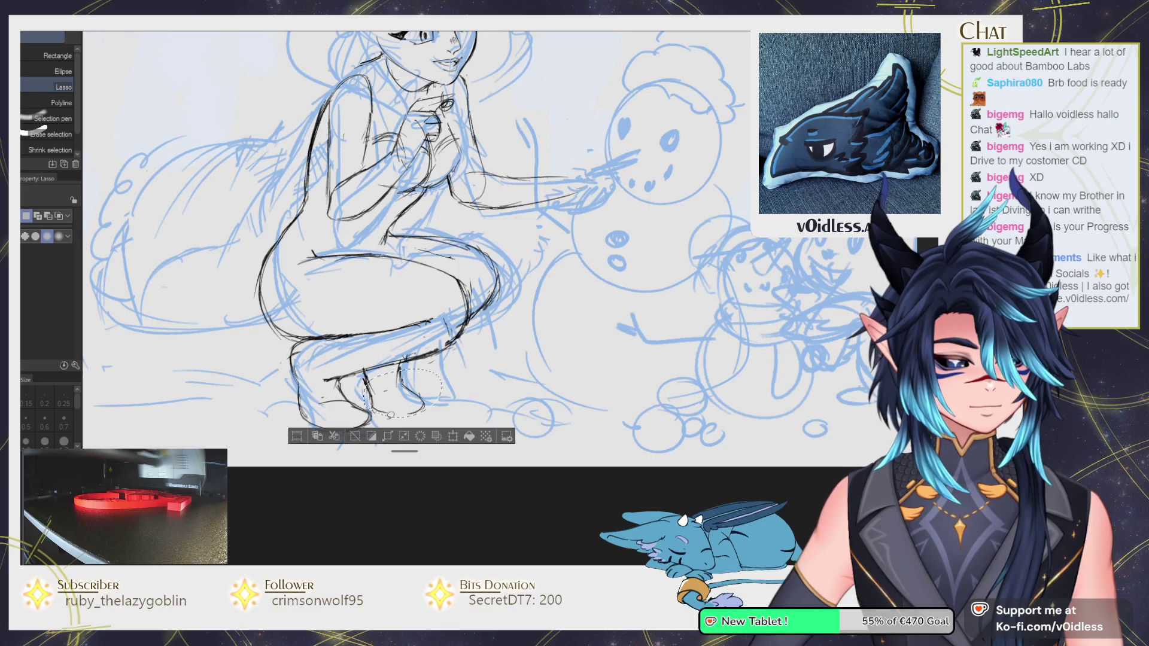
key(ctrl+d)
key(p)
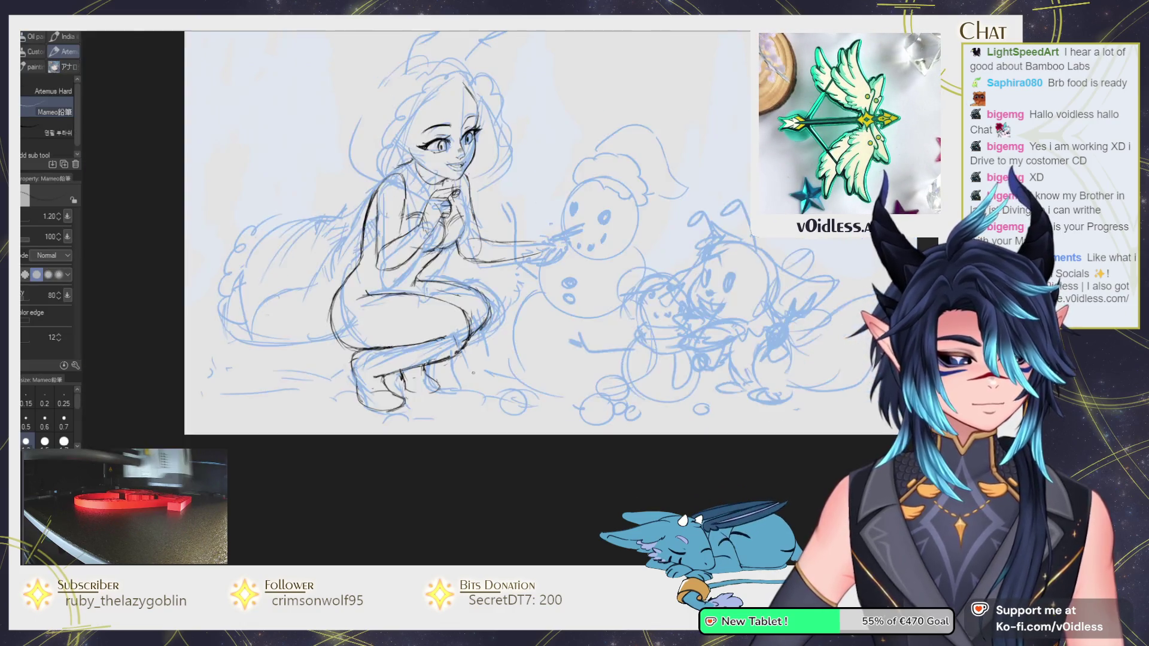
Zoom out and recentre the view to show the whole drawing.
key(ctrl+minus)
drag(538, 257, 491, 308)
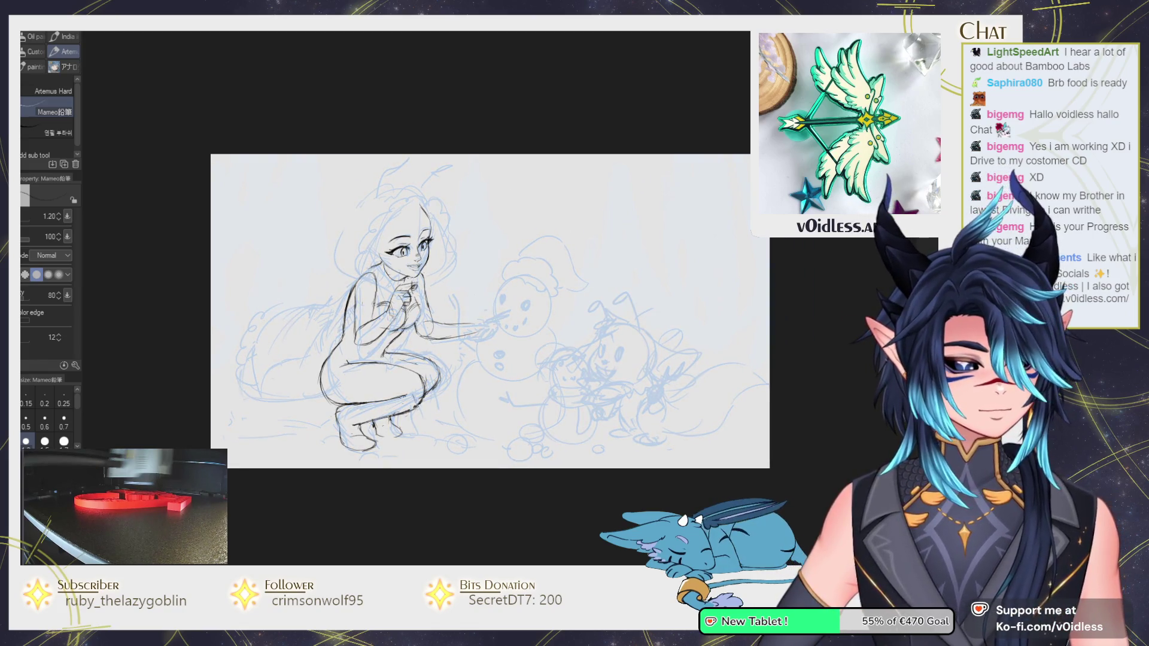
scroll(383, 371, up, 2)
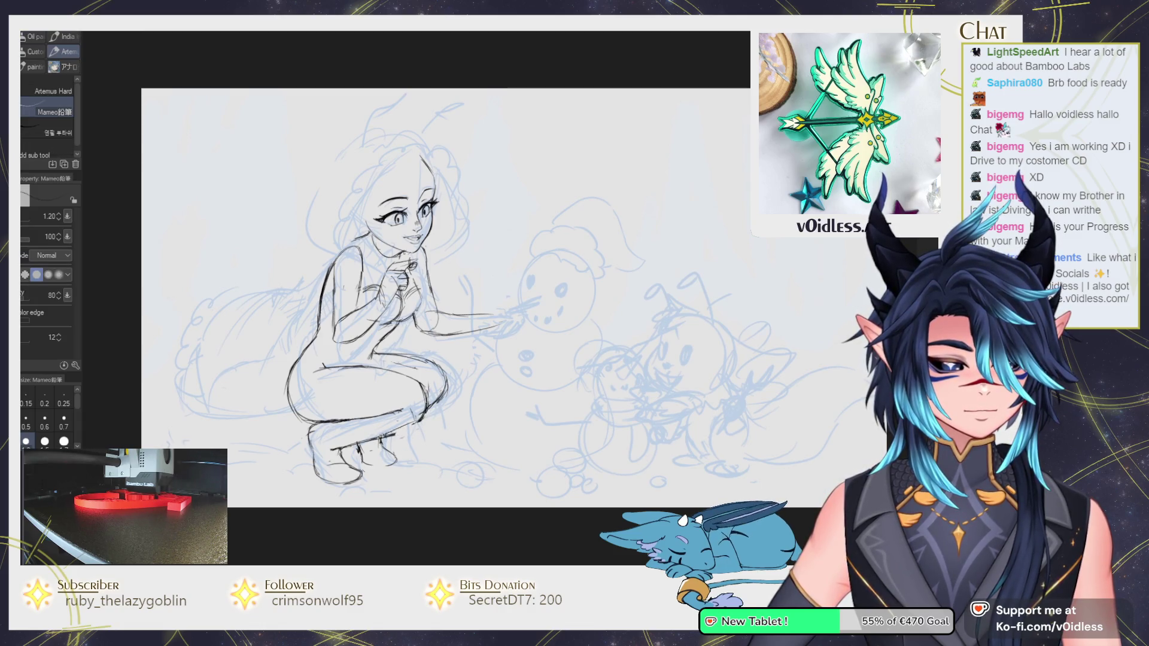
key(e)
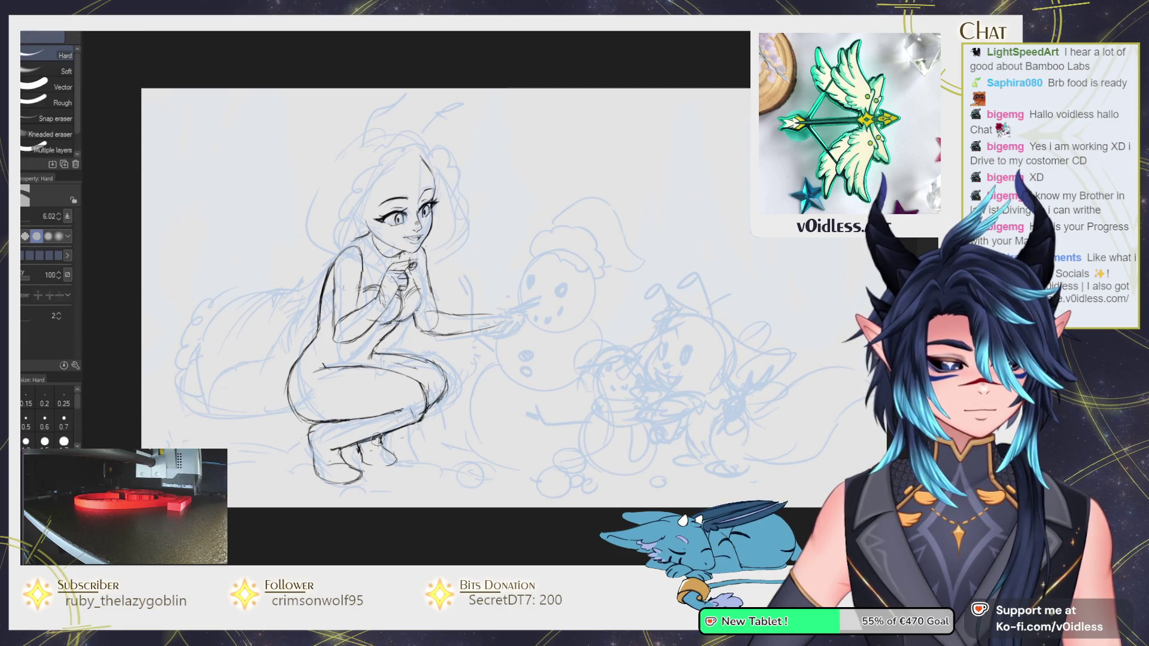
key(p)
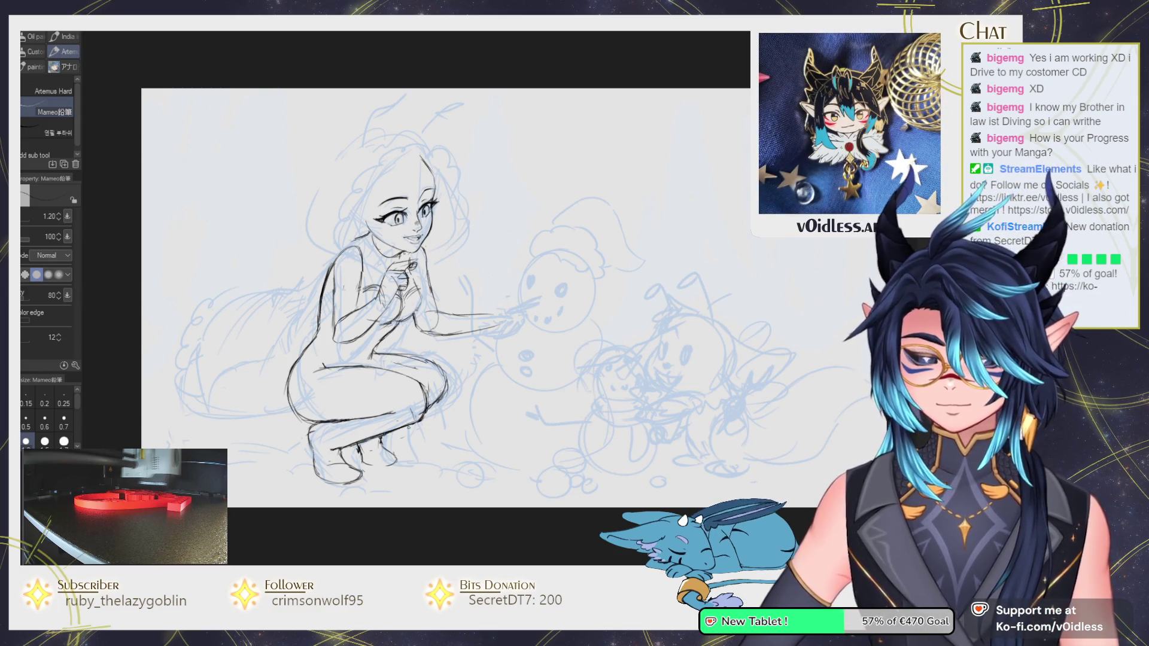
Redraw the ink line at the girl's left shoulder with the pencil.
key(e)
scroll(355, 324, up, 1)
scroll(355, 325, up, 1)
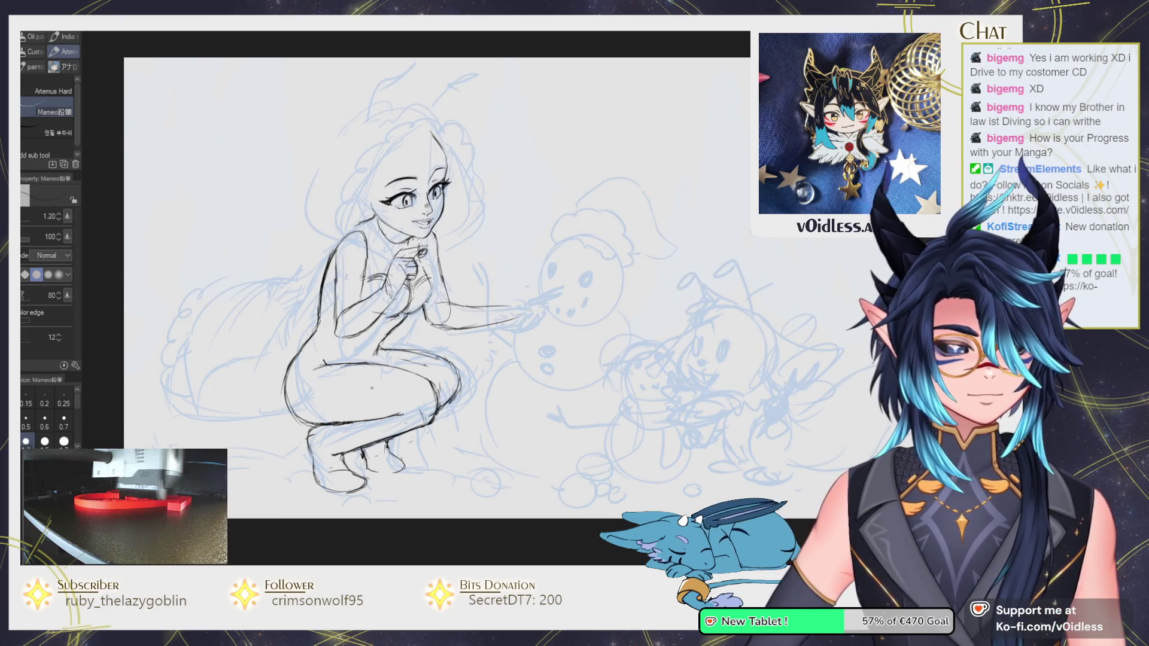
scroll(355, 325, up, 1)
scroll(355, 325, up, 1)
key(p)
mouse_move(326, 177)
mouse_down()
mouse_move(301, 221)
mouse_move(366, 159)
mouse_up()
Refine the shoulder line, erasing the excess ink.
key(e)
key(p)
mouse_move(311, 184)
mouse_down()
mouse_move(308, 239)
mouse_move(328, 270)
mouse_up()
key(e)
key(p)
key(e)
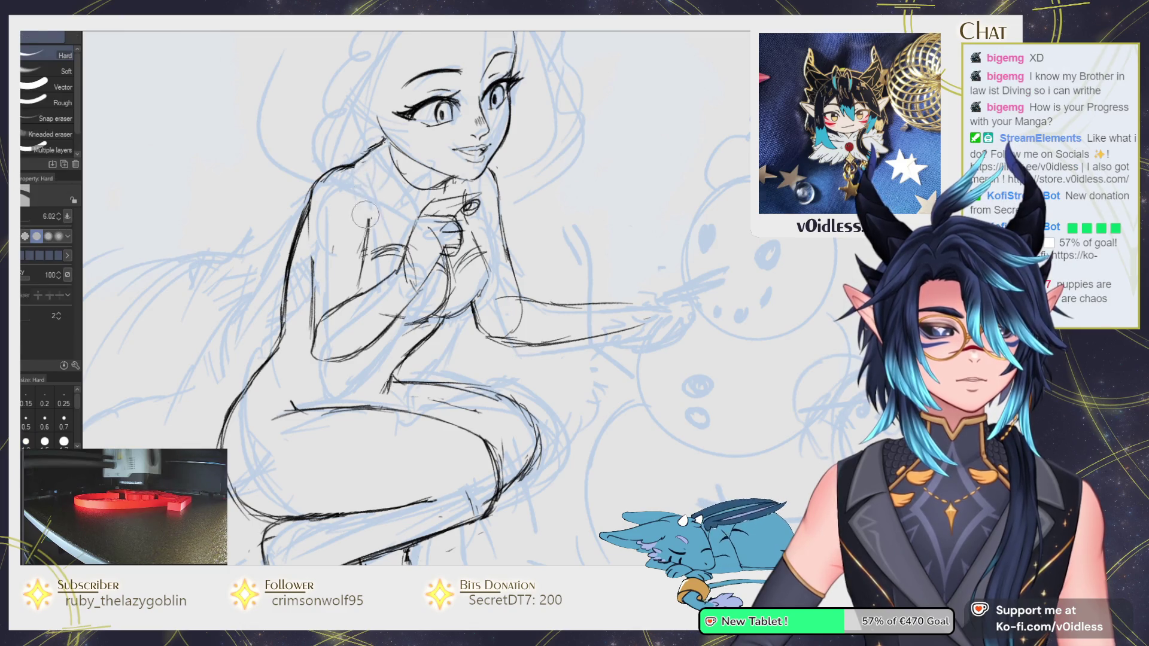
key(p)
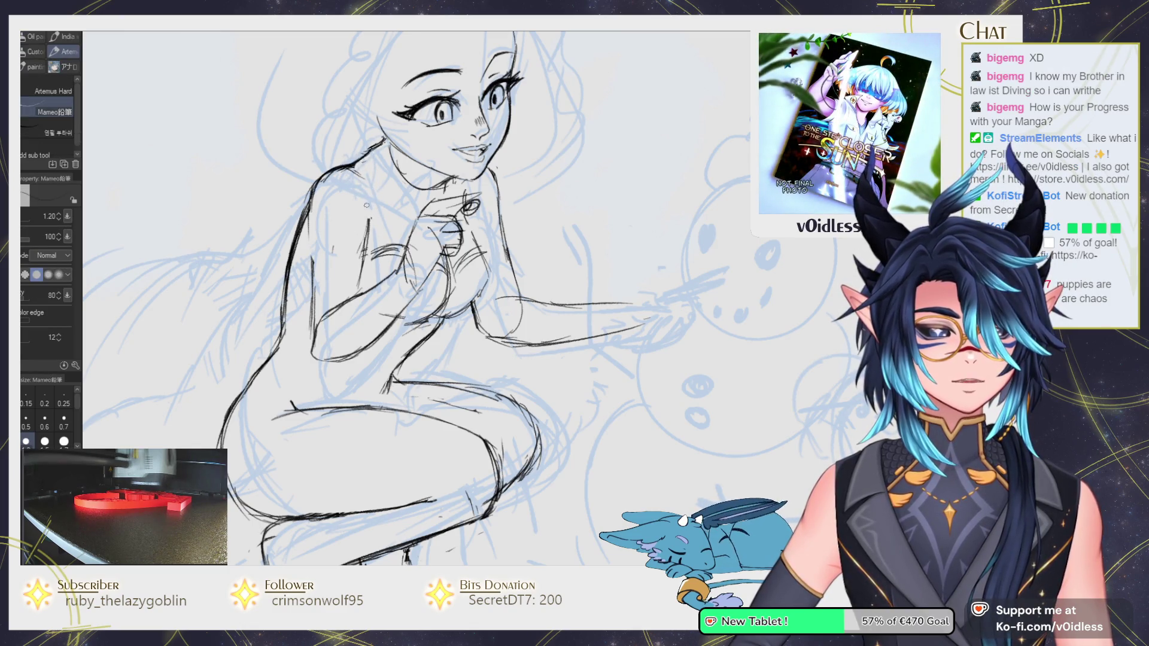
key(e)
key(p)
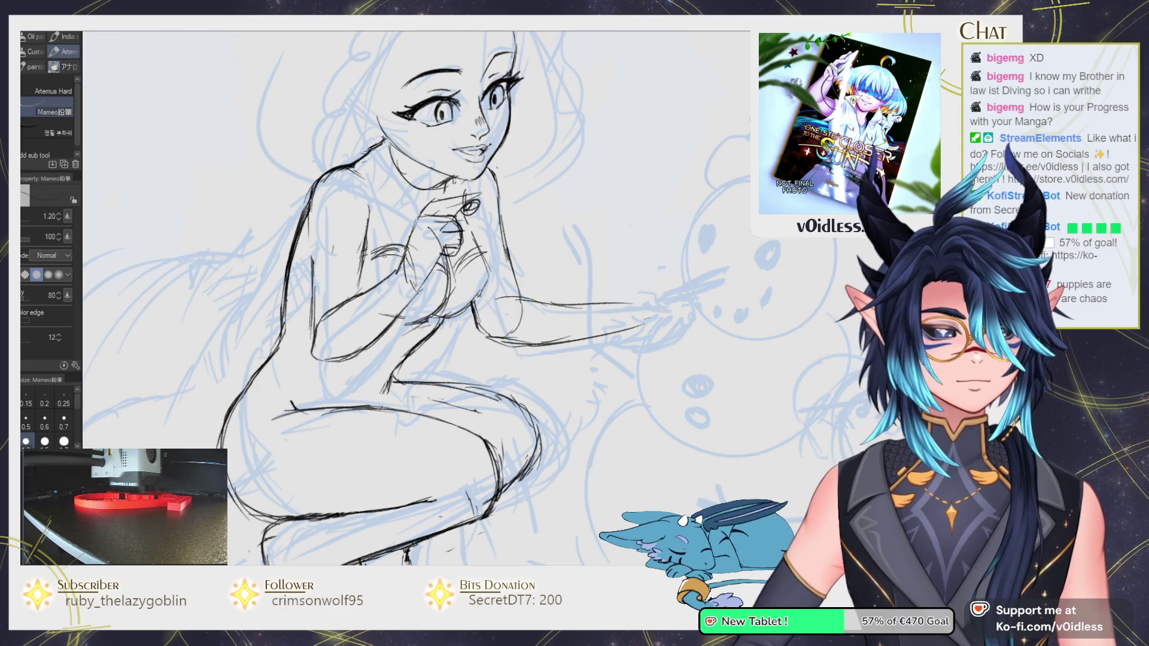
Lasso-select the girl's legs and lower body, then drop the selection.
scroll(385, 256, down, 1)
scroll(385, 256, down, 1)
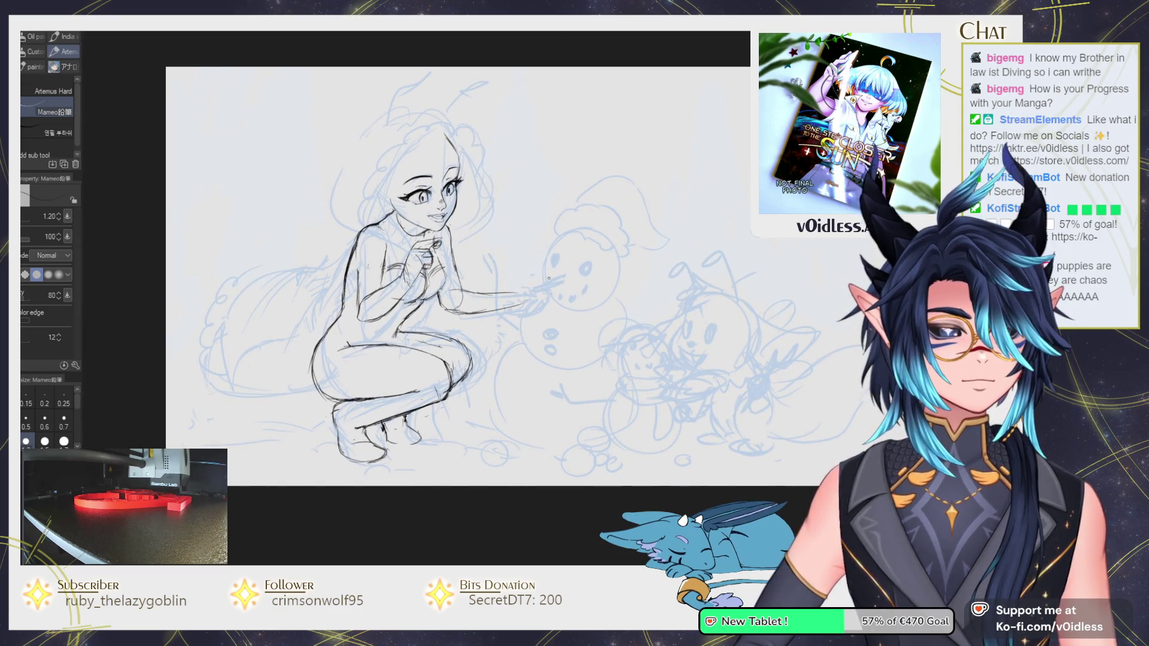
scroll(548, 278, down, 1)
scroll(491, 308, down, 1)
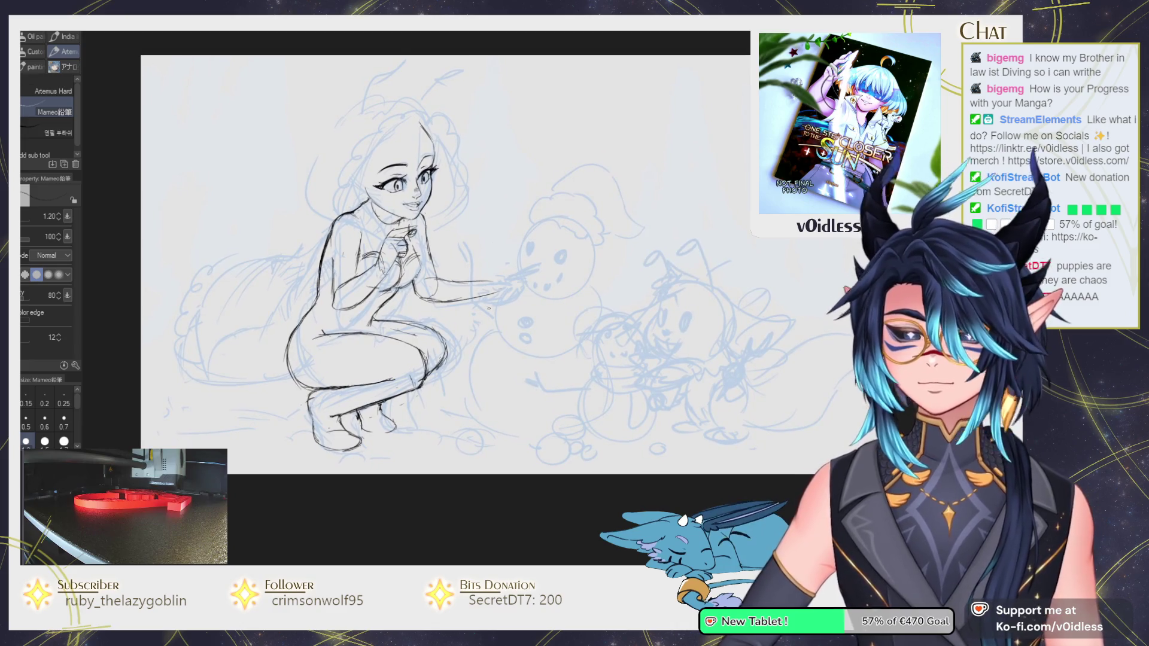
drag(490, 308, 484, 315)
key(m)
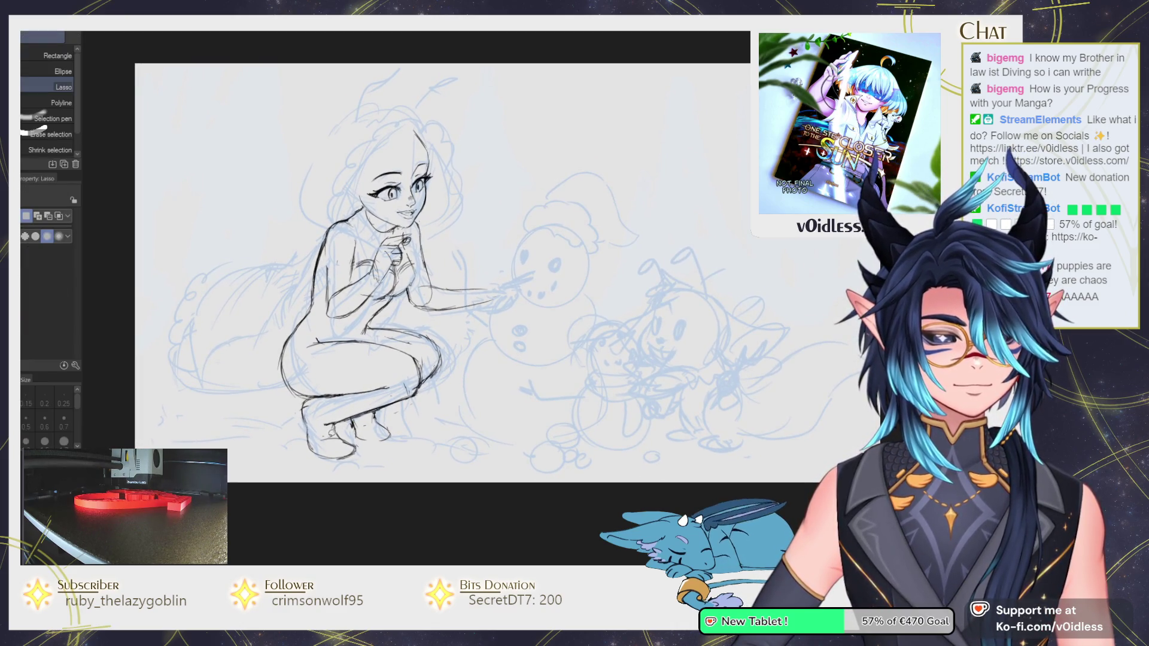
drag(452, 406, 387, 312)
drag(290, 313, 302, 466)
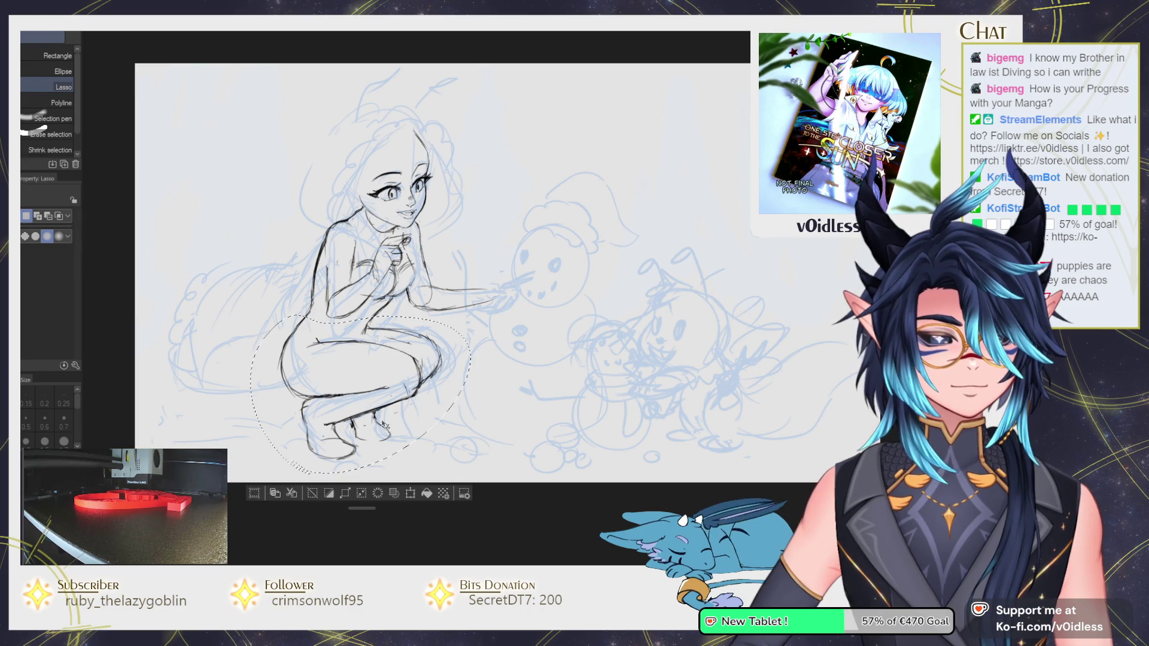
key(ctrl+d)
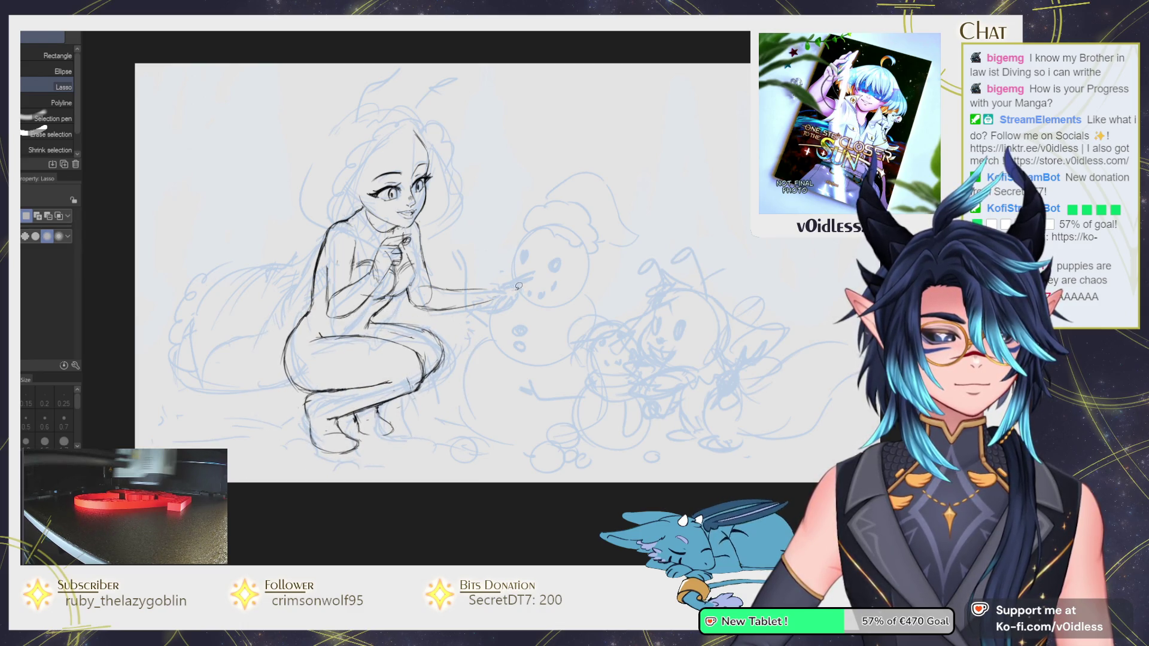
Briefly hide the ink to compare the leg lines against the blue sketch.
key(p)
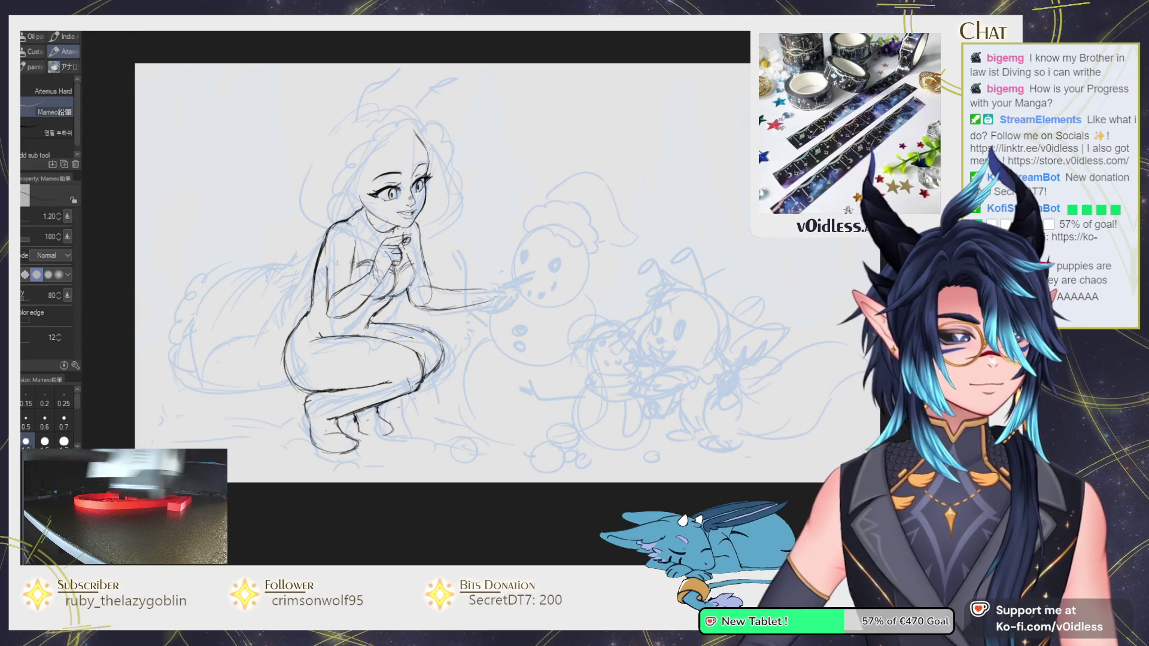
key(h)
key(h)
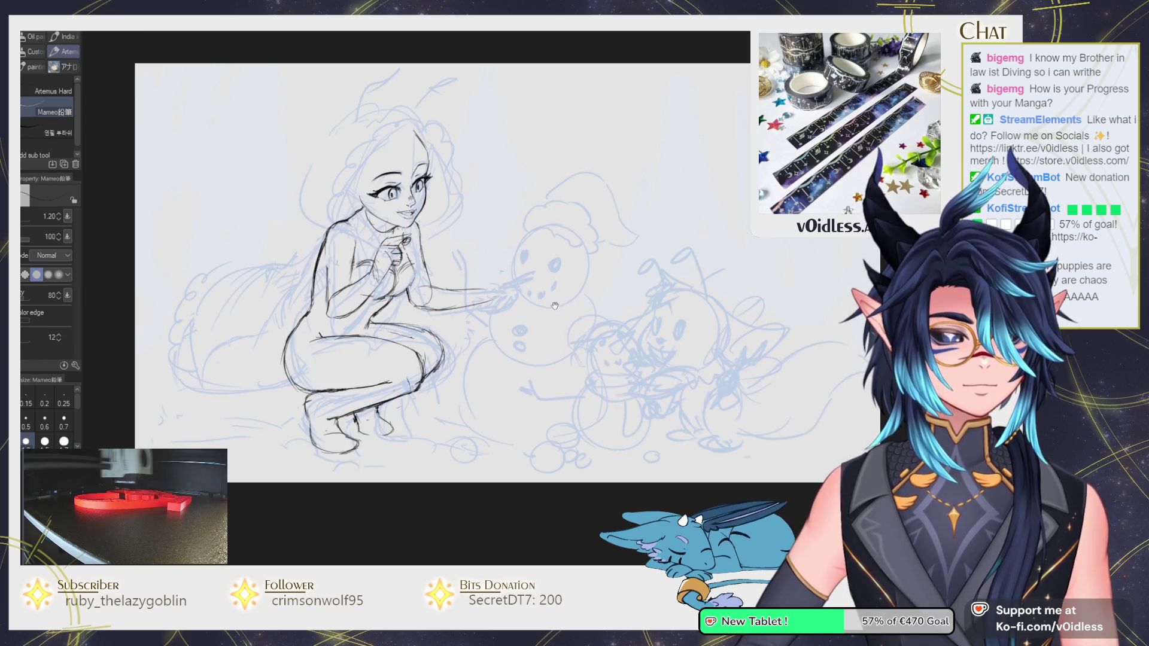
drag(555, 306, 552, 312)
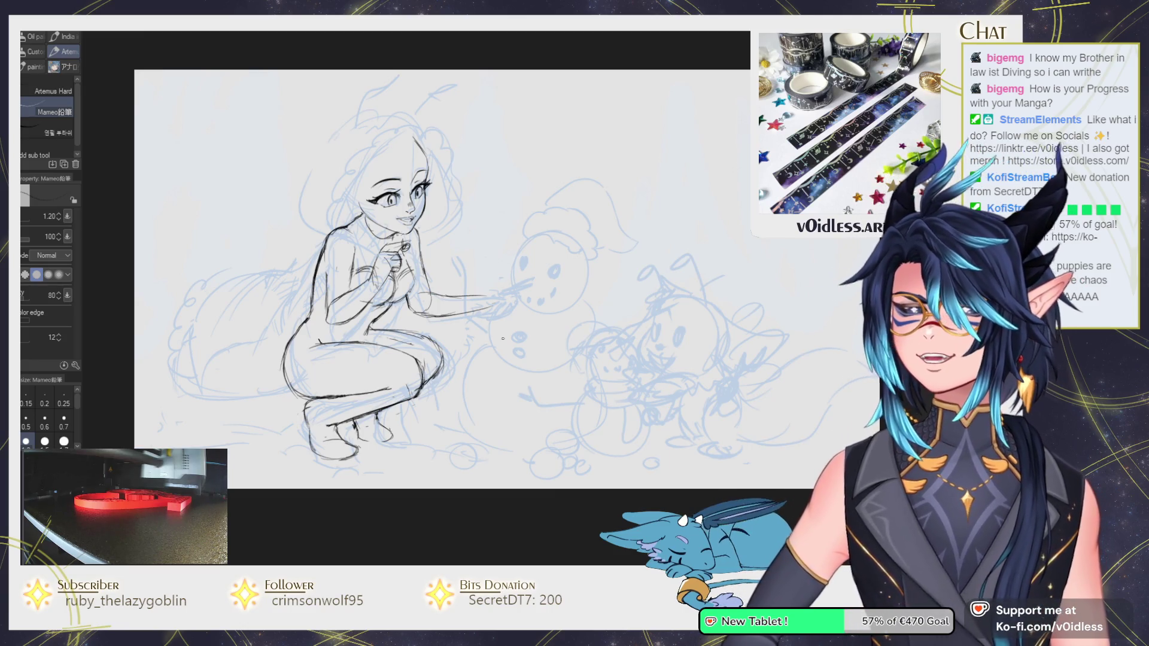
scroll(378, 313, up, 2)
key(e)
scroll(358, 293, up, 1)
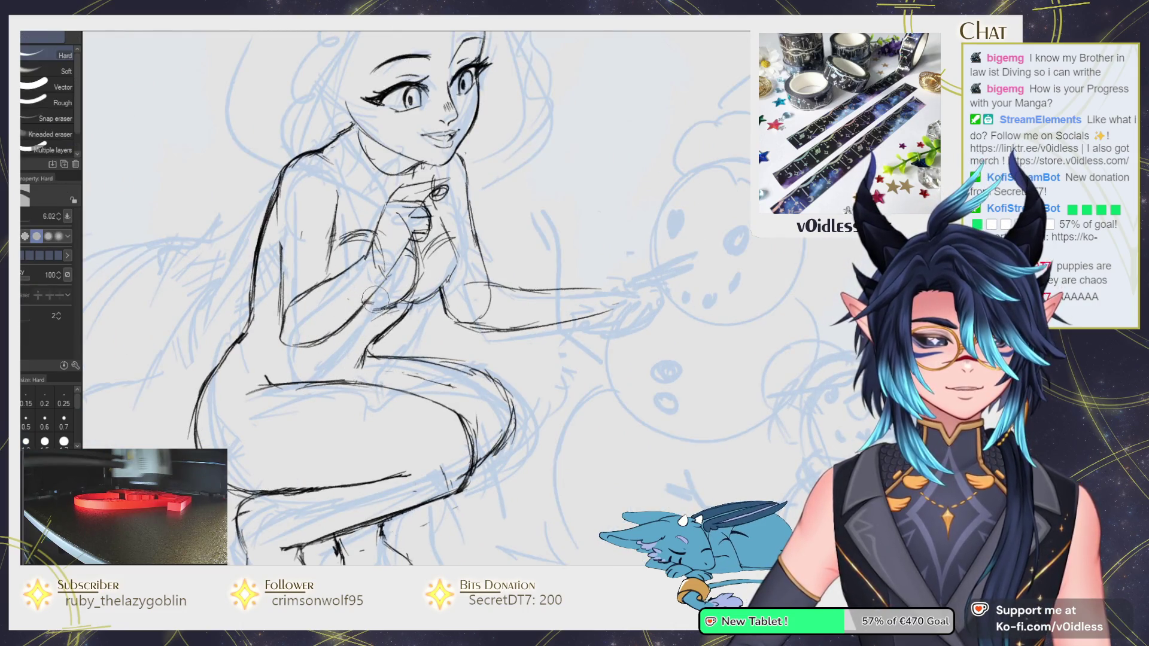
key(p)
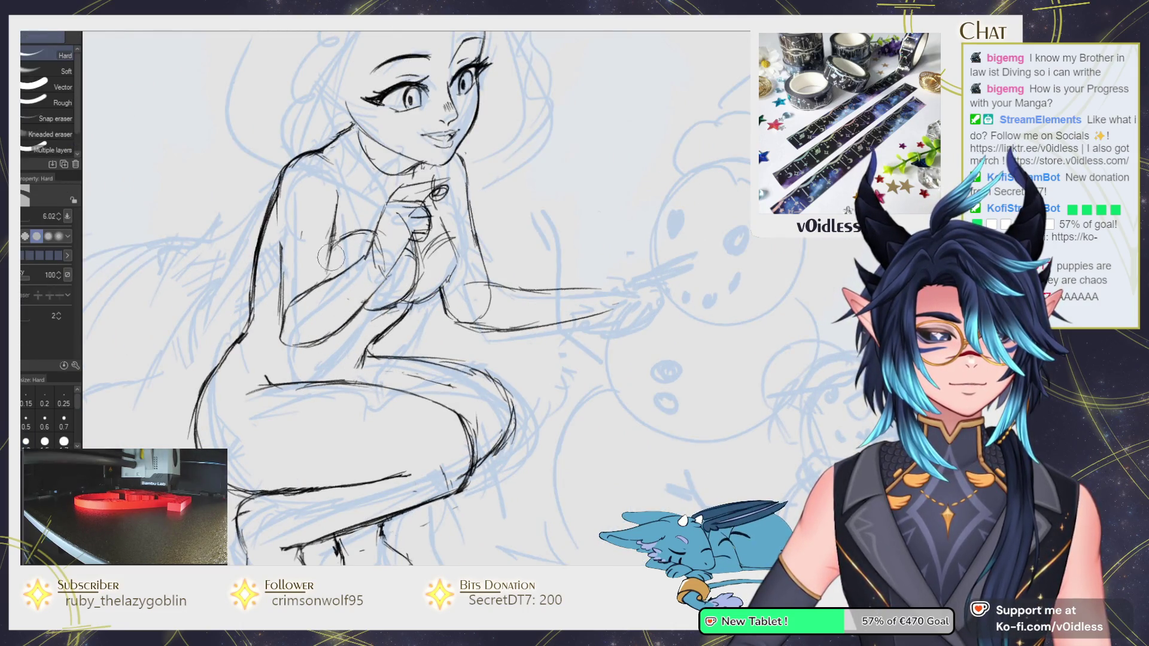
scroll(359, 274, down, 1)
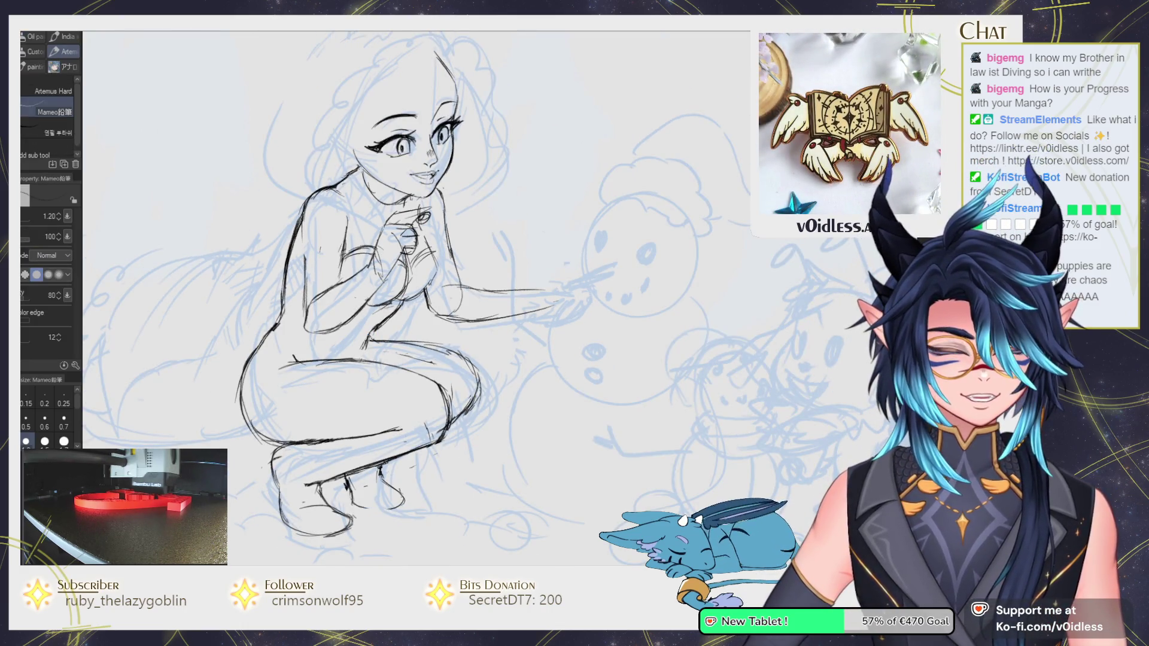
Touch up the small ink lines on the leg, alternating Mameo pencil and Hard eraser.
key(e)
key(p)
key(e)
key(p)
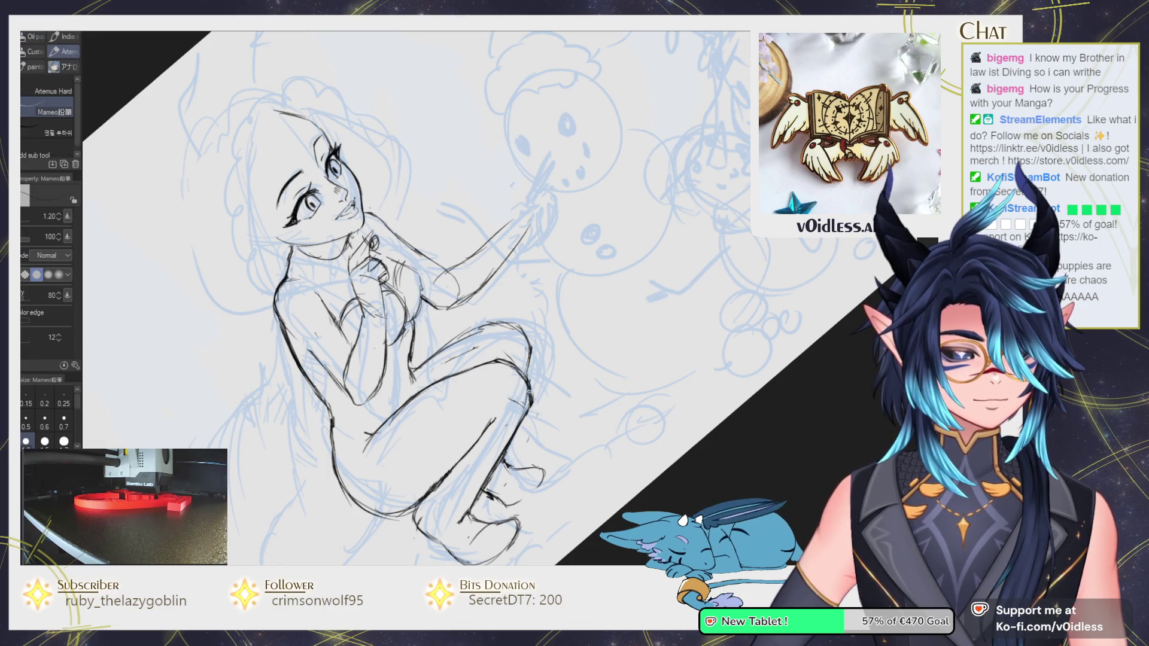
key(e)
key(p)
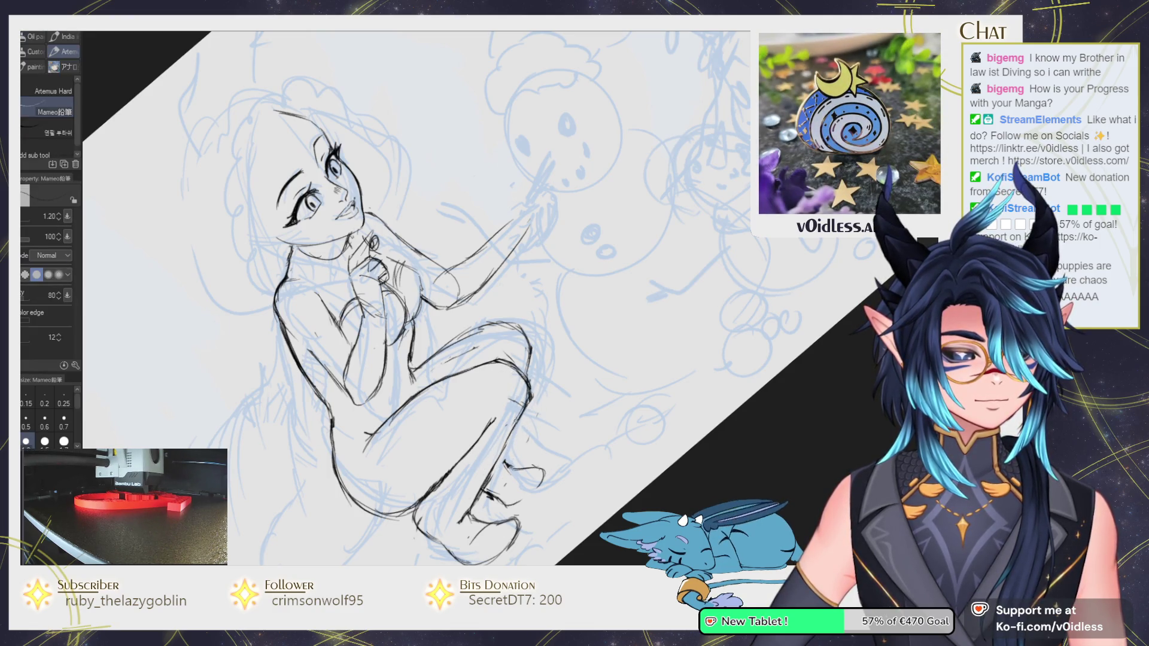
key(e)
drag(472, 515, 488, 484)
key(p)
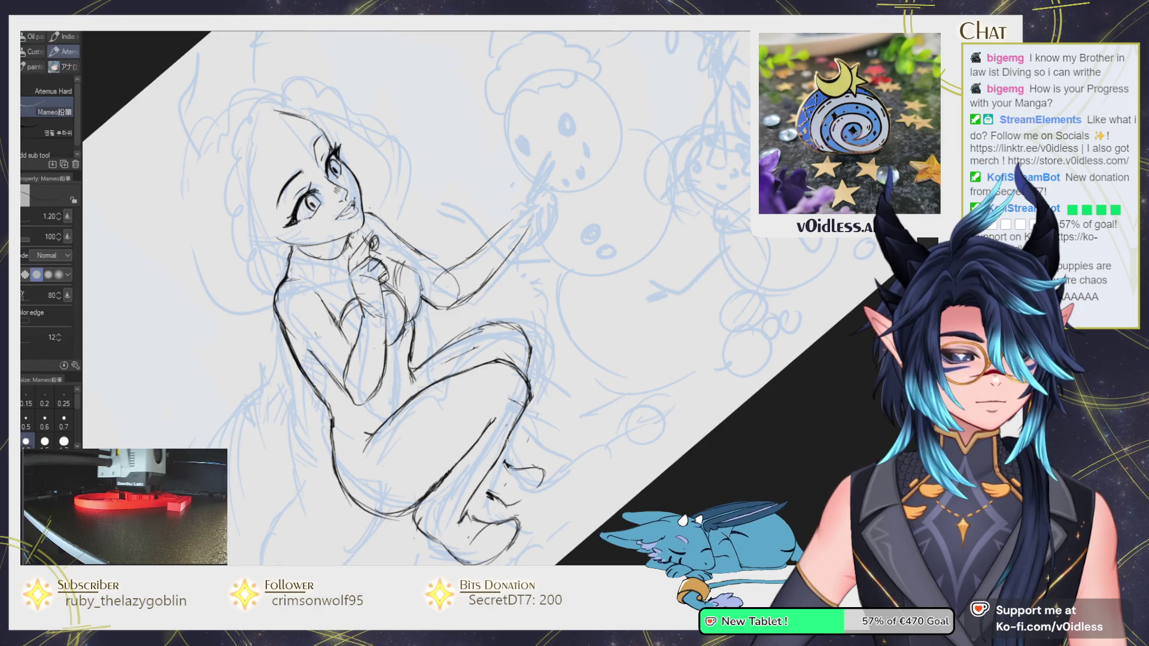
scroll(554, 415, down, 2)
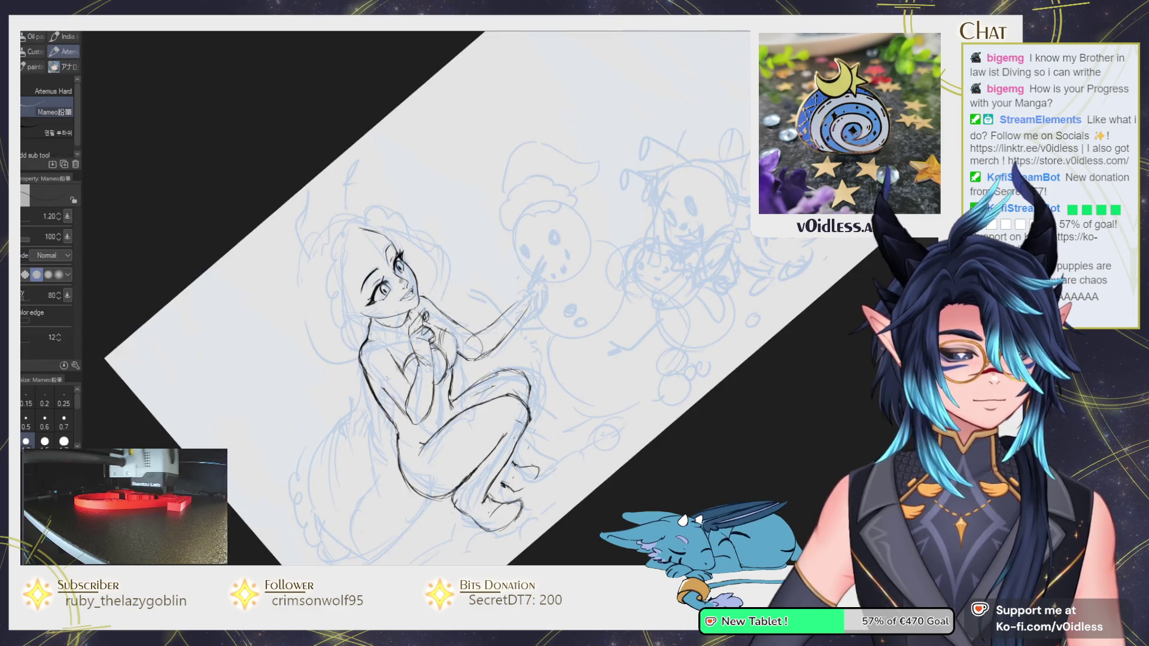
Reset the canvas rotation upright, zoom out, then zoom back in on the crouching figure.
key(ctrl+at)
scroll(338, 430, up, 3)
scroll(338, 430, up, 2)
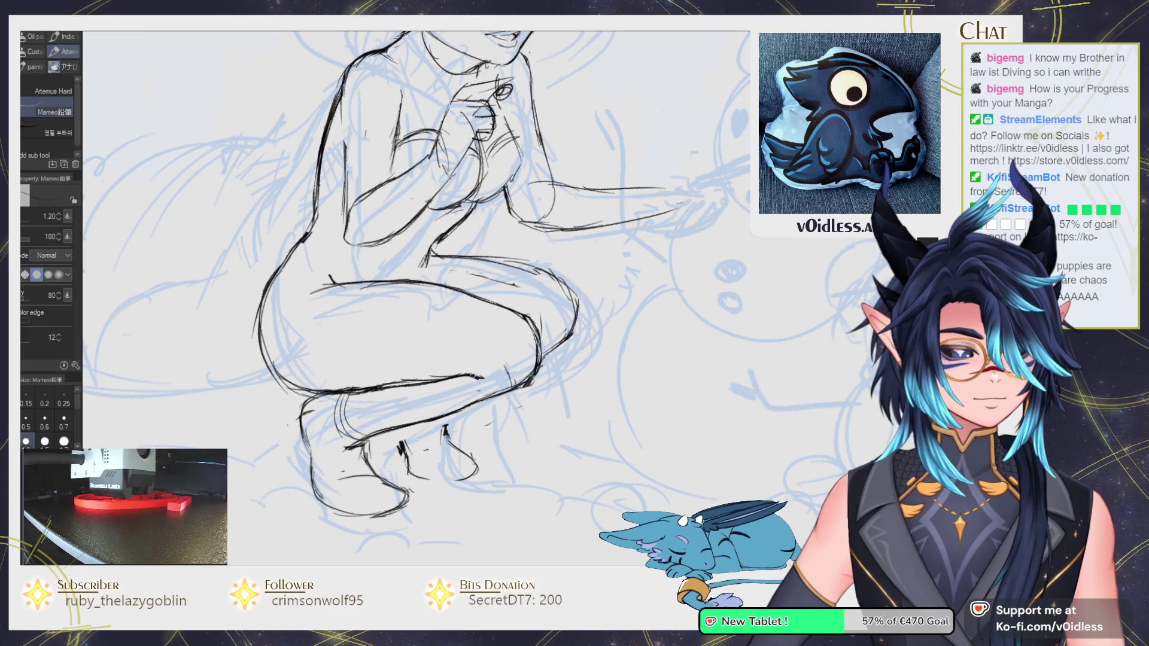
key(ctrl+minus)
key(ctrl+minus)
key(ctrl+minus)
key(ctrl+plus)
key(ctrl+plus)
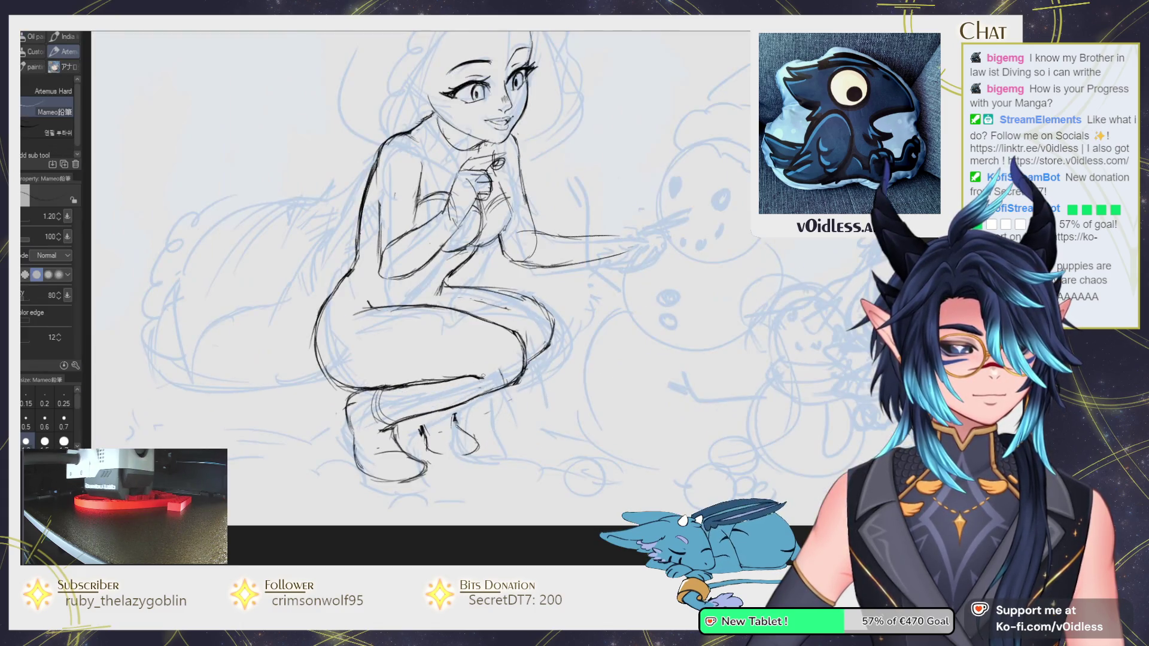
key(j)
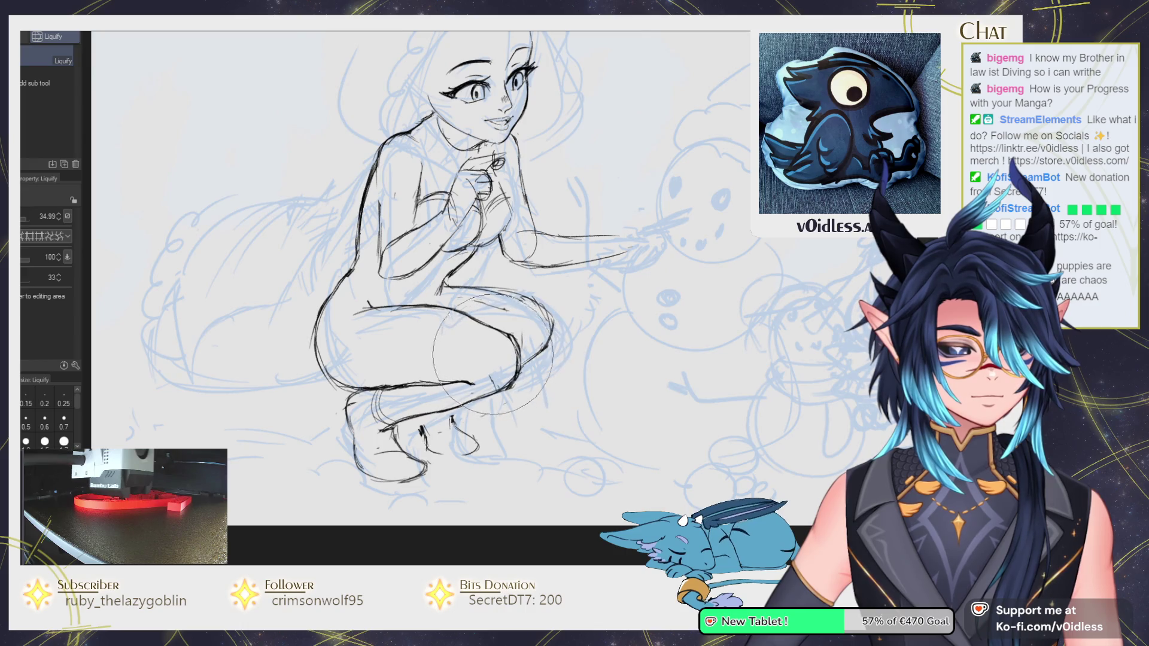
Liquify the thigh contour into shape and re-ink the right thigh line.
drag(486, 364, 513, 342)
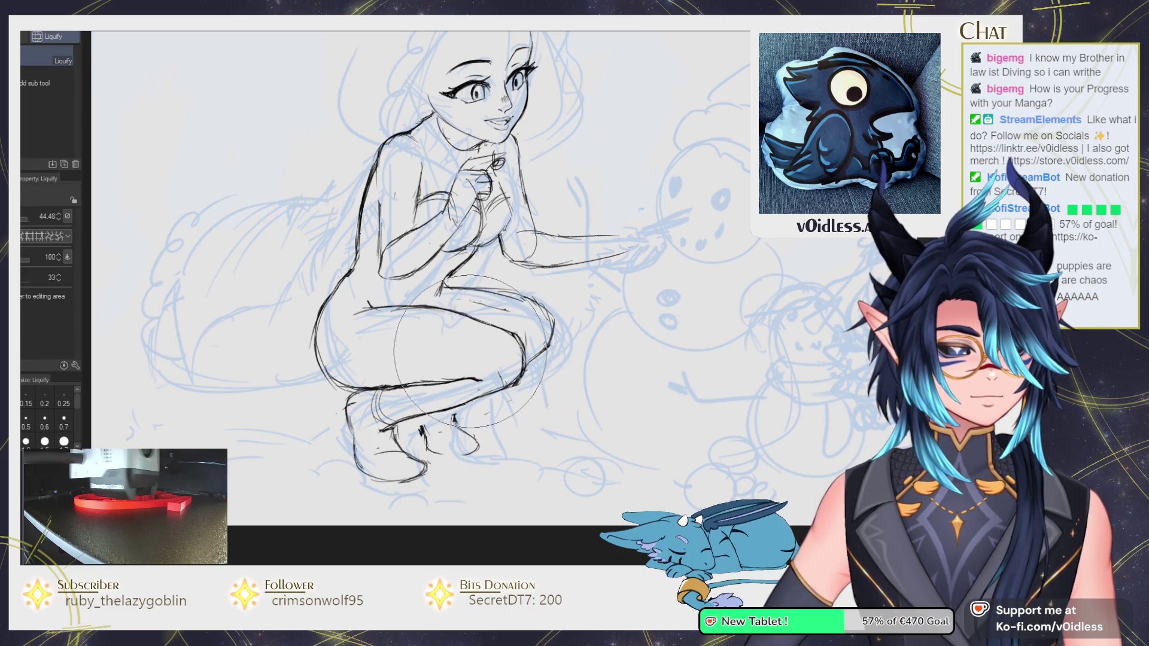
key(p)
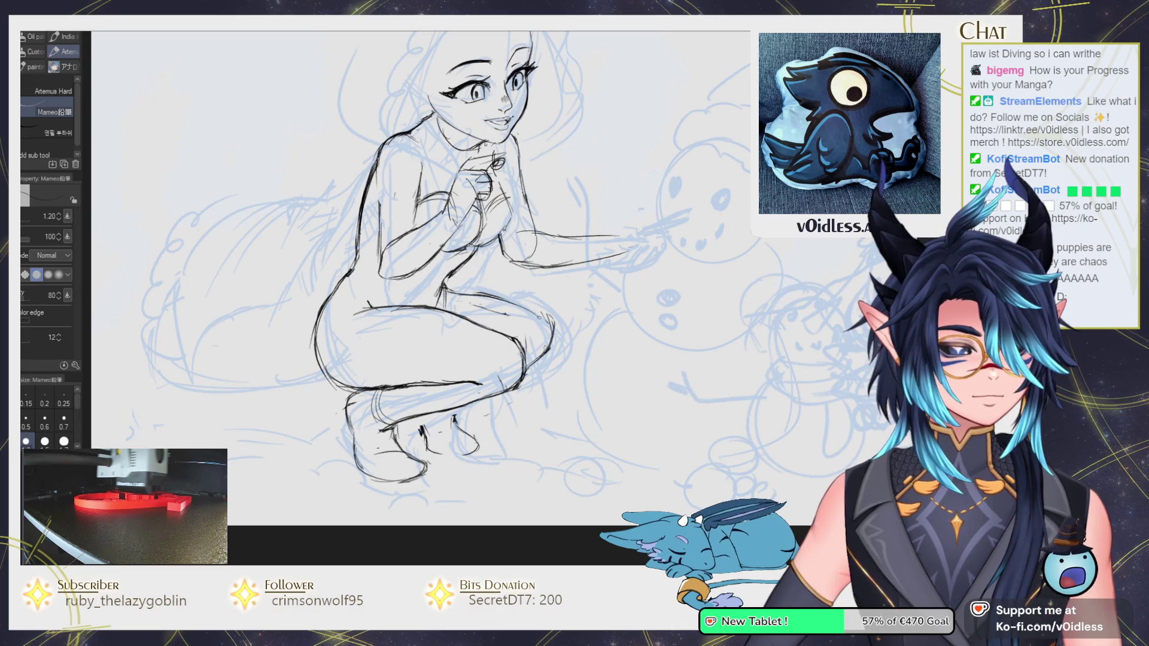
drag(551, 326, 532, 371)
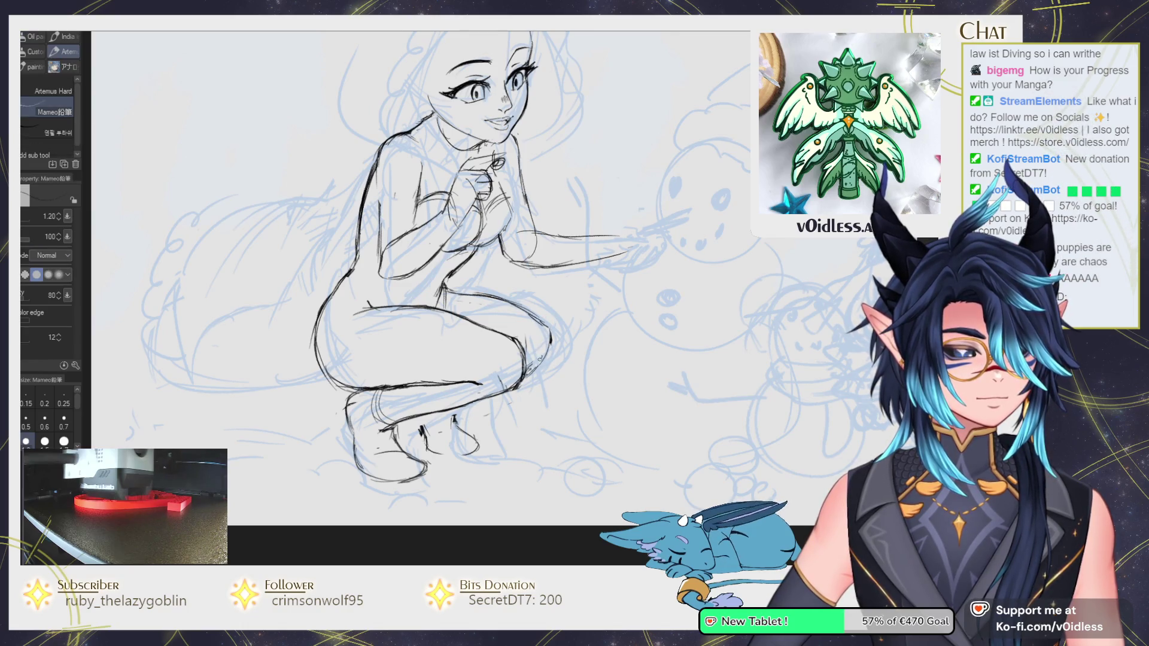
Erase the extra part of the right thigh stroke.
mouse_move(550, 334)
mouse_down()
mouse_move(518, 388)
mouse_move(527, 372)
mouse_up()
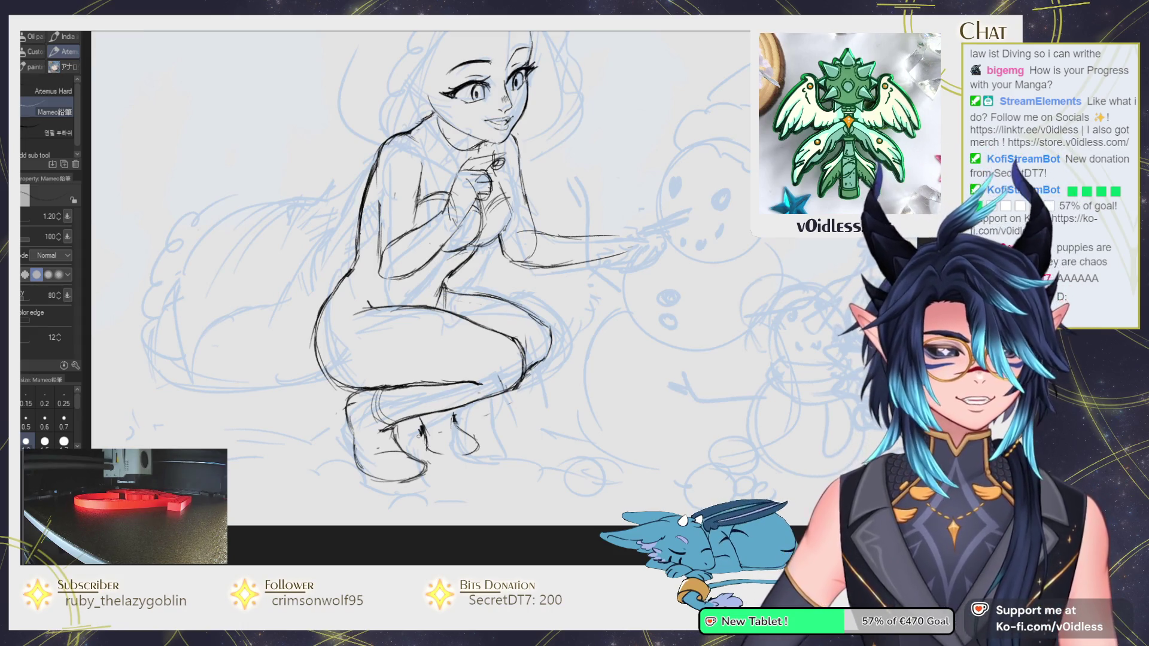
scroll(460, 443, up, 3)
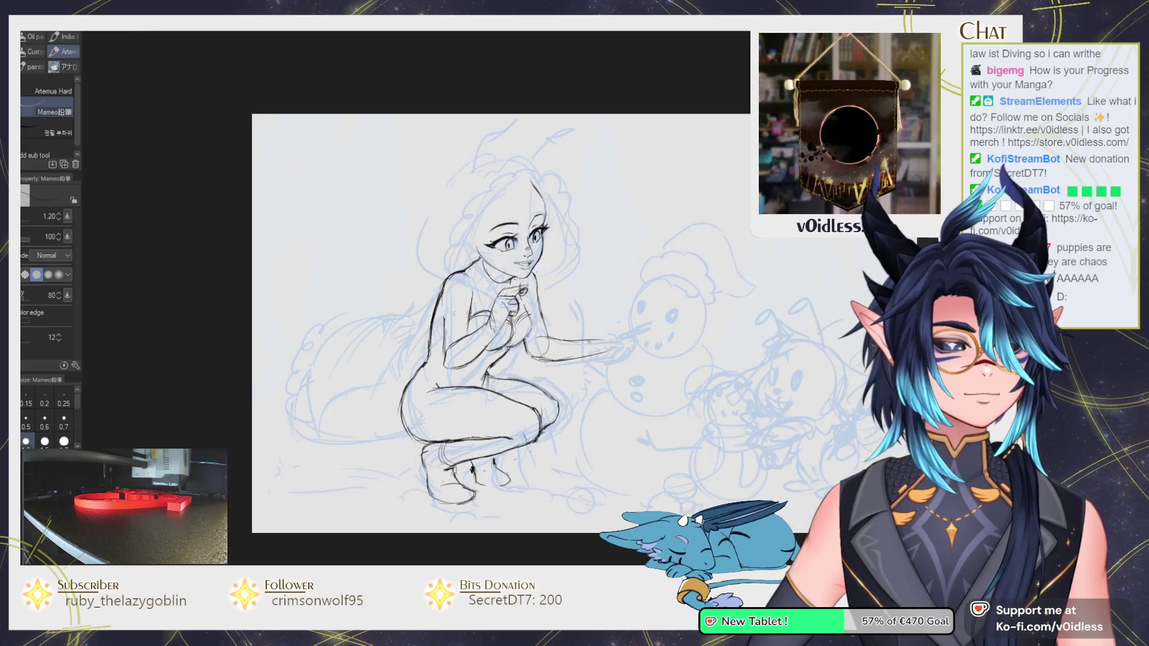
scroll(539, 376, down, 3)
scroll(539, 376, up, 3)
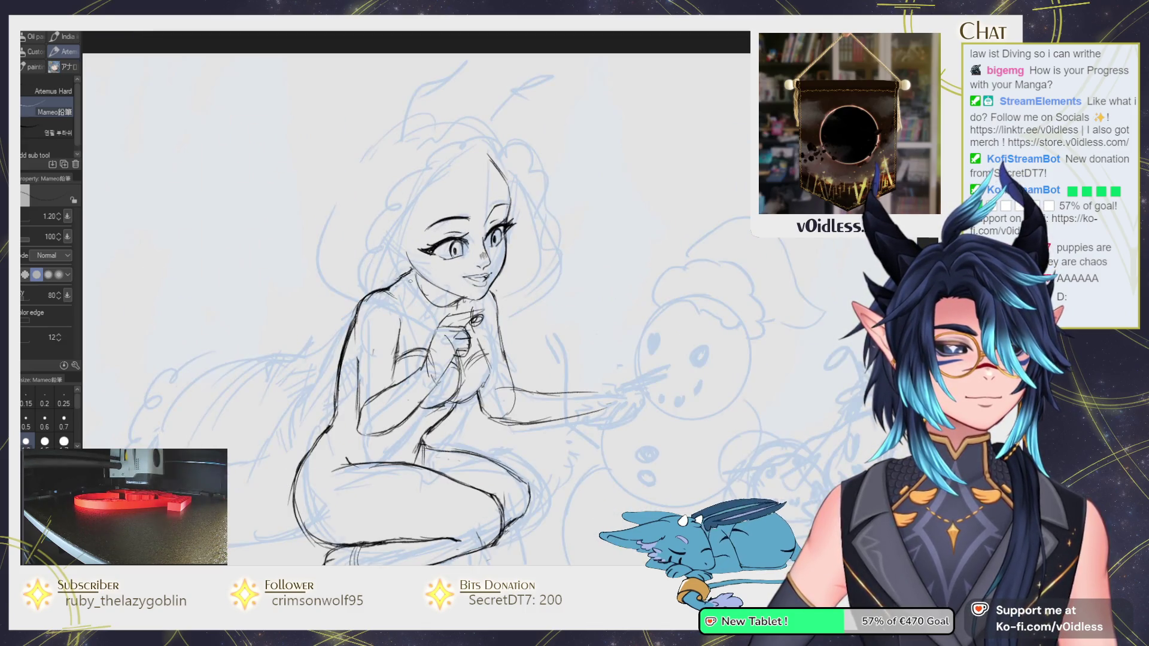
scroll(375, 221, down, 2)
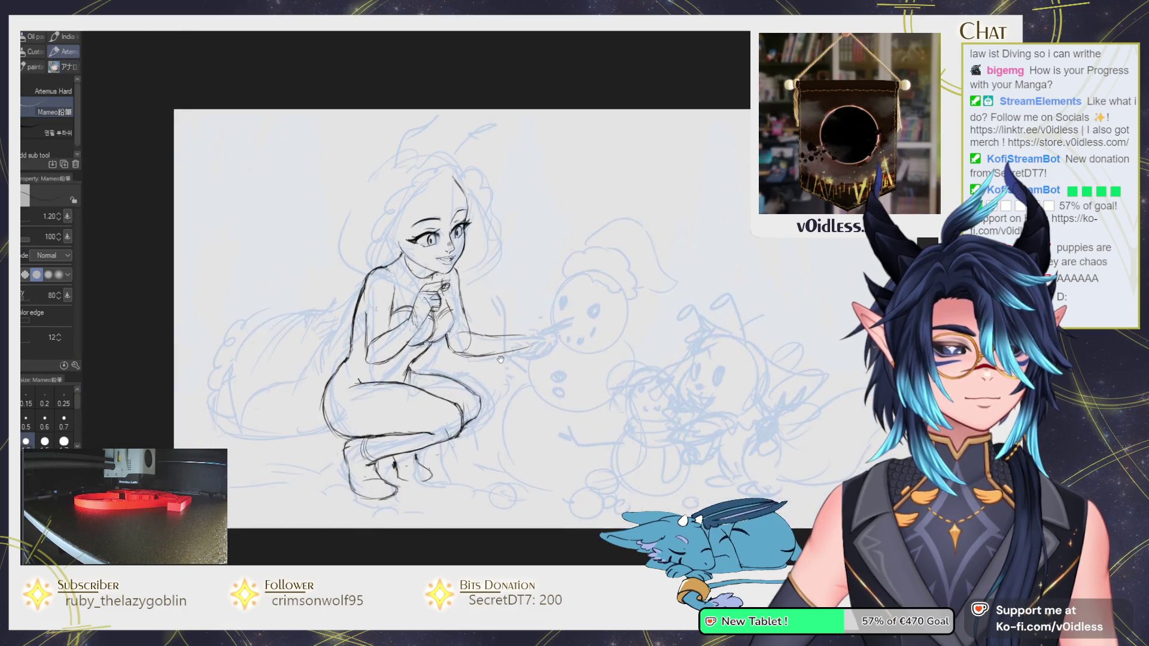
key(m)
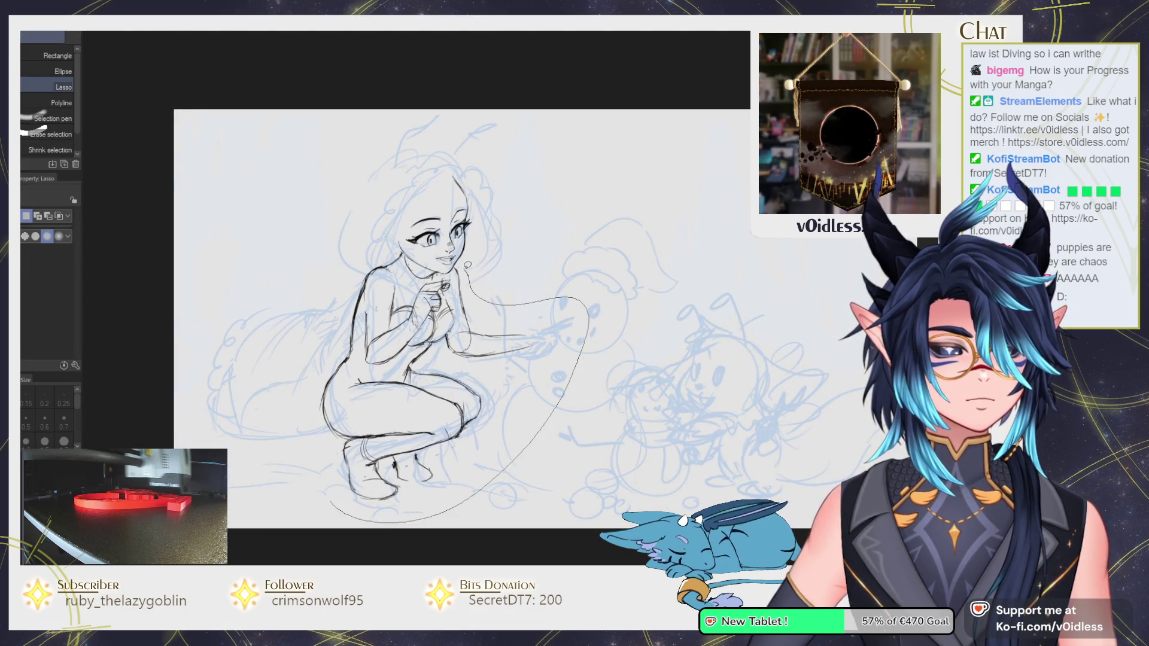
Lasso the girl's inked figure and scale it up to 106 percent.
drag(320, 497, 328, 506)
key(ctrl+t)
drag(584, 380, 578, 410)
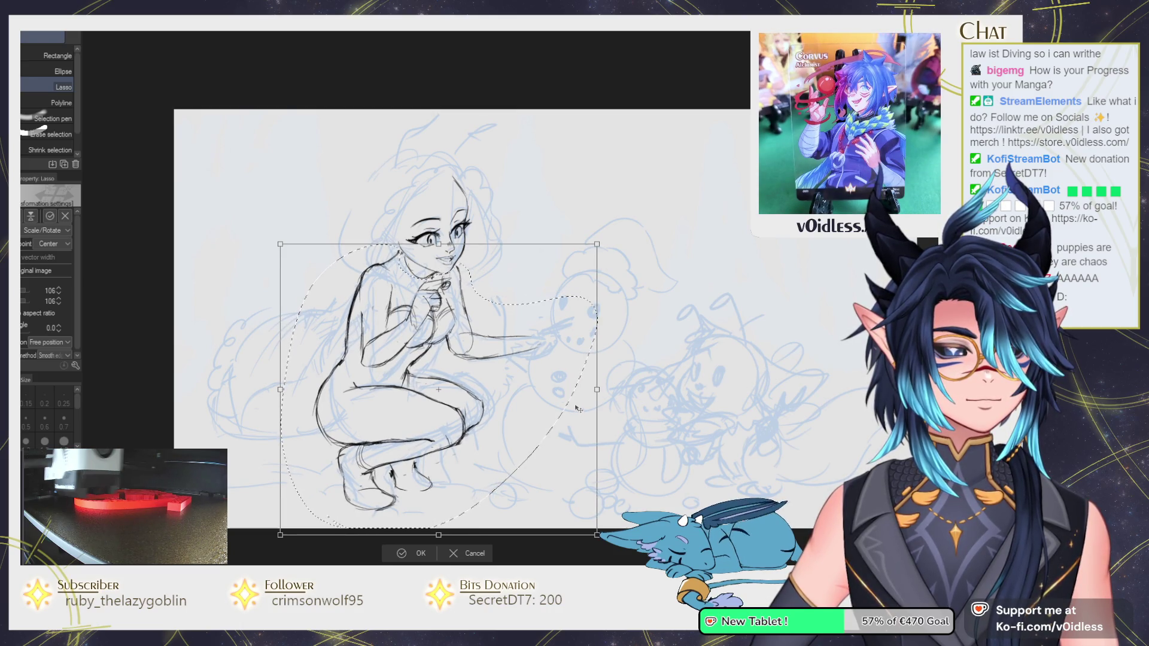
key(e)
Erase the stray pencil marks around the girl's chin and jaw.
scroll(382, 244, up, 3)
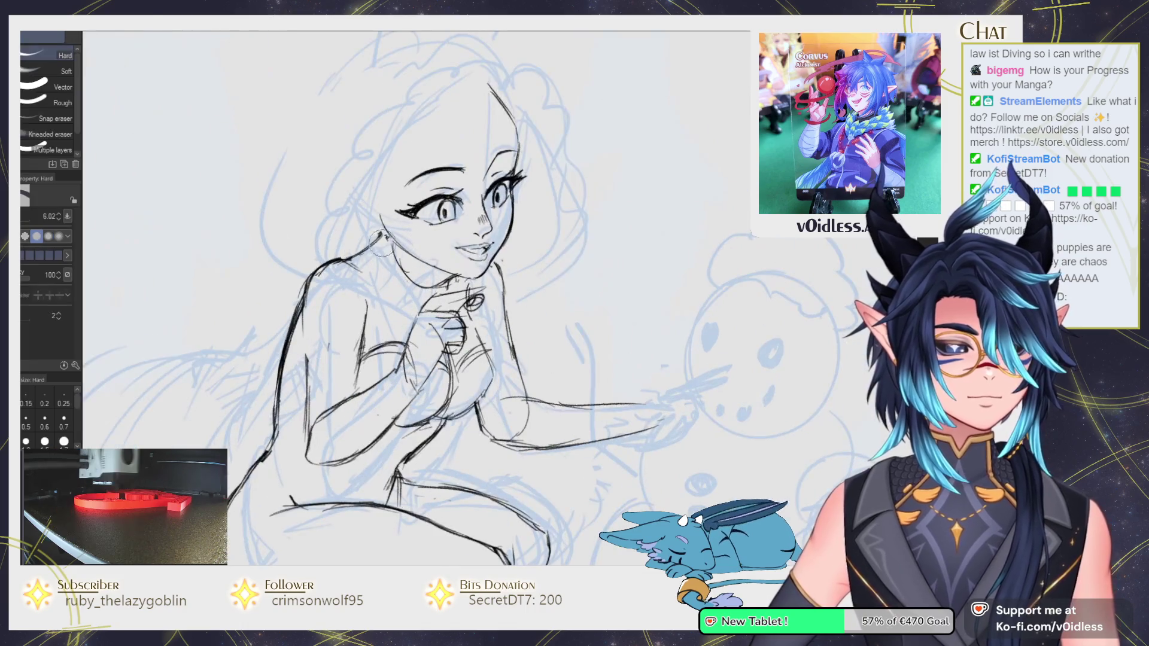
key(p)
key(e)
mouse_move(458, 276)
mouse_down()
mouse_move(432, 286)
mouse_move(386, 255)
mouse_up()
key(p)
key(e)
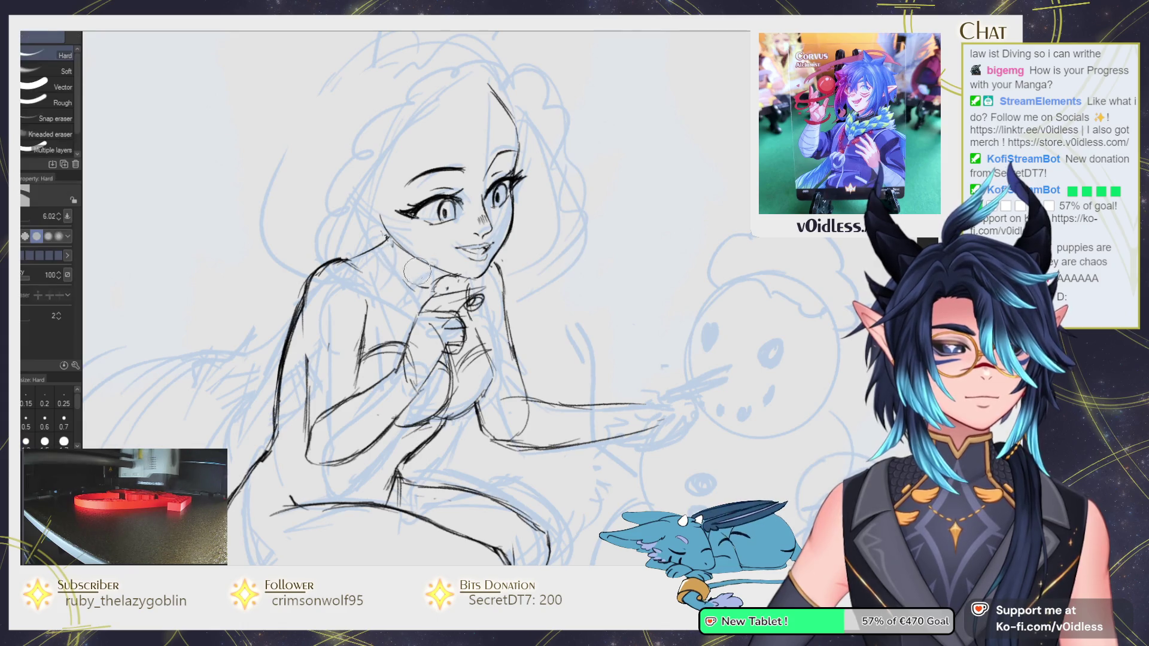
key(p)
key(e)
key(p)
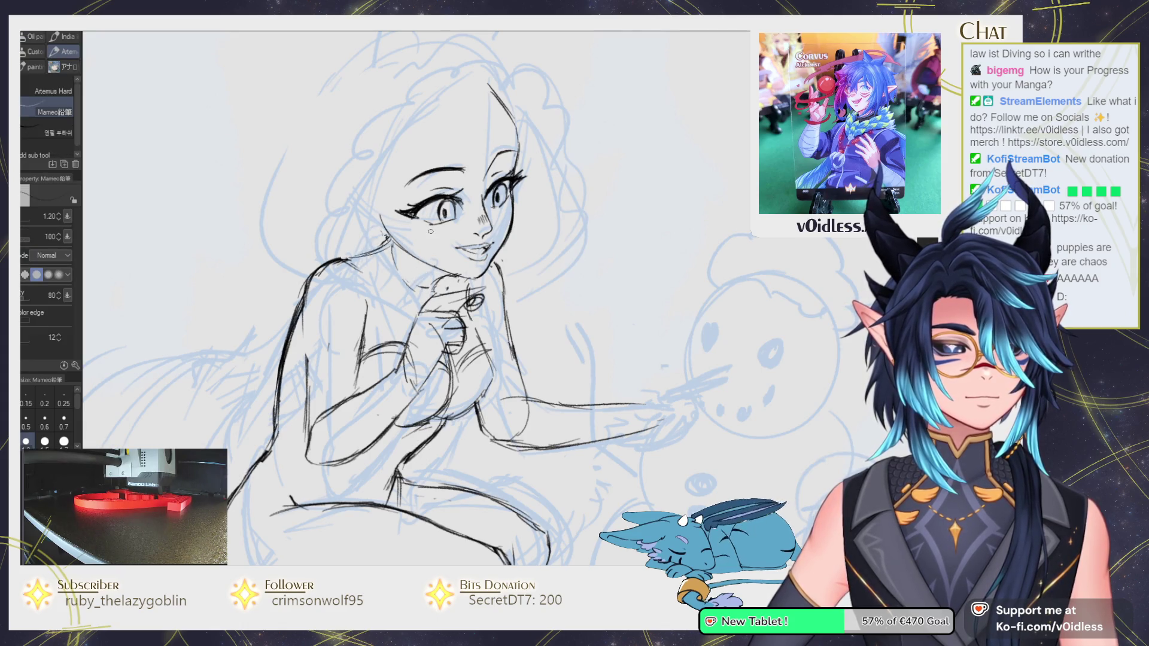
scroll(455, 275, down, 4)
Ink a short line along the neck and shoulder and tidy it with the eraser.
drag(514, 323, 498, 307)
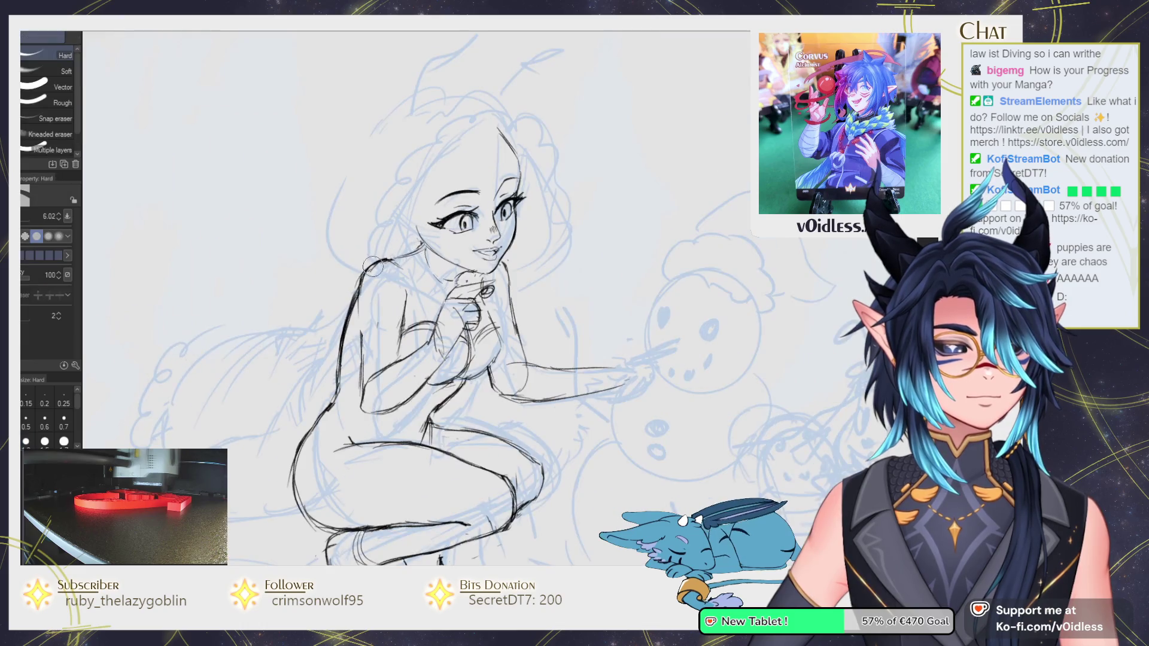
scroll(401, 239, up, 2)
drag(387, 258, 357, 287)
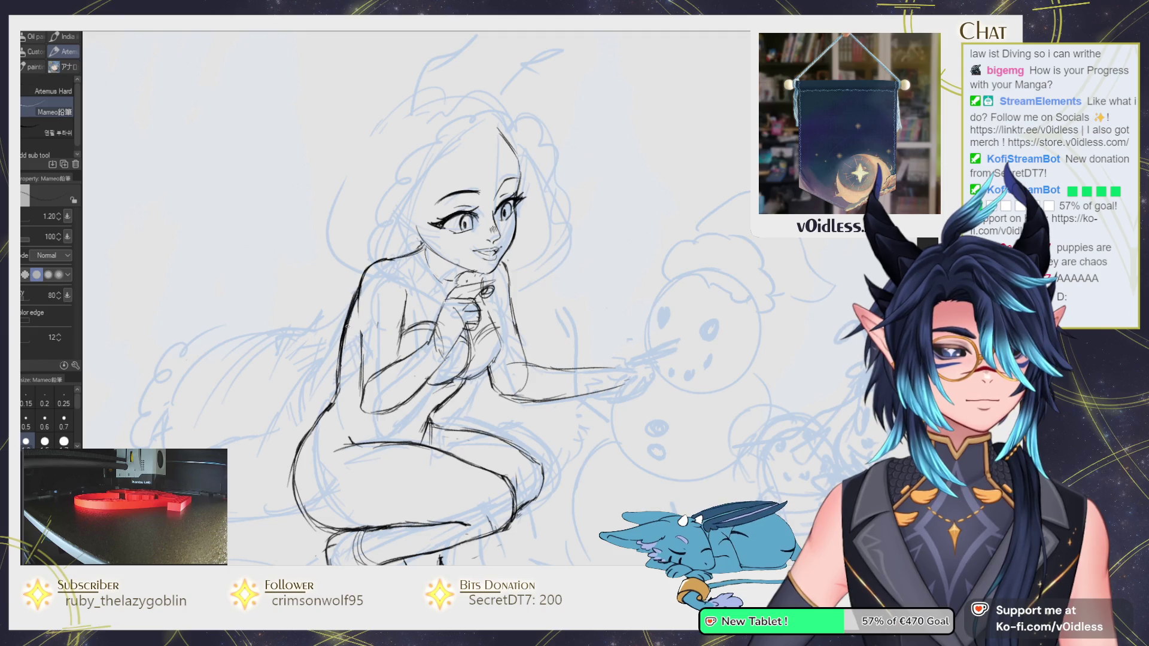
key(e)
key(p)
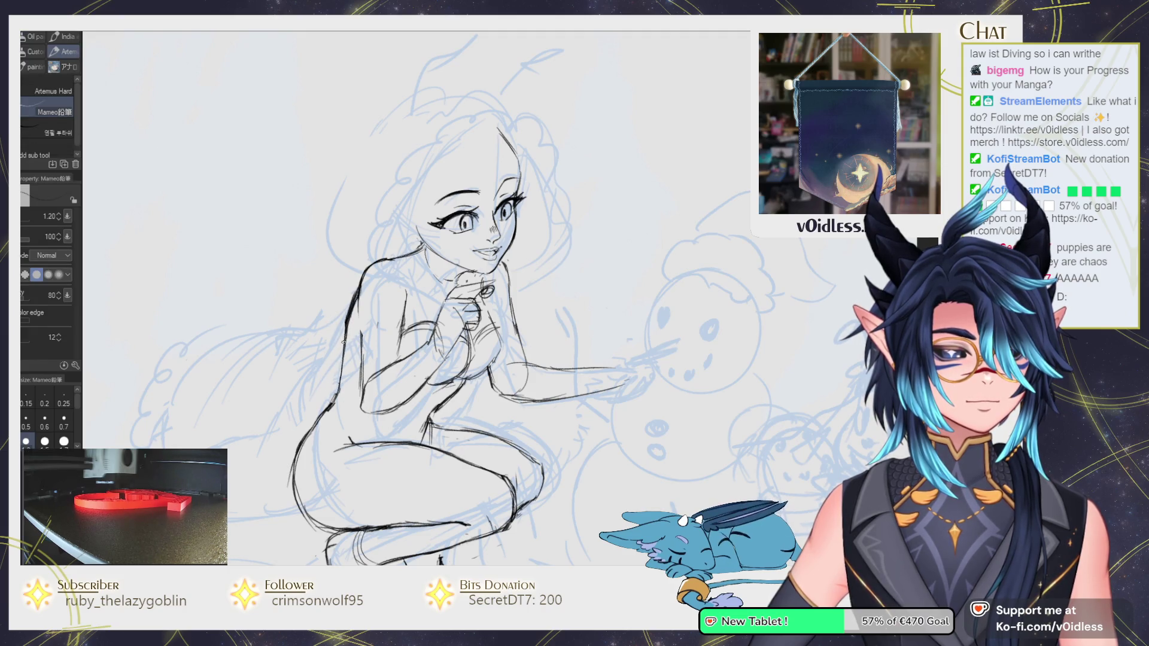
key(e)
key(p)
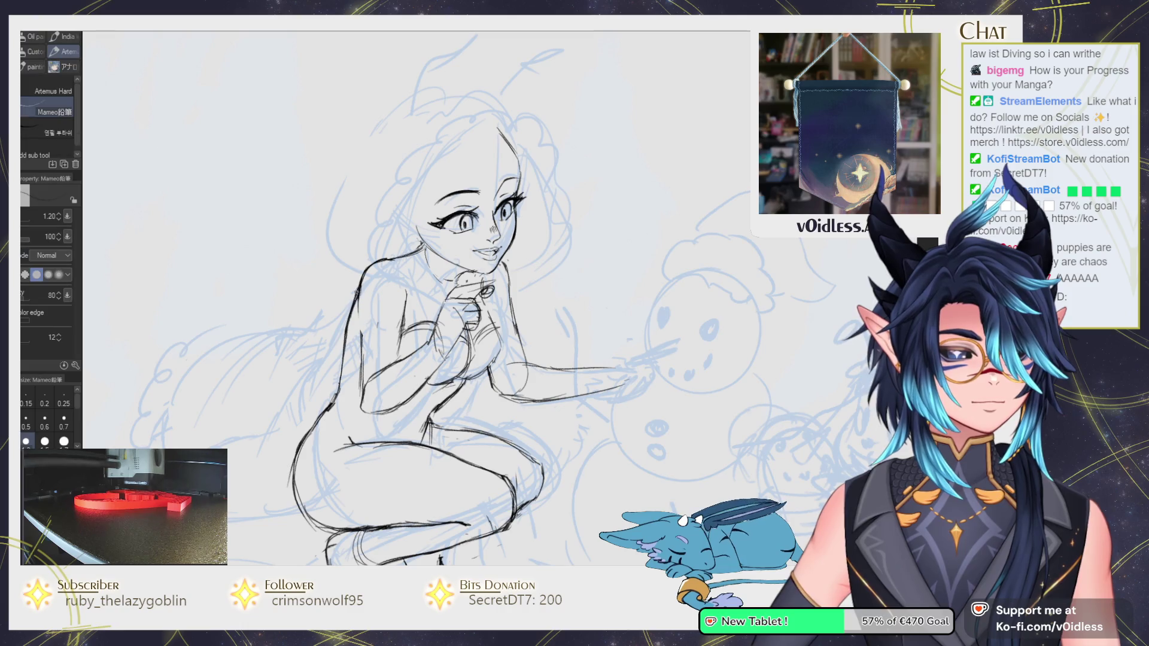
mouse_move(266, 520)
mouse_down()
mouse_move(290, 426)
mouse_move(454, 383)
mouse_move(474, 449)
mouse_move(344, 373)
mouse_up()
key(j)
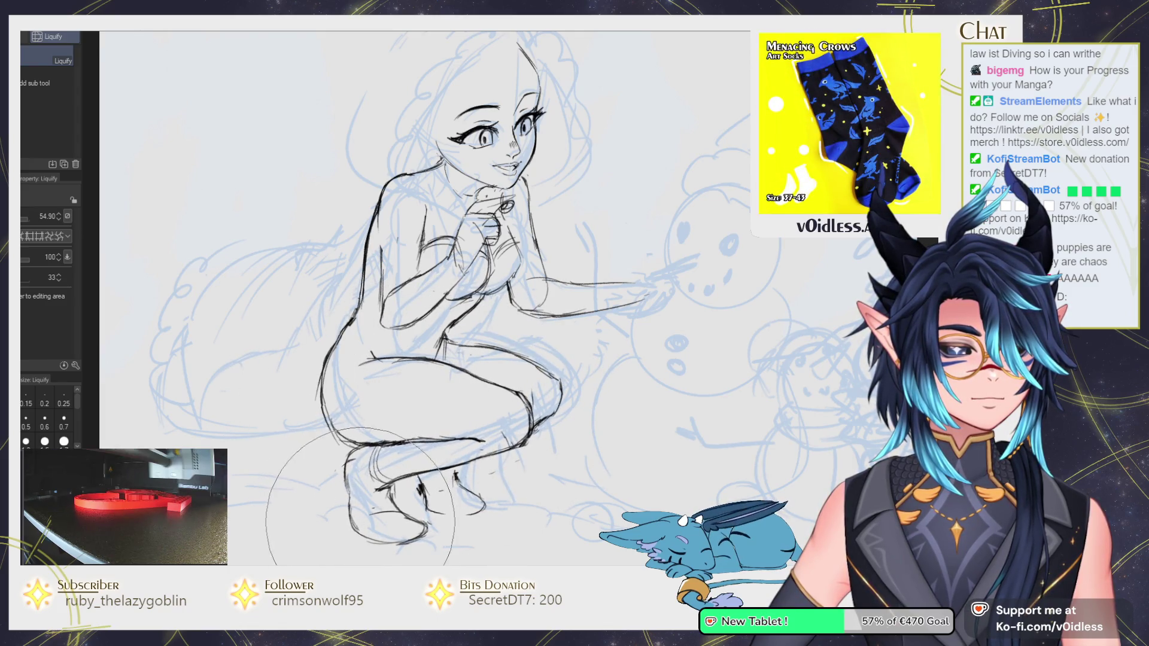
Ink a faint contour line along the crouching leg on a rotated, enlarged view.
key(p)
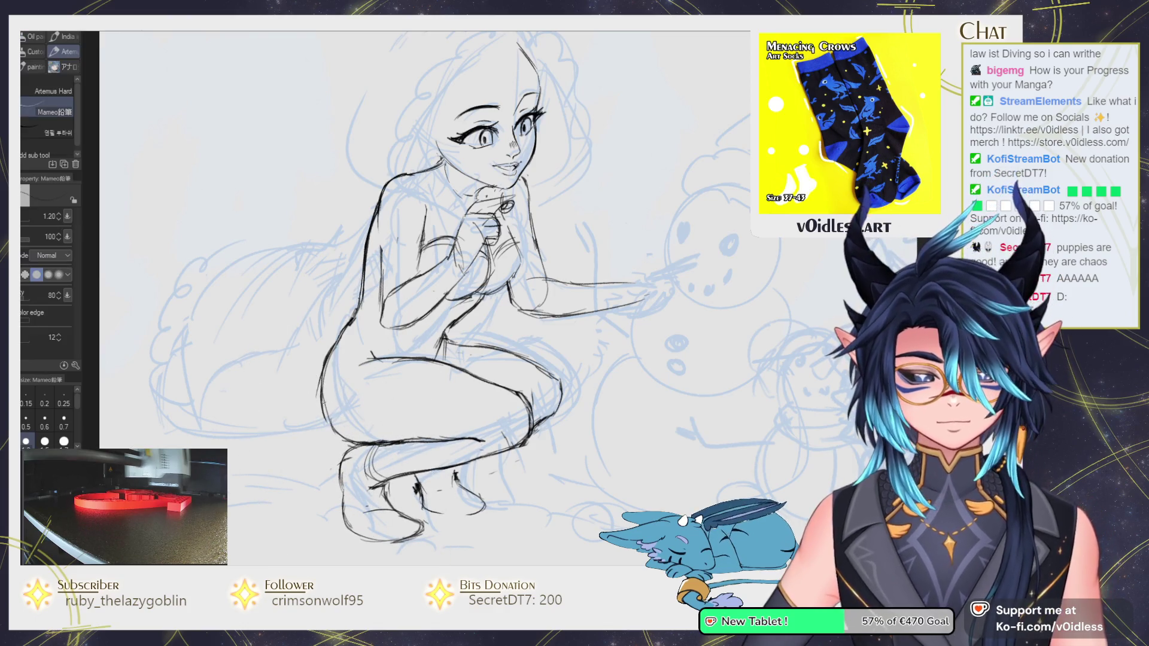
key(ctrl+minus)
drag(501, 325, 467, 362)
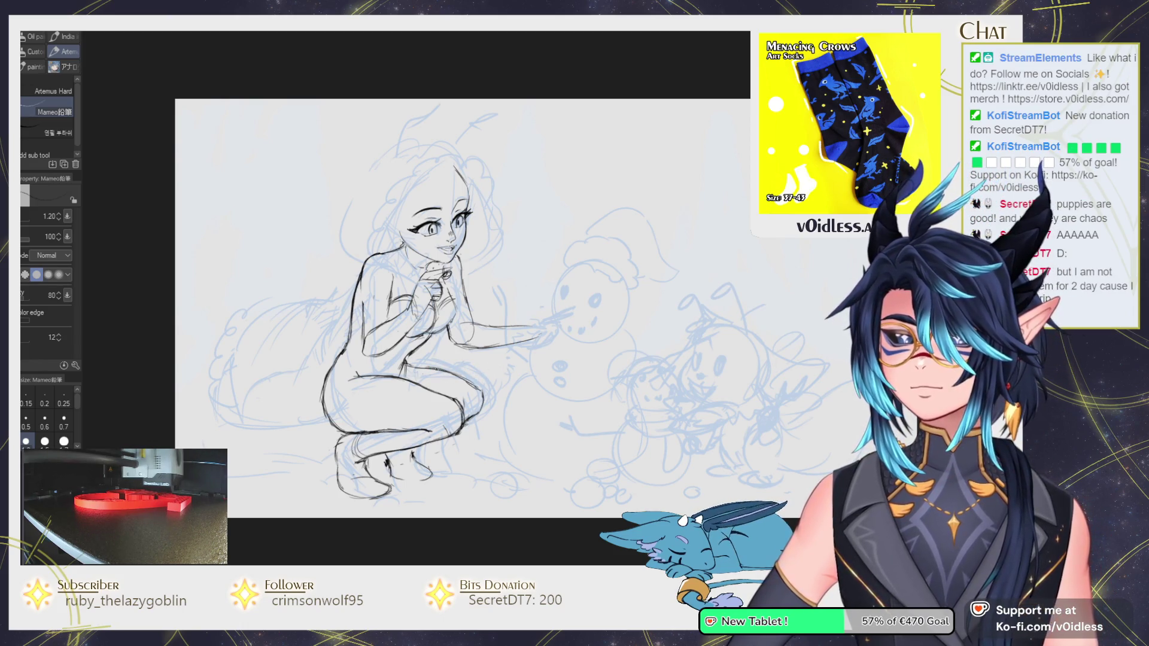
scroll(456, 375, up, 3)
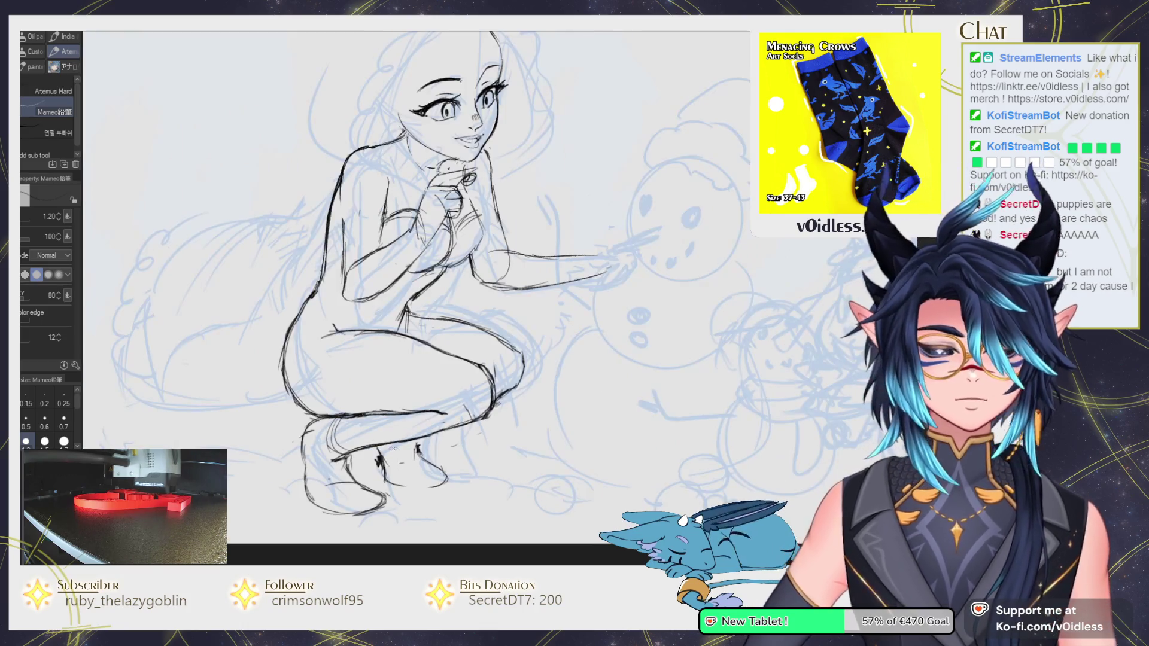
mouse_move(419, 335)
mouse_down()
mouse_move(456, 375)
mouse_move(459, 328)
mouse_up()
scroll(456, 375, up, 2)
mouse_move(390, 323)
mouse_down()
mouse_move(466, 278)
mouse_move(510, 272)
mouse_up()
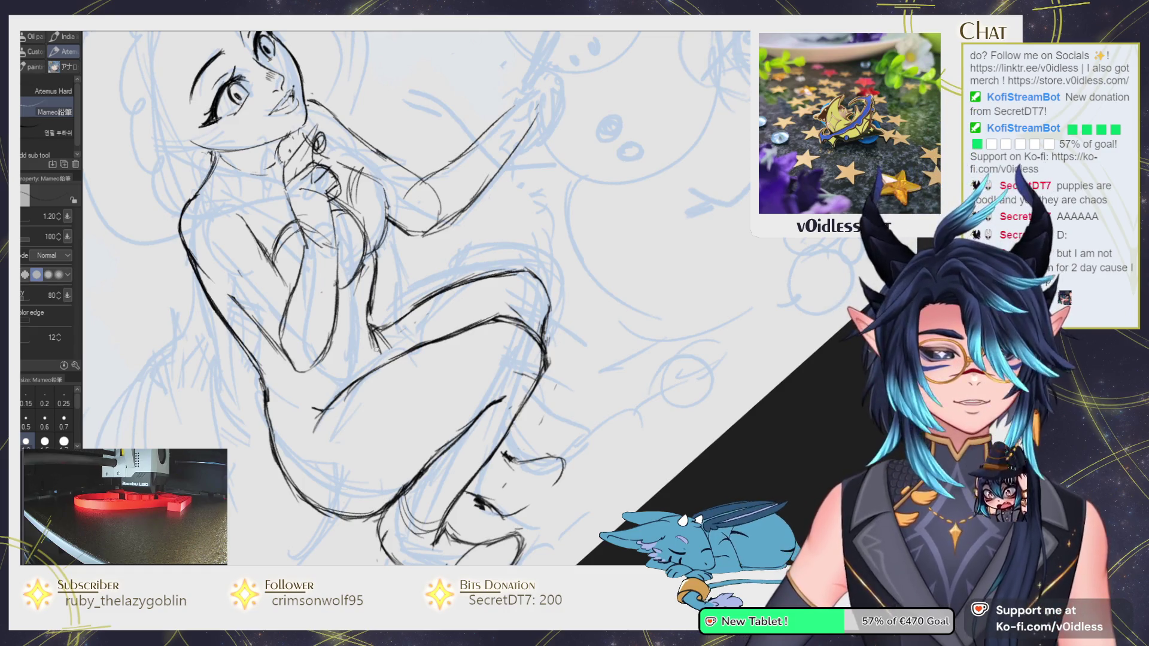
drag(359, 299, 393, 313)
Correct the leg and thigh strokes, alternating the Mameo pencil and Hard eraser.
key(e)
key(p)
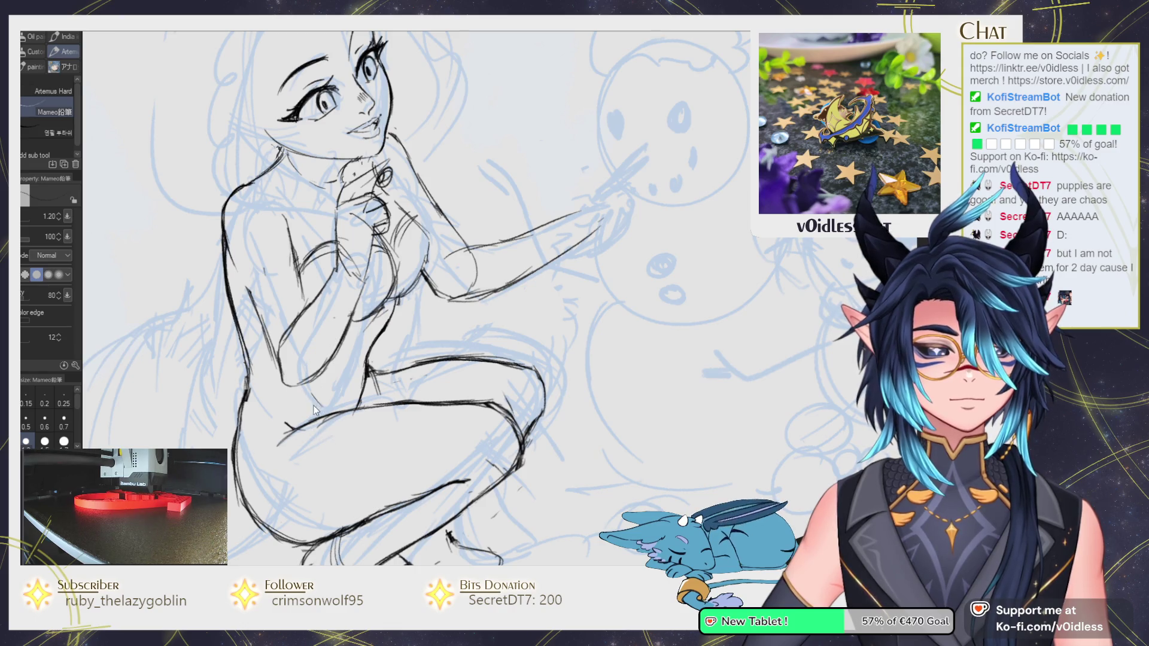
key(e)
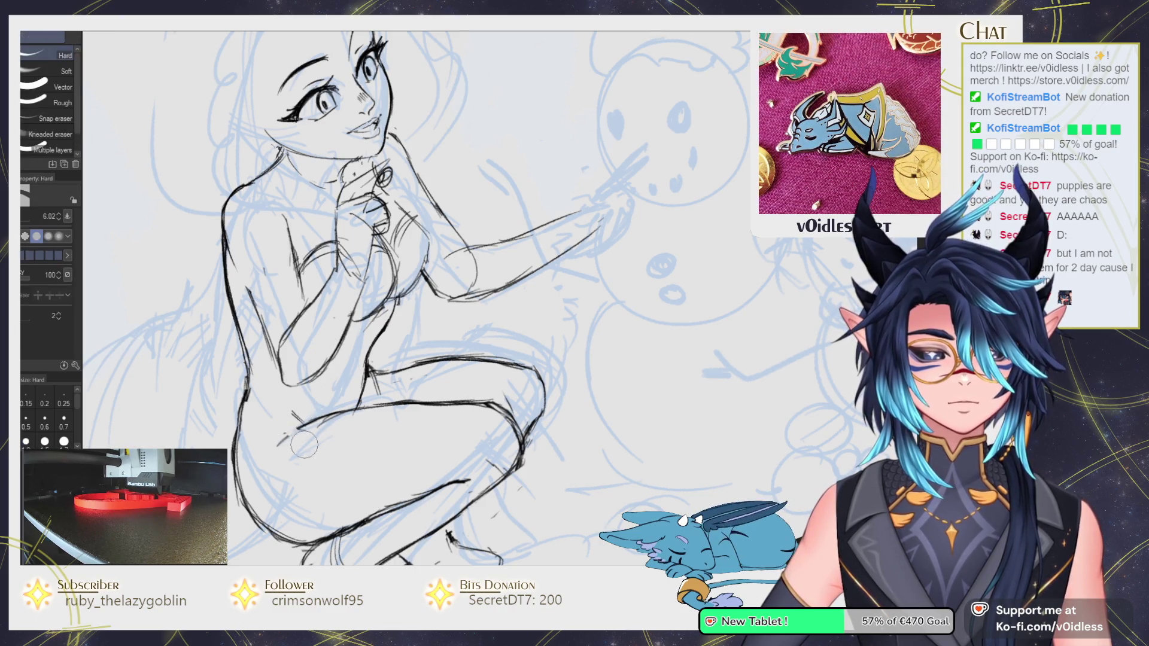
key(p)
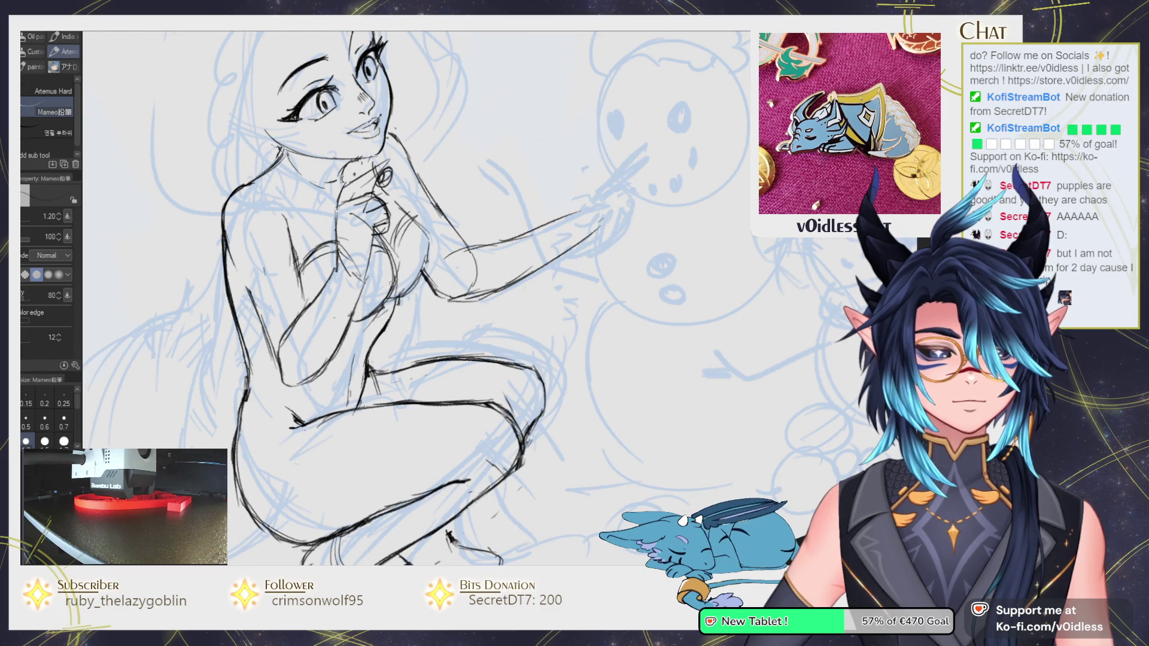
scroll(387, 288, down, 3)
scroll(627, 254, up, 5)
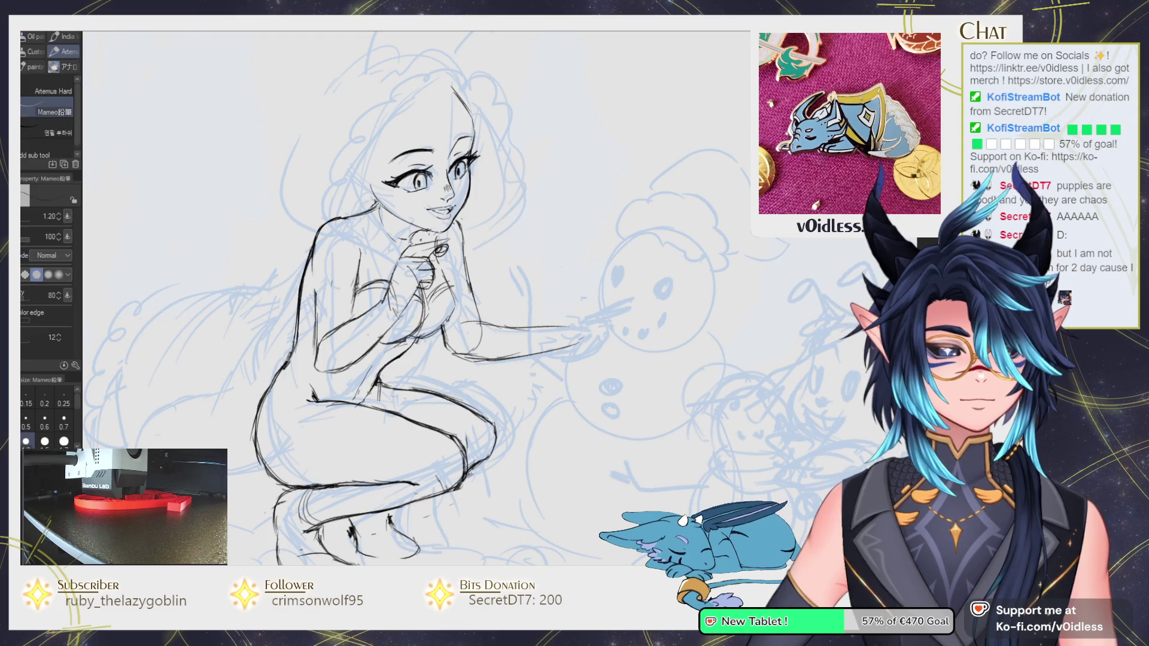
scroll(425, 387, down, 4)
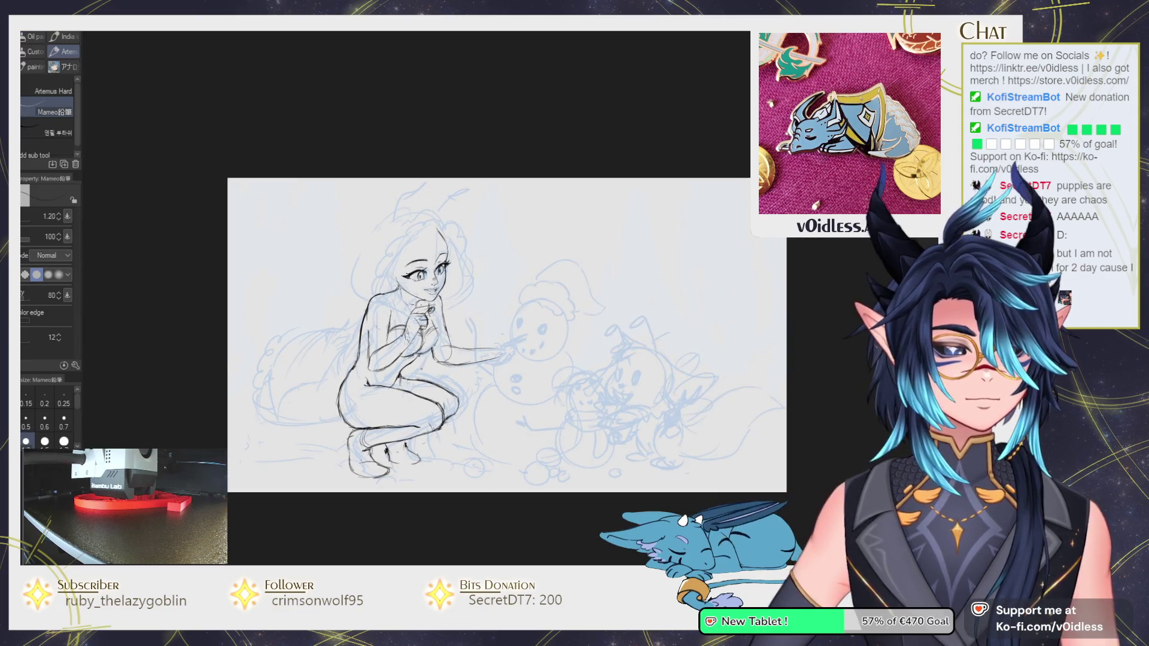
scroll(390, 382, up, 2)
scroll(389, 382, up, 2)
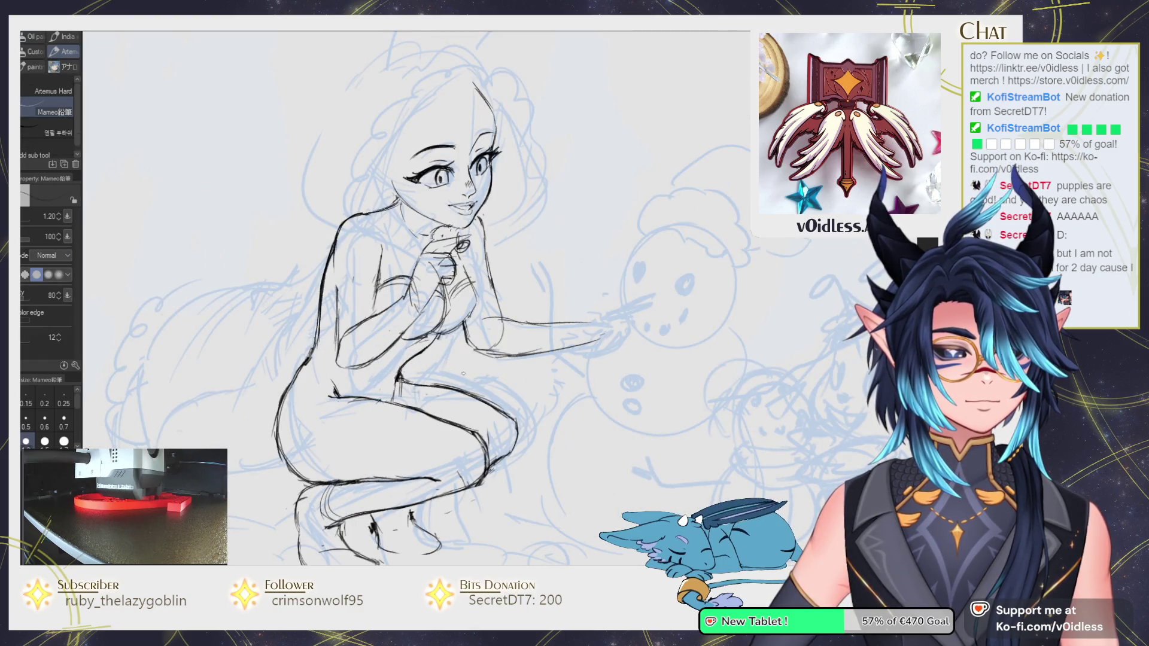
scroll(419, 299, right, 2)
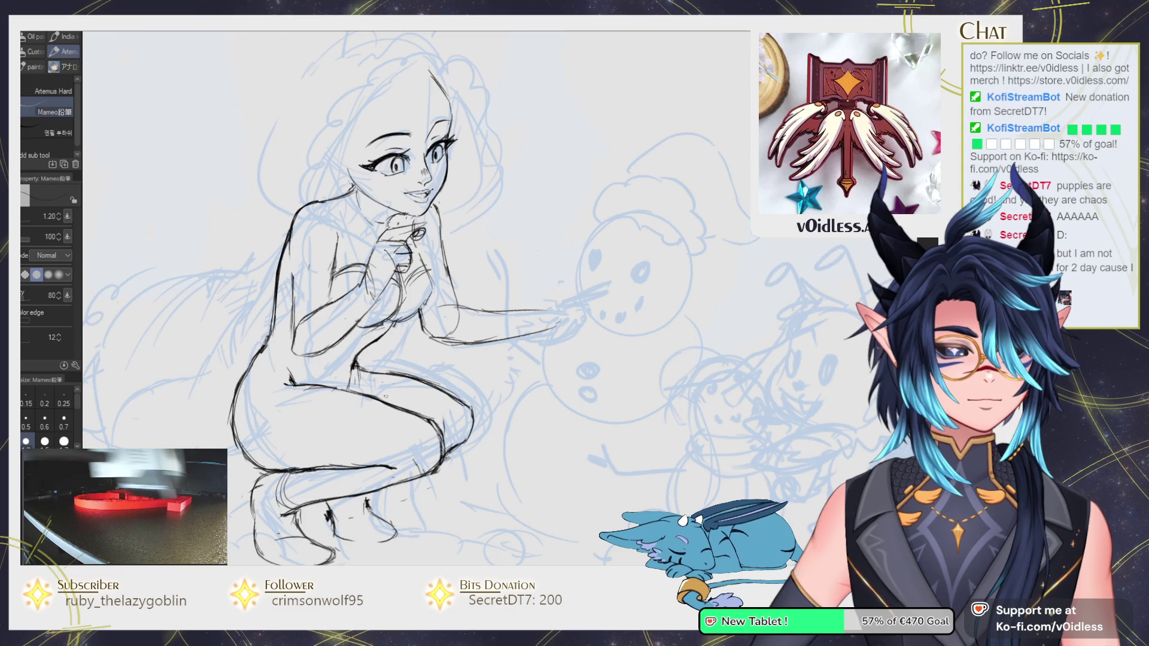
Make final eraser fixes to the thigh contours and zoom out over the drawing.
key(e)
key(p)
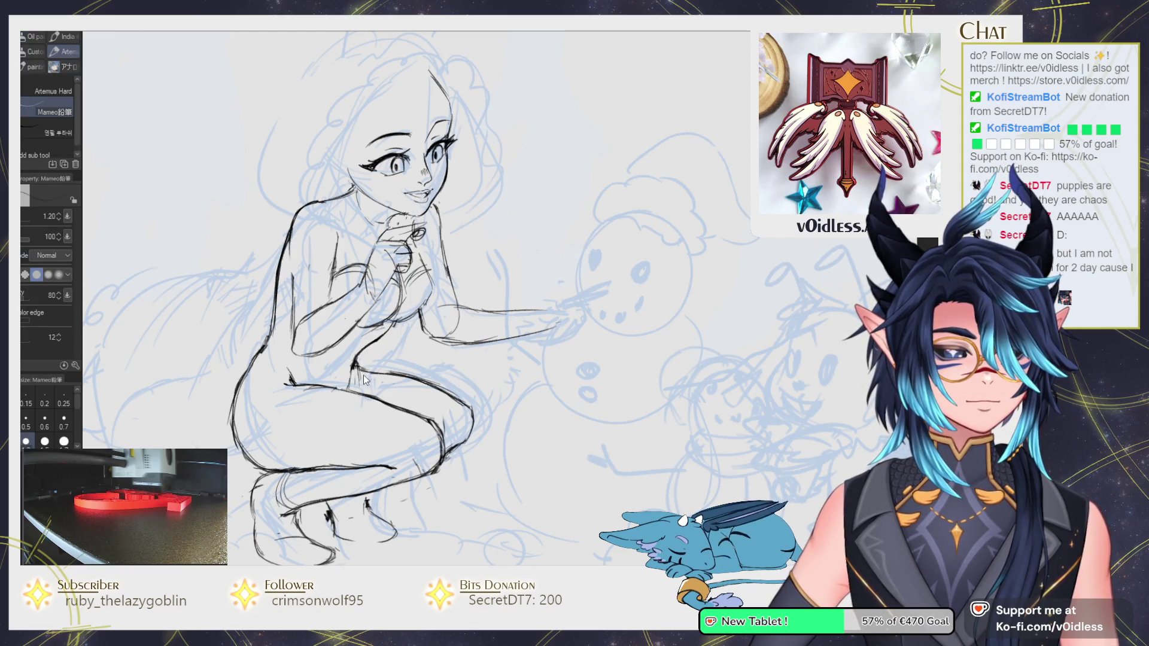
key(e)
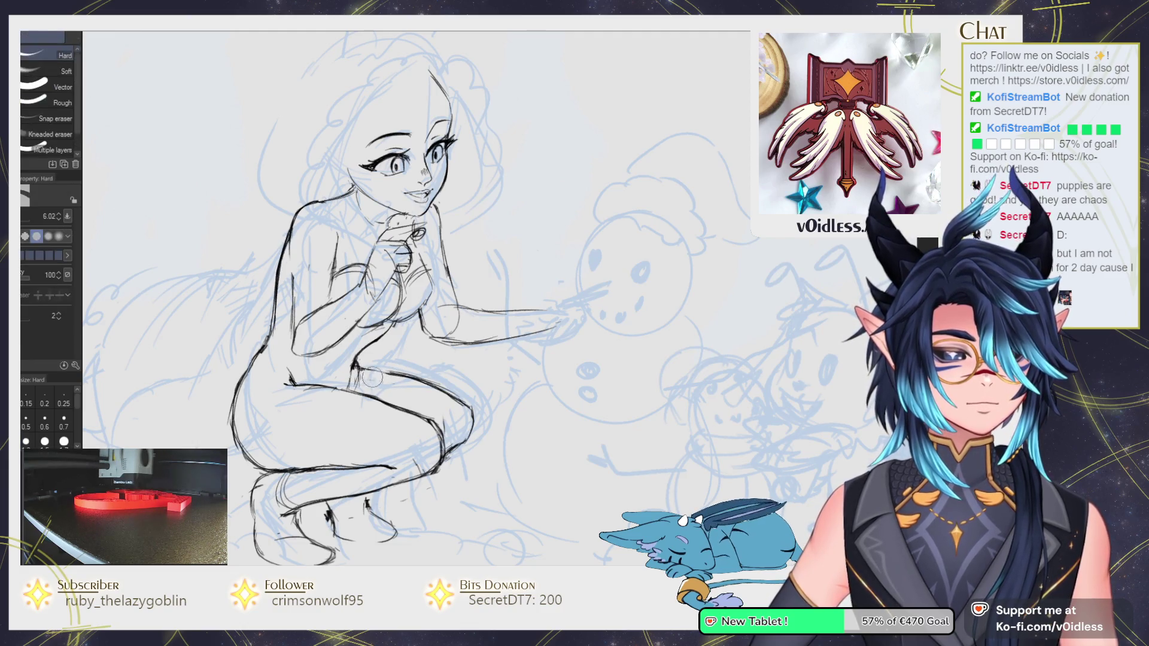
key(p)
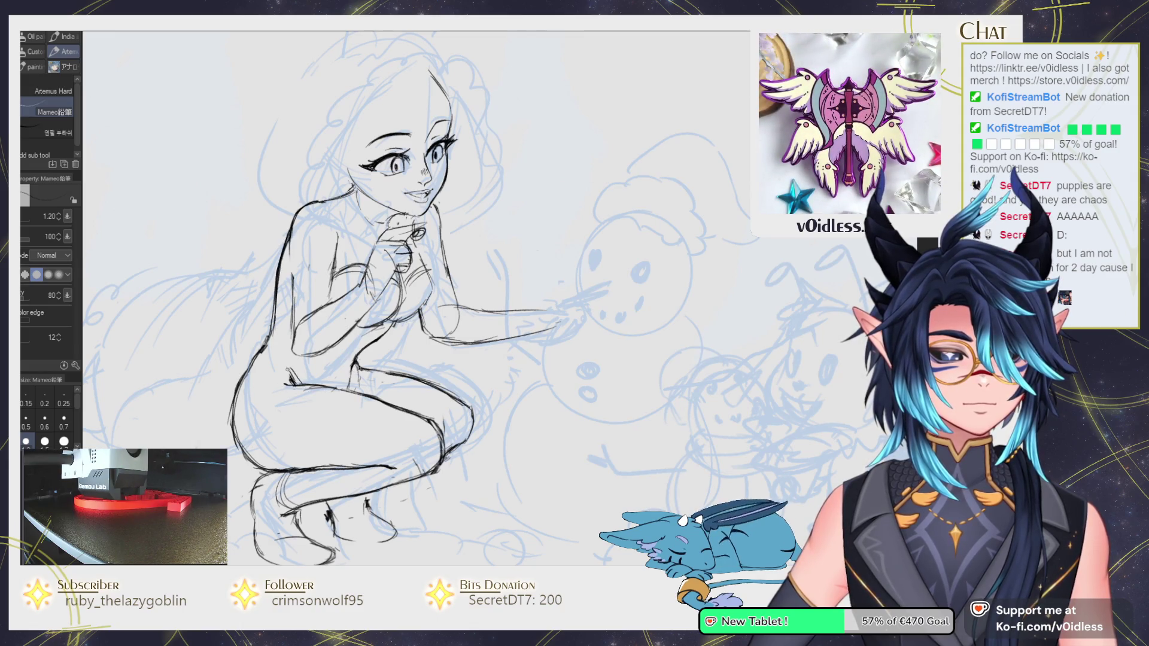
key(e)
key(p)
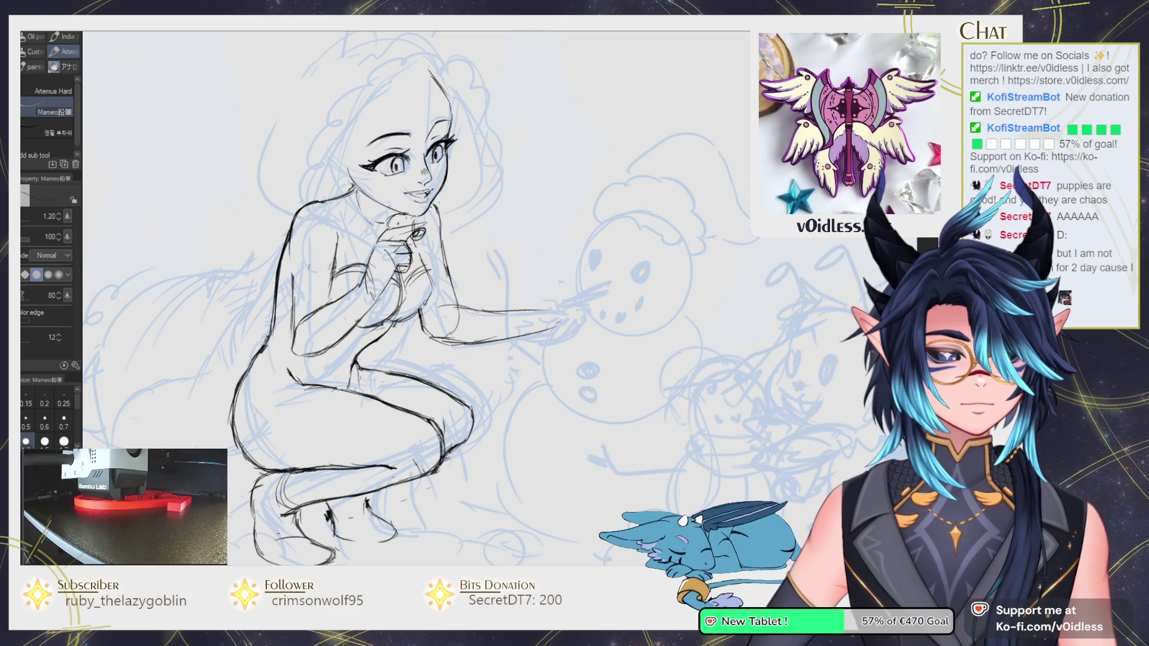
scroll(443, 412, down, 3)
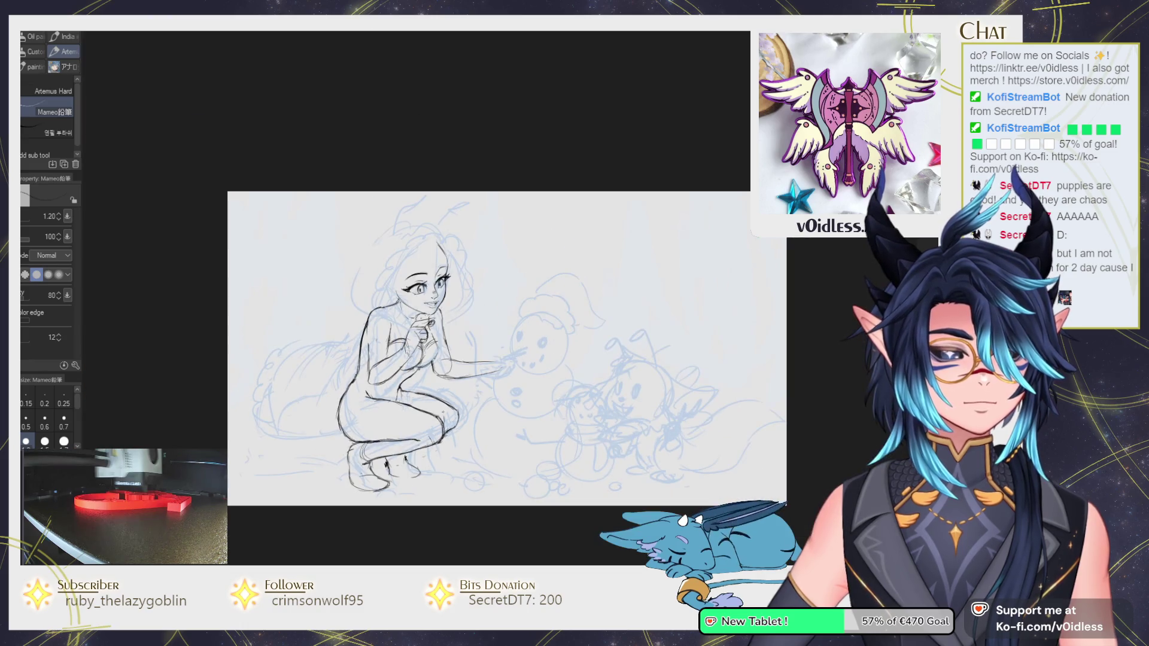
drag(470, 432, 479, 430)
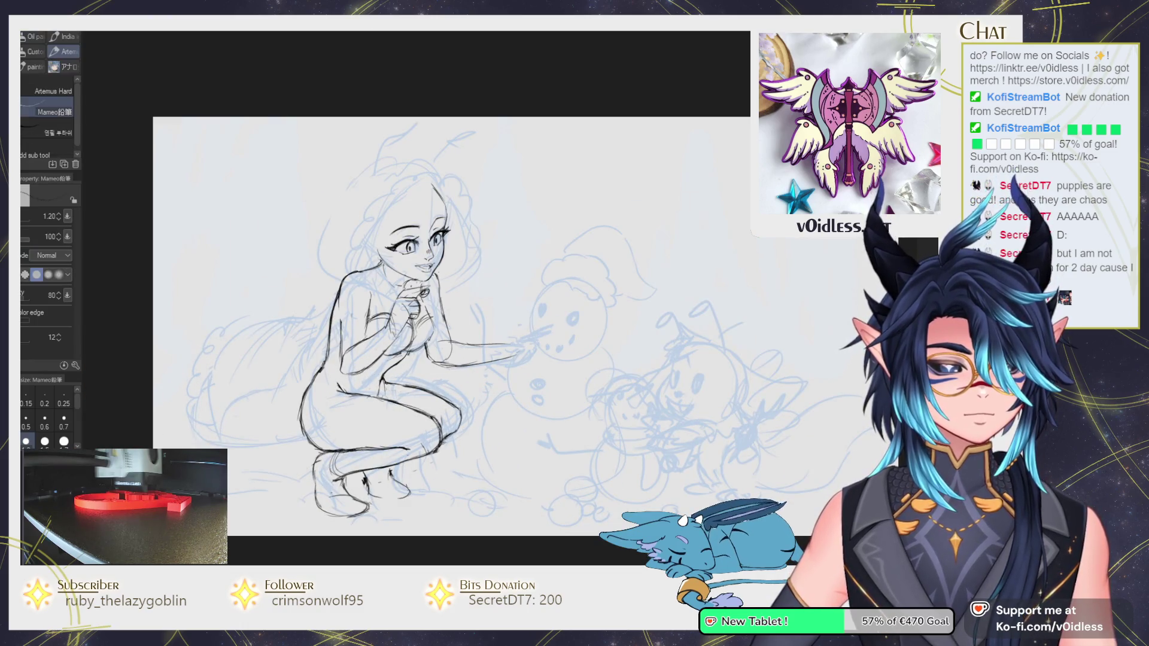
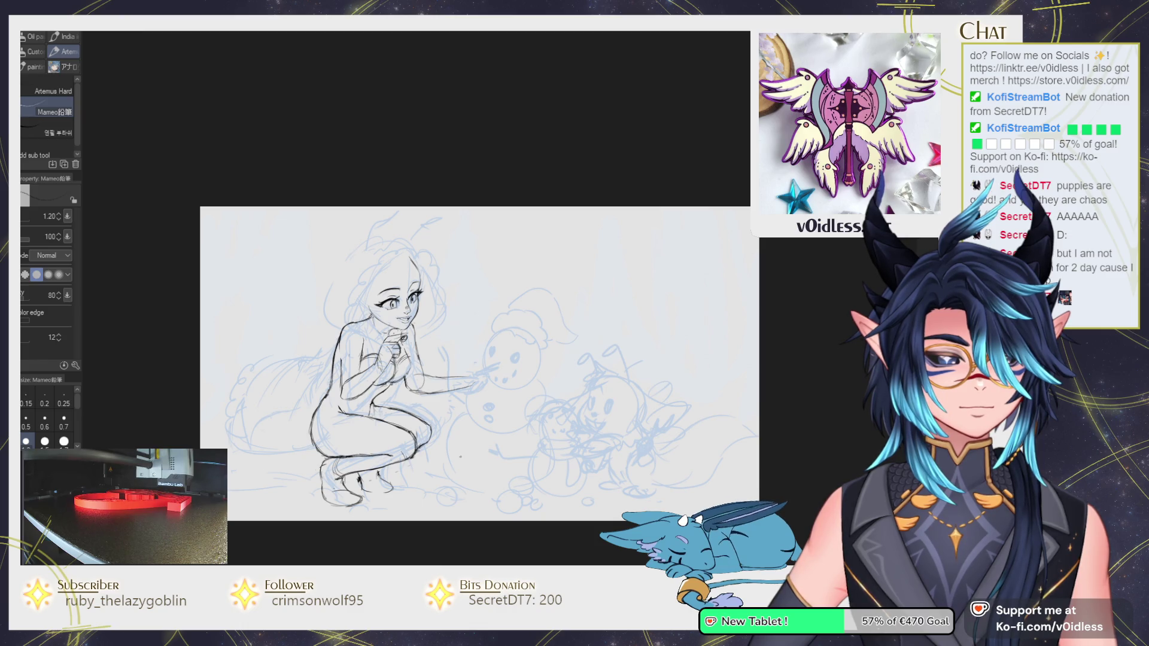
Zoom and pan to centre the girl's face and reaching arm in view.
scroll(460, 457, up, 1)
mouse_move(458, 458)
mouse_down()
mouse_move(424, 454)
mouse_move(437, 460)
mouse_up()
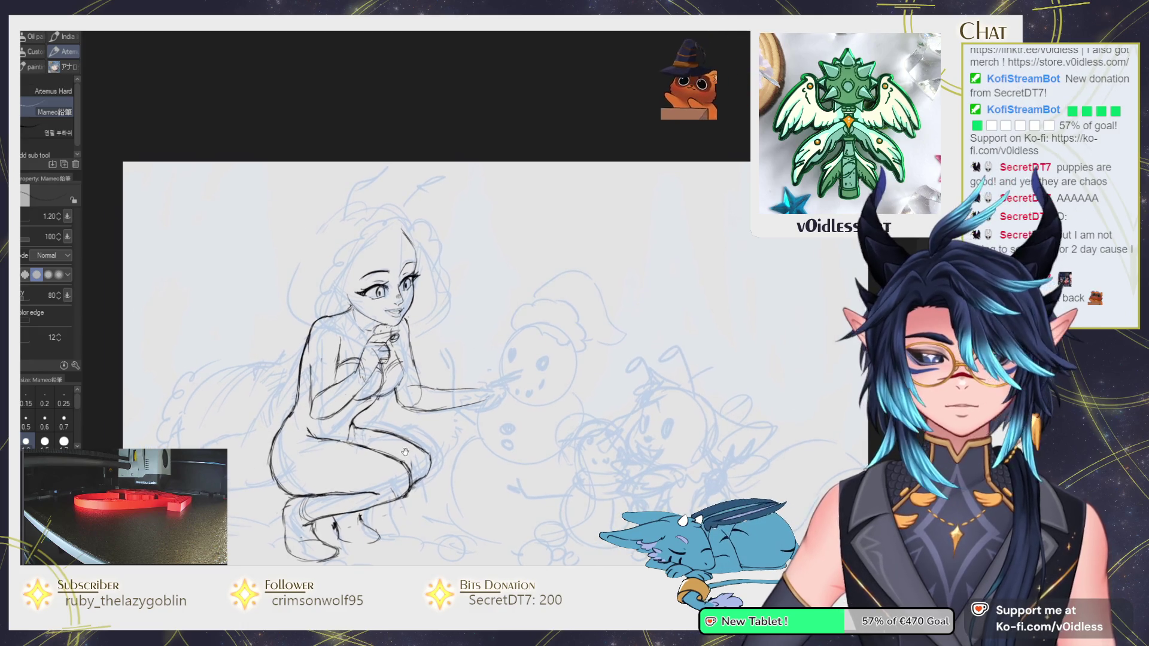
scroll(317, 454, up, 2)
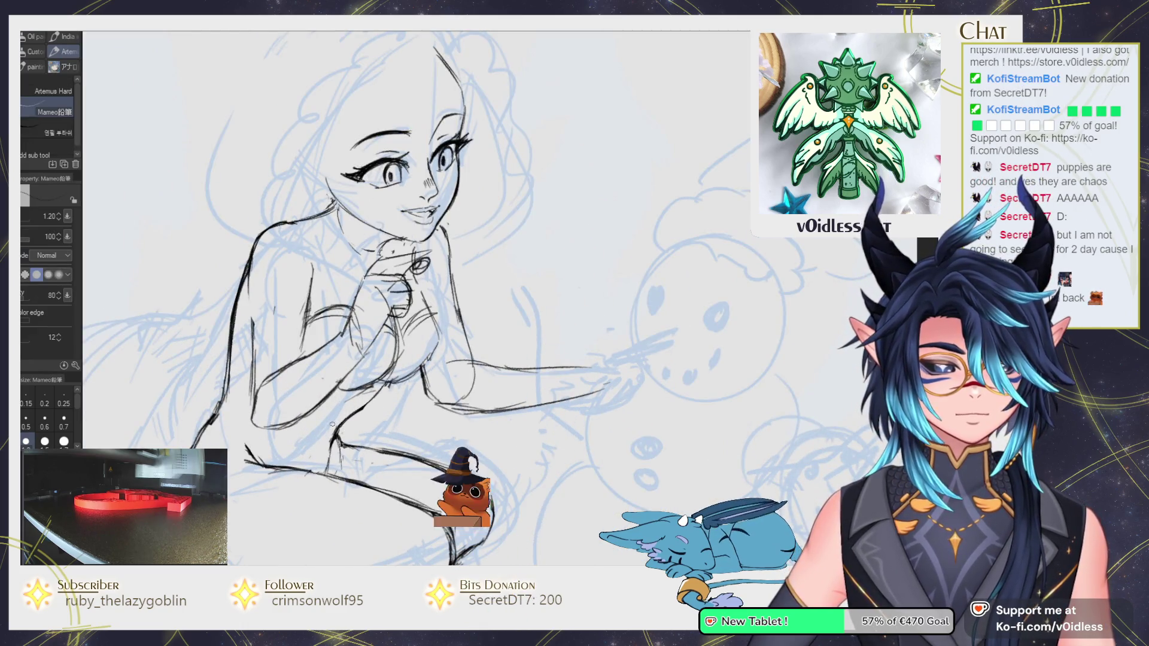
drag(376, 459, 362, 447)
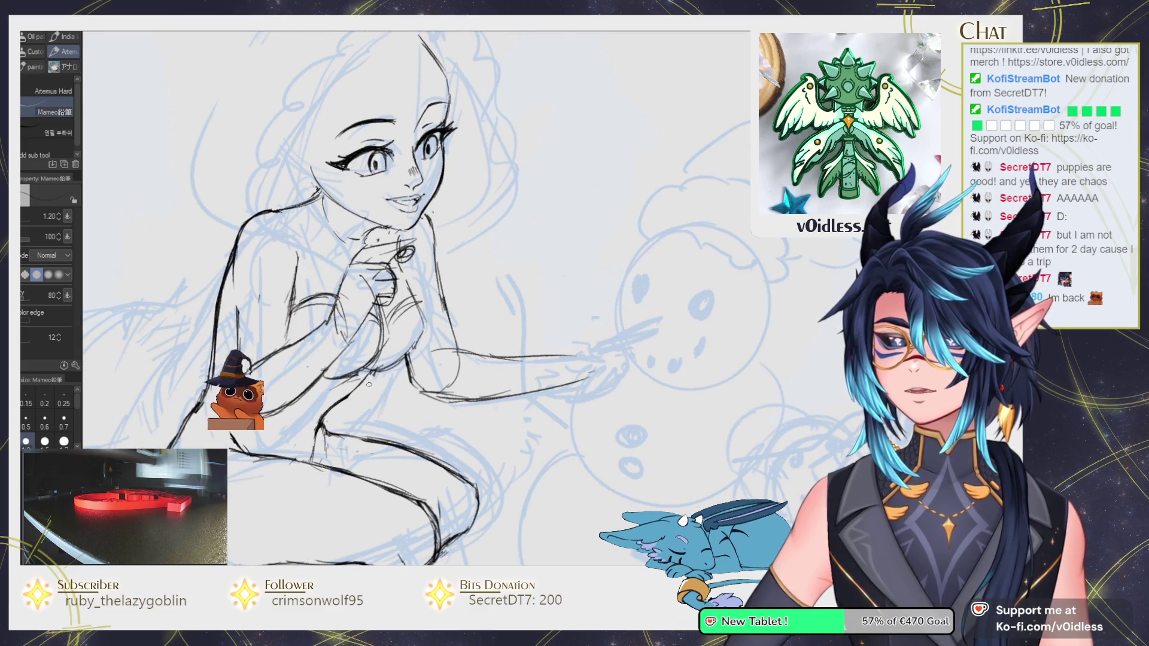
key(e)
key(p)
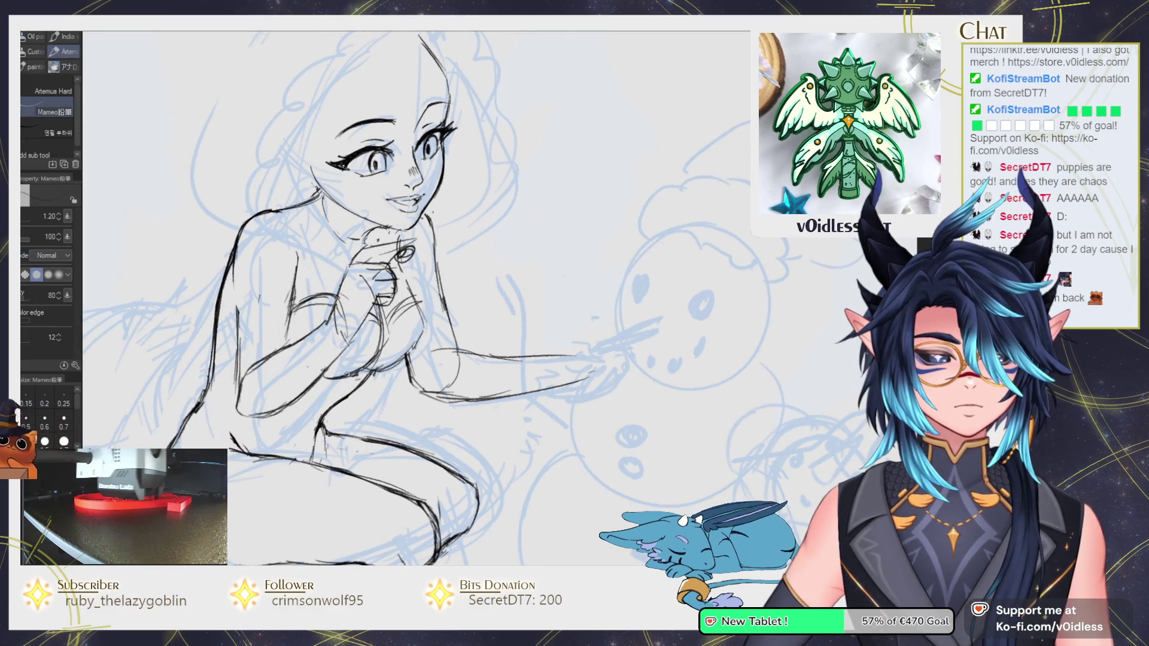
scroll(326, 390, down, 1)
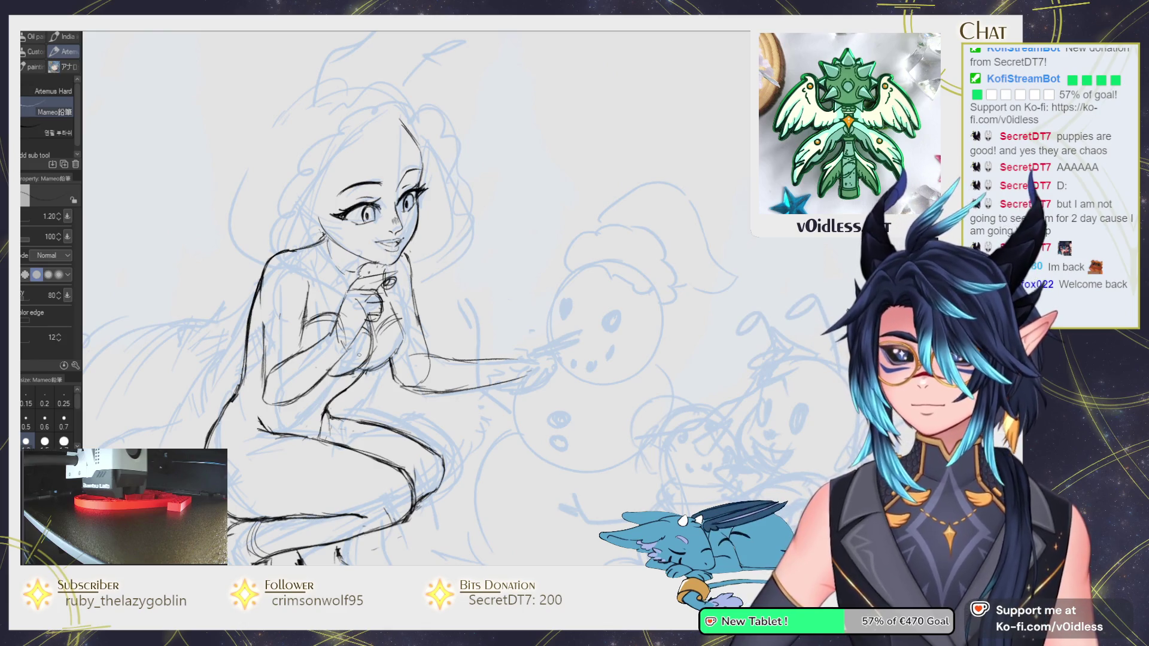
scroll(319, 429, up, 1)
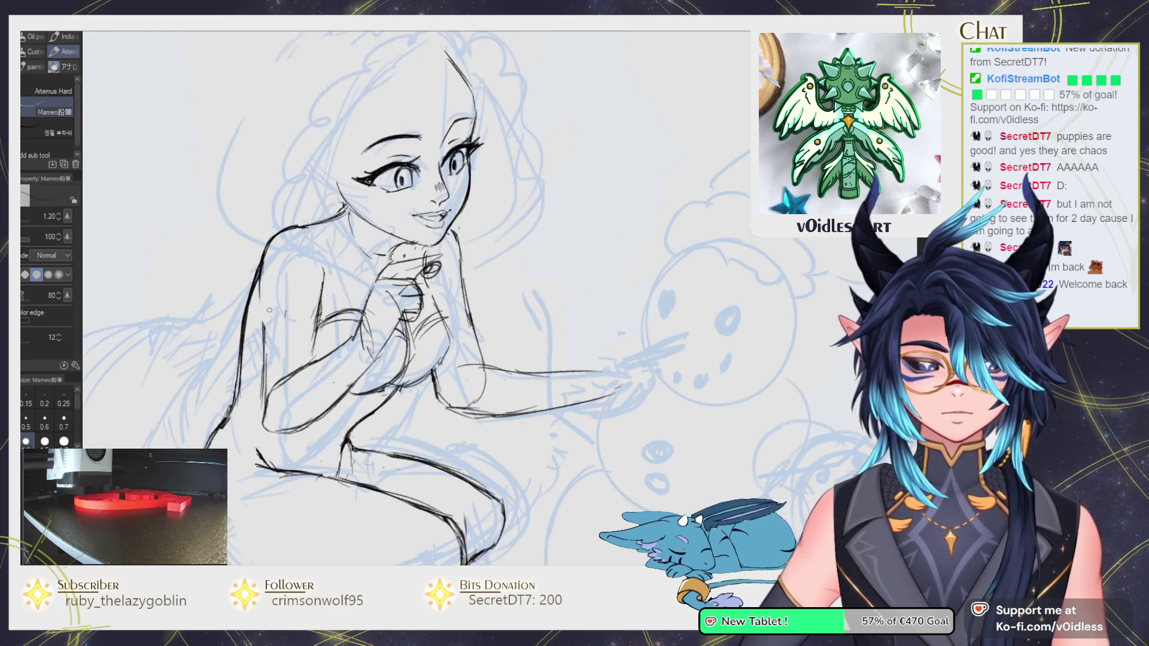
scroll(320, 429, up, 1)
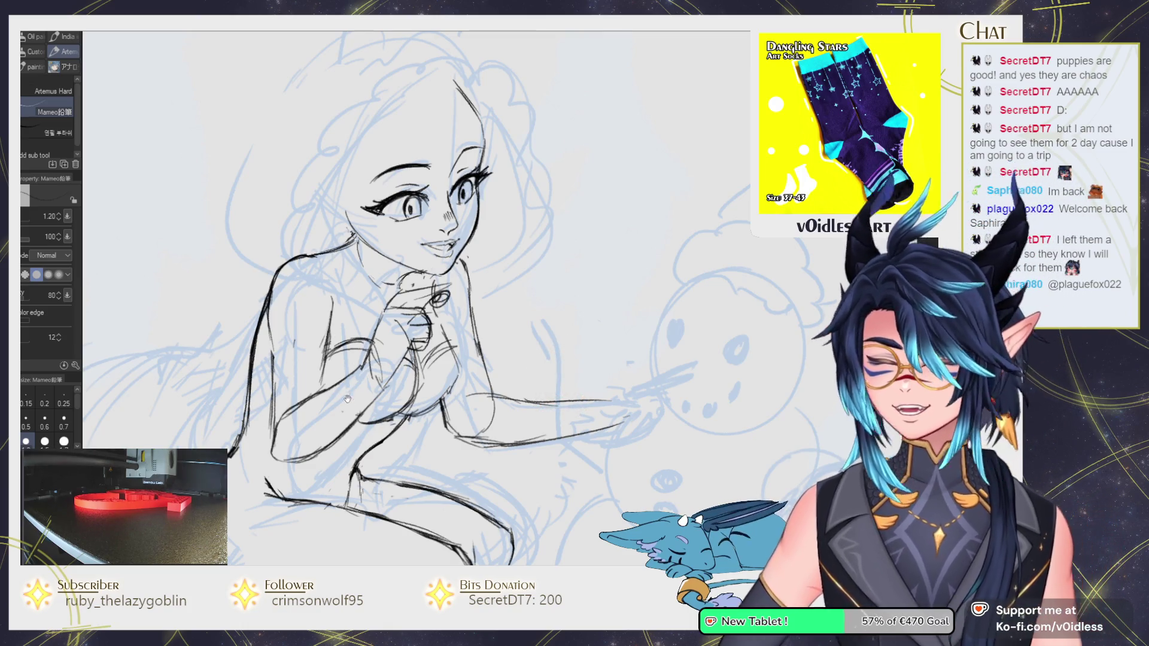
drag(347, 395, 342, 384)
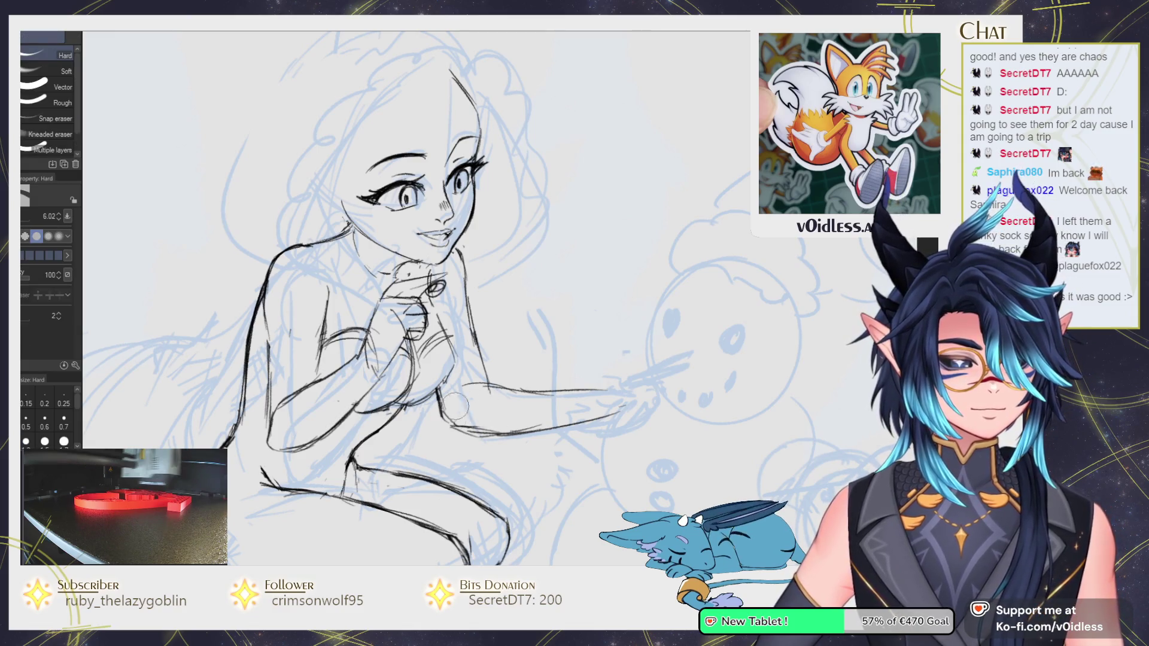
Erase the small stray stroke near the forearm and return to the Mameo pencil.
key(p)
key(e)
drag(434, 404, 455, 434)
key(p)
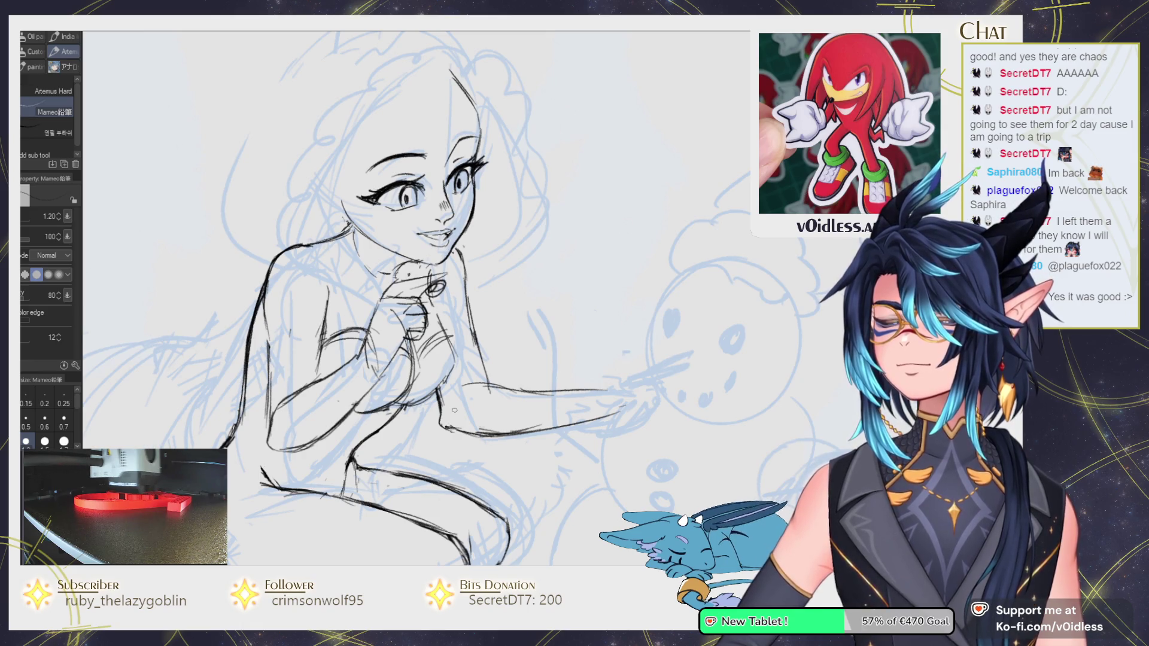
Reframe the view to show the whole crouching figure, with the pencil active.
scroll(455, 411, down, 2)
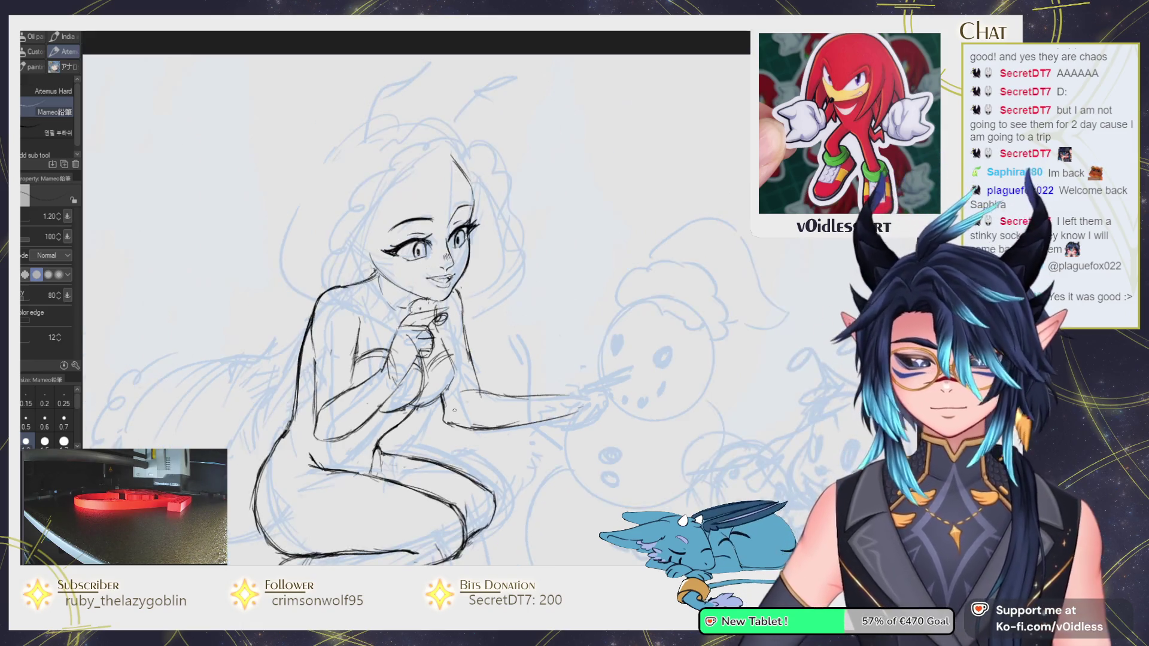
scroll(443, 296, up, 3)
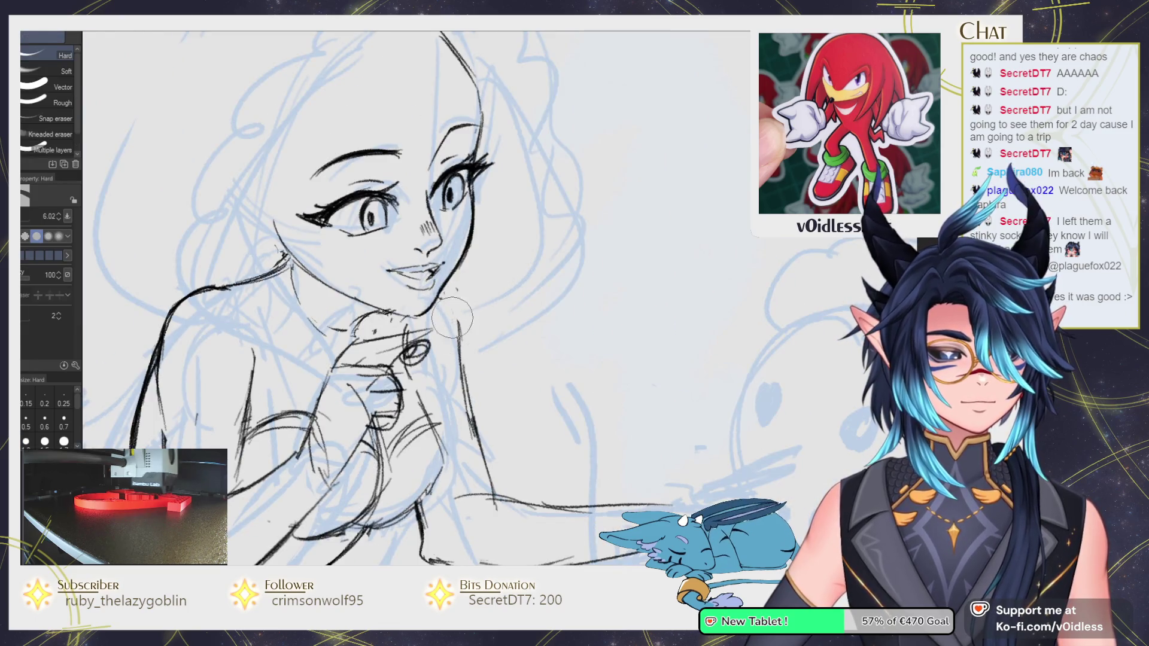
scroll(409, 347, down, 2)
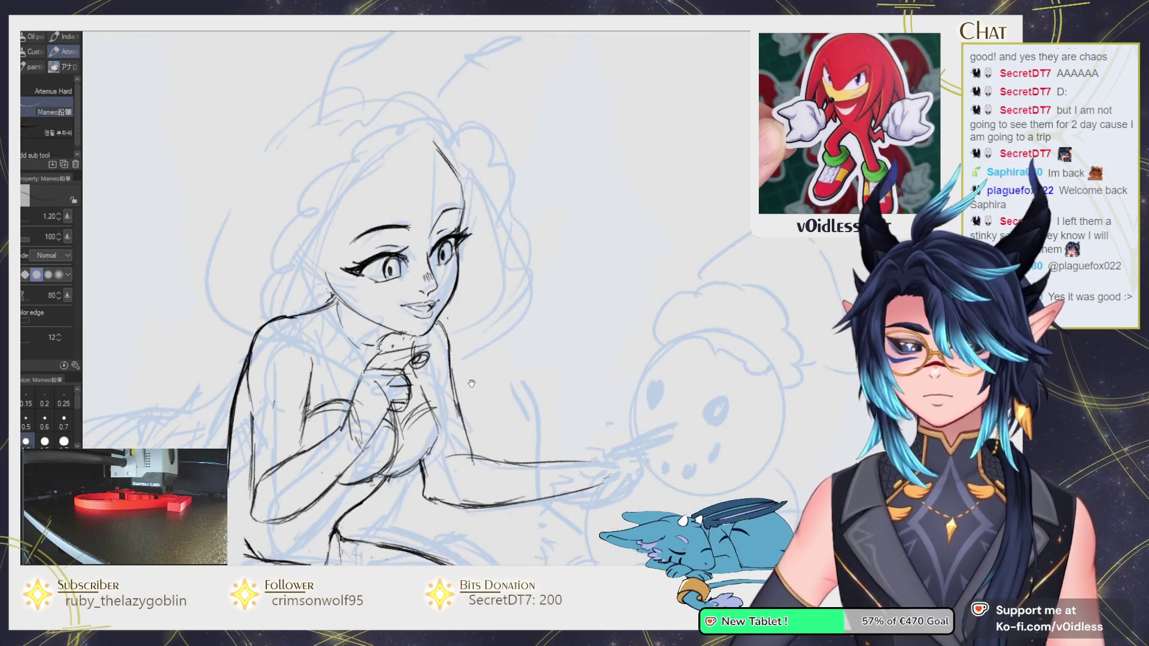
scroll(427, 420, up, 2)
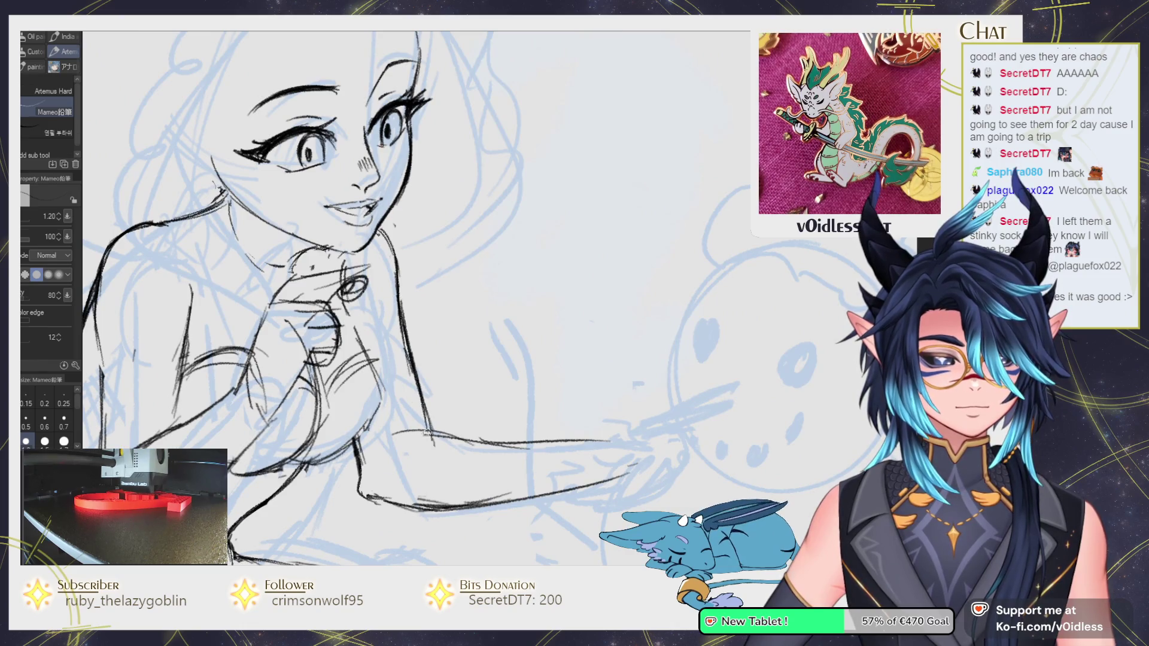
scroll(344, 390, down, 2)
key(e)
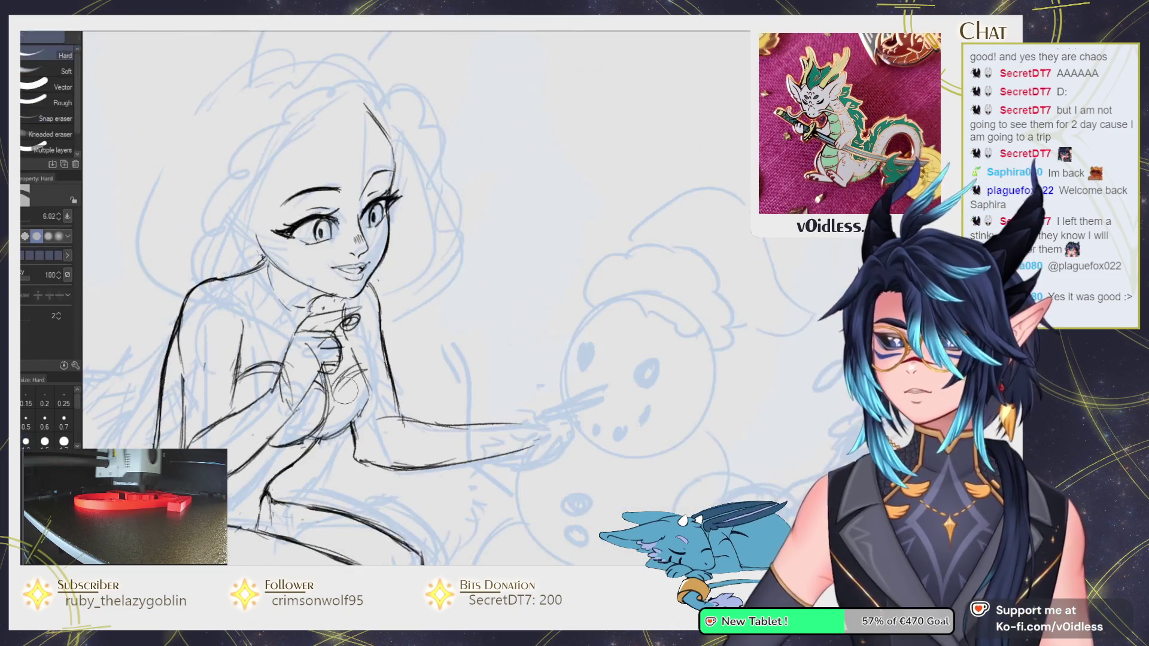
scroll(345, 390, down, 1)
drag(424, 354, 488, 313)
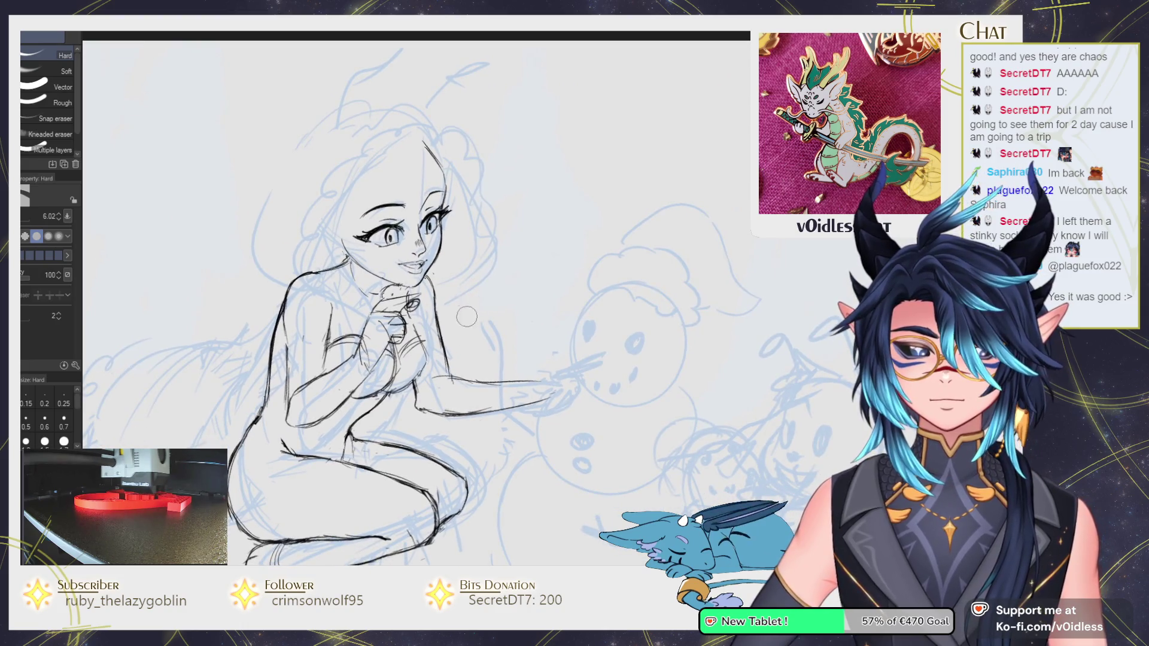
scroll(465, 314, up, 1)
key(p)
scroll(465, 314, up, 1)
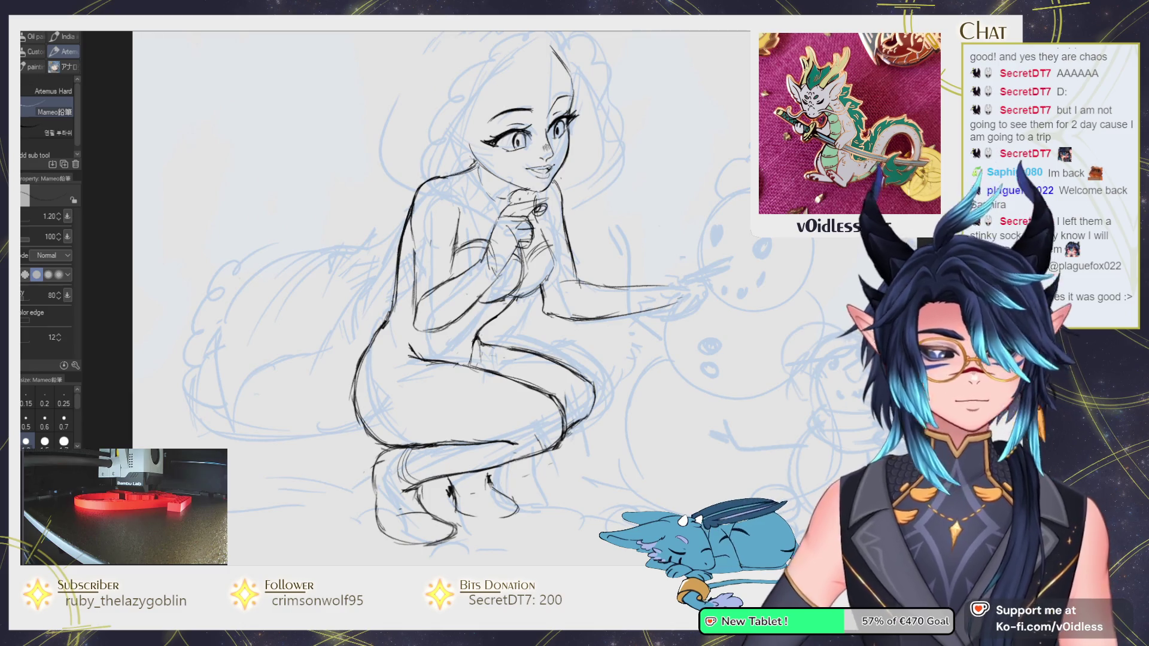
Sketch the tail's curving outline behind the girl and push it into shape with Liquify.
drag(408, 408, 420, 412)
drag(404, 270, 369, 286)
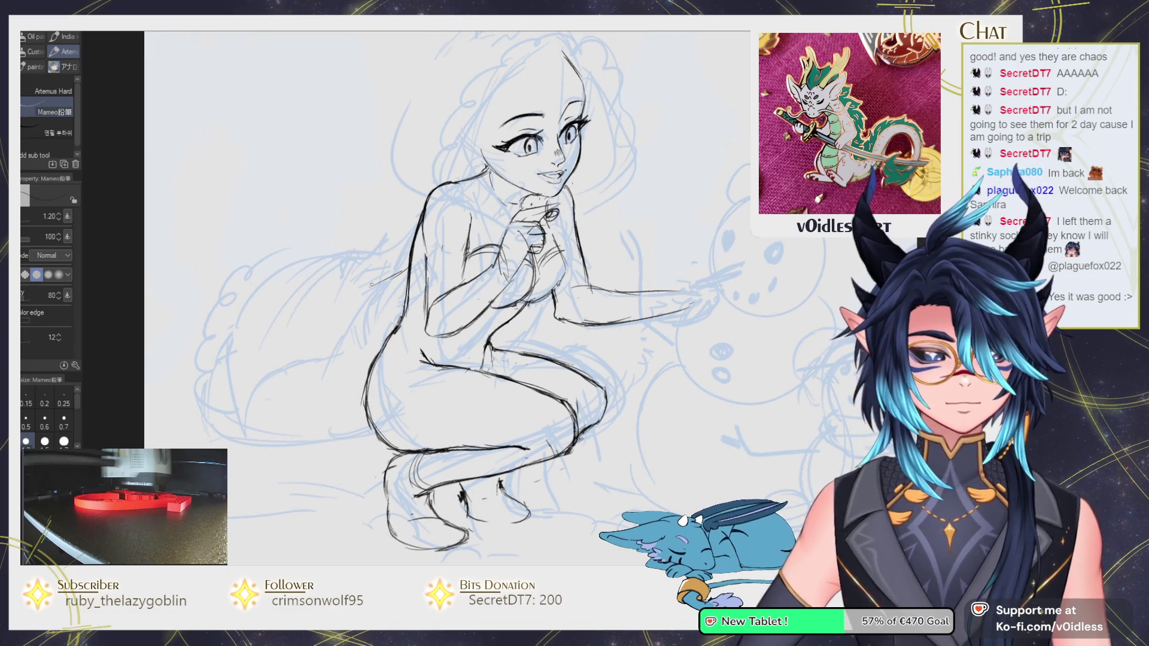
drag(227, 367, 221, 416)
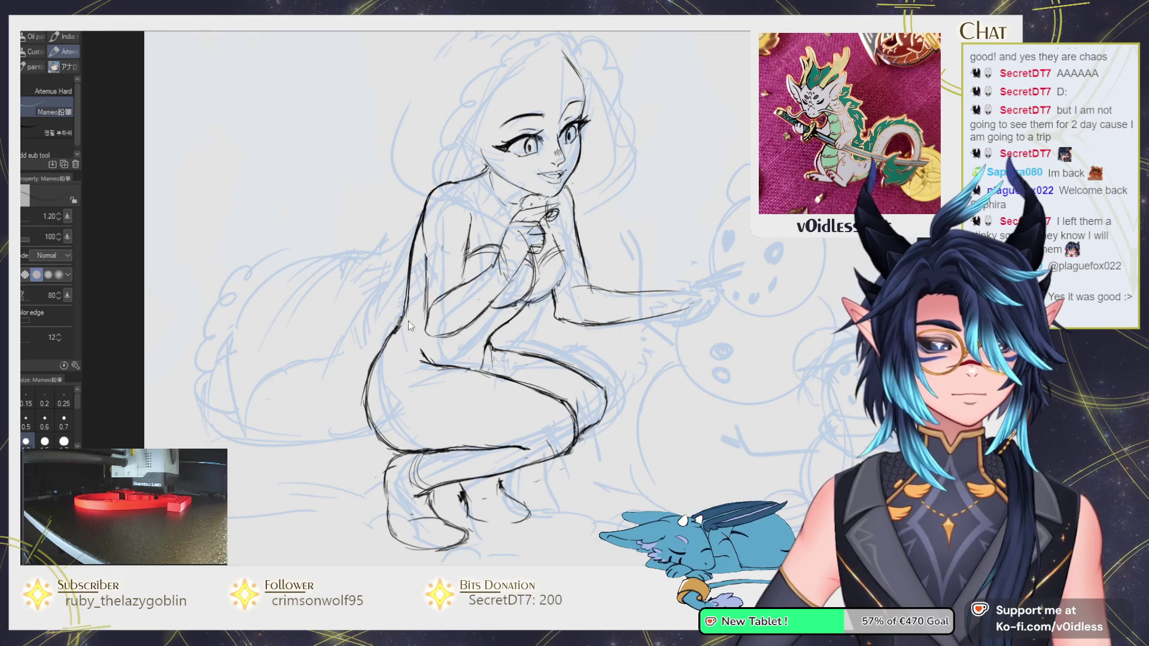
drag(411, 325, 328, 340)
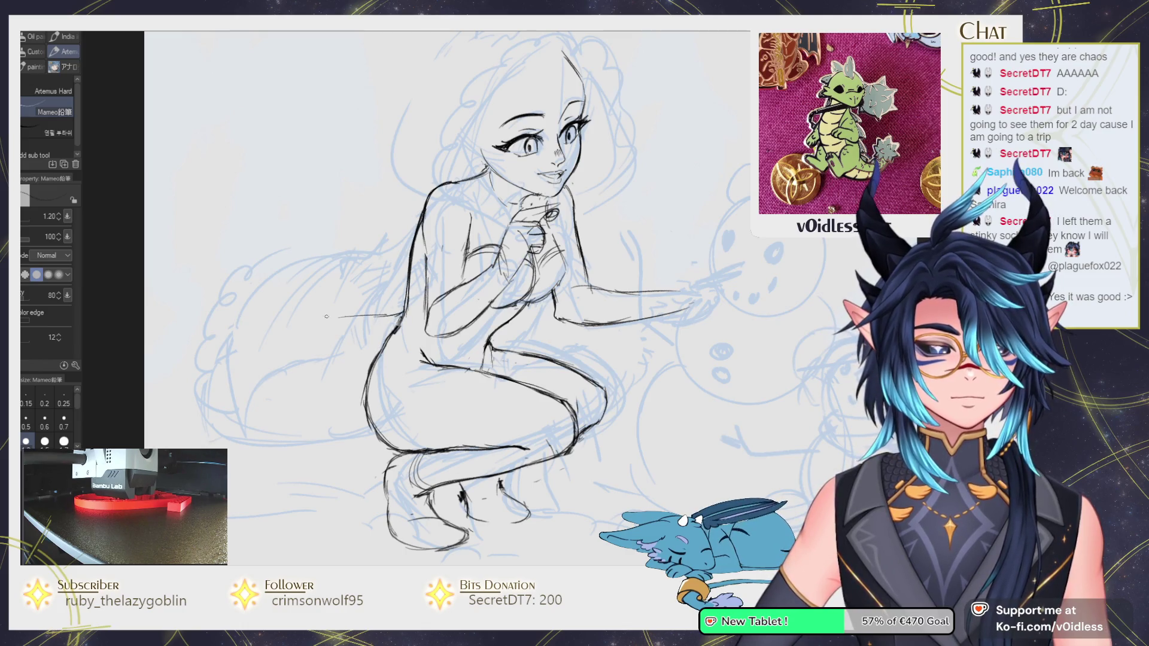
mouse_move(299, 312)
mouse_down()
mouse_move(230, 352)
mouse_move(196, 416)
mouse_up()
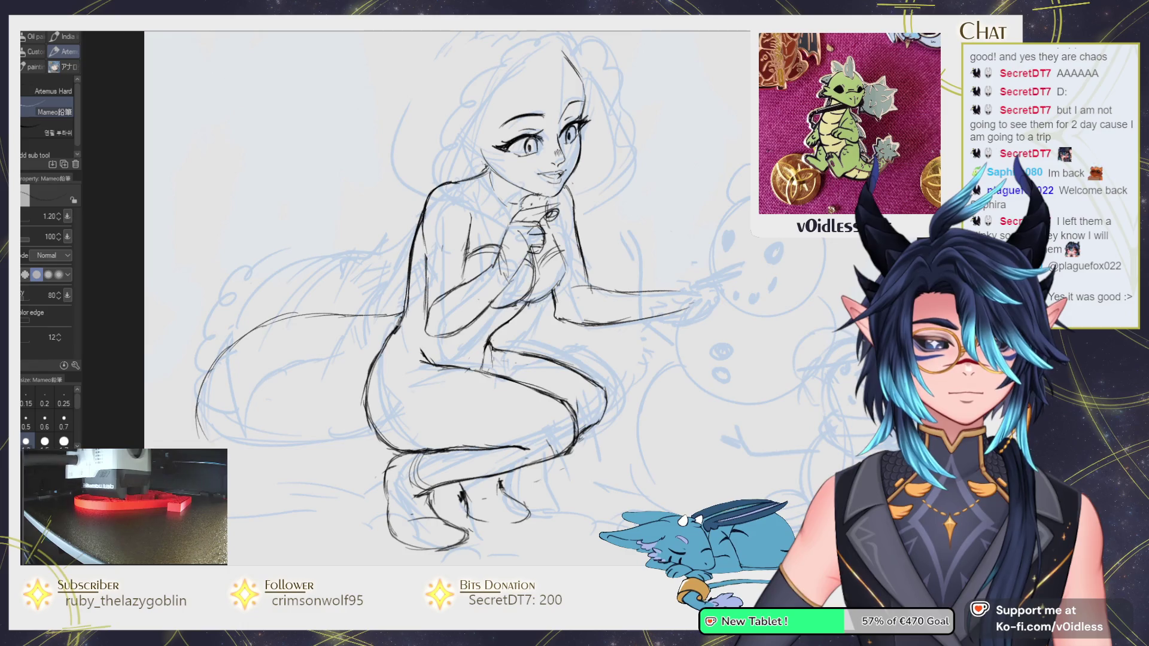
drag(249, 442, 359, 430)
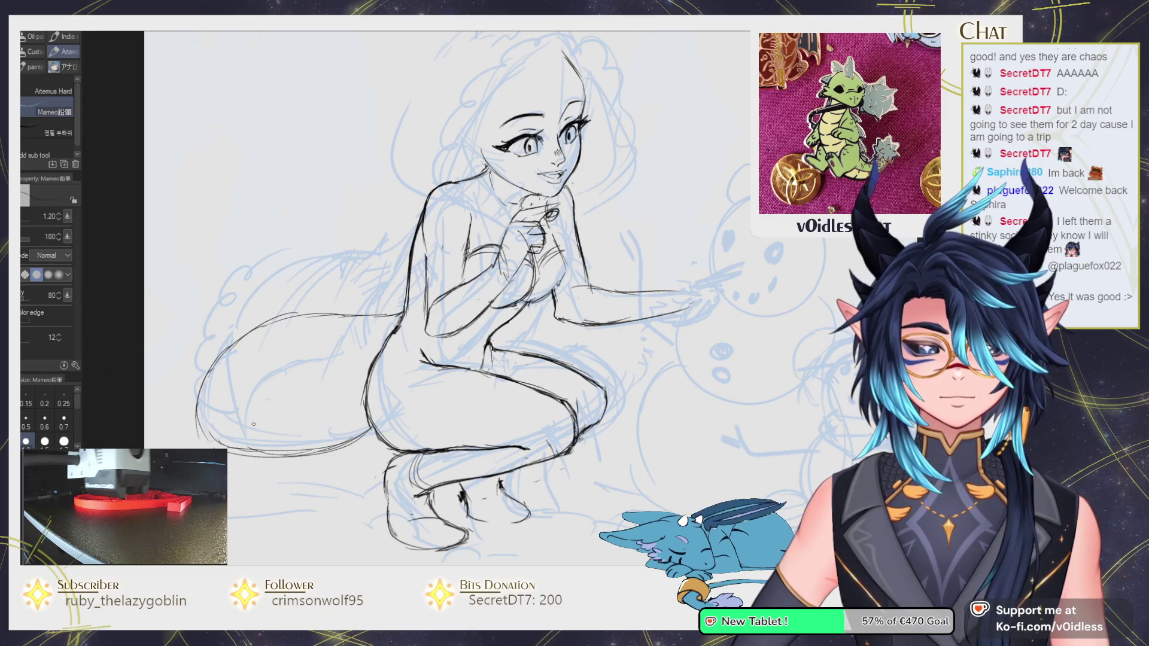
key(j)
drag(260, 337, 227, 365)
key(p)
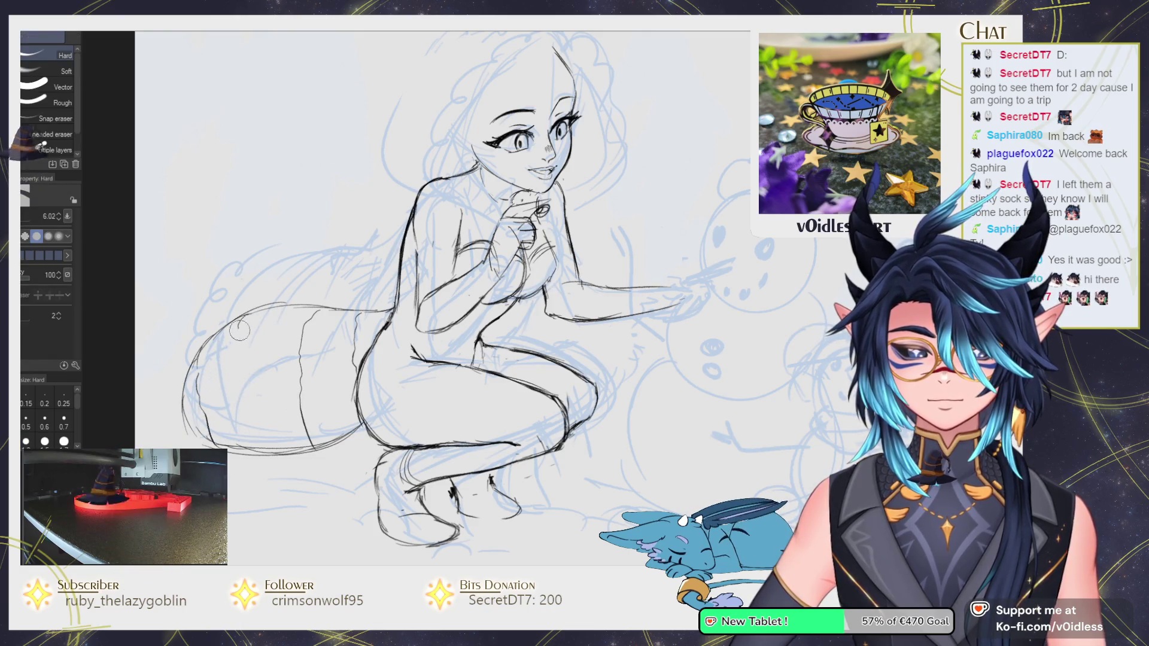
Add stripe lines and small cross marks on the tail and touch up the thigh outline.
drag(241, 350, 238, 428)
mouse_move(251, 366)
mouse_down()
mouse_move(267, 380)
mouse_move(270, 366)
mouse_up()
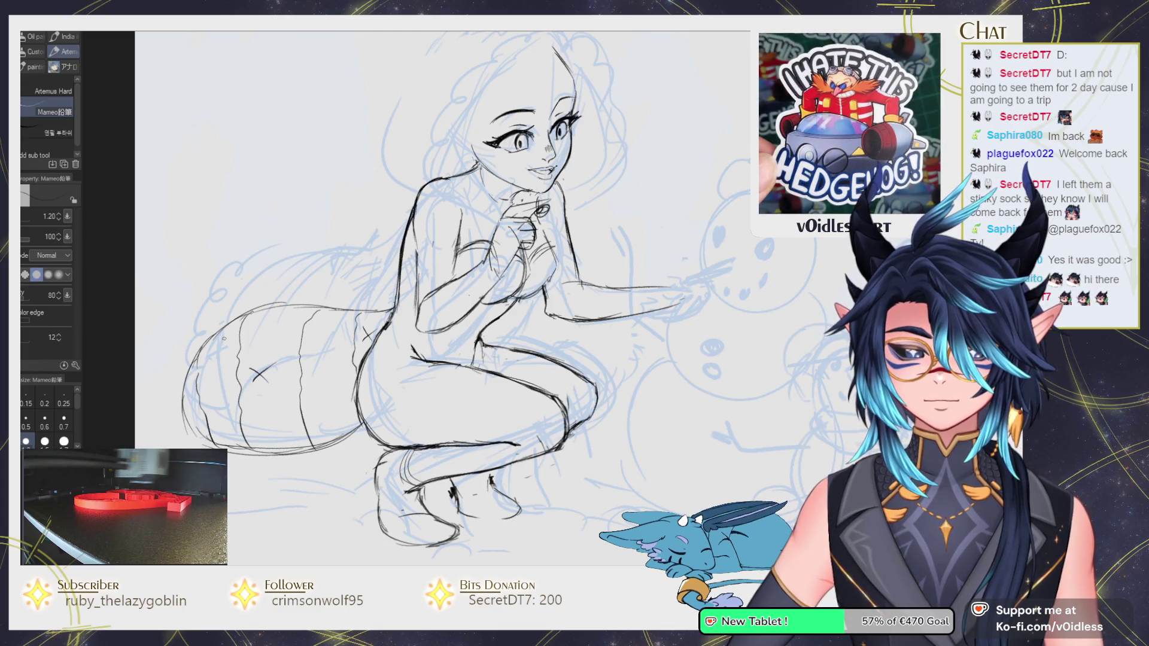
mouse_move(203, 357)
mouse_down()
mouse_move(196, 417)
mouse_move(239, 335)
mouse_up()
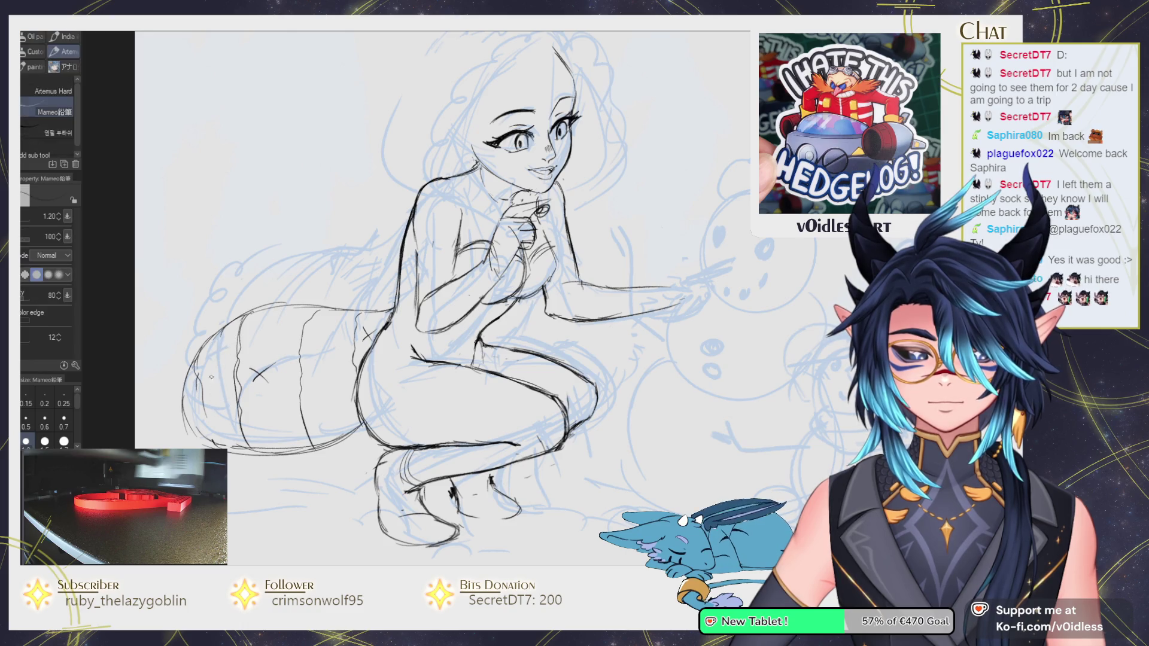
drag(210, 375, 224, 388)
key(e)
key(p)
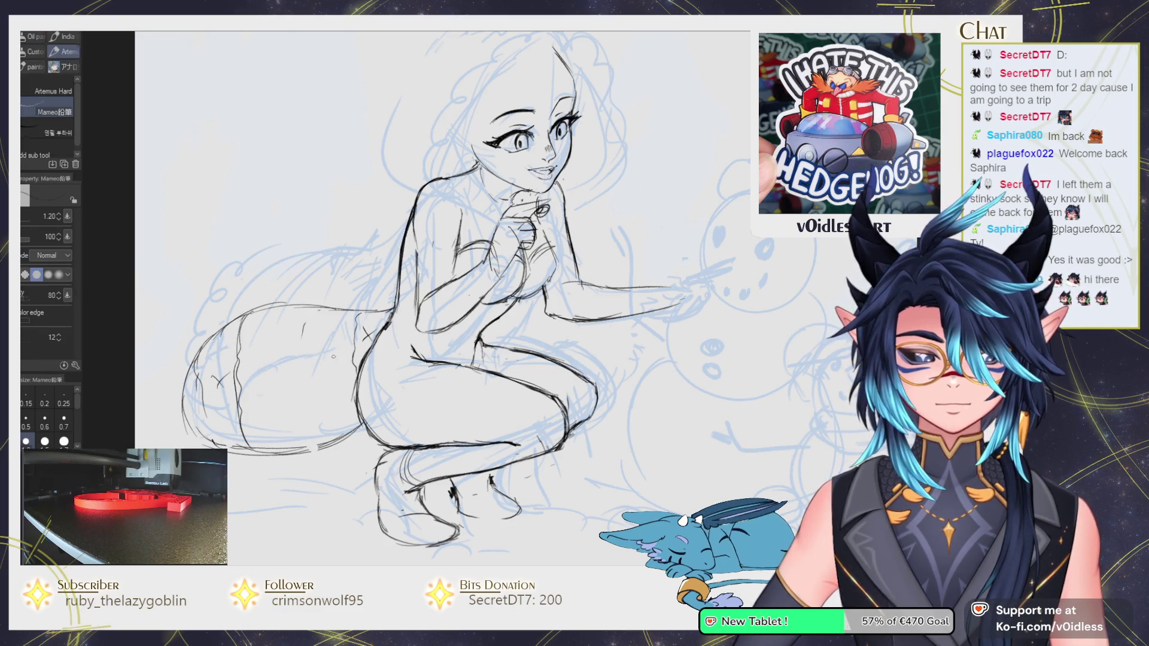
drag(331, 310, 332, 444)
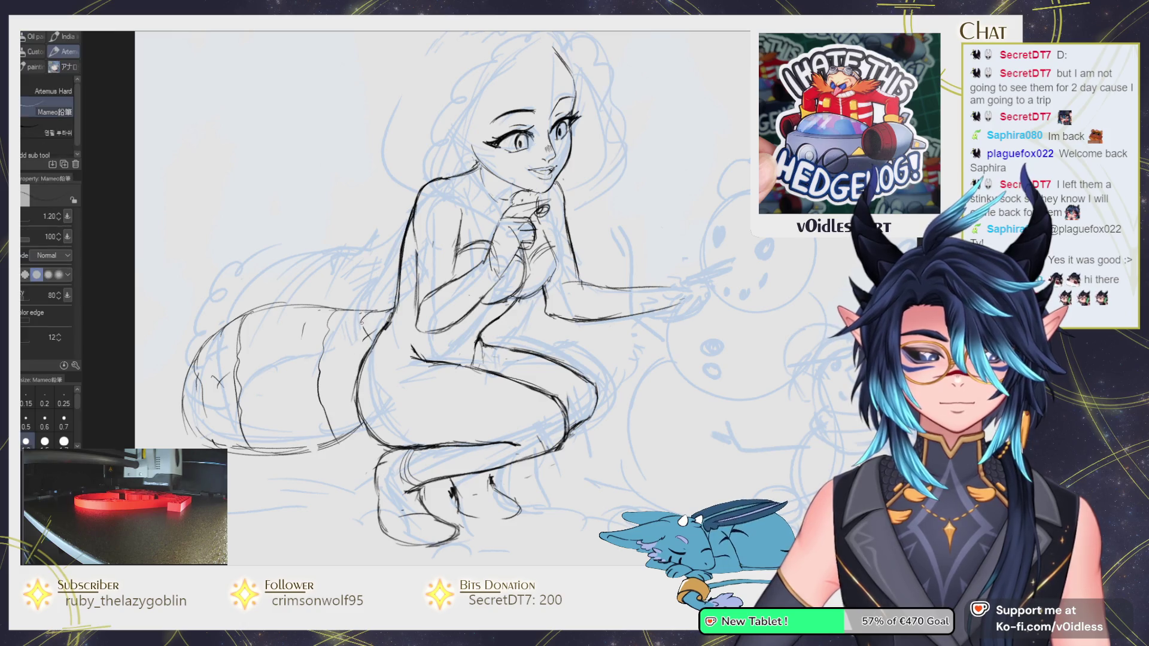
drag(362, 345, 356, 383)
drag(277, 354, 285, 435)
Reshape the tail lines with Liquify, then move the view to the drawing's left side.
key(j)
mouse_move(281, 359)
mouse_down()
mouse_move(257, 398)
mouse_move(300, 361)
mouse_move(293, 374)
mouse_up()
key(p)
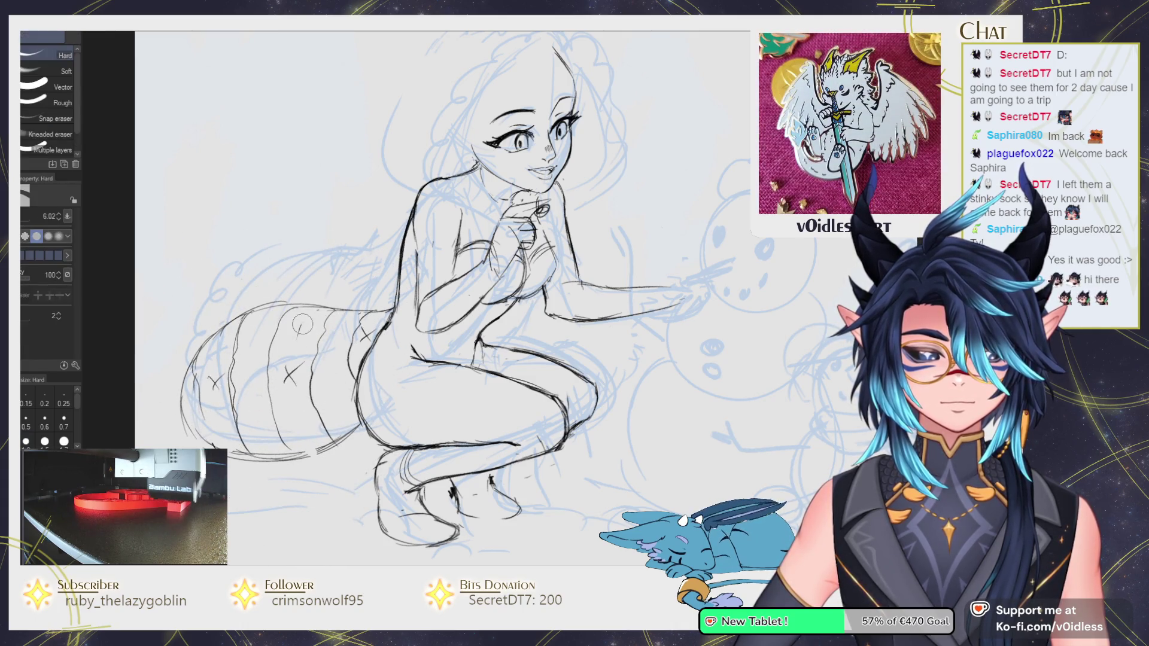
drag(690, 305, 679, 299)
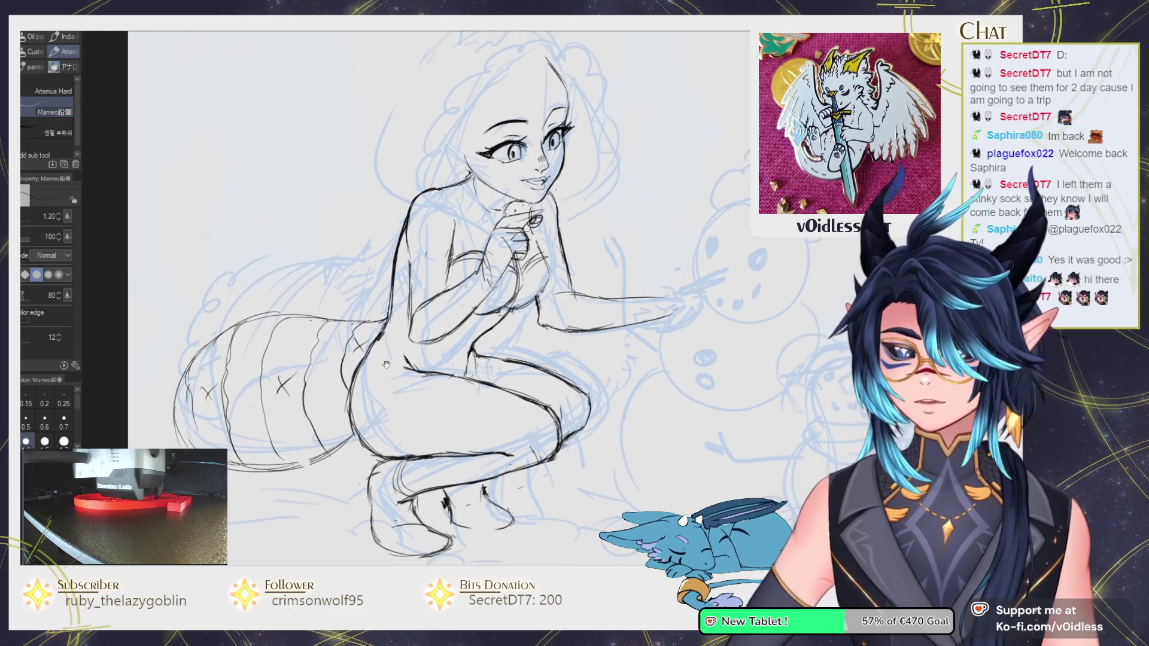
drag(421, 258, 344, 348)
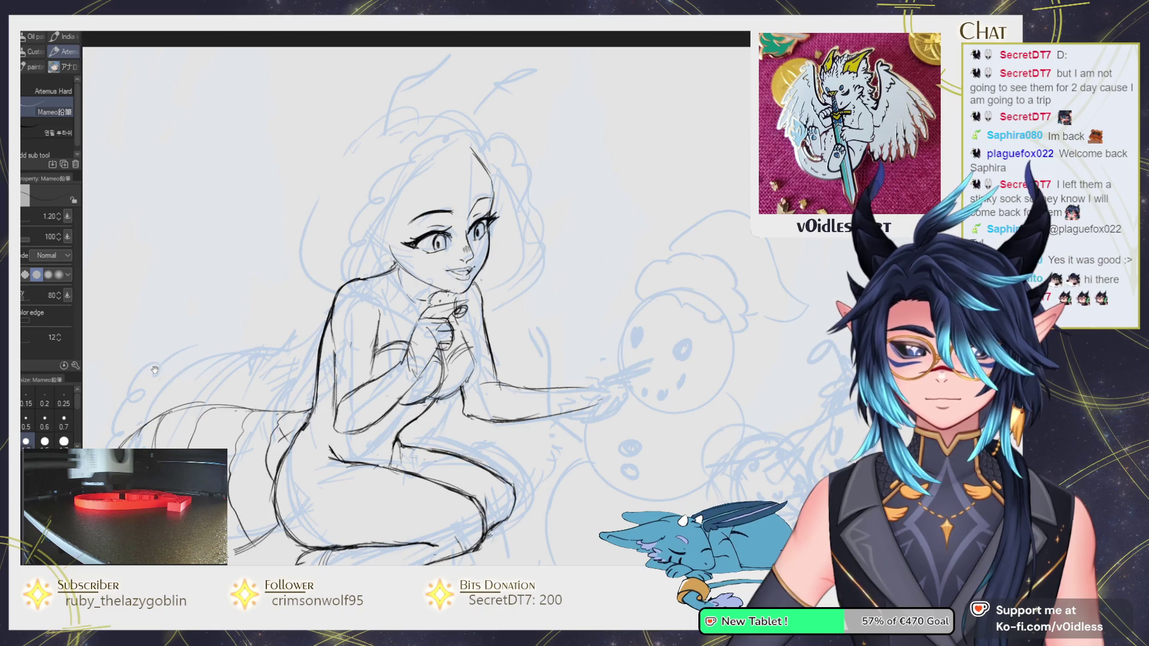
Zoom onto the face and ink several hair strands along its side and over the cheek.
drag(591, 213, 582, 243)
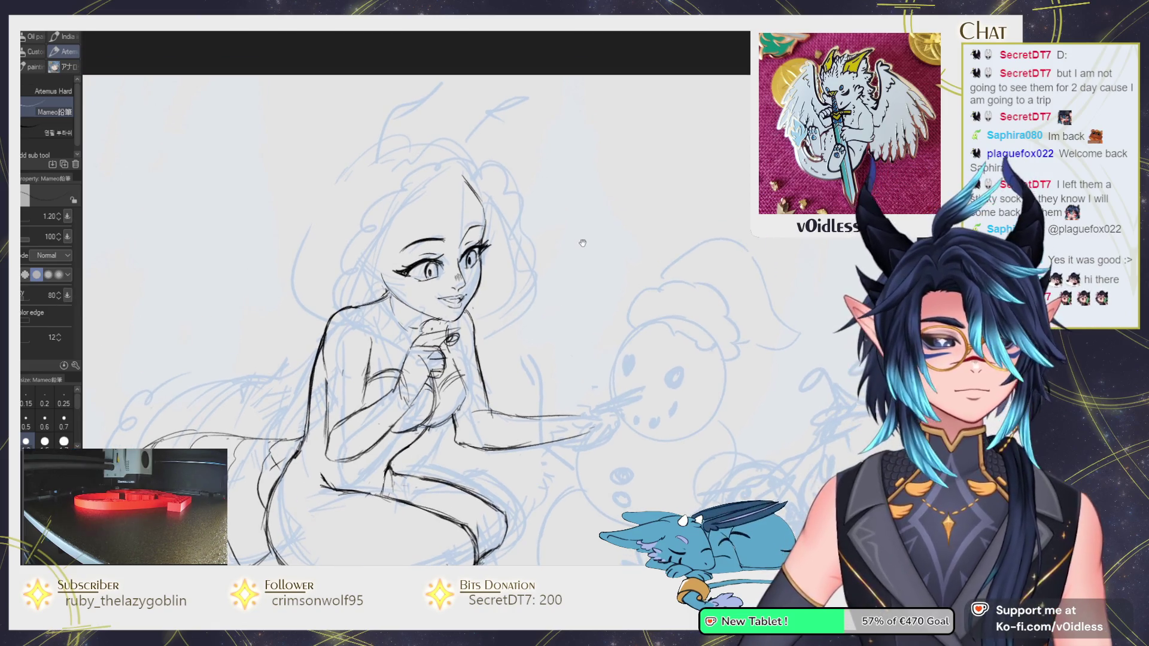
drag(591, 343, 593, 347)
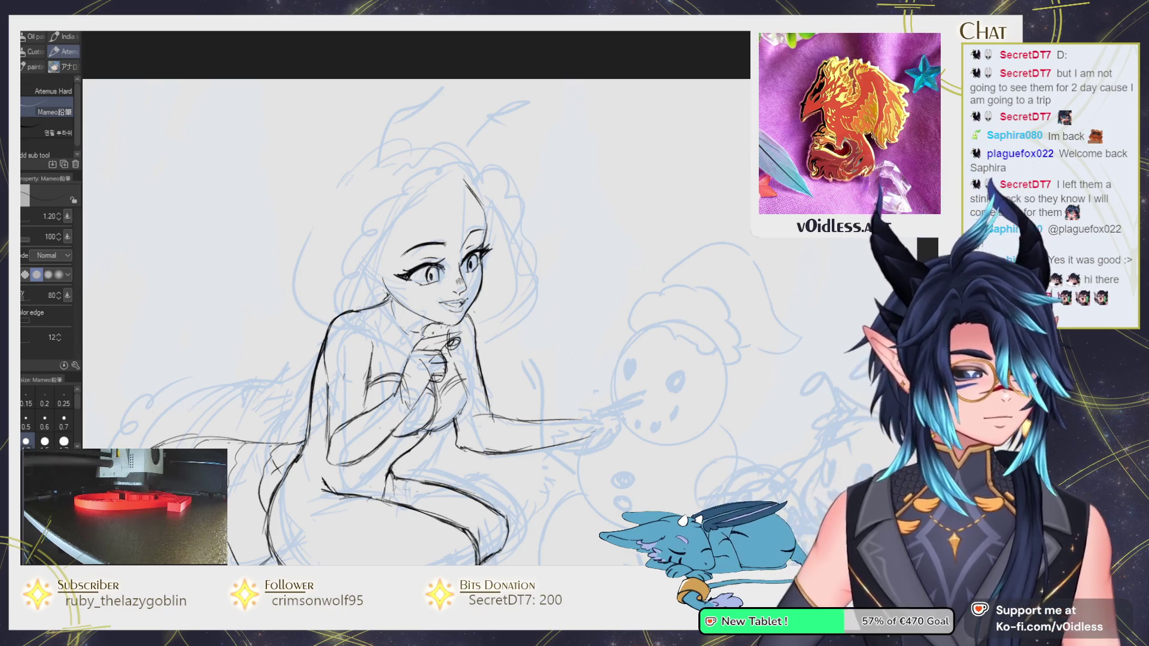
scroll(383, 174, up, 4)
scroll(383, 174, up, 1)
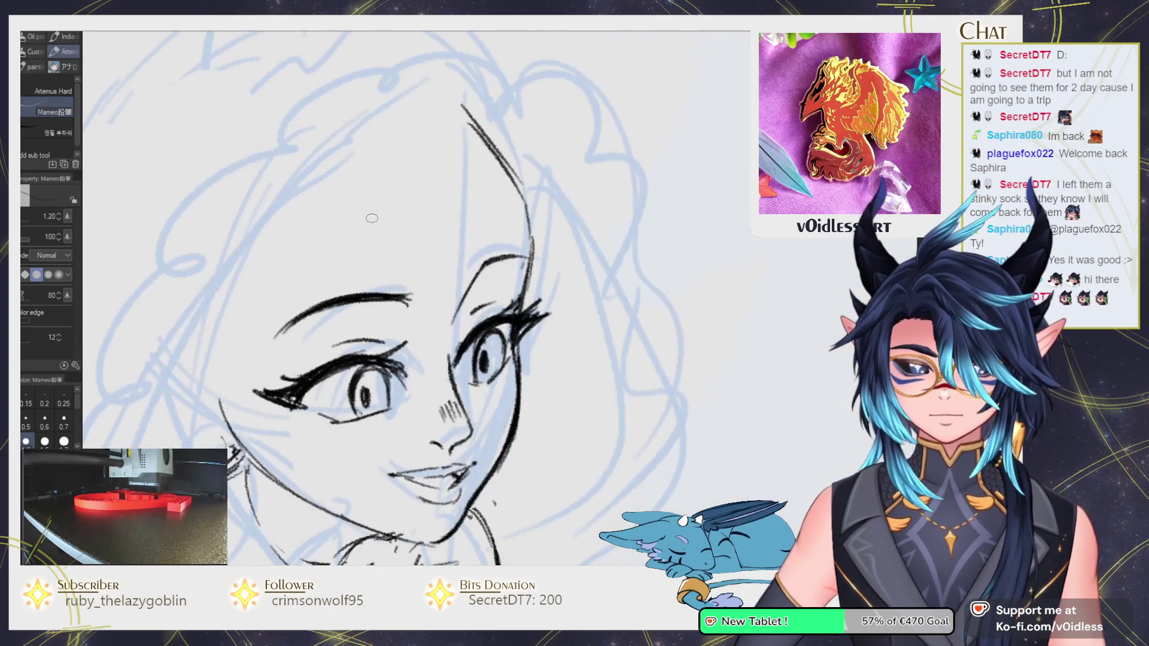
drag(376, 271, 394, 126)
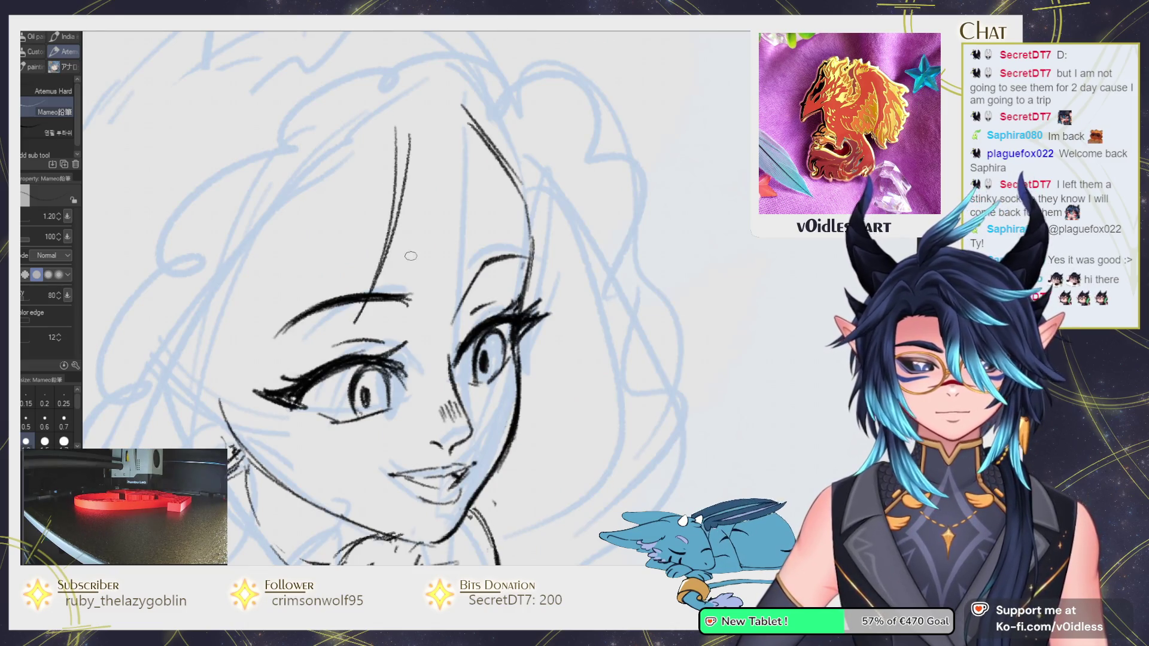
drag(393, 225, 452, 346)
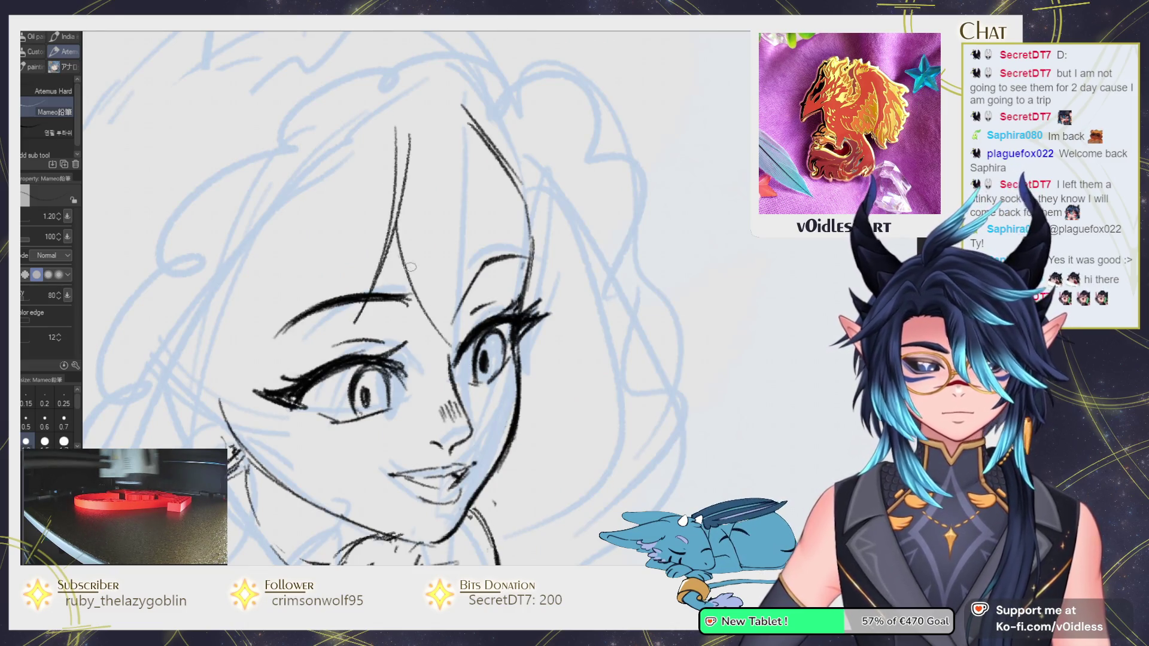
mouse_move(383, 210)
mouse_down()
mouse_move(312, 315)
mouse_move(294, 375)
mouse_up()
mouse_move(311, 231)
mouse_down()
mouse_move(289, 334)
mouse_move(332, 189)
mouse_move(356, 164)
mouse_up()
drag(259, 350, 308, 169)
drag(252, 380, 250, 326)
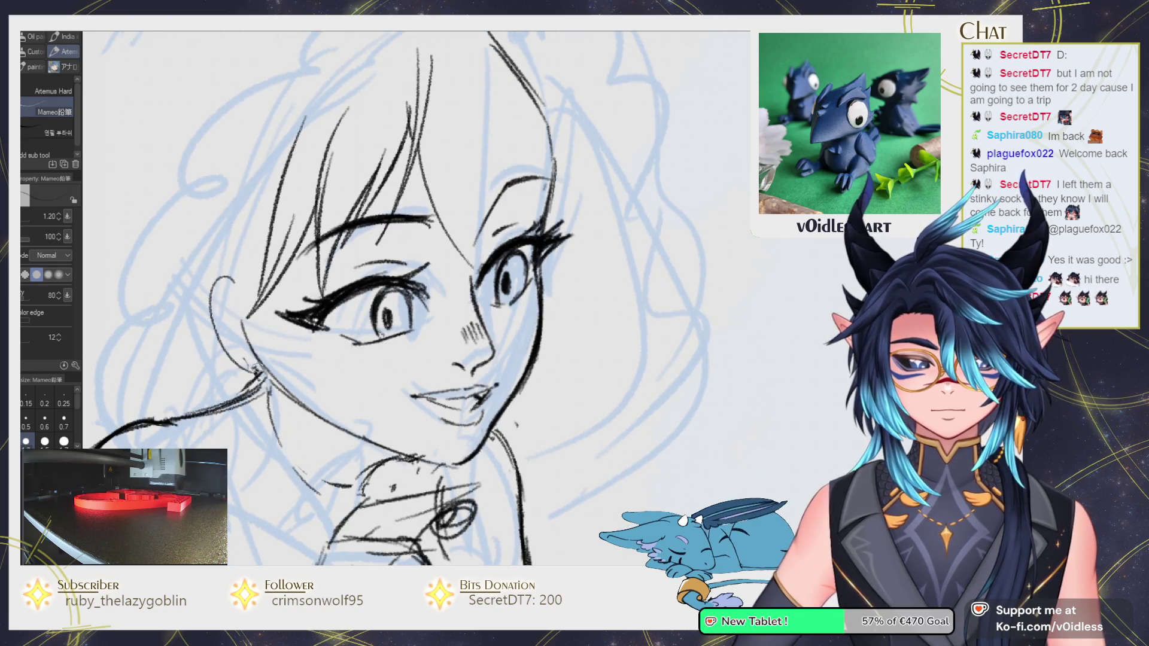
Redraw the ear contour darker, then zoom out and flip the canvas to check proportions.
drag(233, 276, 223, 346)
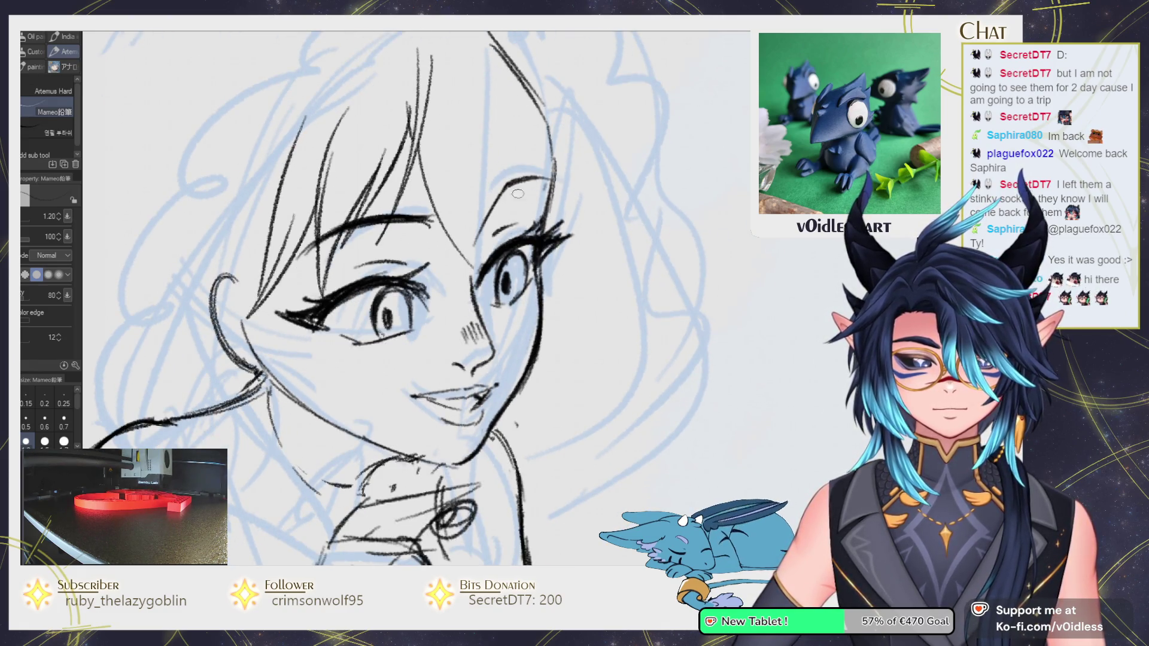
key(e)
key(p)
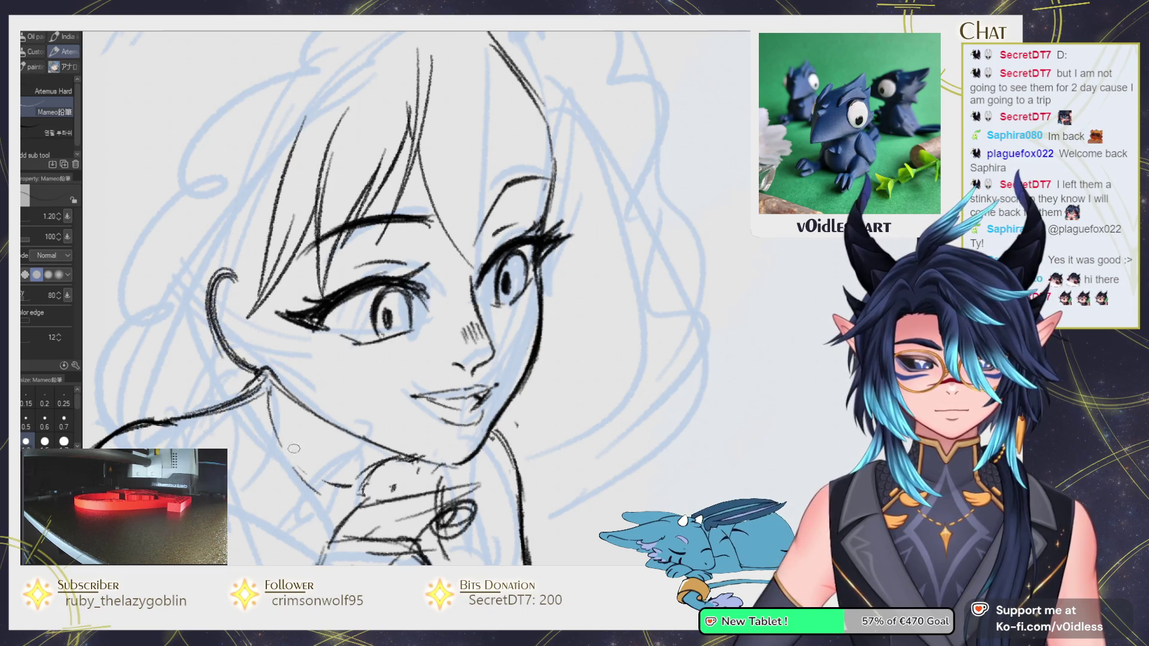
key(ctrl+minus)
key(h)
key(ctrl+plus)
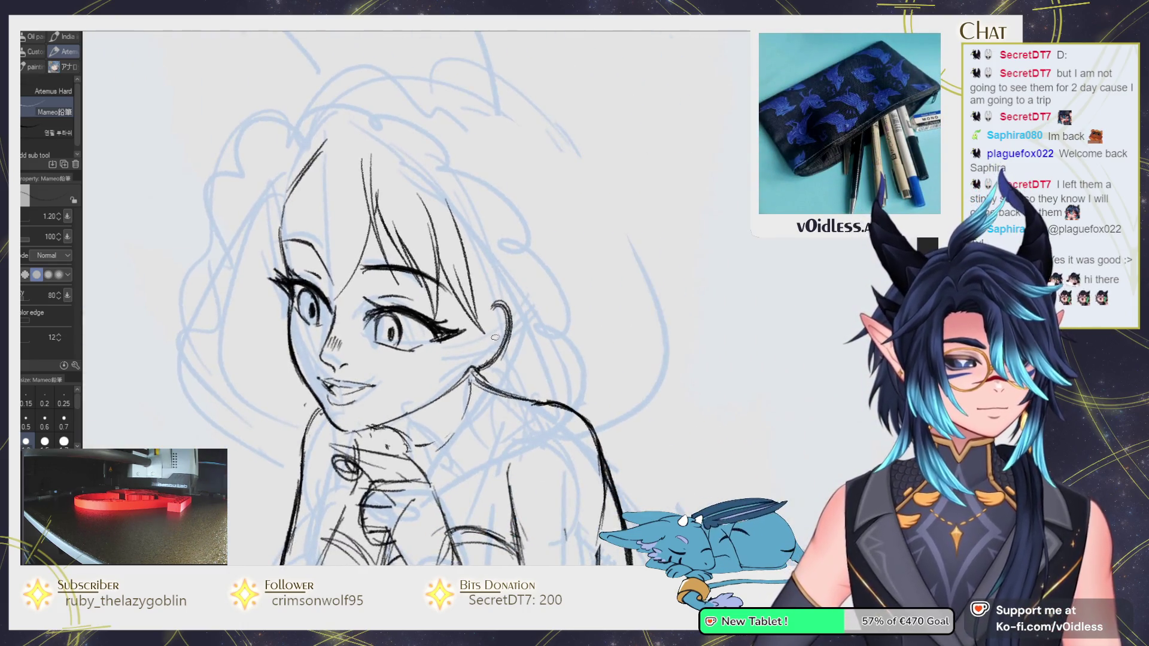
Erase the old ear and neck lines and draw a short new ear stroke.
key(e)
drag(505, 341, 473, 381)
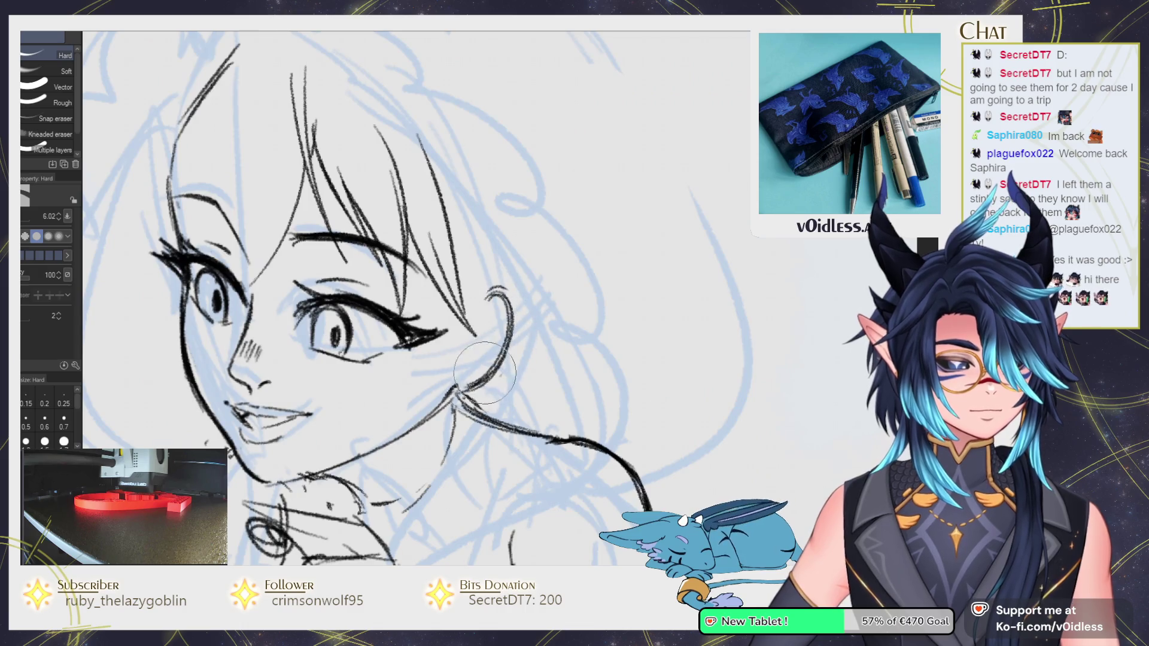
drag(491, 297, 500, 364)
key(p)
drag(486, 292, 522, 290)
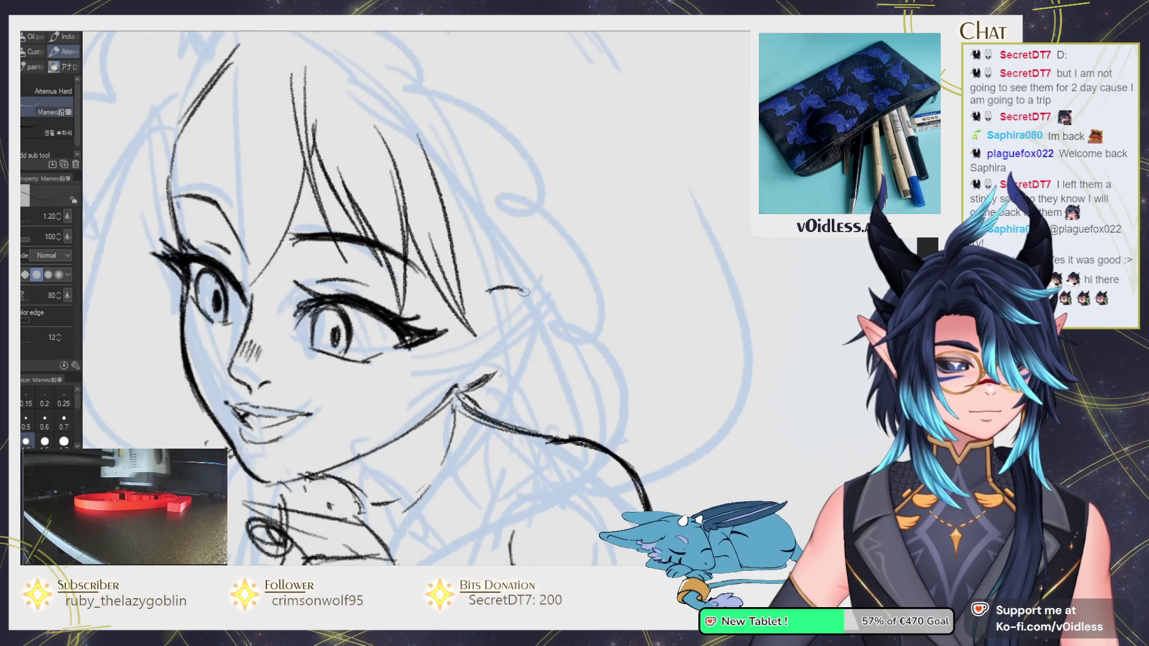
key(e)
key(p)
Clear stray strokes near the neck, draw a smooth ear-to-jaw curve, and zoom out.
mouse_move(503, 362)
mouse_down()
mouse_move(442, 400)
mouse_move(465, 393)
mouse_move(444, 391)
mouse_up()
key(e)
key(p)
key(e)
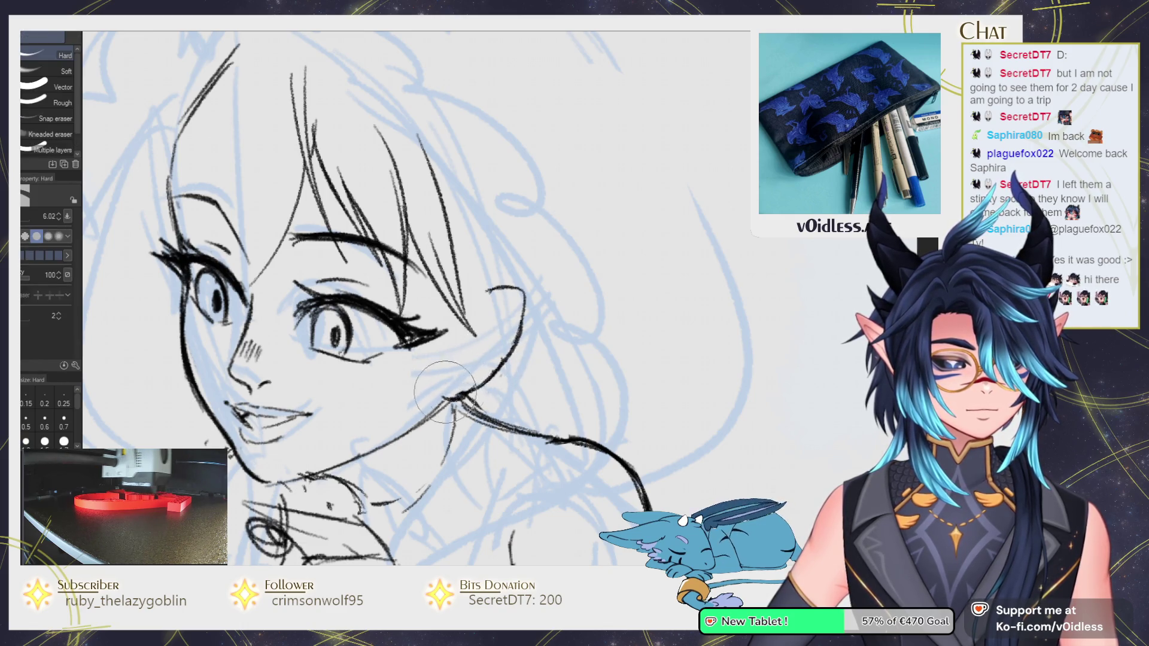
key(p)
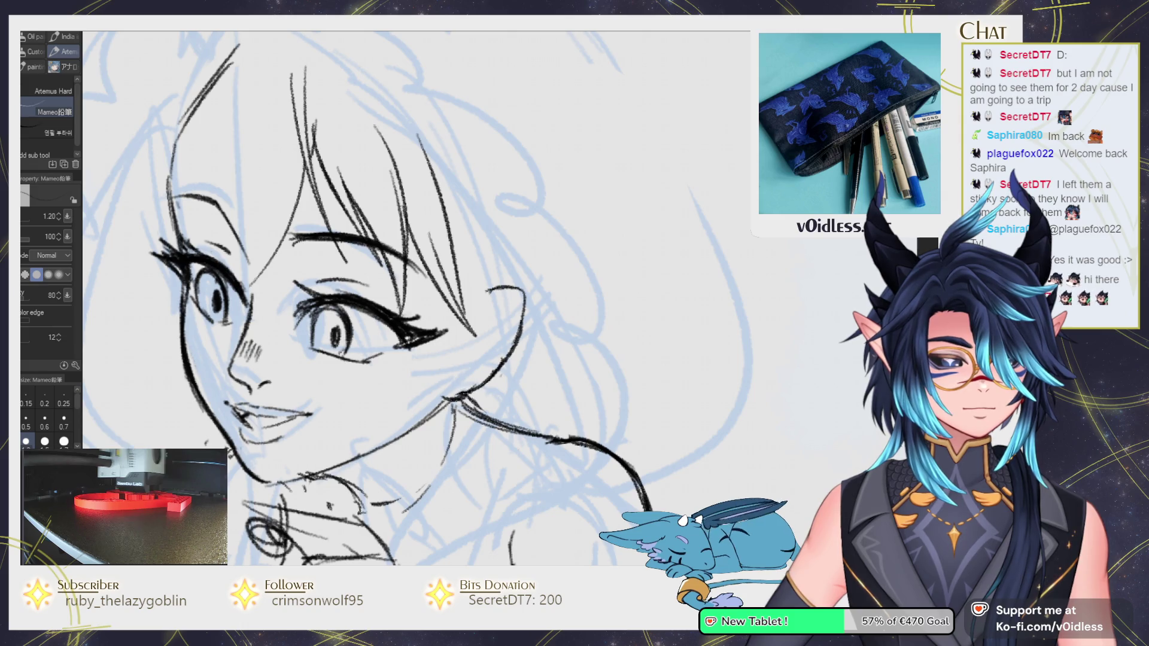
key(e)
drag(485, 365, 455, 395)
key(p)
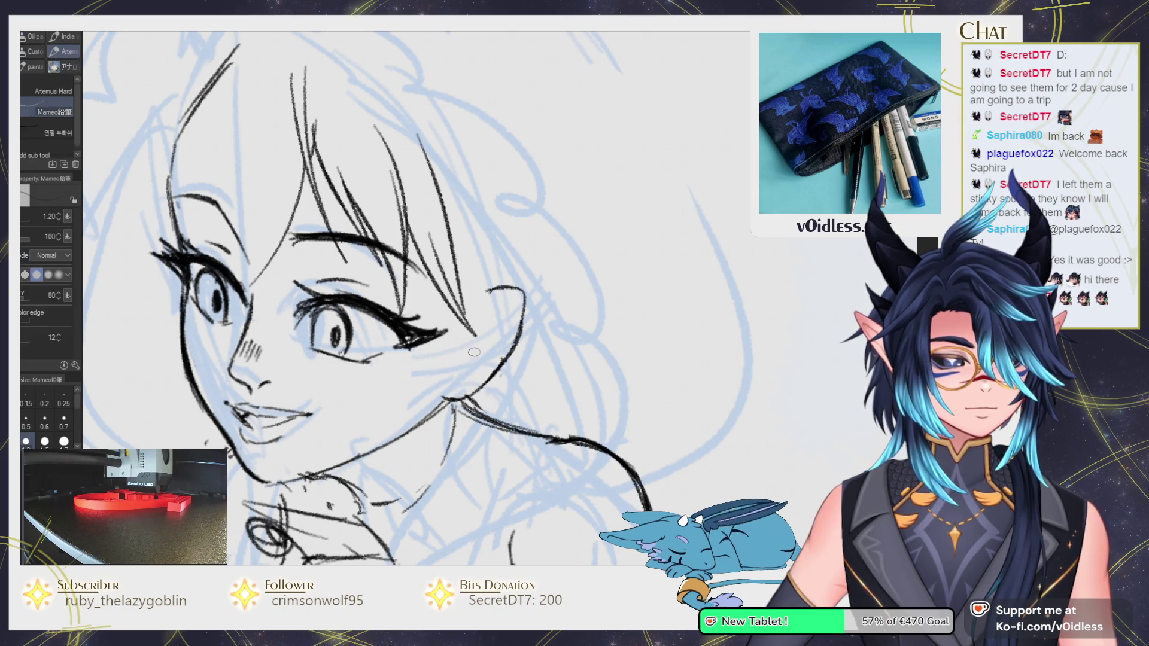
drag(482, 335, 508, 304)
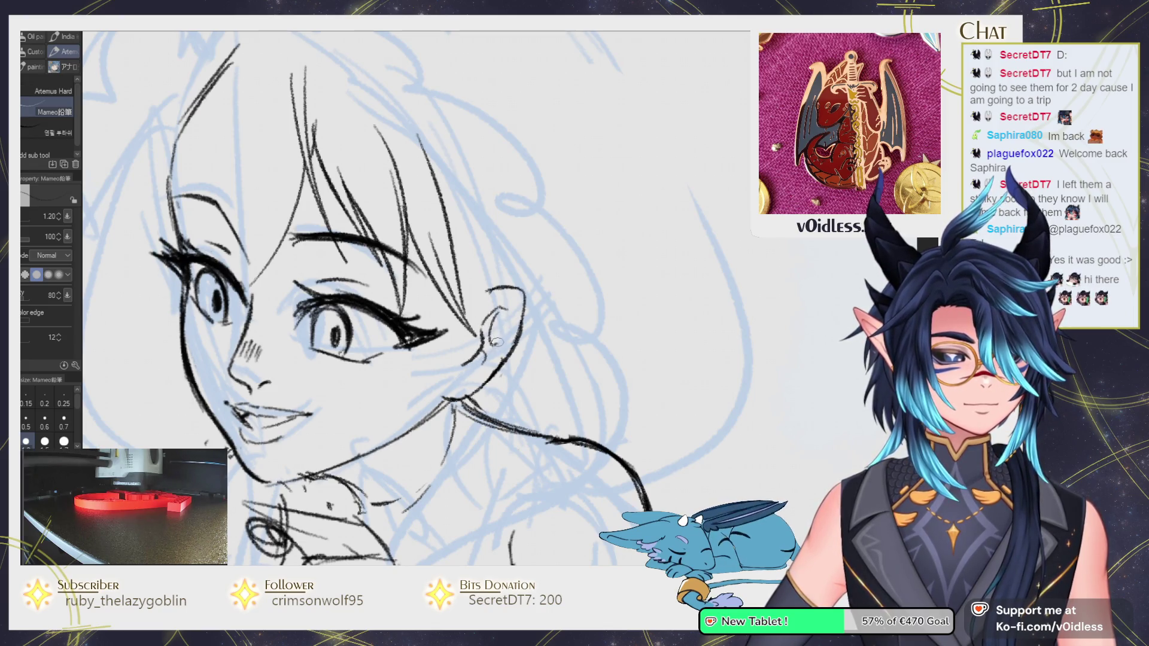
scroll(470, 390, down, 2)
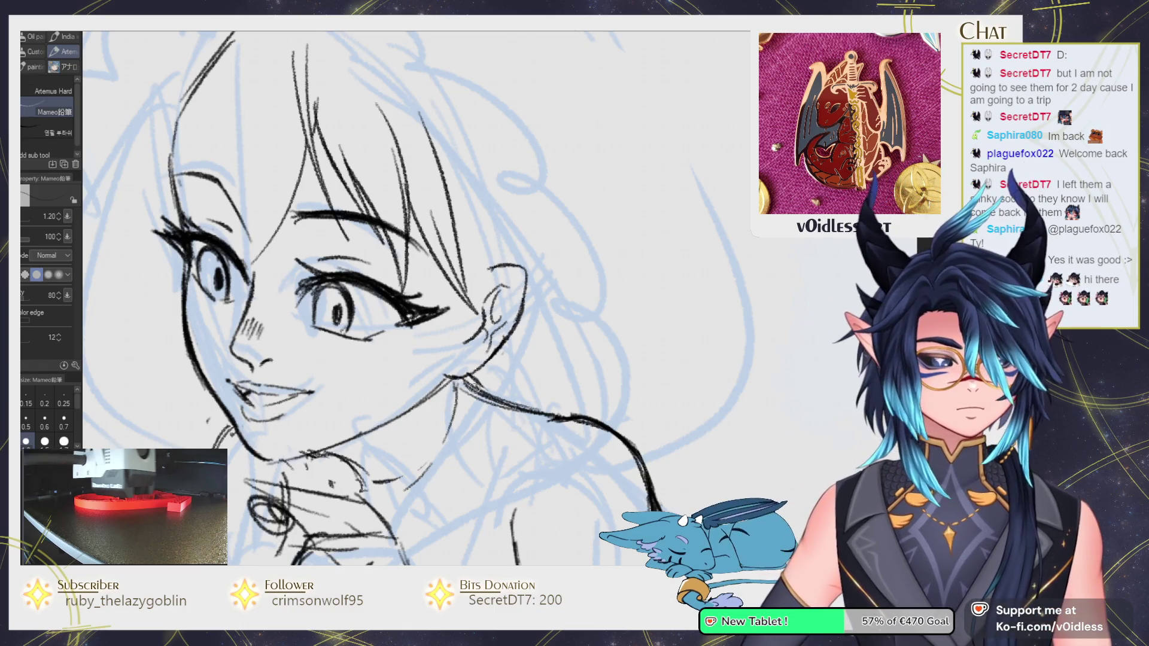
scroll(537, 228, down, 2)
key(j)
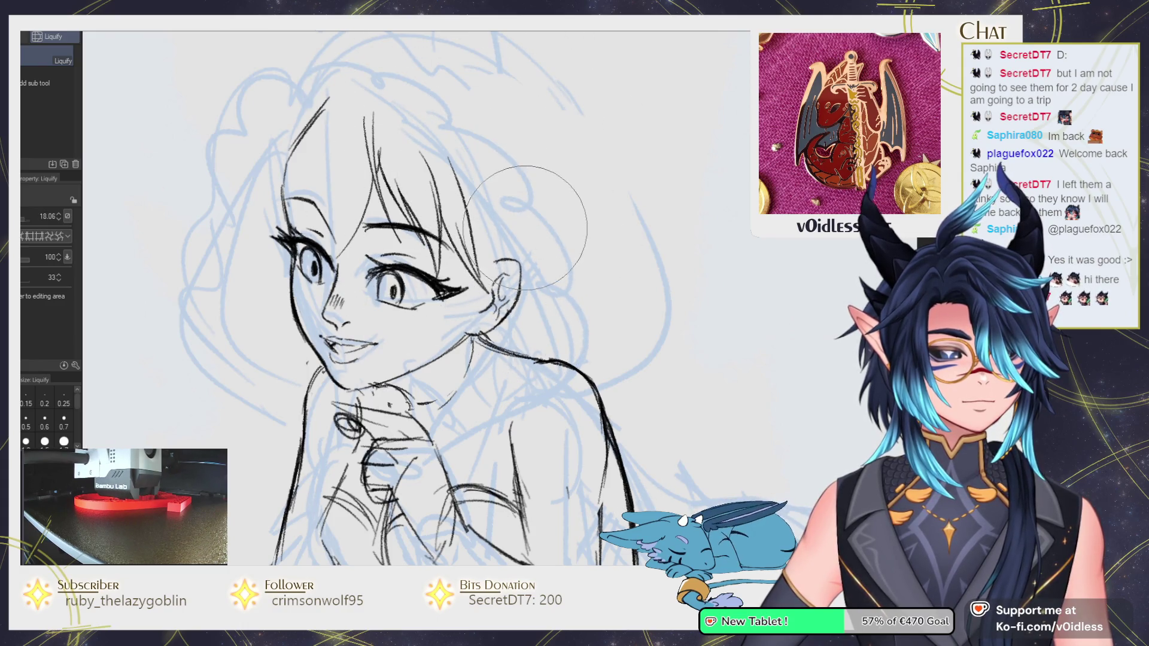
Flip the canvas and move the blue sketch layer left and down.
key(b)
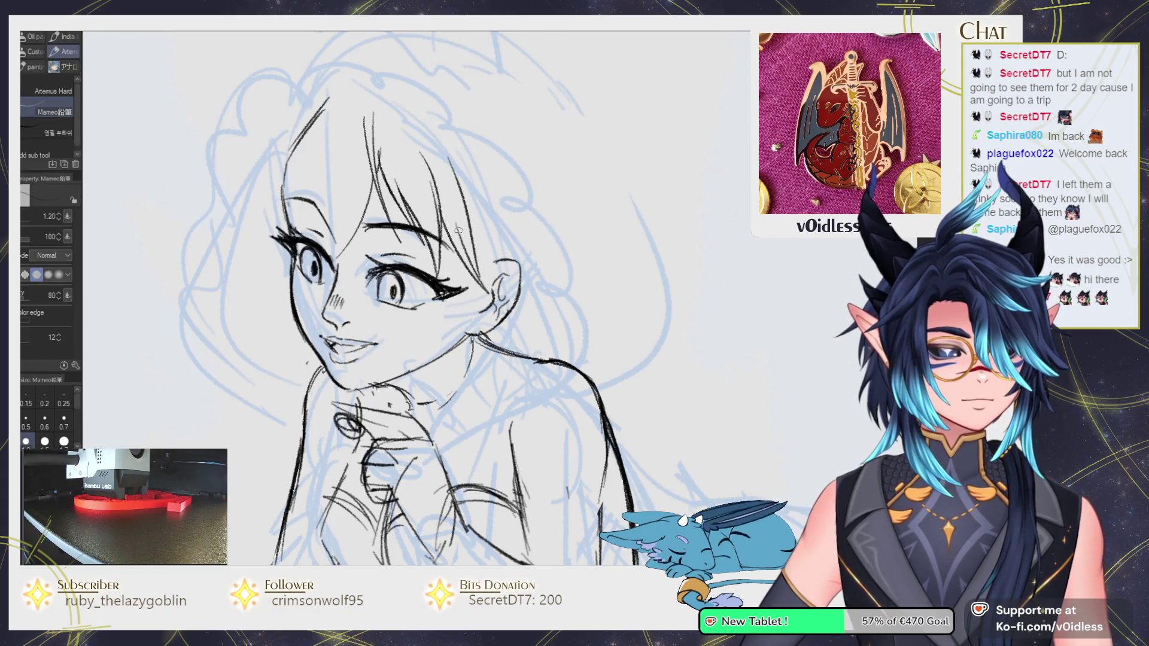
key(h)
scroll(525, 302, up, 3)
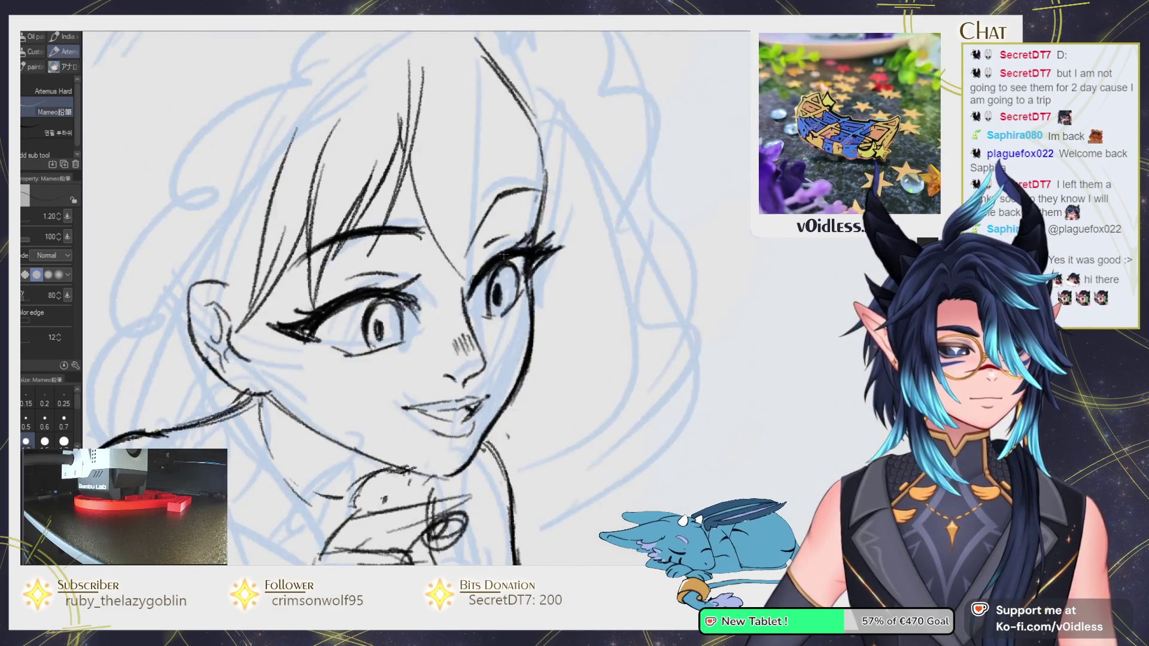
key(k)
drag(524, 302, 499, 319)
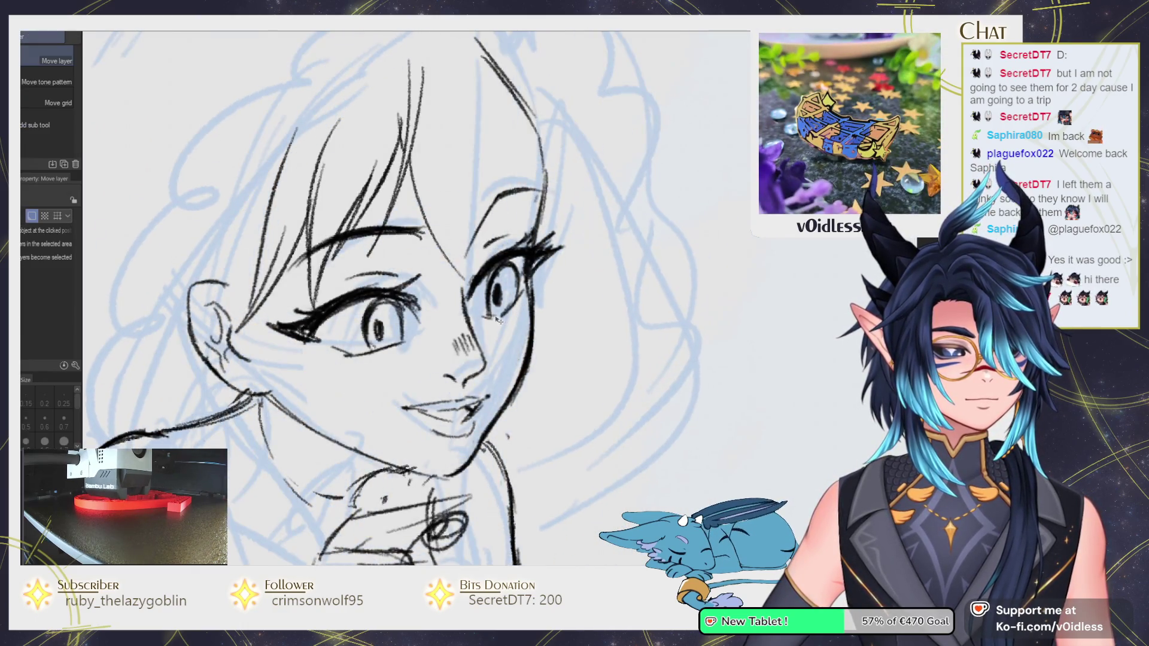
Lasso and transform the right eye, then resize and reposition the left eye.
key(m)
mouse_move(532, 229)
mouse_down()
mouse_move(476, 266)
mouse_move(513, 281)
mouse_up()
key(ctrl+t)
key(Return)
mouse_move(377, 365)
mouse_down()
mouse_move(389, 254)
mouse_move(335, 368)
mouse_up()
key(ctrl+t)
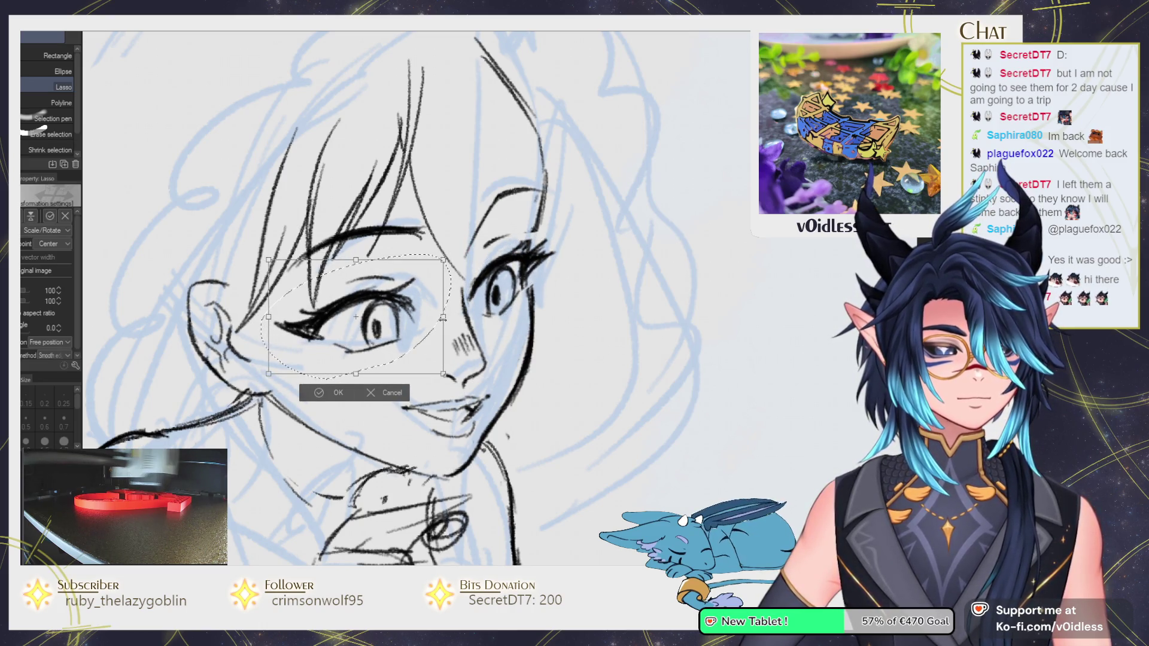
drag(442, 319, 438, 318)
key(Return)
Reselect around the left eye, deselect, return to the pencil, and shift the face left.
scroll(549, 297, down, 3)
scroll(549, 298, down, 2)
scroll(448, 299, up, 4)
drag(465, 267, 456, 269)
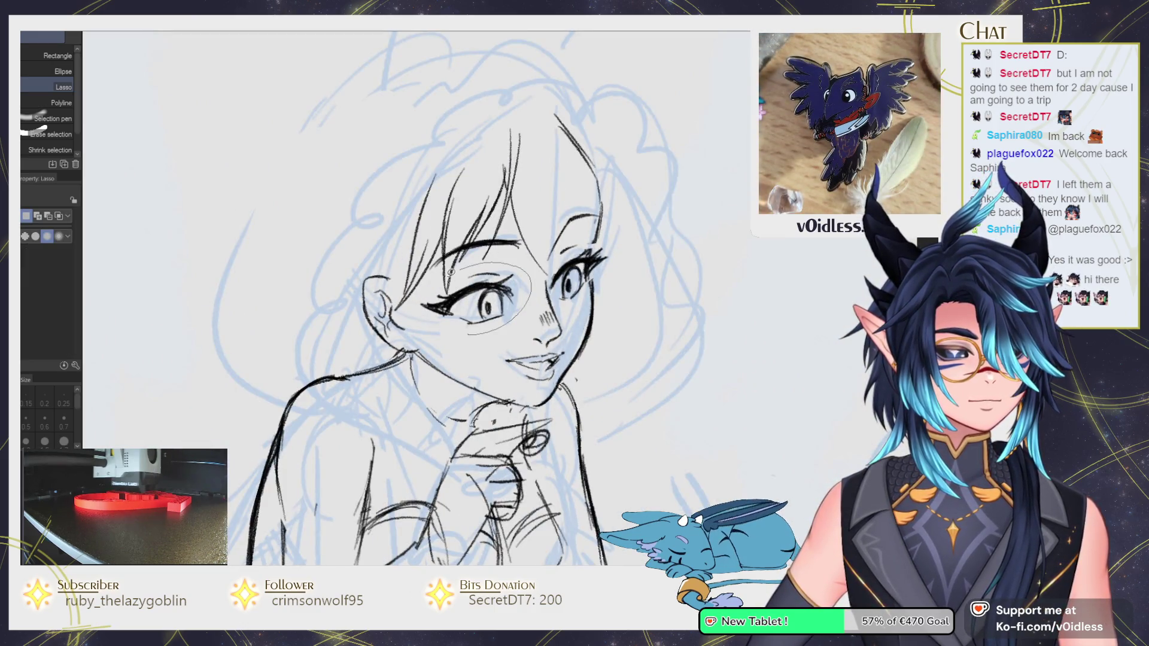
drag(466, 334, 446, 278)
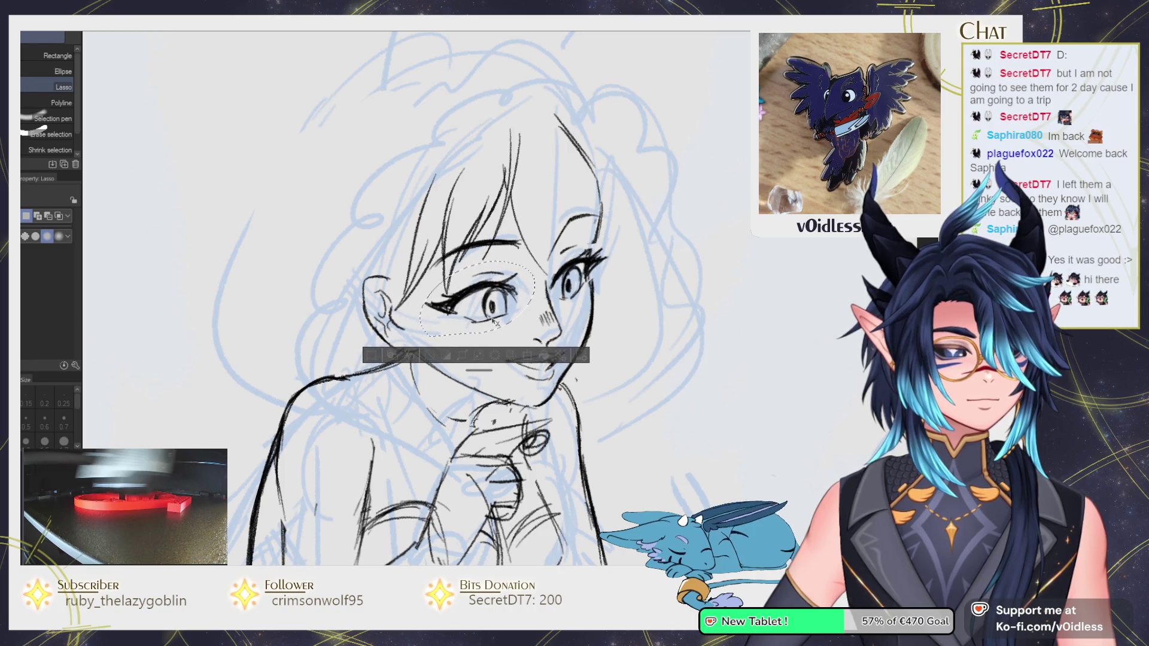
key(ctrl+d)
scroll(467, 299, up, 2)
key(p)
mouse_move(471, 276)
mouse_down()
mouse_move(414, 278)
mouse_move(388, 164)
mouse_up()
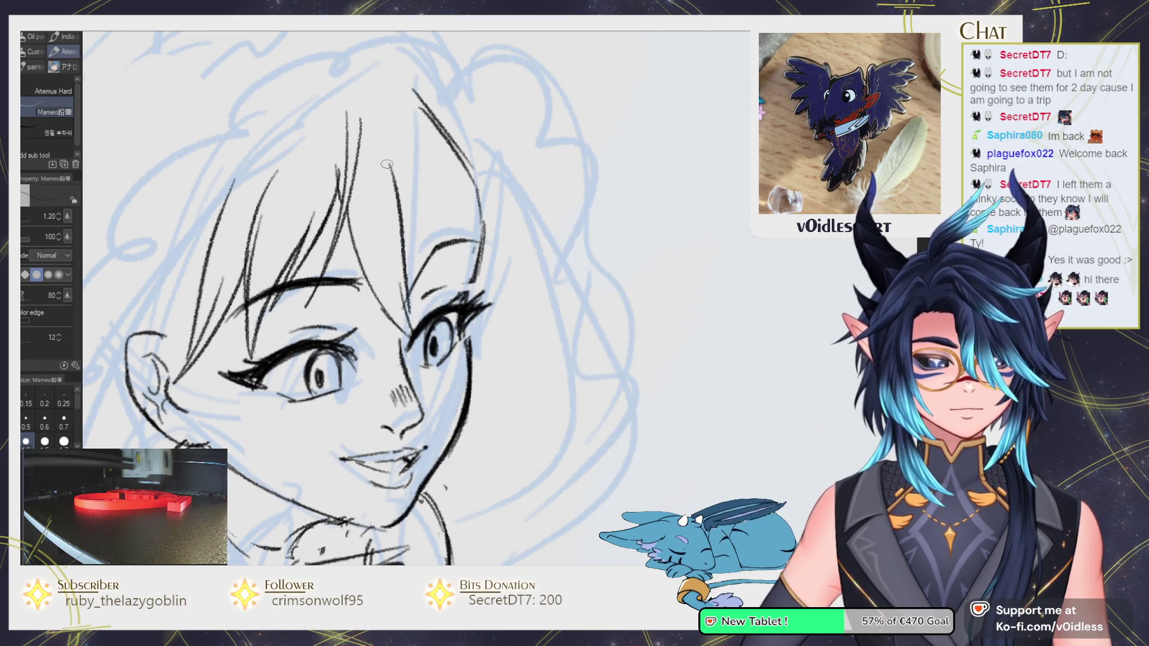
Ink strands down the fringe, short strokes at the hair top, and a thicker line by the eye.
drag(376, 91, 420, 264)
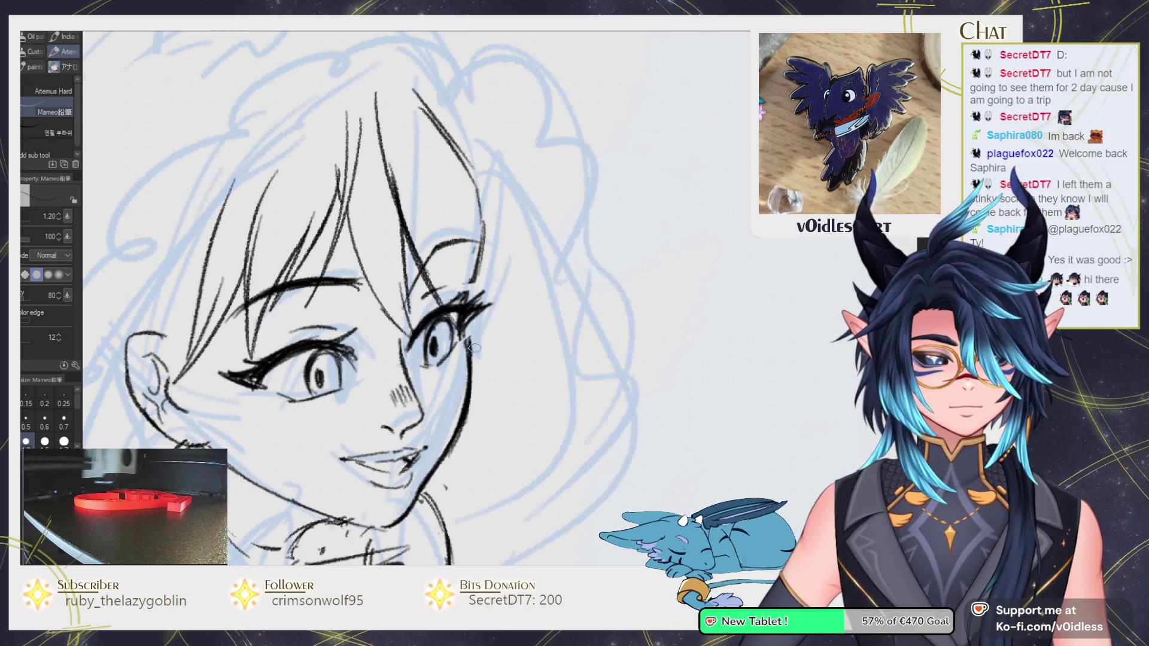
mouse_move(442, 302)
mouse_down()
mouse_move(384, 113)
mouse_move(332, 243)
mouse_up()
mouse_move(359, 90)
mouse_down()
mouse_move(344, 157)
mouse_move(374, 138)
mouse_up()
drag(389, 239, 371, 229)
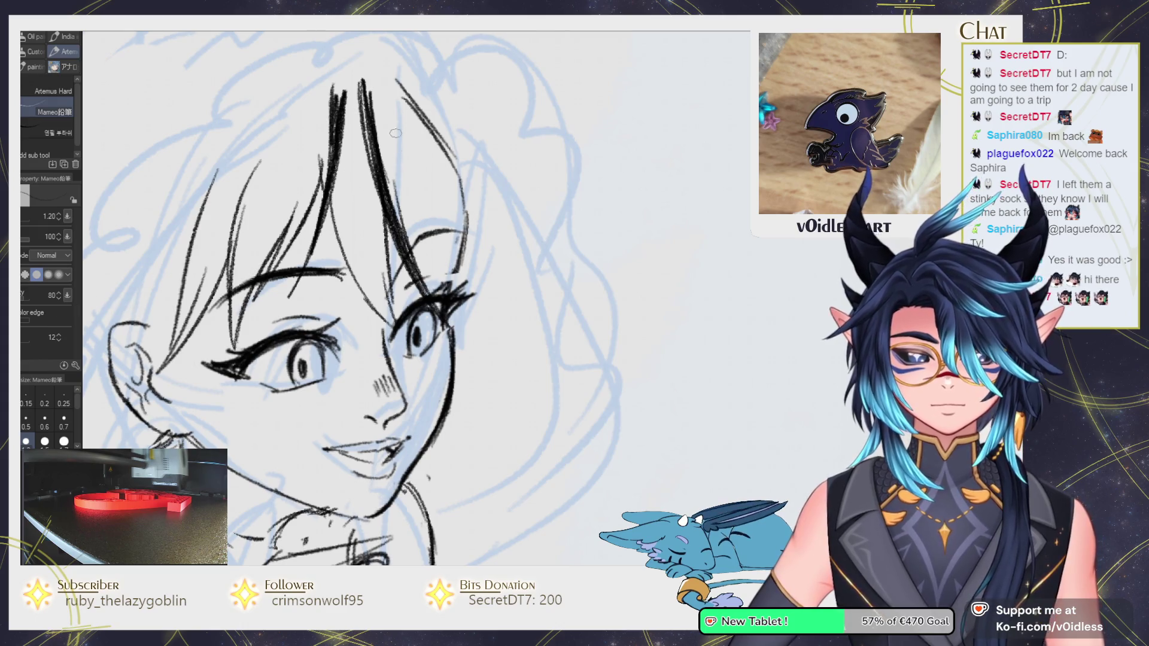
drag(415, 261, 492, 422)
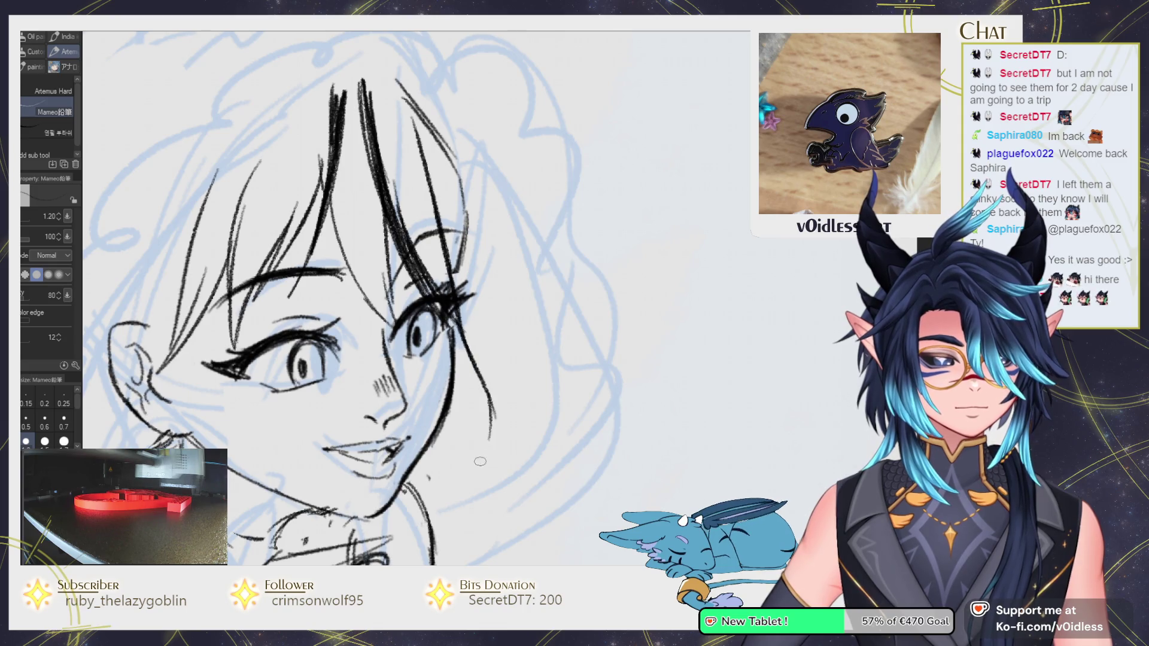
Draw long hair strands down the right side, redoing the thin one longer.
drag(470, 154, 518, 326)
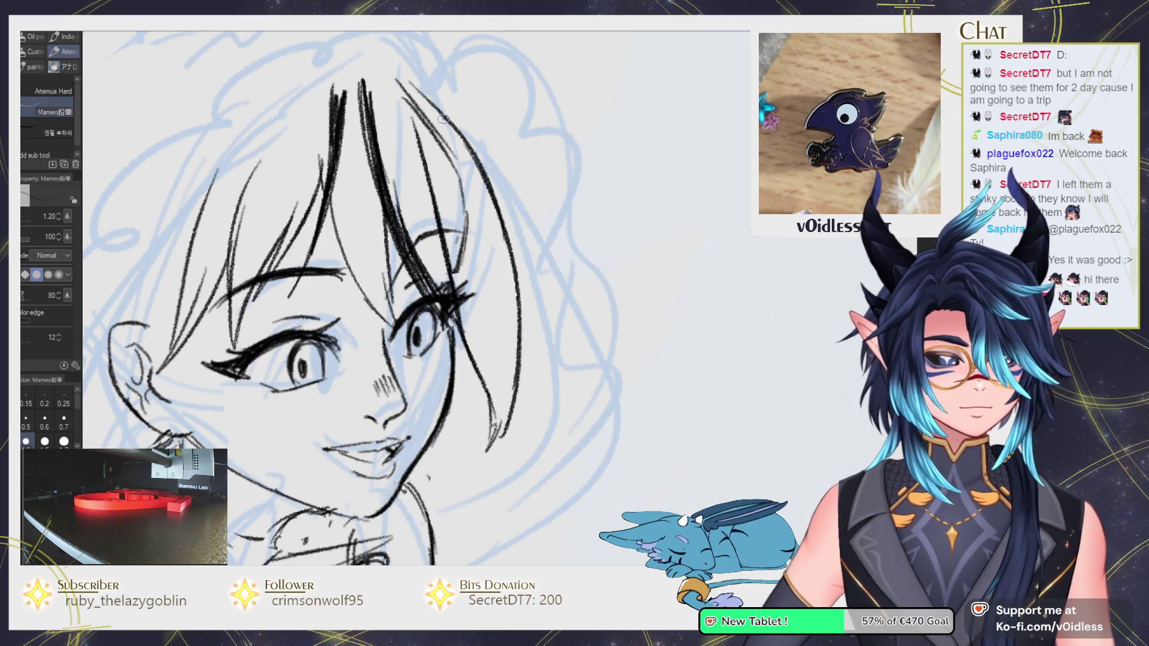
drag(476, 222, 480, 323)
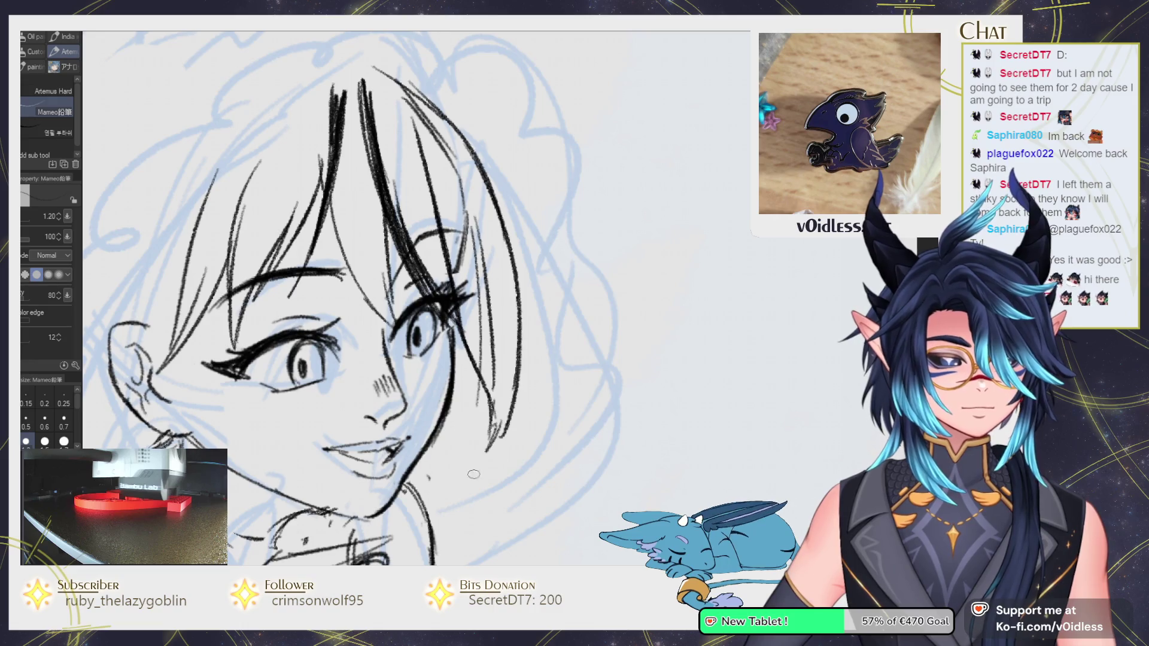
key(ctrl+z)
drag(477, 224, 492, 441)
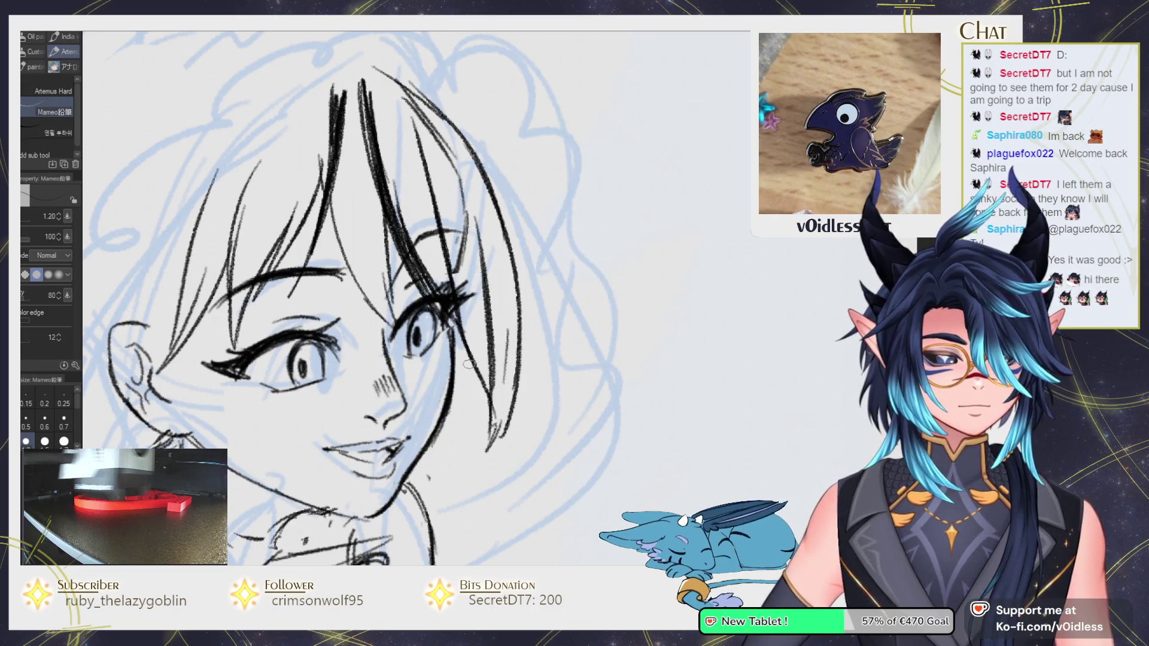
scroll(460, 508, down, 2)
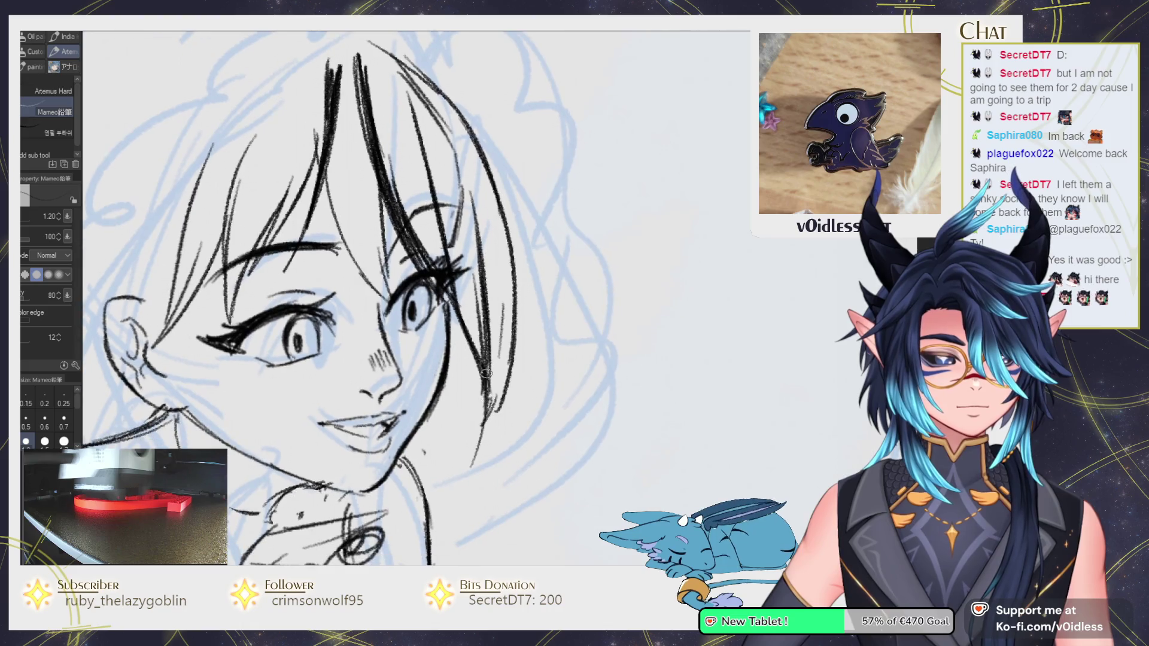
scroll(524, 272, down, 2)
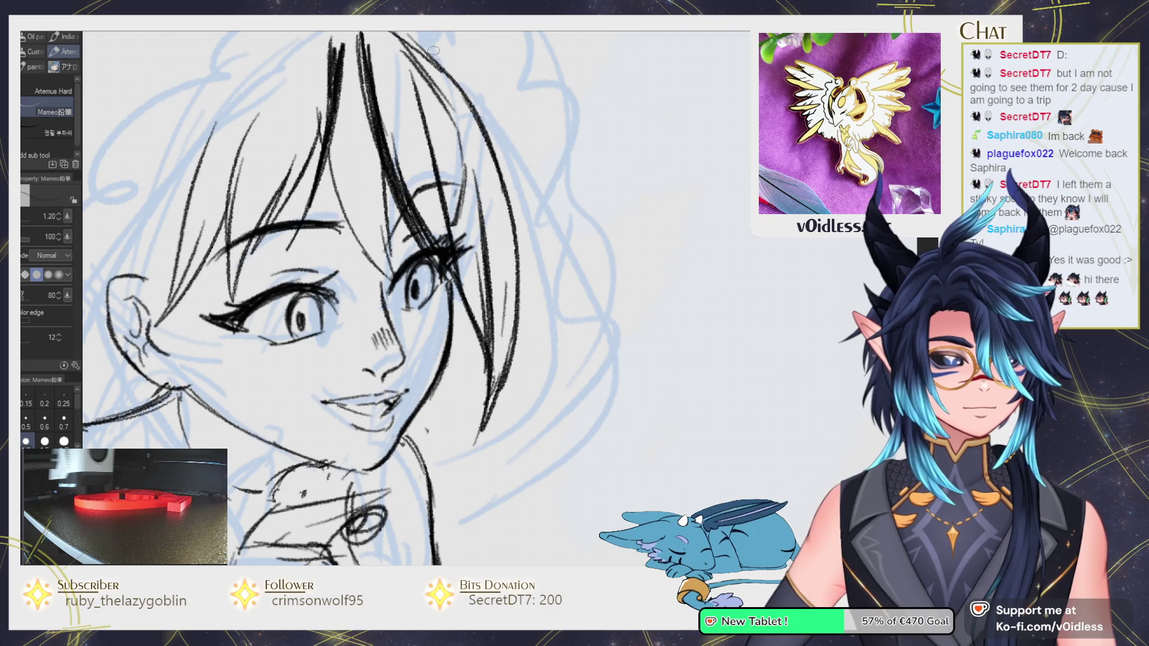
Extend more right-side strands sweeping down toward the jaw and darken the line by the lower face.
drag(447, 61, 533, 272)
drag(534, 340, 454, 499)
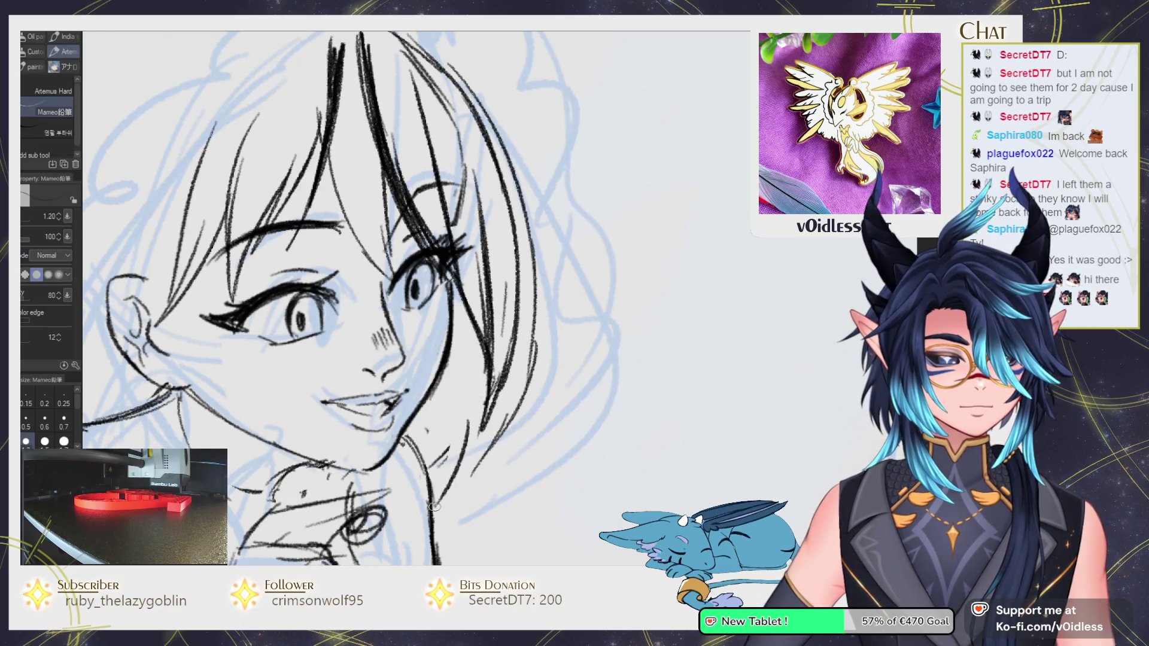
drag(531, 336, 454, 503)
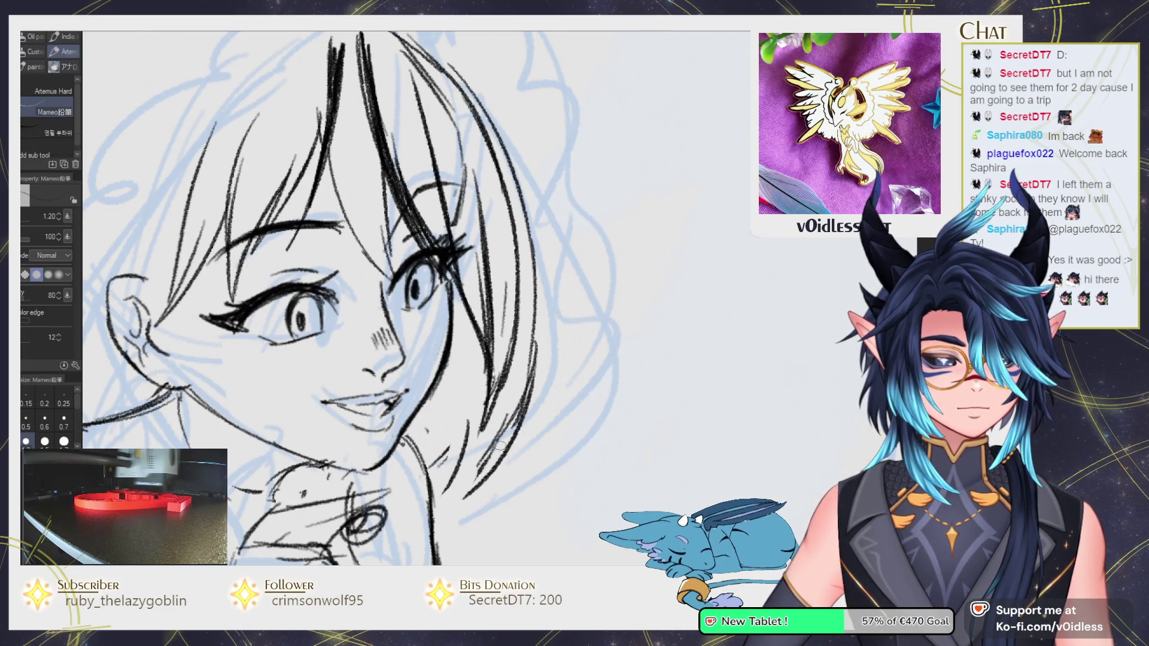
mouse_move(469, 420)
mouse_down()
mouse_move(444, 489)
mouse_move(606, 503)
mouse_up()
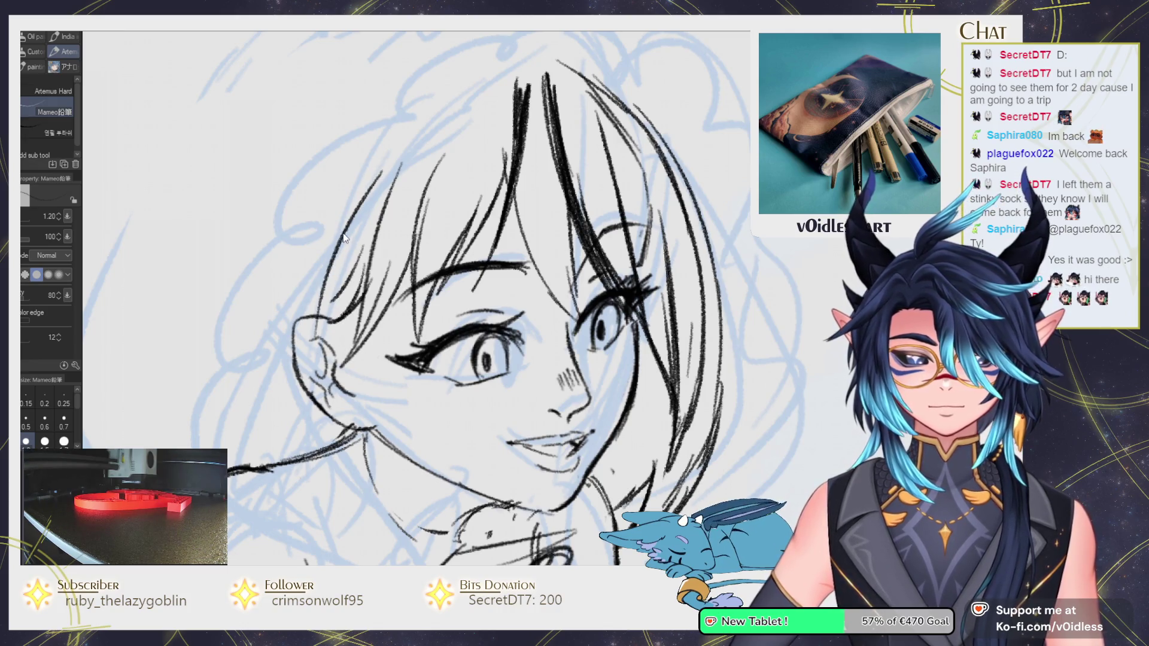
key(ctrl+z)
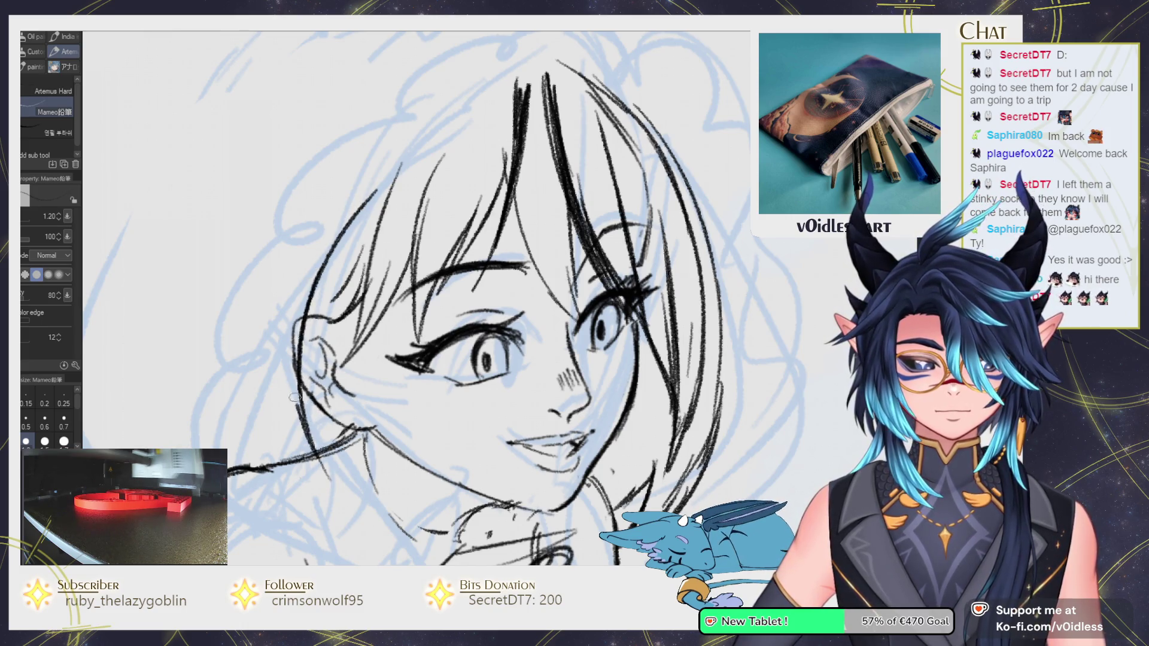
key(e)
Erase and redraw the lower-left jaw line, then ink strands along the left hair outline.
drag(299, 437, 353, 509)
key(p)
drag(293, 388, 317, 455)
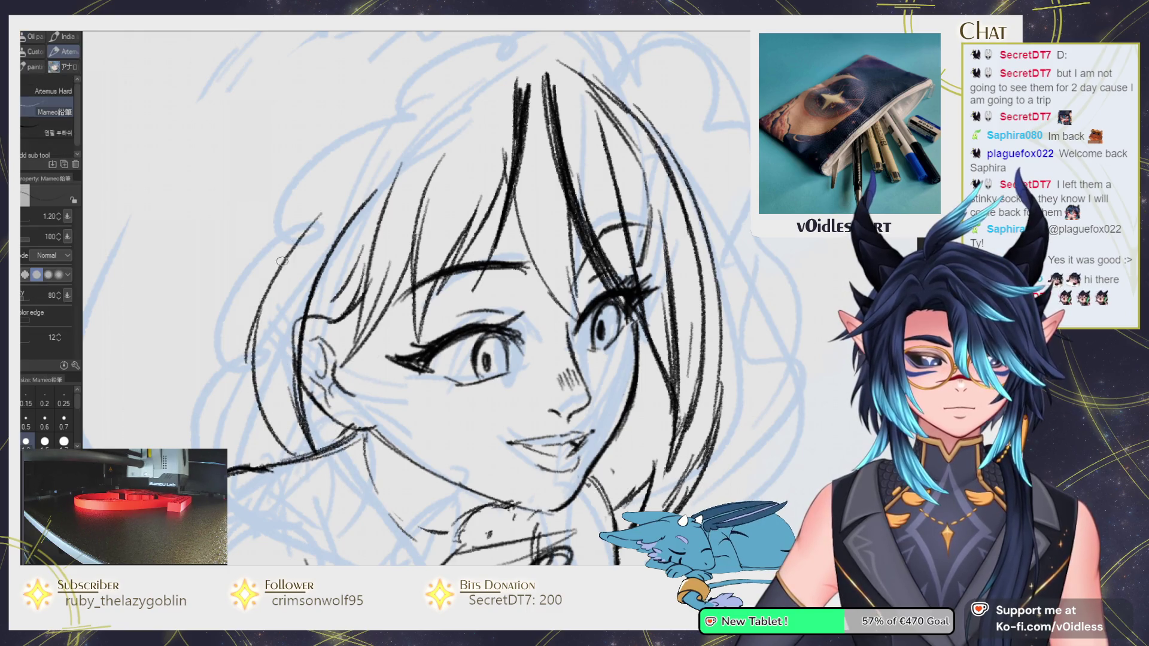
drag(368, 122, 258, 317)
key(e)
key(p)
mouse_move(305, 222)
mouse_down()
mouse_move(263, 302)
mouse_move(226, 451)
mouse_up()
drag(297, 250, 219, 448)
scroll(416, 135, down, 2)
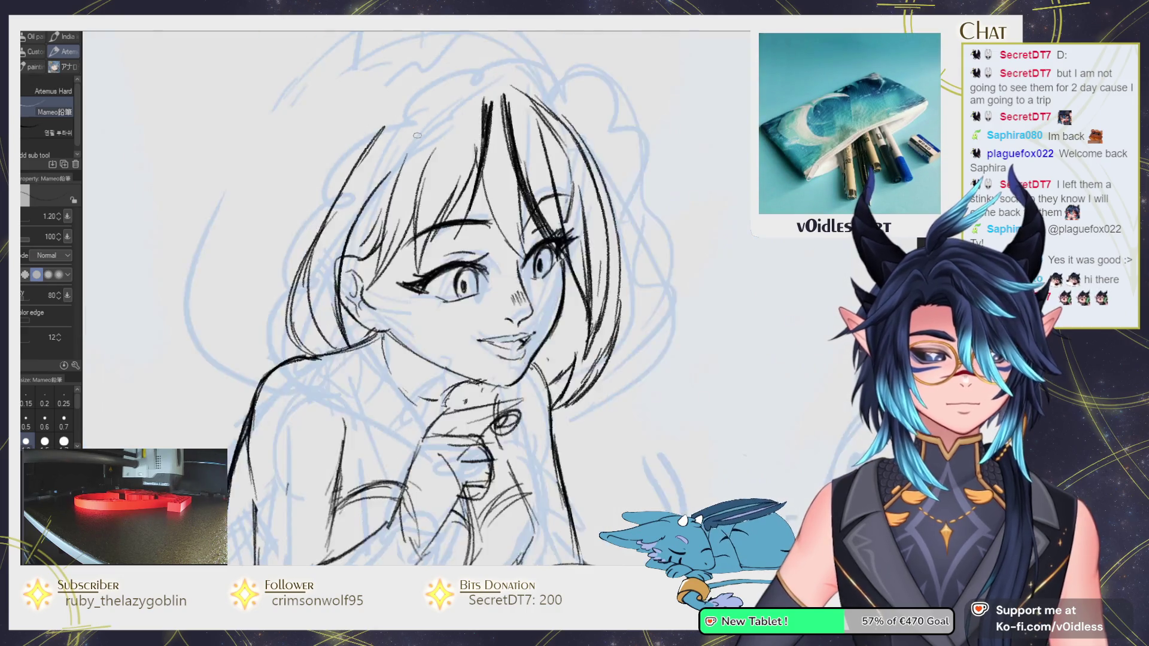
Zoom out and pan to show the girl and snowman, tilting the view slightly.
scroll(417, 136, down, 2)
drag(480, 262, 470, 308)
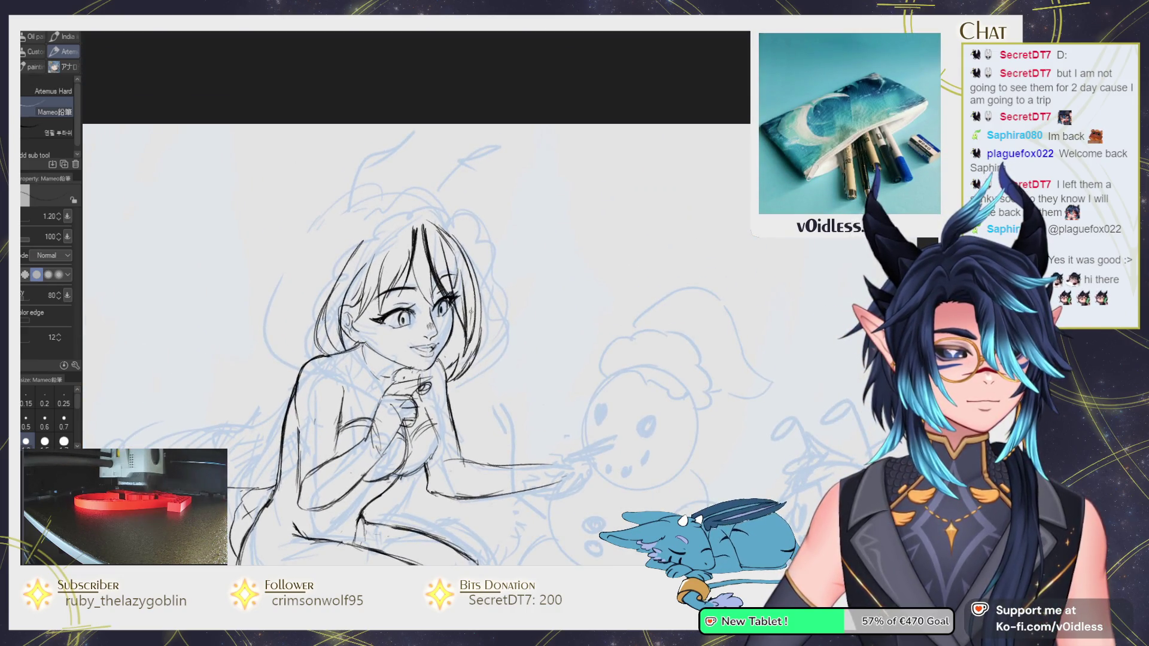
scroll(470, 310, up, 1)
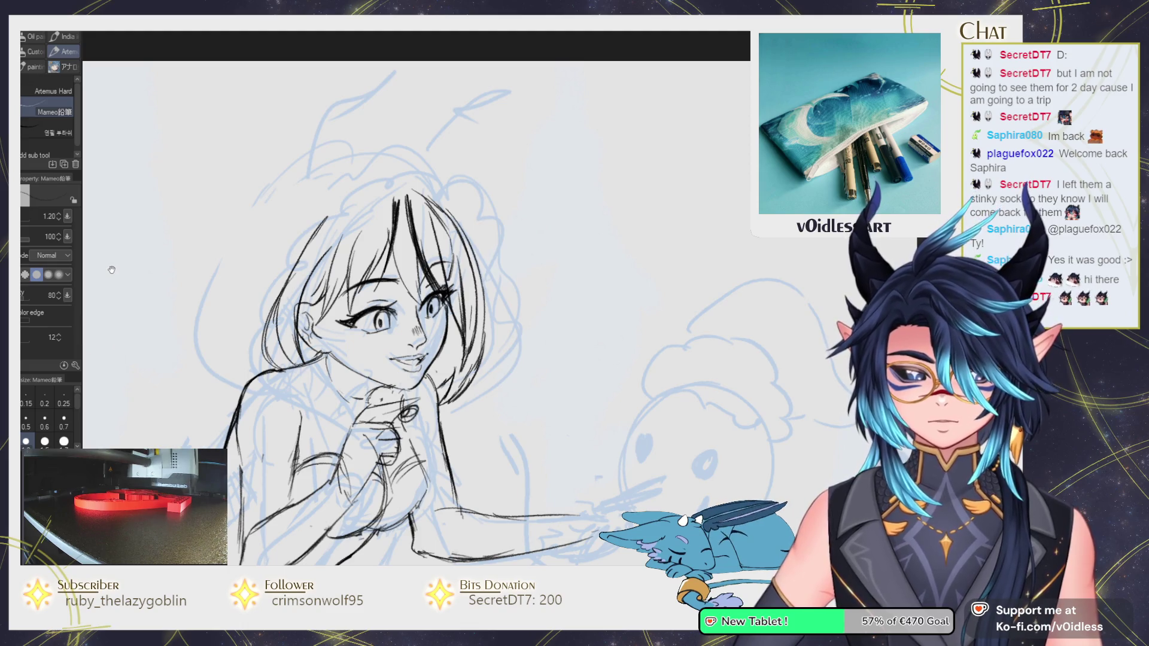
key(minus)
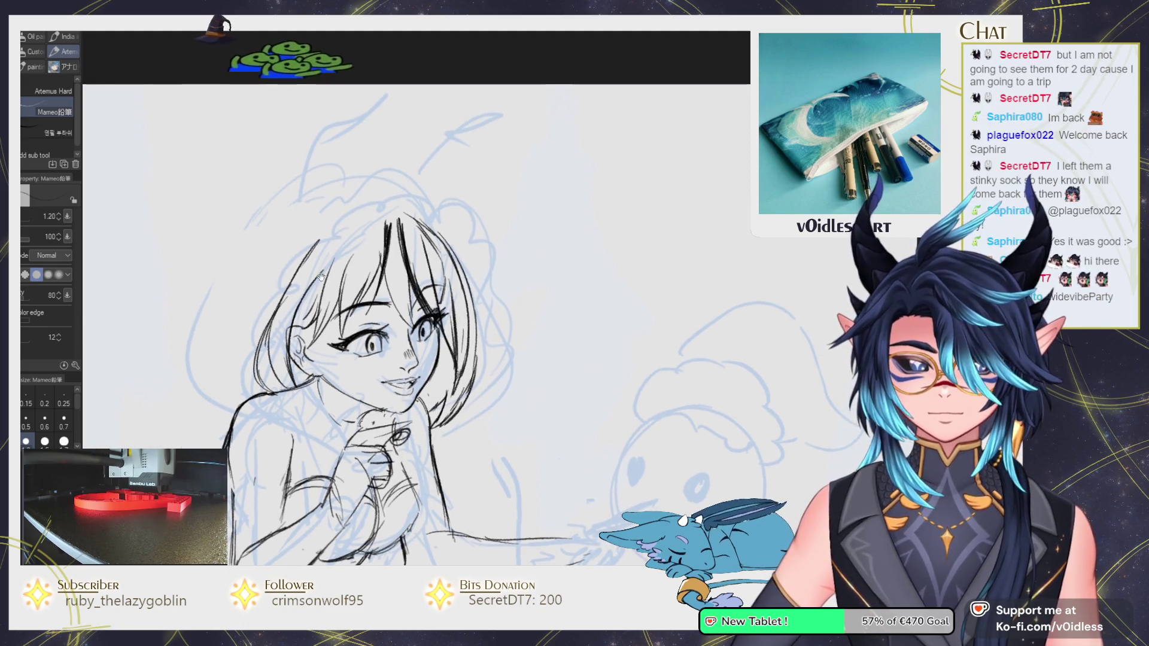
Zoom in on the face and draw dark strands by the left cheek and toward the crown.
scroll(298, 294, up, 3)
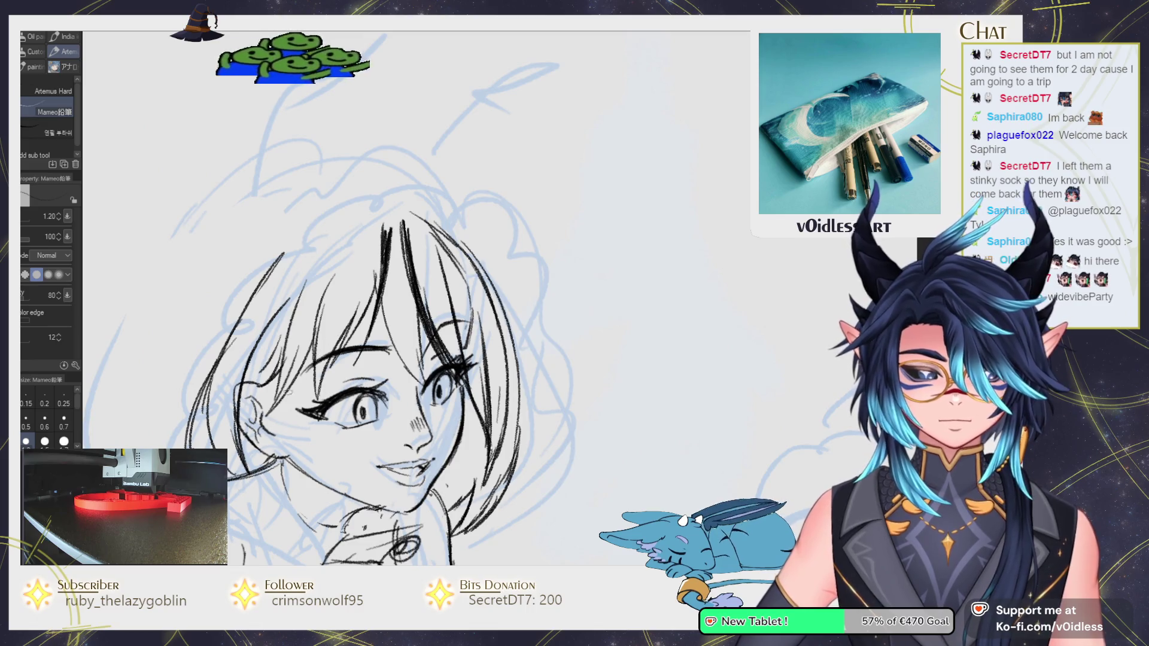
drag(308, 350, 274, 404)
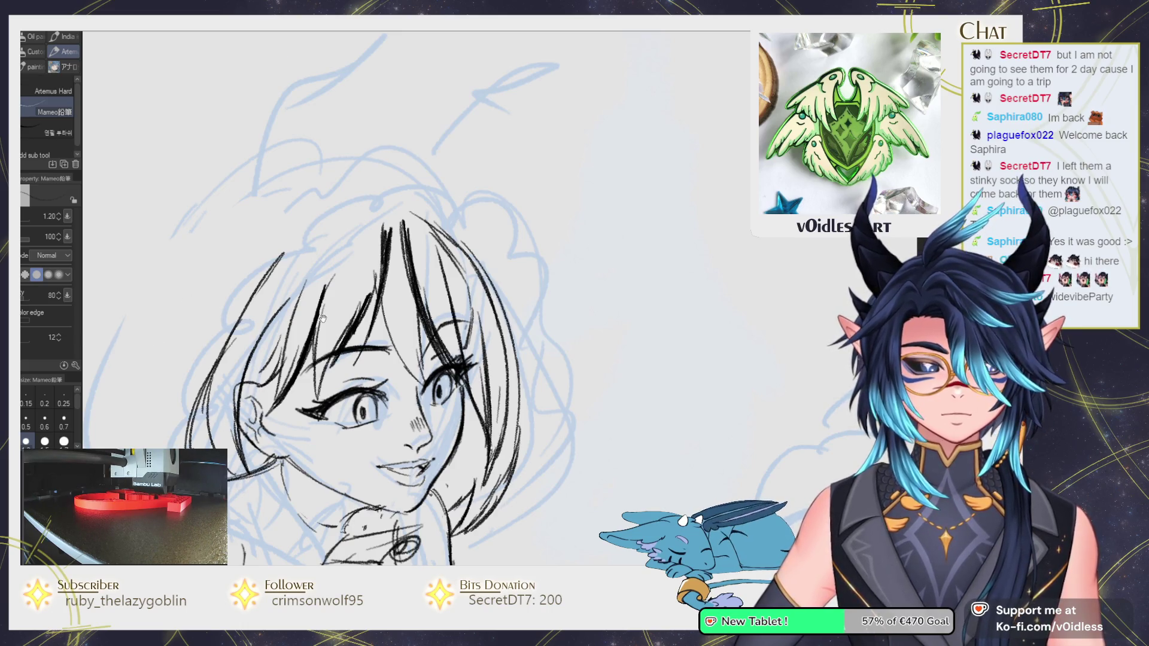
key(e)
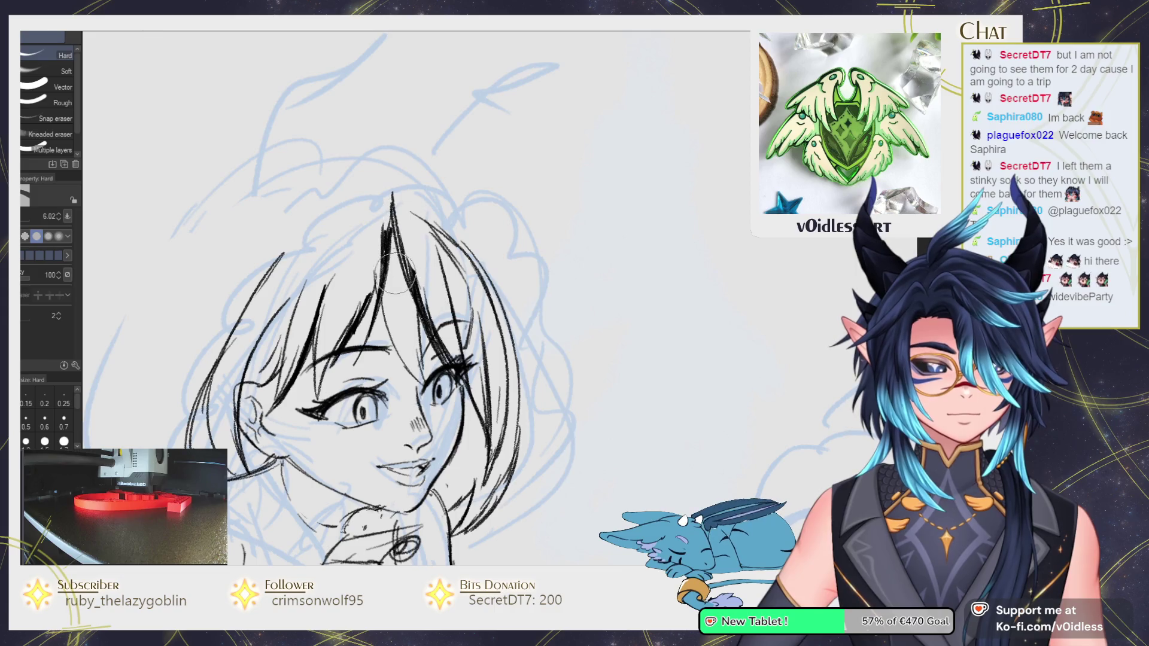
key(p)
drag(393, 190, 386, 258)
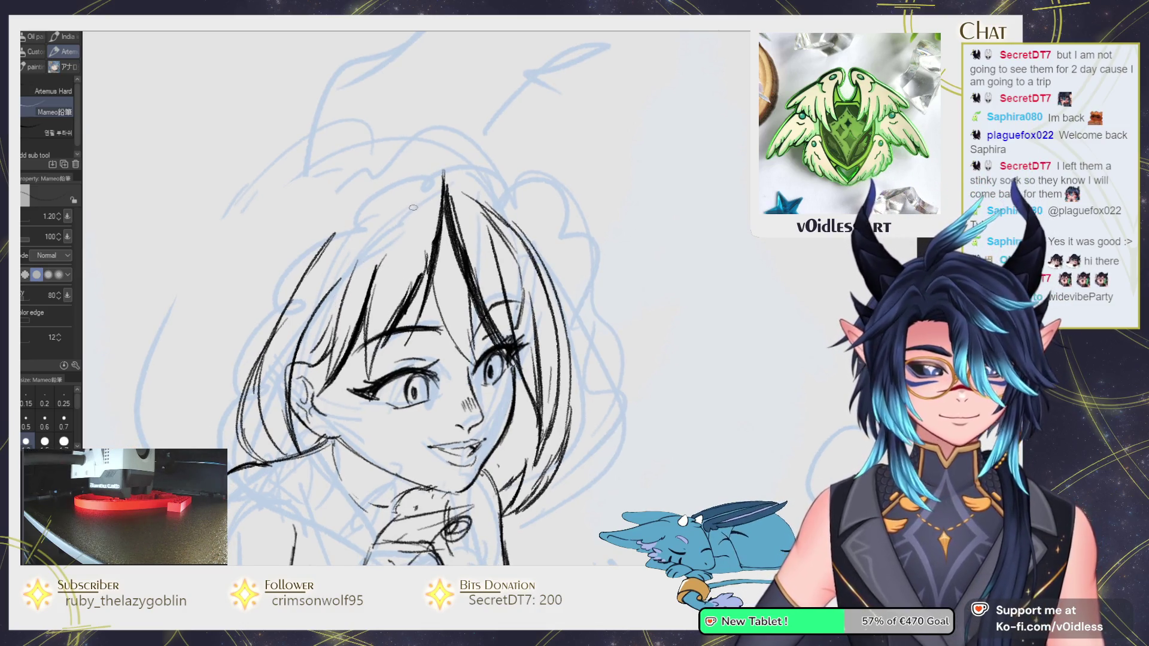
drag(428, 187, 361, 237)
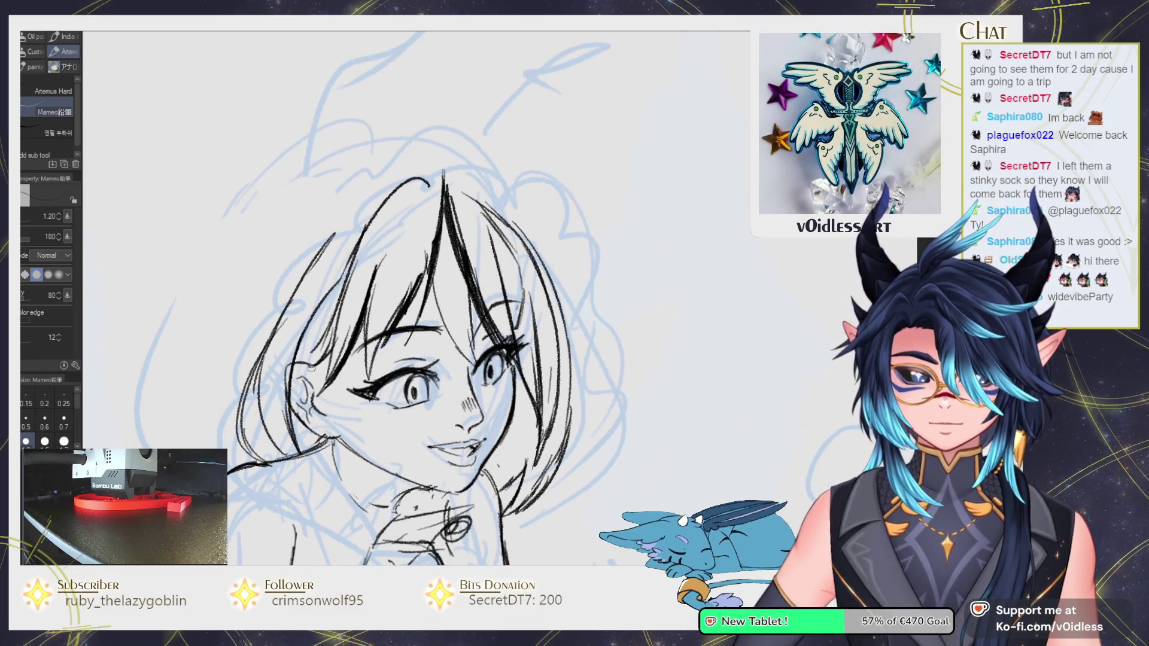
Add several strands along the left side and lower left of the hair.
drag(349, 281, 291, 396)
drag(350, 270, 291, 397)
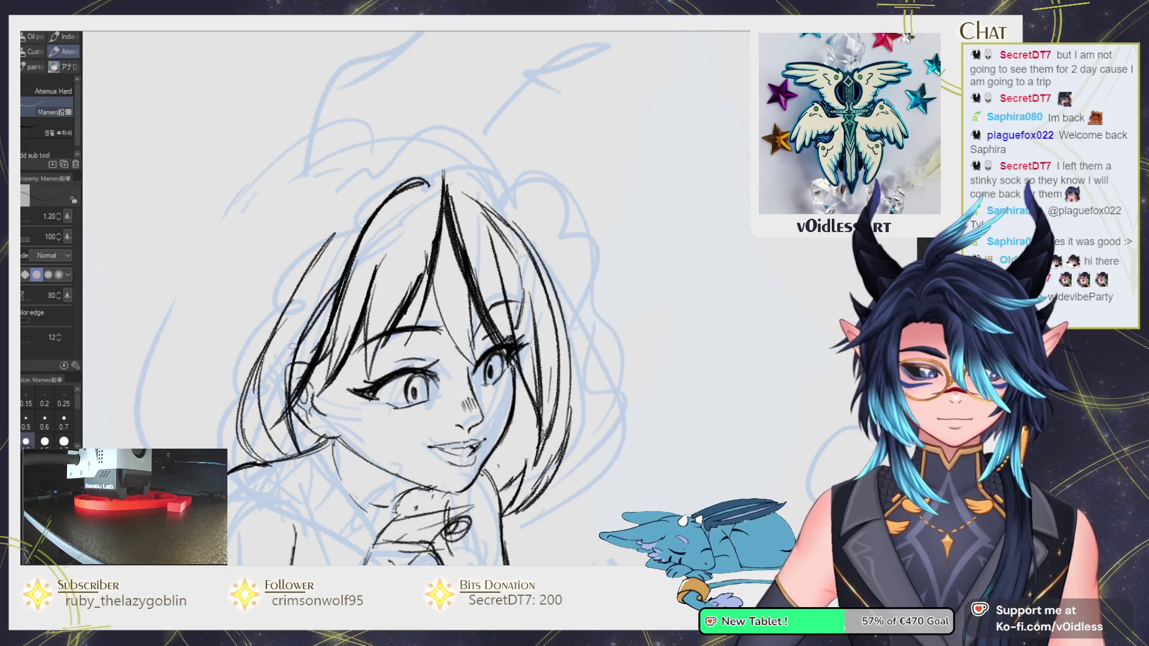
mouse_move(331, 311)
mouse_down()
mouse_move(293, 368)
mouse_move(281, 442)
mouse_up()
key(e)
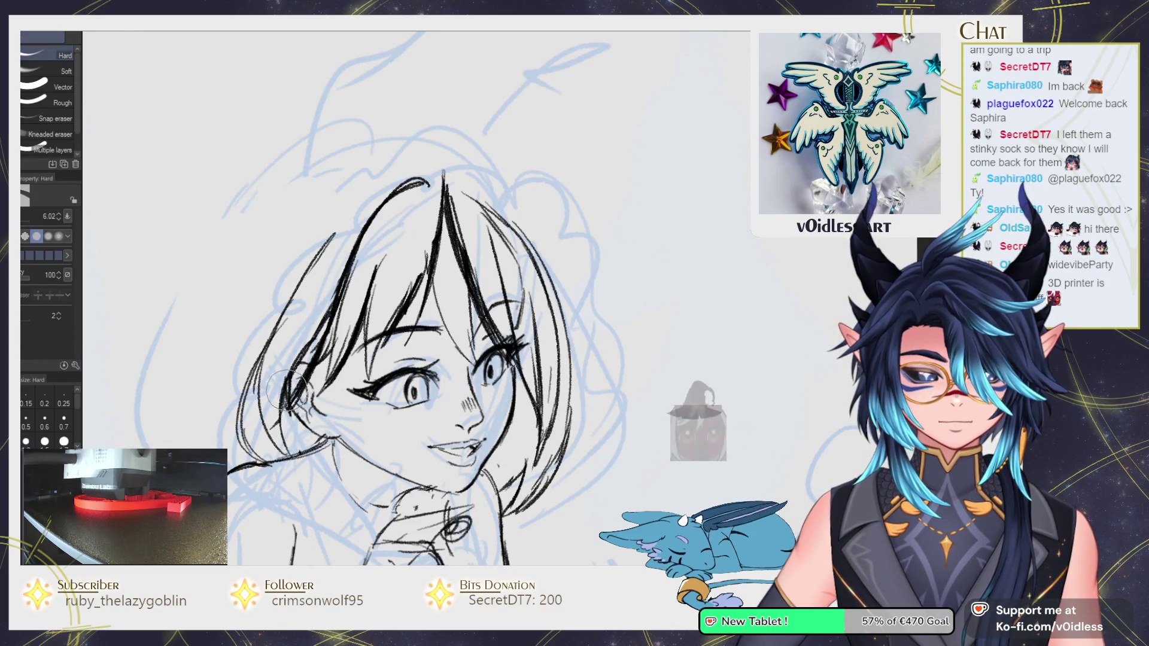
key(p)
drag(294, 396, 276, 433)
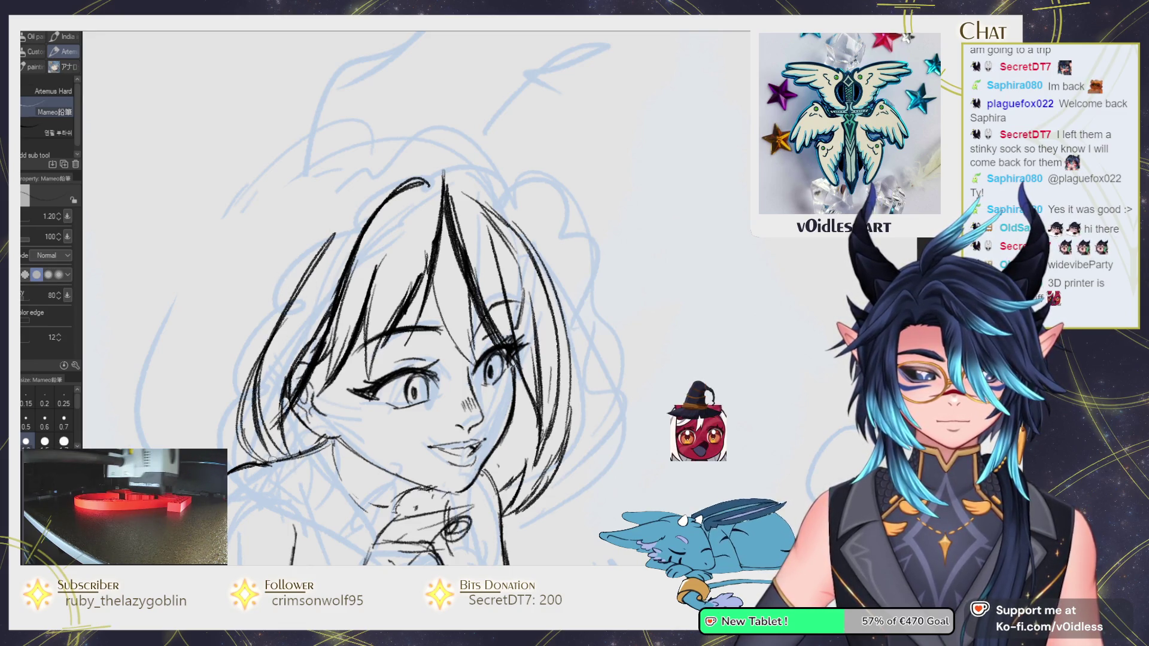
Undo the last stroke, redraw it on the left hair, and erase stray lines there.
key(ctrl+z)
drag(262, 374, 237, 457)
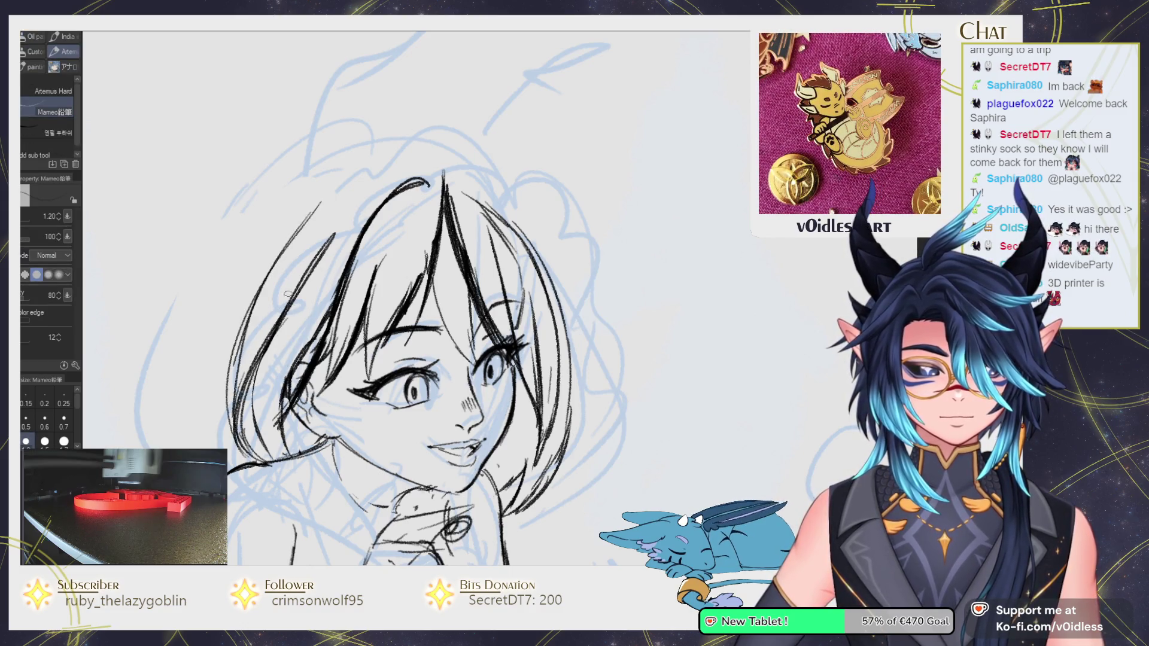
key(e)
drag(323, 239, 257, 383)
key(p)
scroll(419, 226, down, 2)
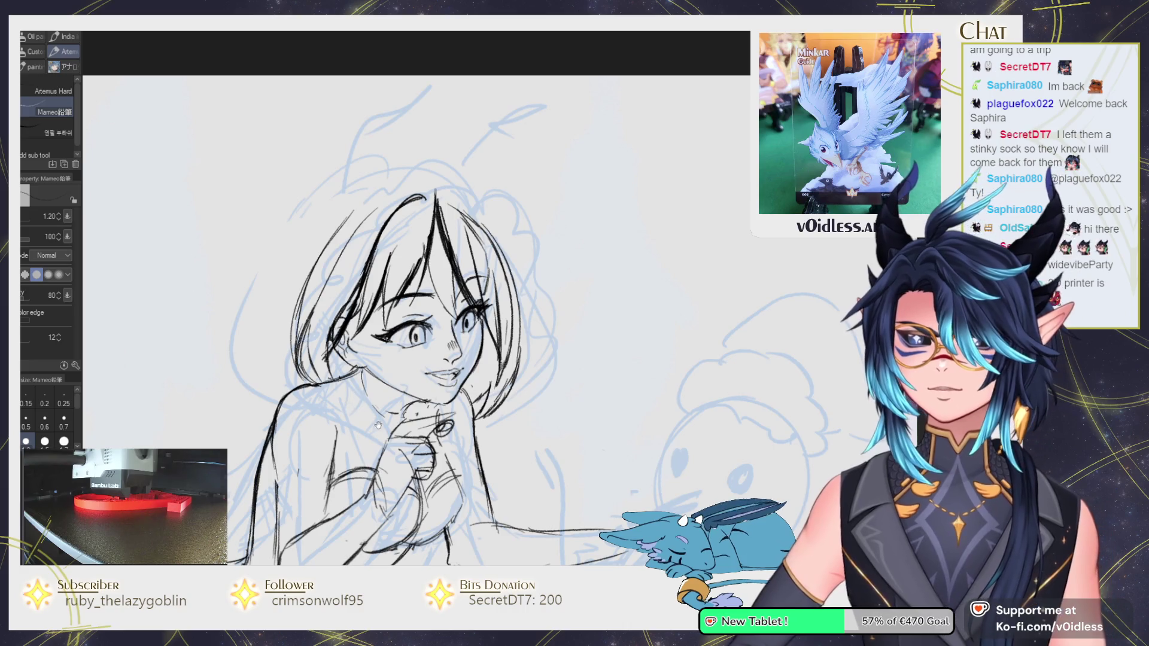
Zoom out and pan to review the whole sketch, then zoom back onto the girl's face.
drag(378, 423, 350, 407)
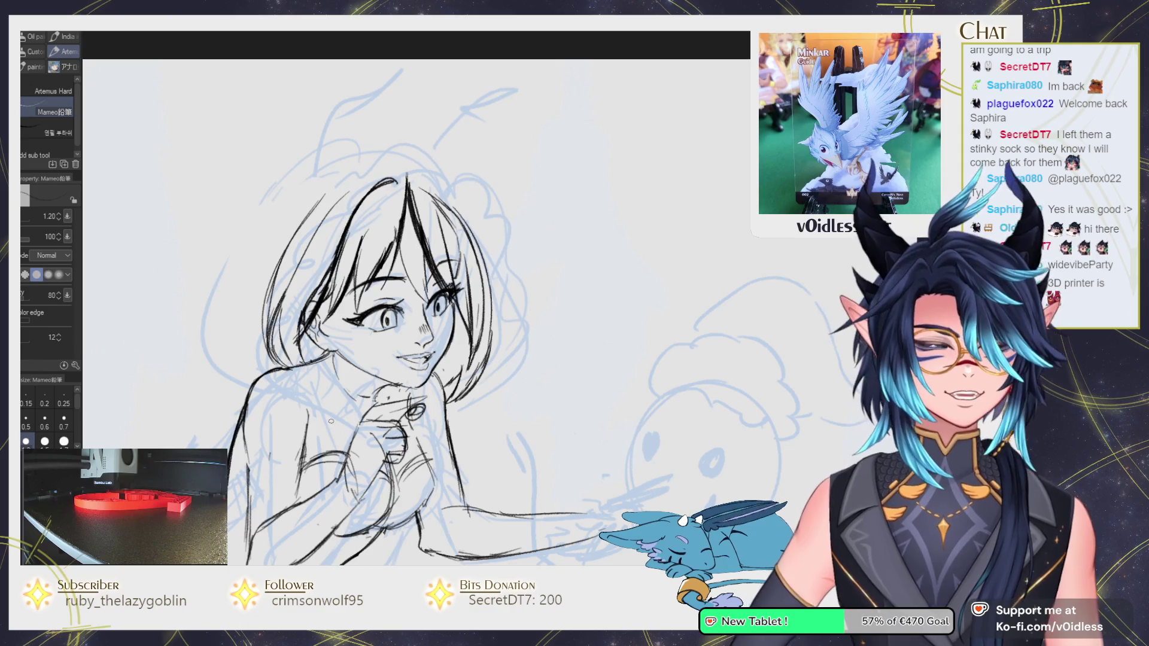
scroll(295, 333, up, 3)
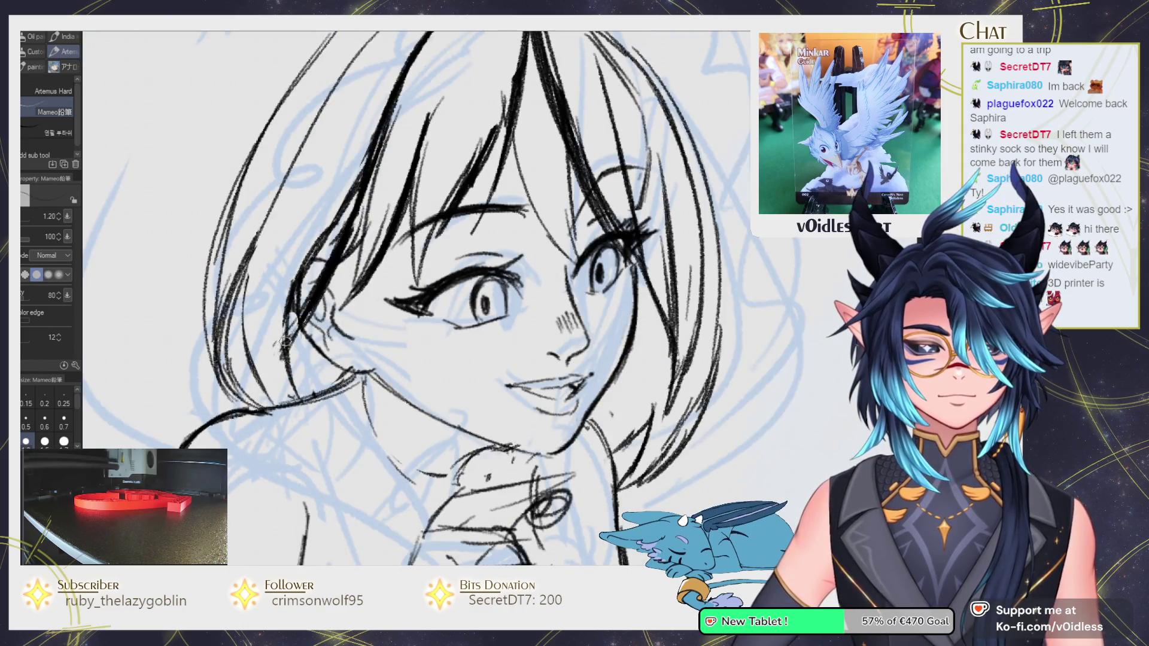
scroll(221, 410, down, 2)
scroll(221, 410, down, 2)
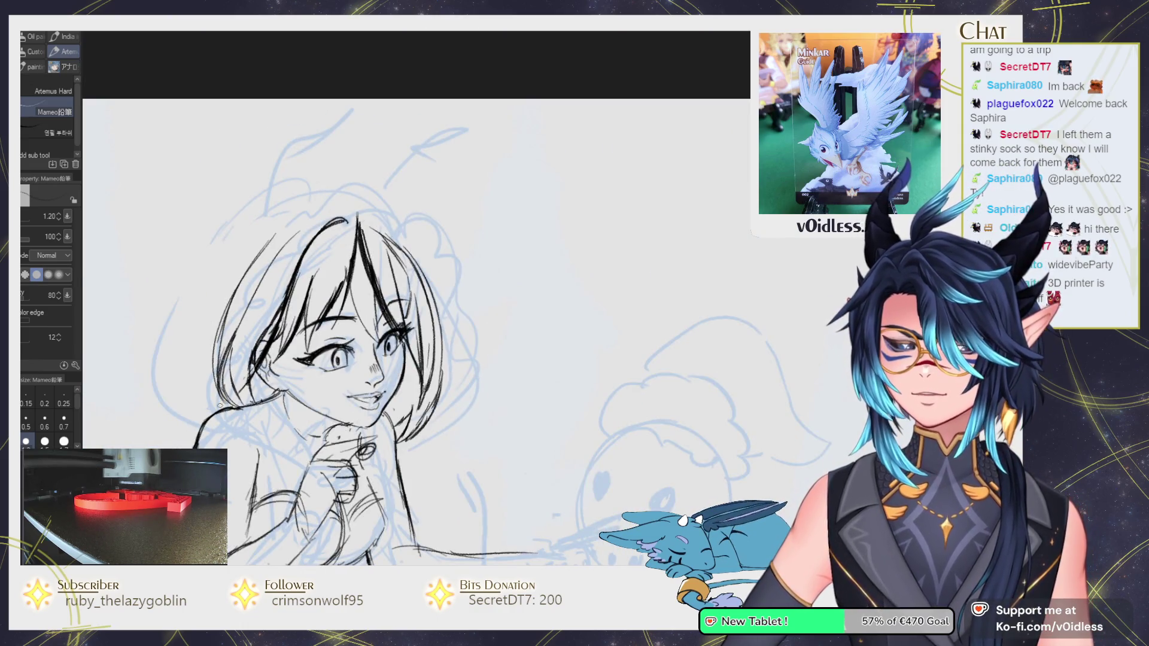
scroll(220, 405, up, 2)
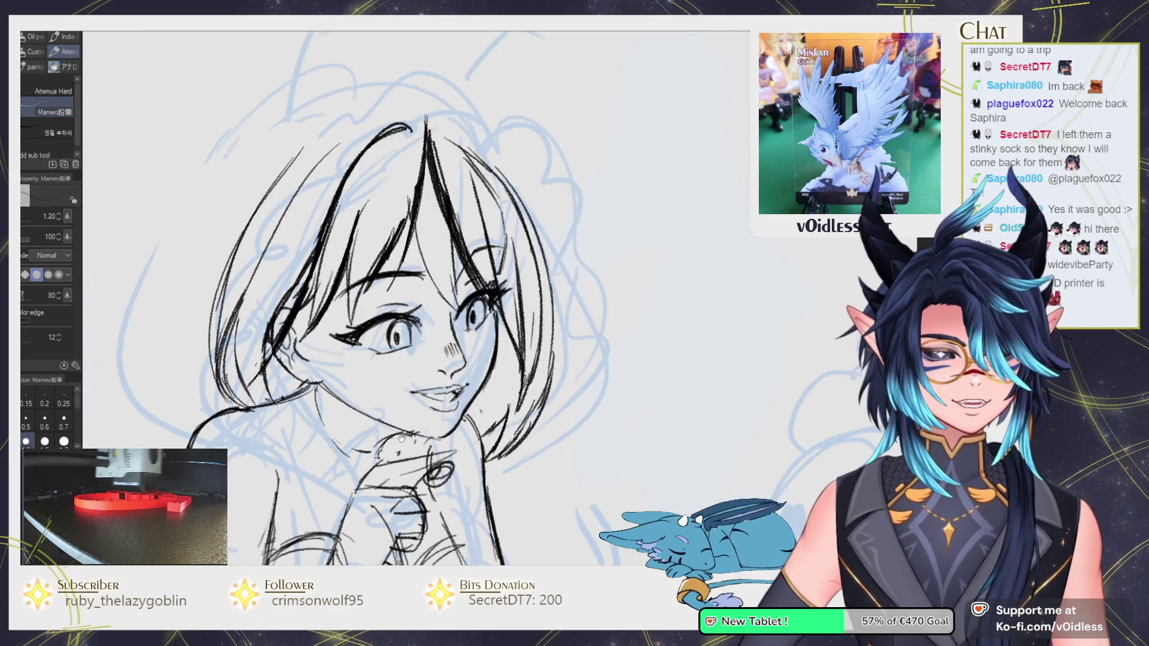
drag(219, 405, 199, 353)
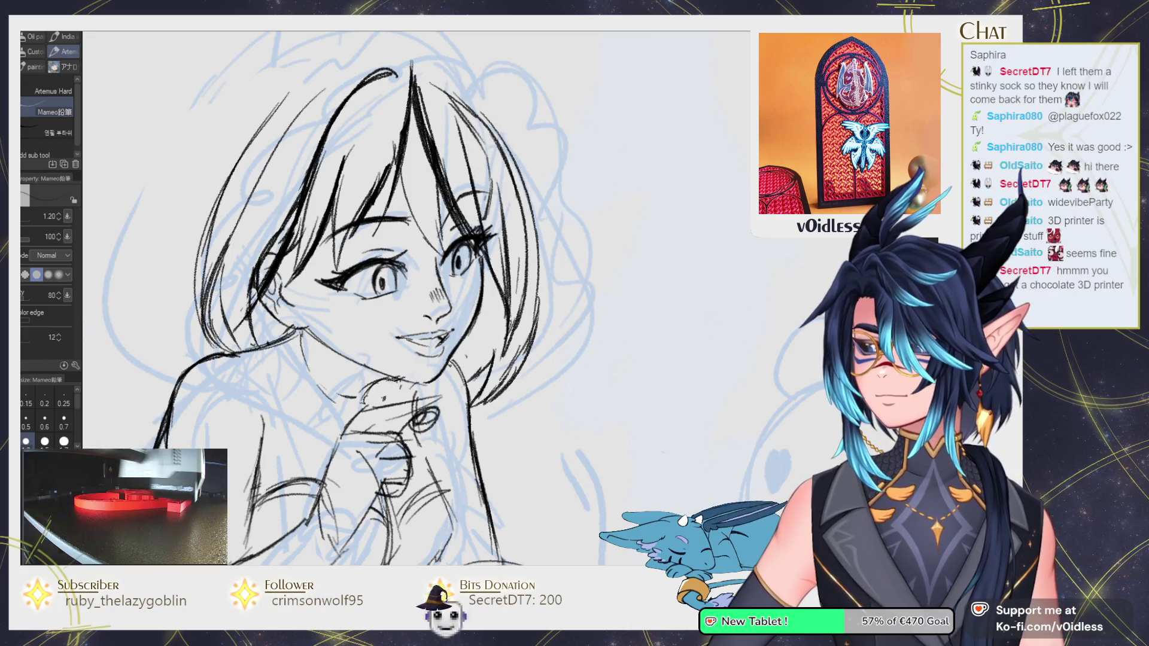
scroll(474, 335, down, 1)
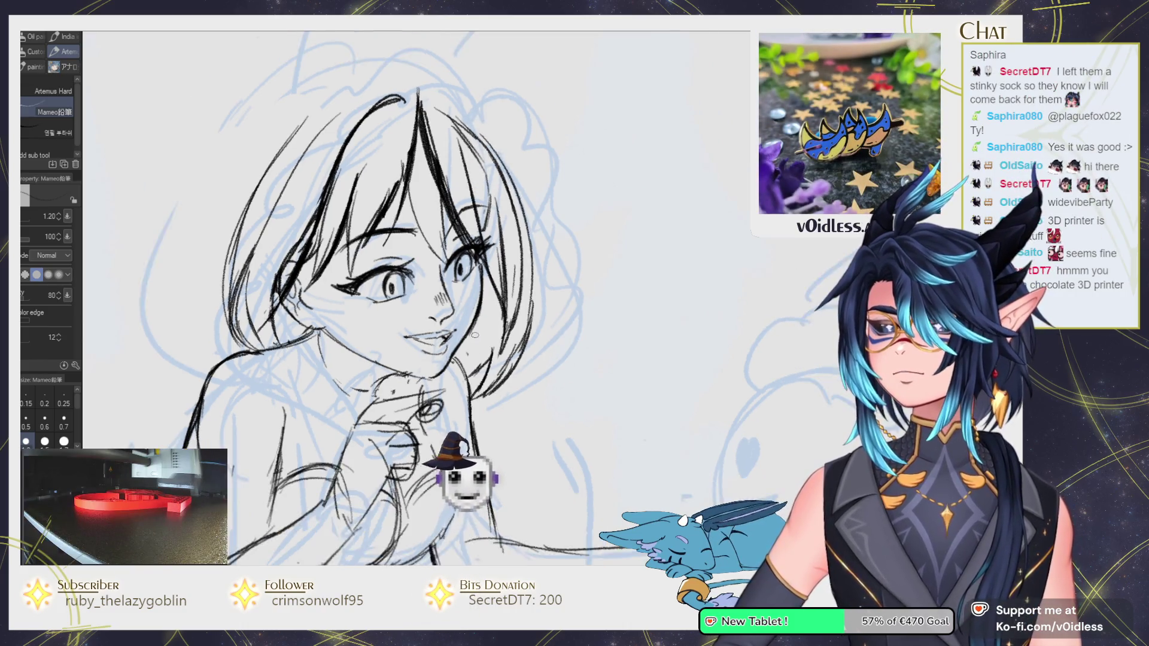
scroll(370, 374, up, 1)
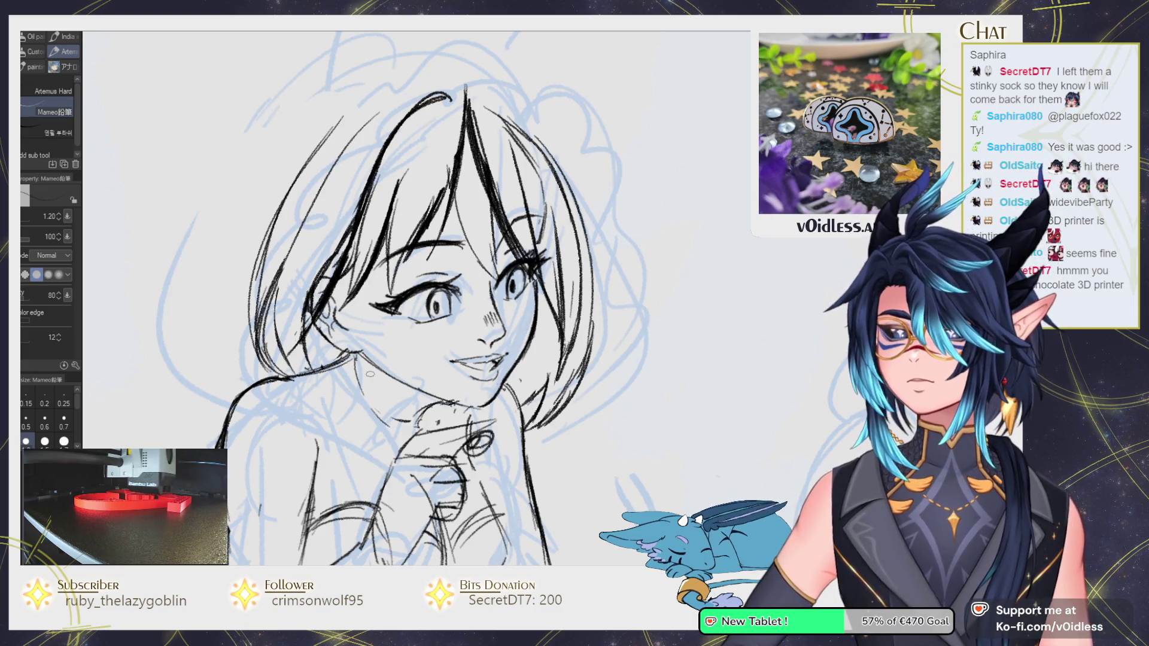
scroll(370, 374, down, 3)
scroll(449, 381, up, 2)
scroll(431, 384, up, 1)
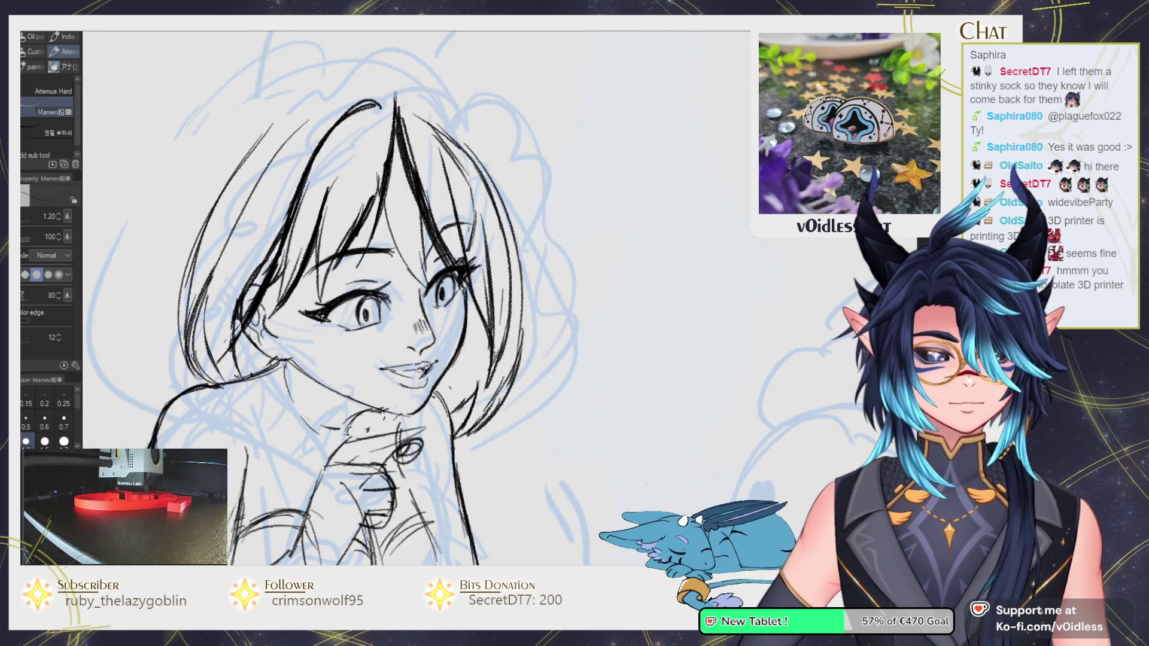
Lasso-select just the mouth, discarding a first selection that included the nose.
key(m)
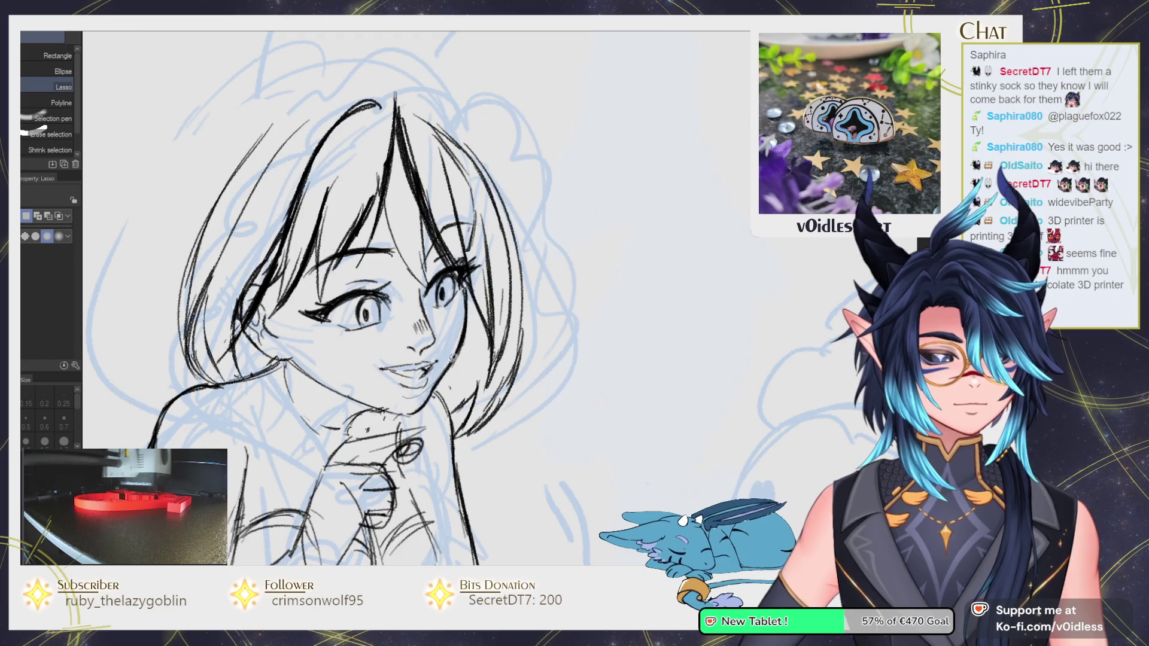
drag(388, 358, 407, 396)
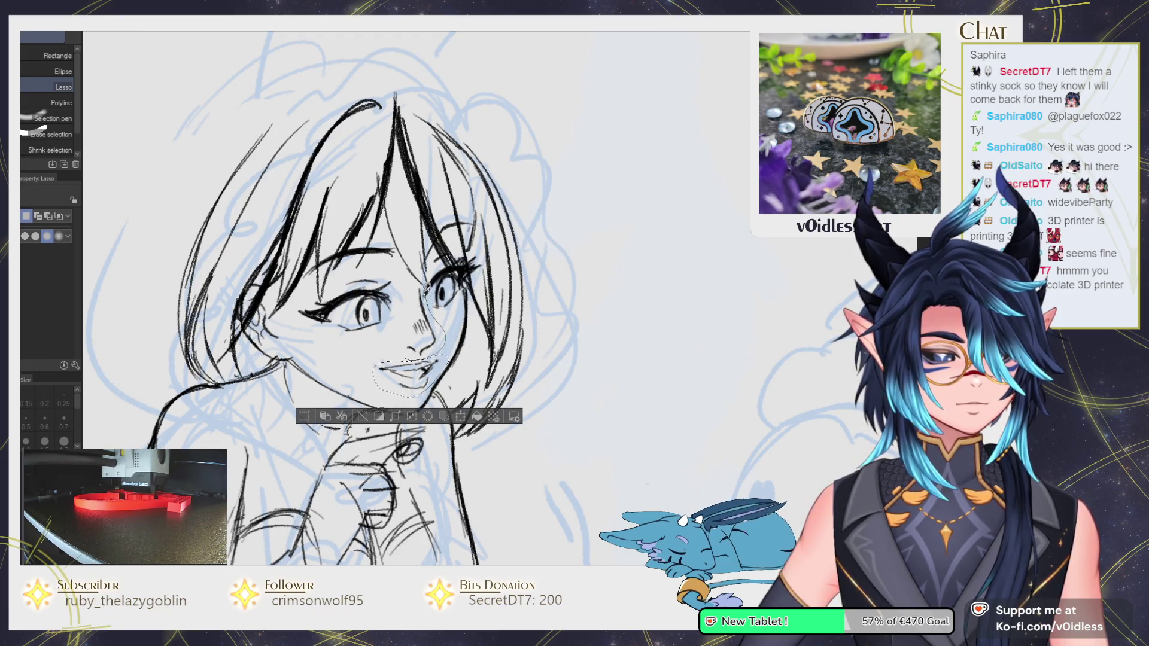
drag(425, 288, 429, 303)
scroll(445, 307, up, 2)
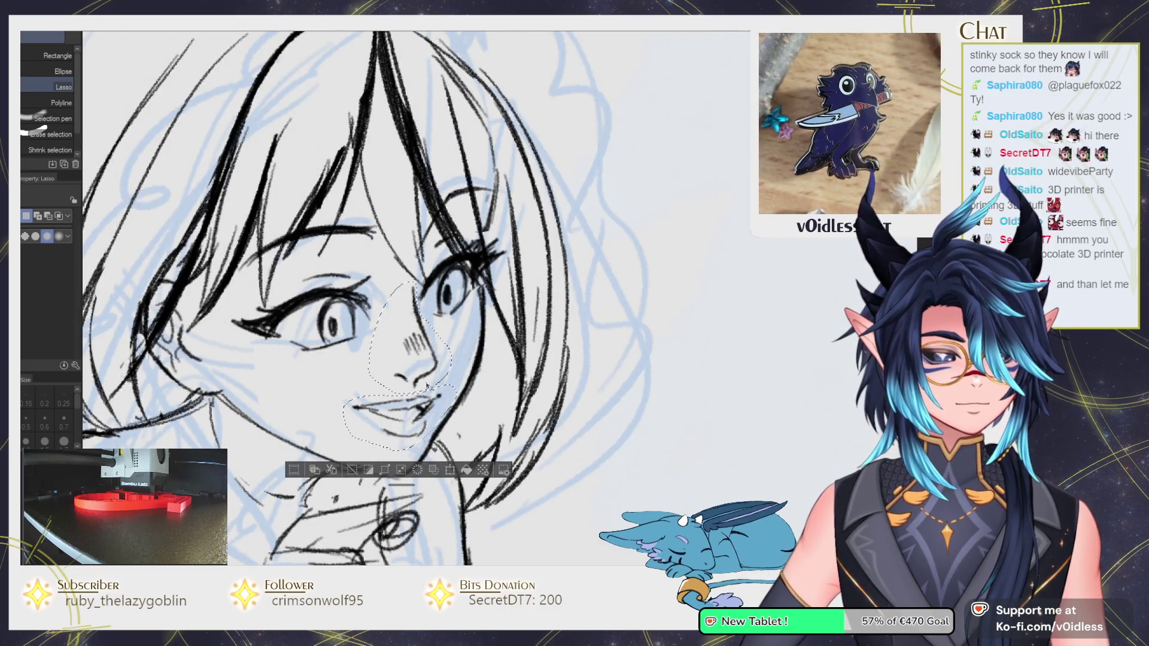
key(ctrl+d)
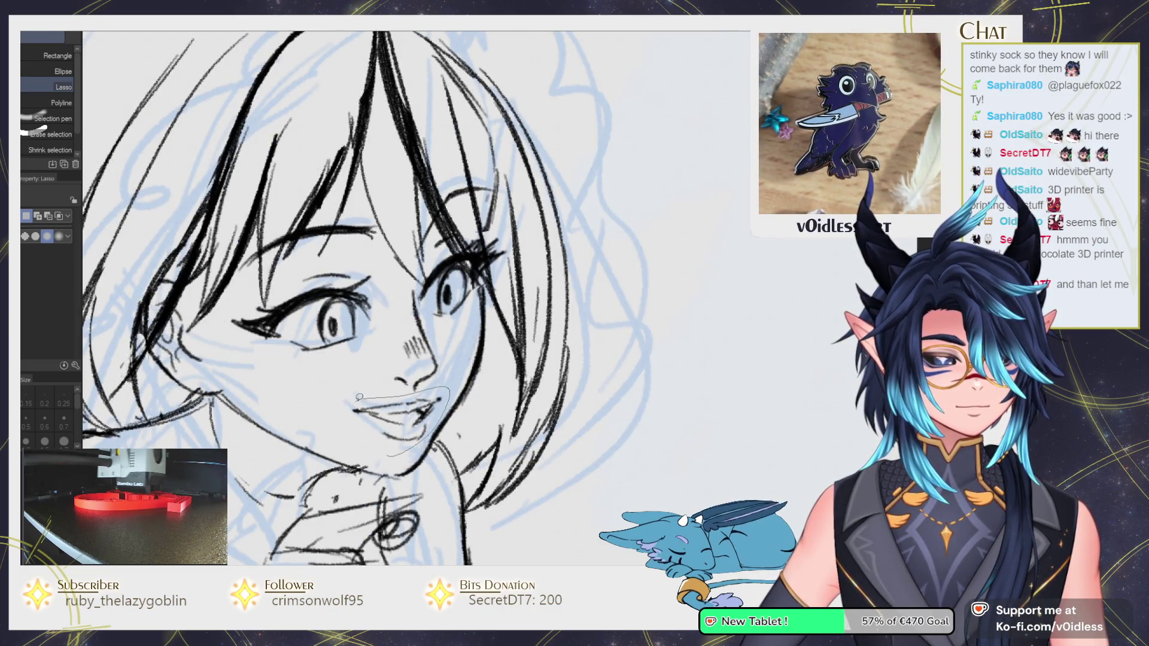
drag(388, 454, 359, 398)
Shrink the Liquify brush and push the lip lines into a better position.
key(j)
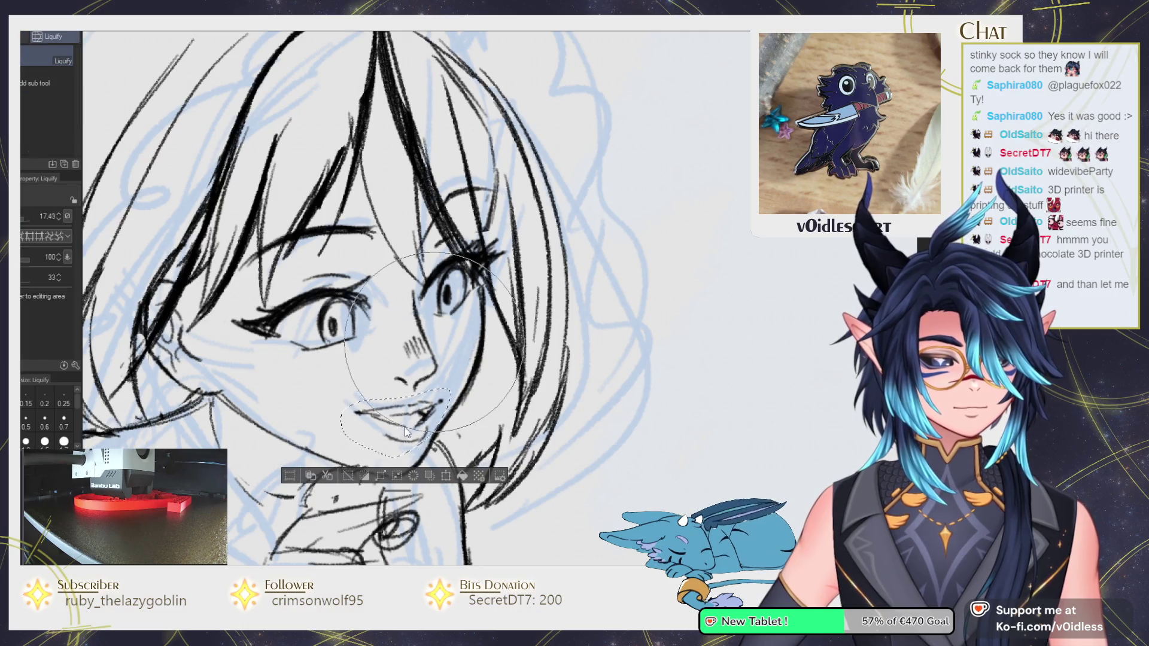
key(bracketleft)
drag(413, 406, 415, 390)
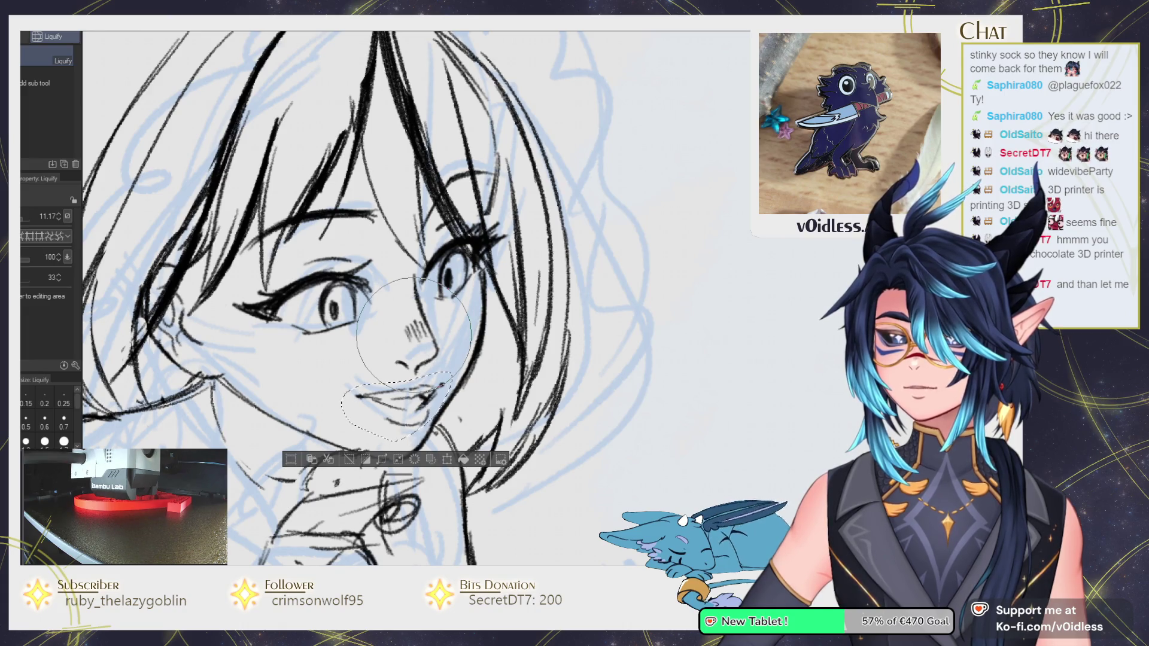
key(bracketleft)
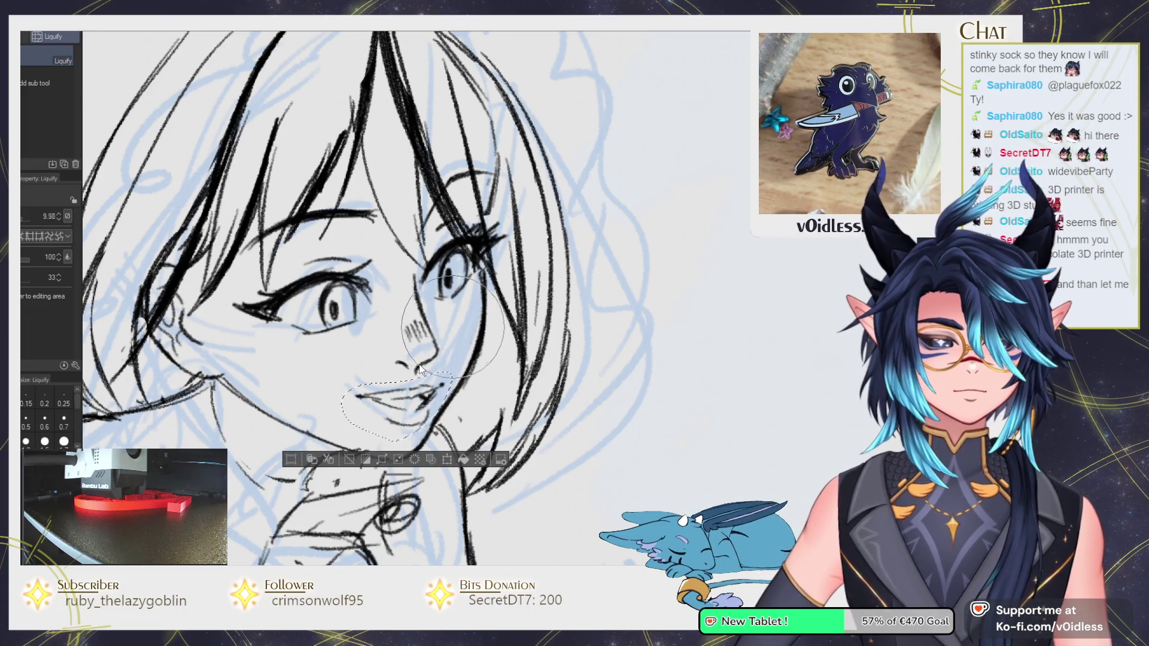
key(bracketleft)
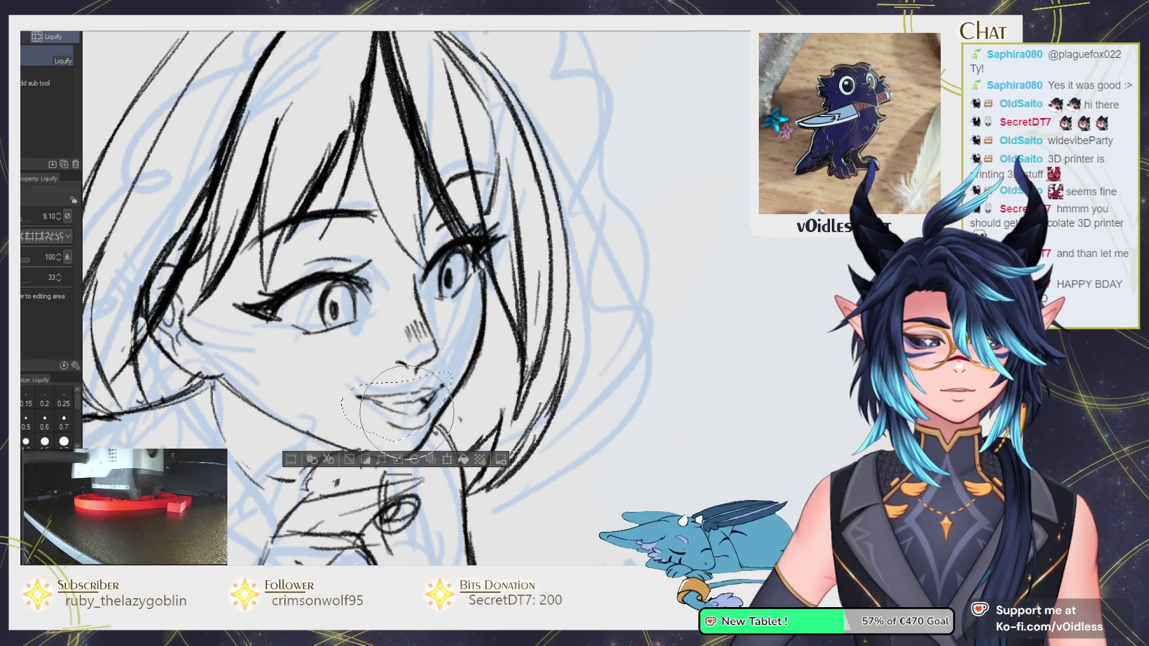
Deselect, return to the pencil, and readjust the zoom.
key(ctrl+d)
key(p)
scroll(407, 412, up, 2)
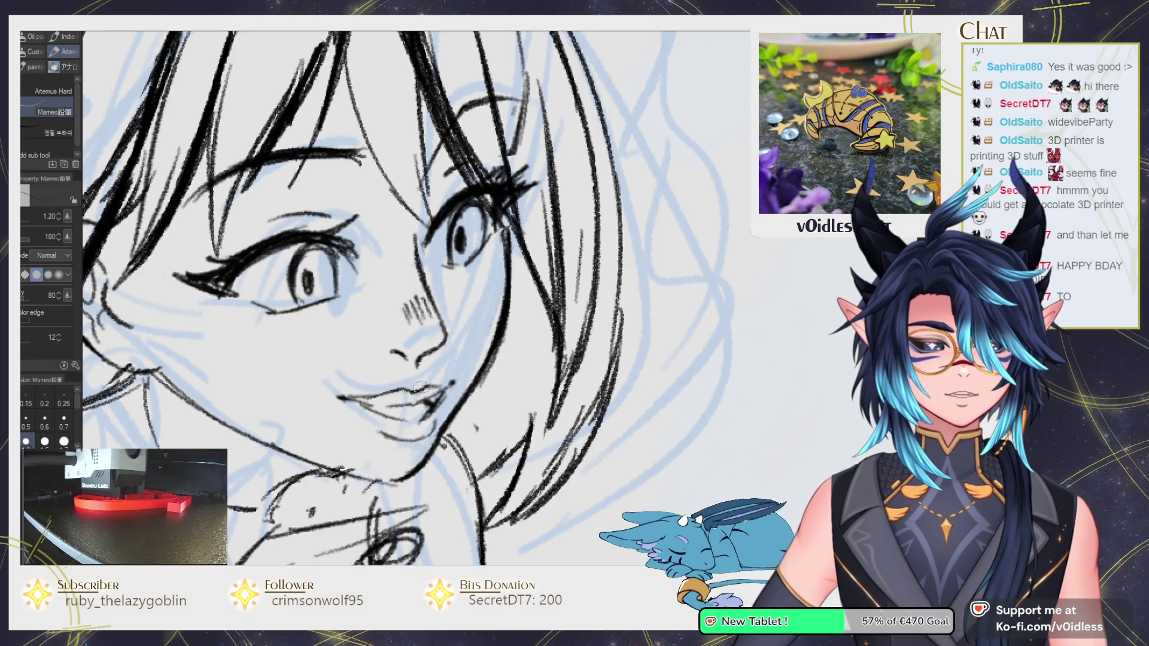
scroll(431, 387, down, 2)
scroll(418, 419, down, 2)
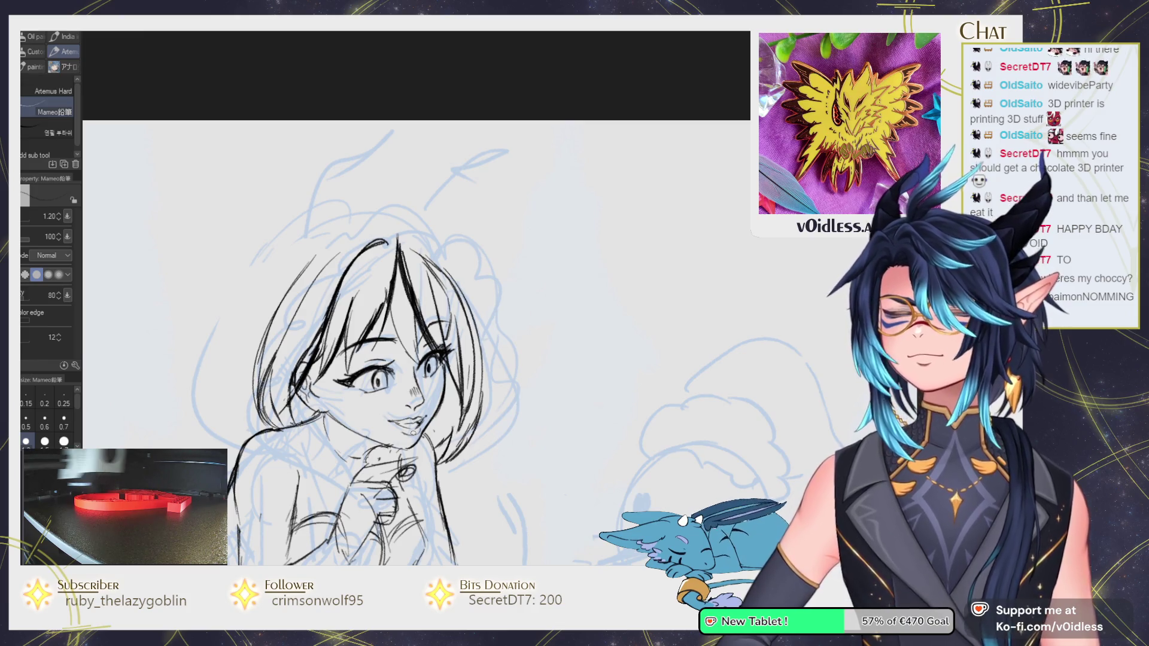
drag(437, 377, 442, 301)
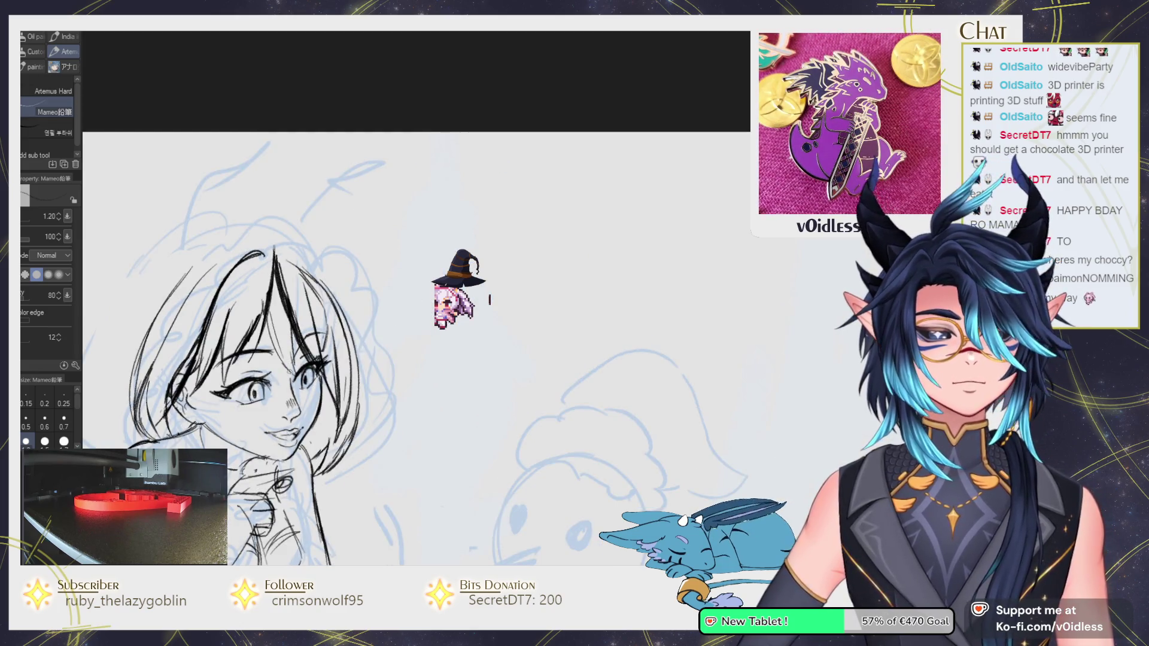
drag(480, 492, 641, 378)
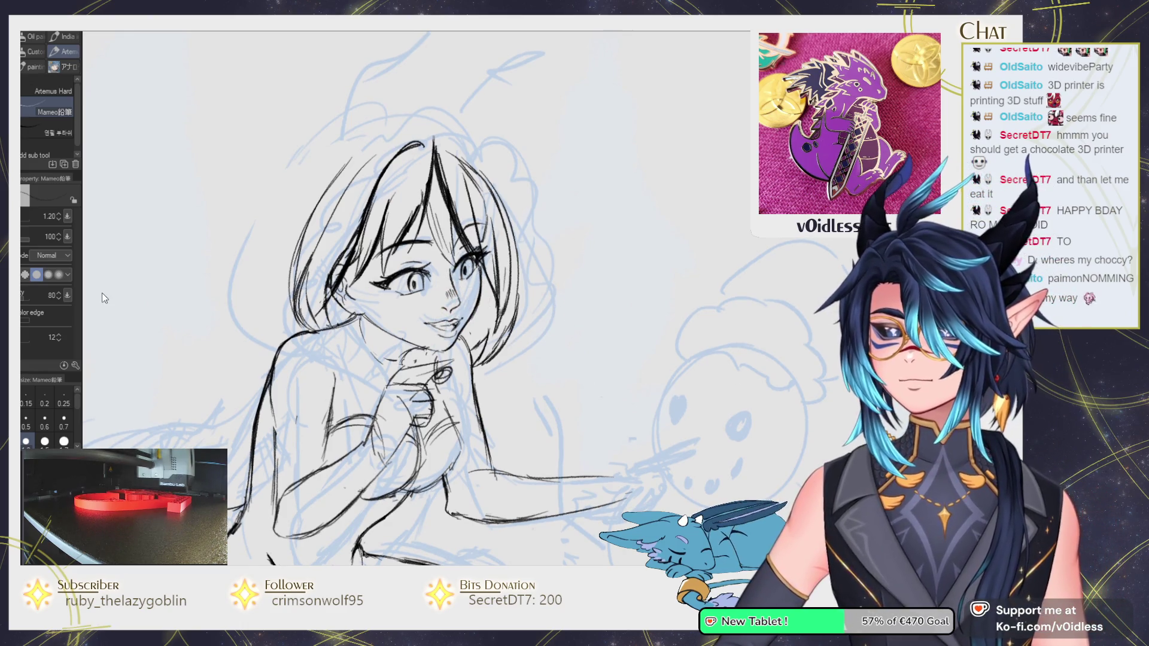
scroll(305, 261, up, 2)
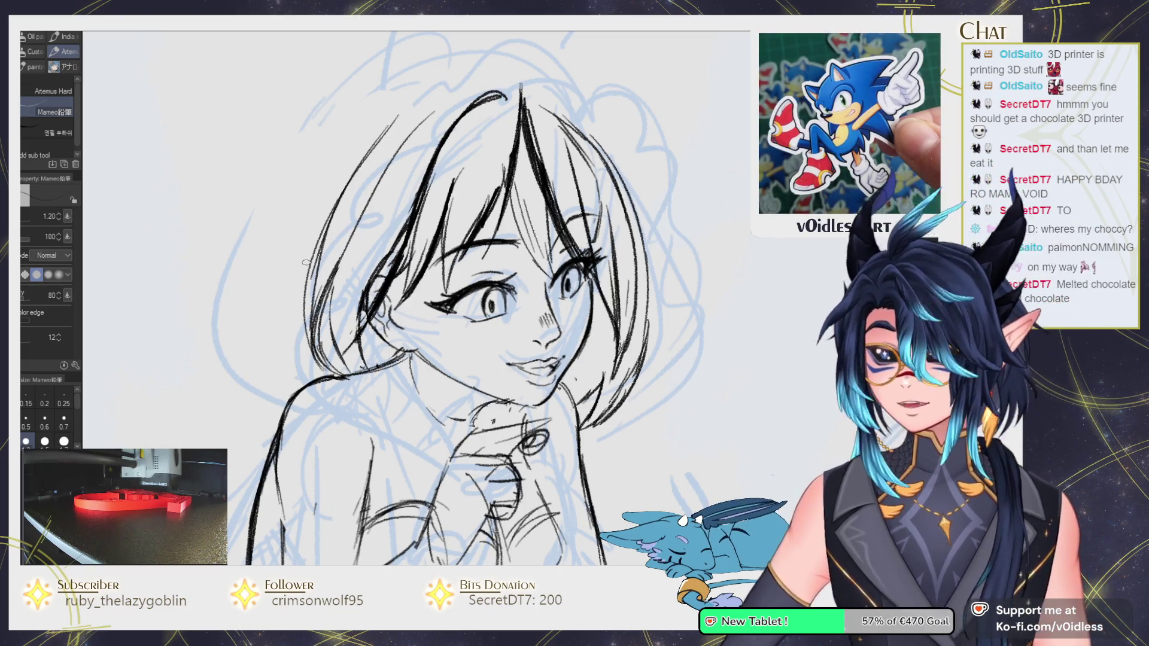
Sketch a few short hair strands near the girl's ear.
drag(305, 261, 283, 324)
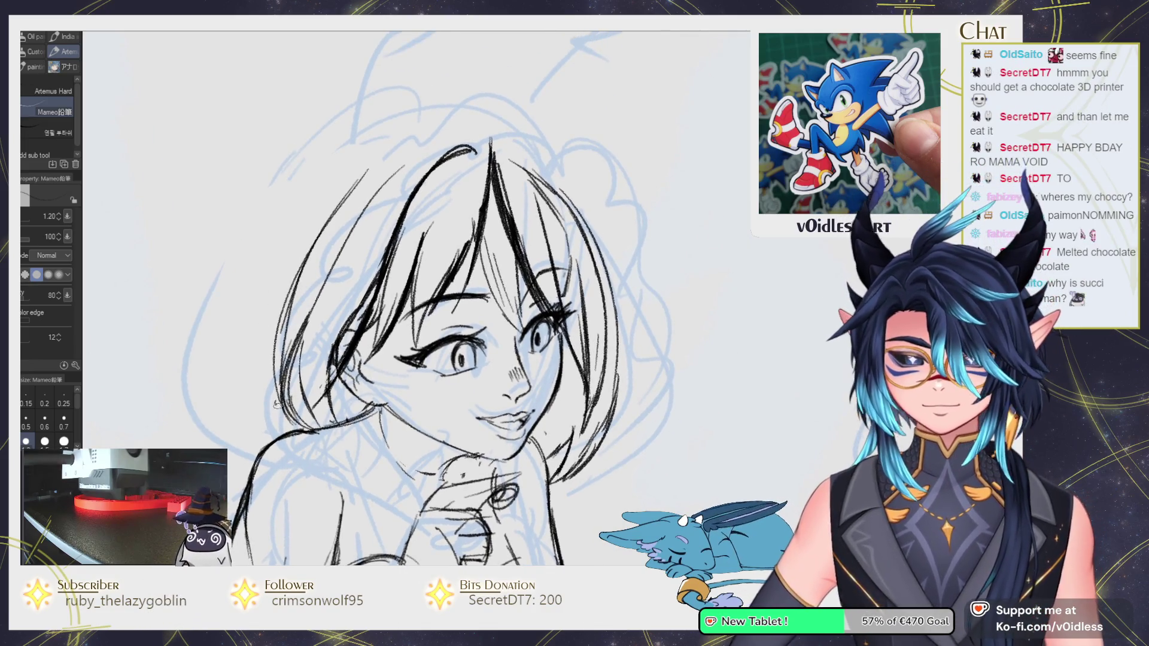
drag(329, 372, 312, 390)
drag(333, 336, 319, 354)
drag(357, 309, 350, 321)
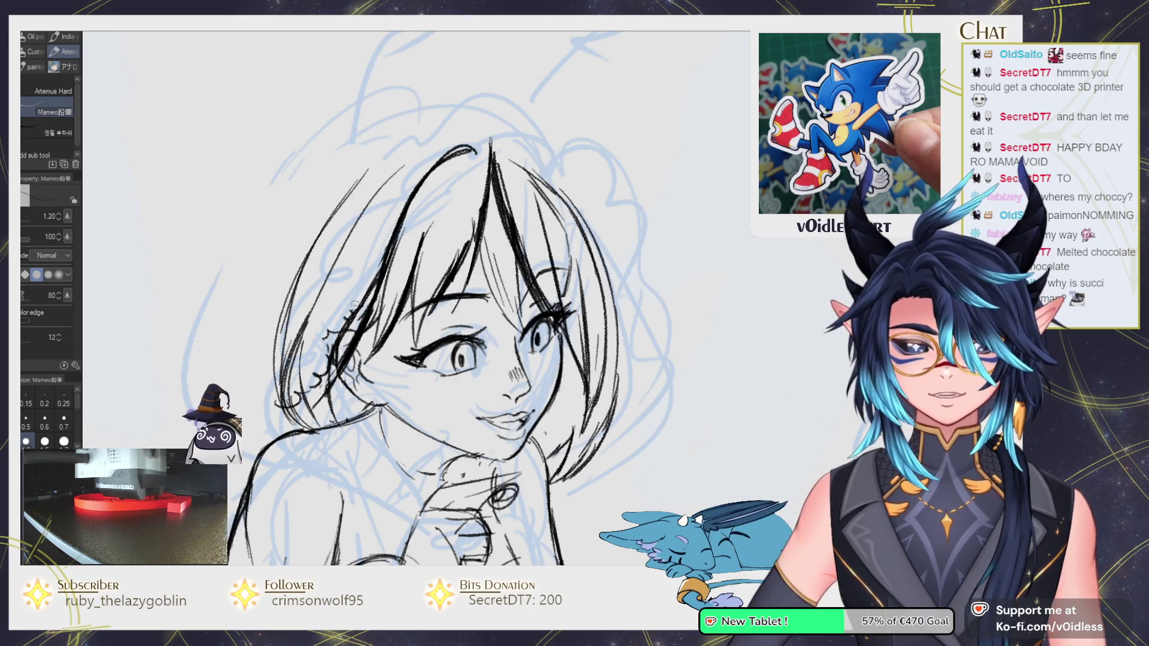
Draw scalloped fur trim across the top of the head and down its left side.
mouse_move(388, 256)
mouse_down()
mouse_move(396, 236)
mouse_move(478, 185)
mouse_up()
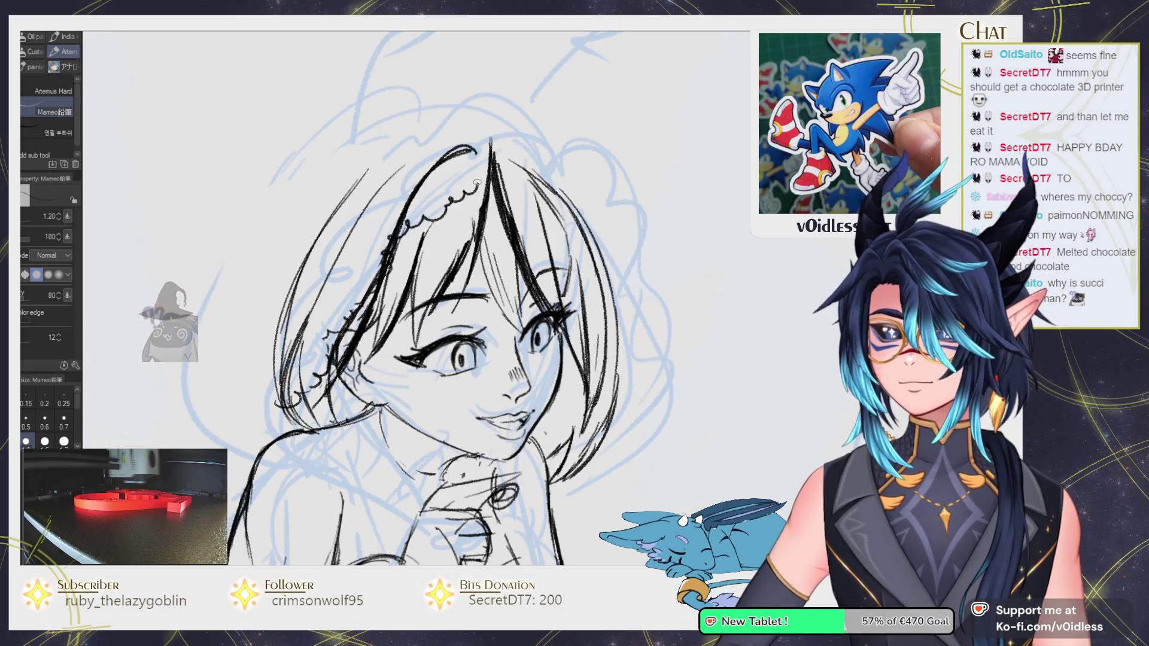
scroll(322, 426, down, 5)
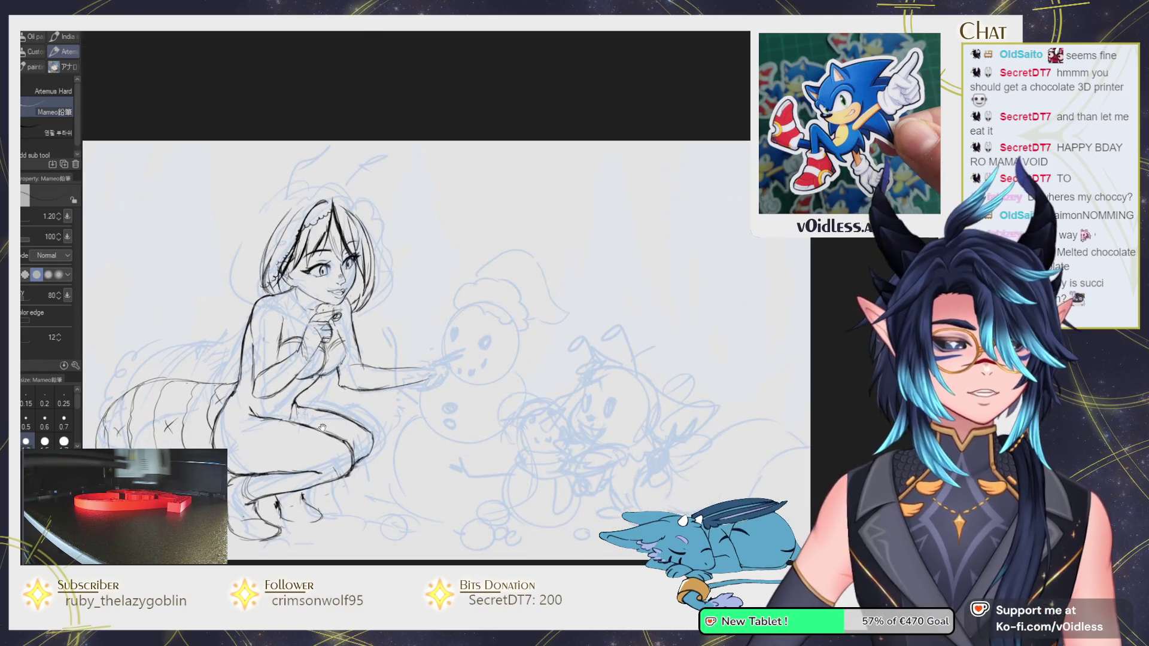
scroll(435, 390, up, 3)
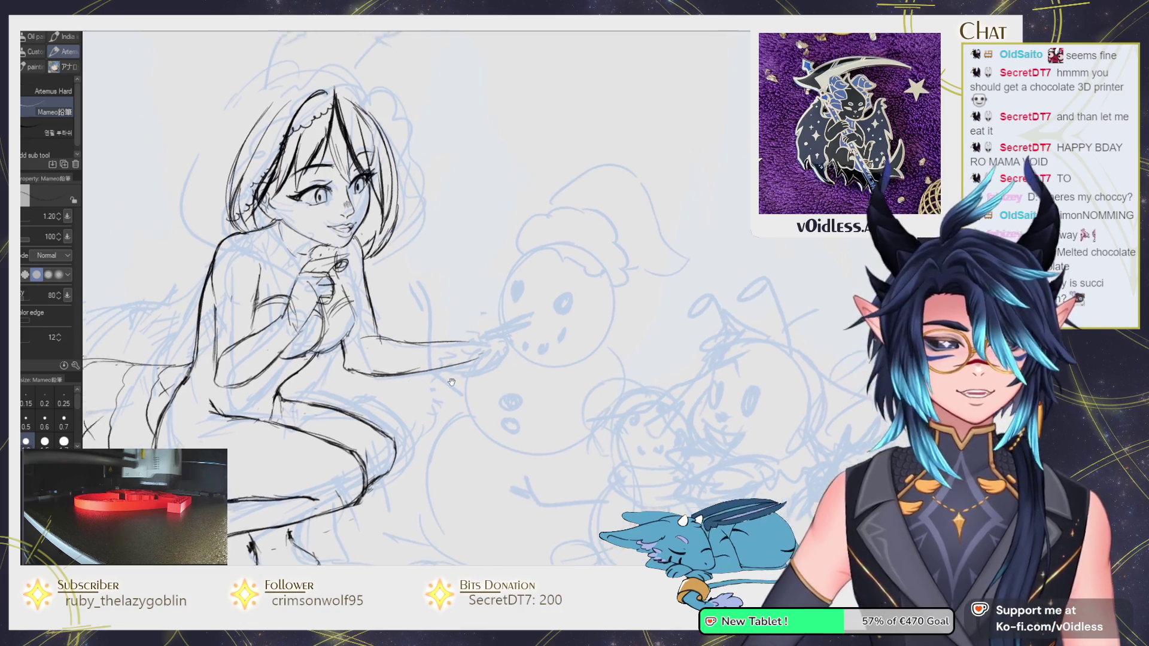
scroll(386, 353, up, 4)
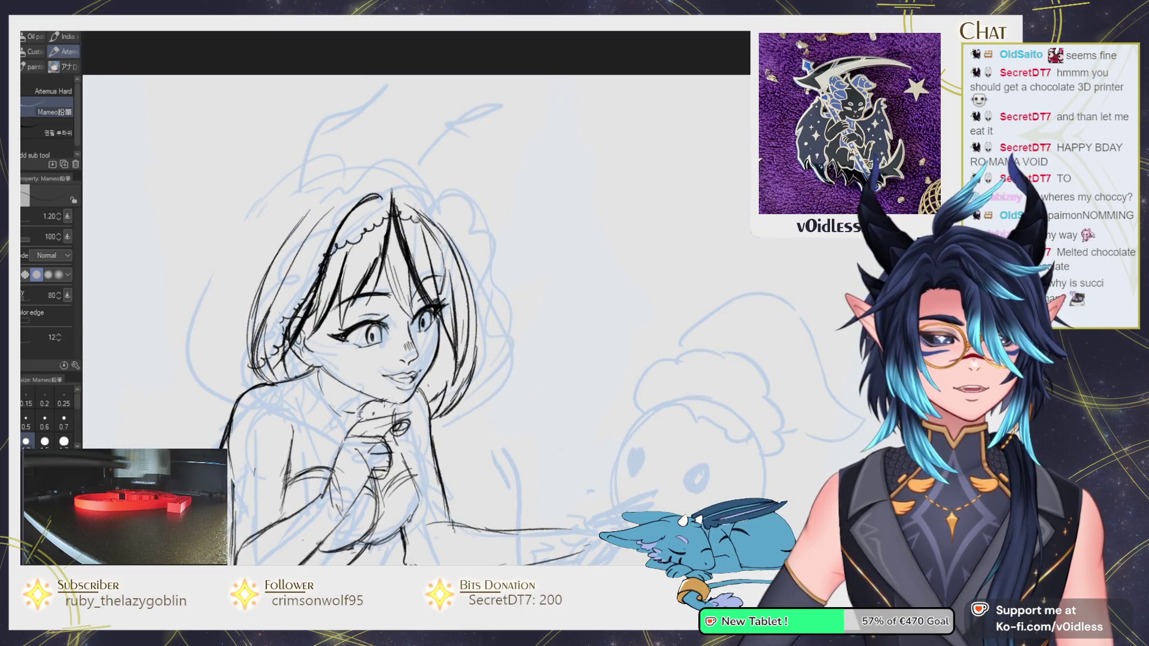
drag(433, 223, 457, 233)
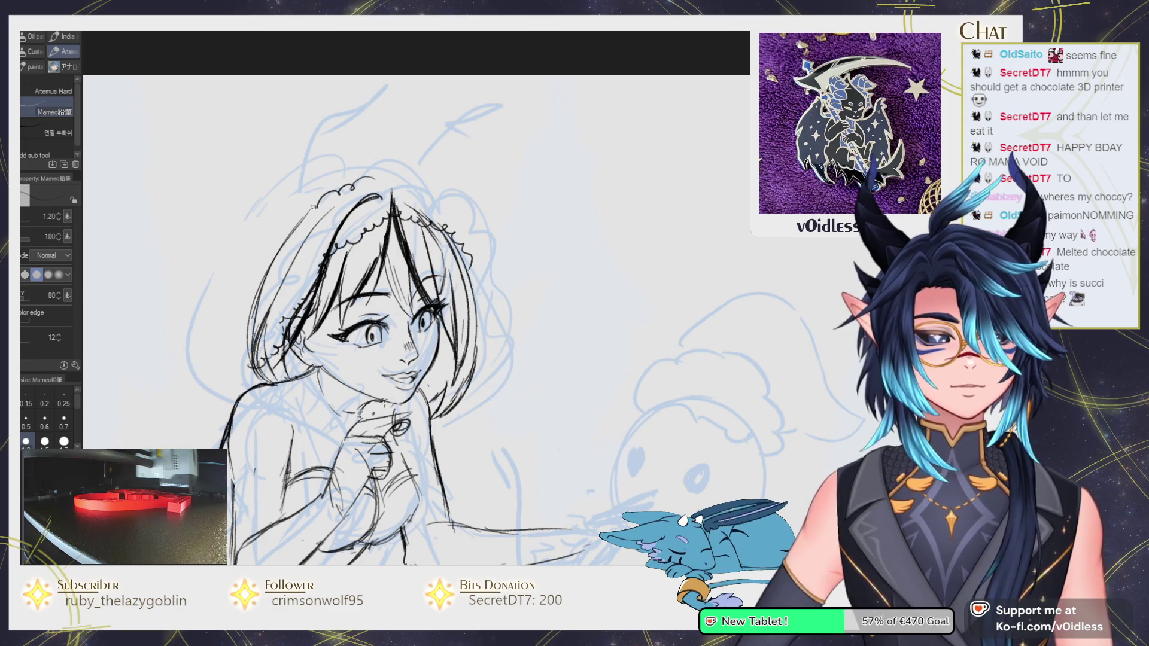
drag(266, 258, 225, 359)
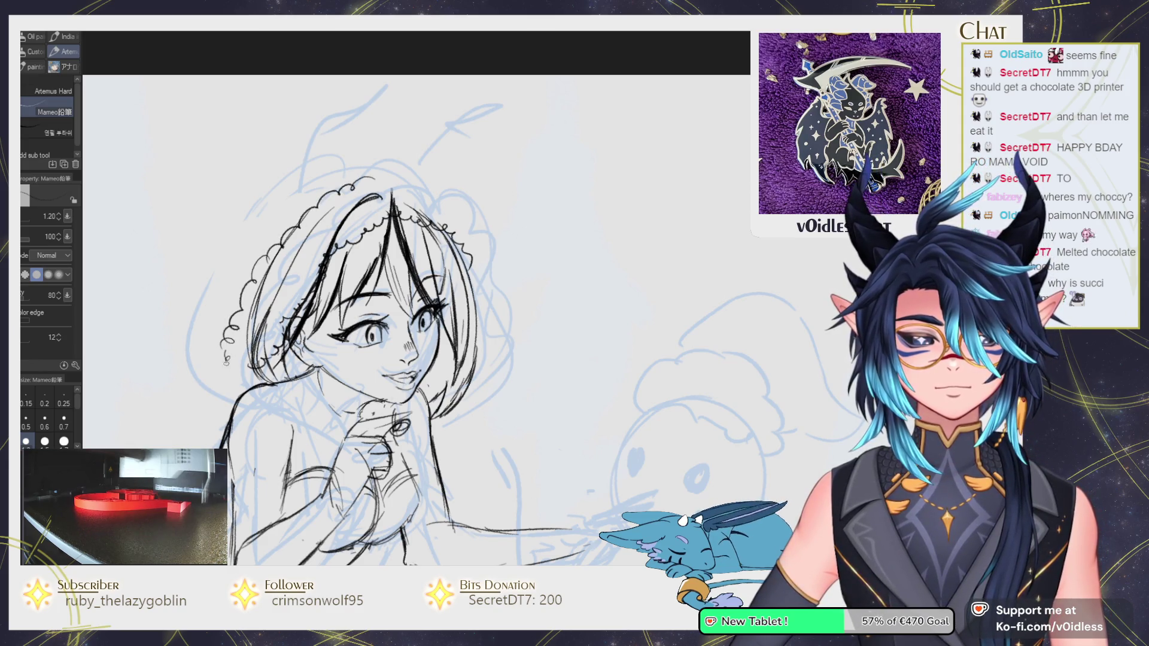
scroll(413, 311, down, 2)
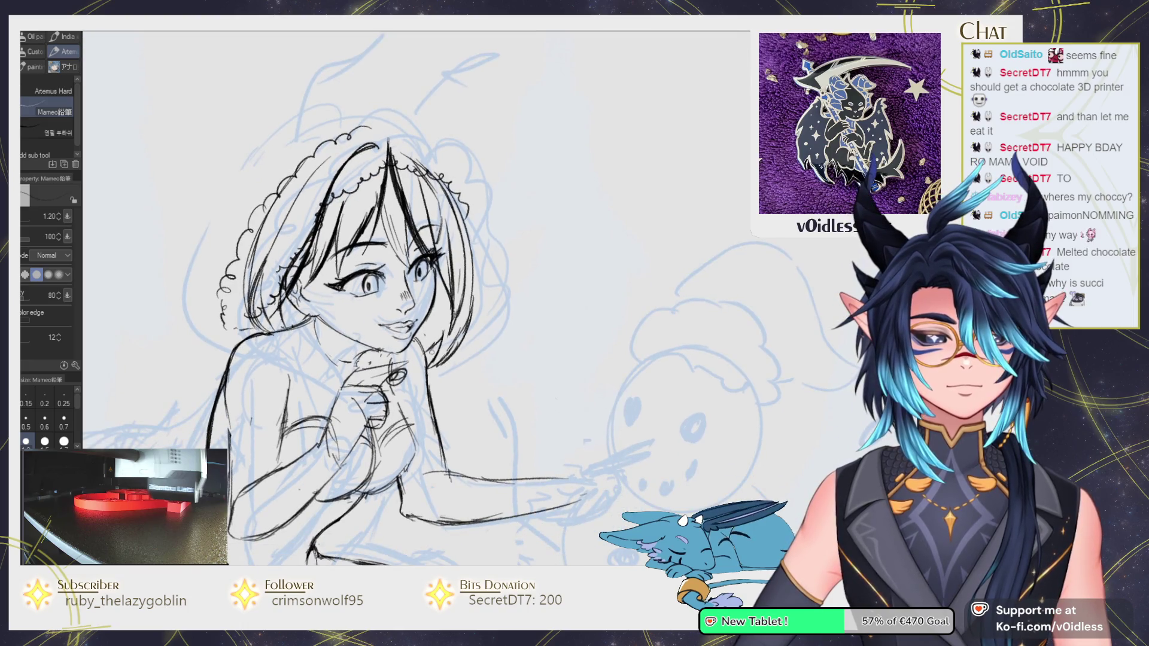
Lasso the mouth and shift the lips up and to the left, then deselect.
key(m)
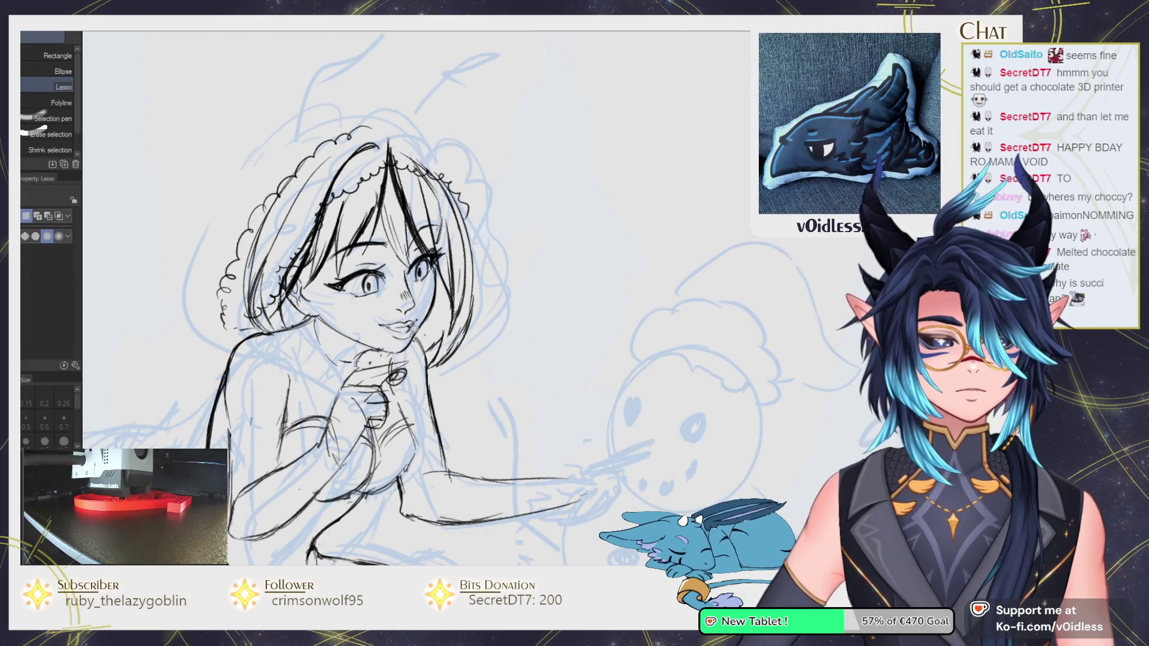
scroll(413, 326, up, 3)
drag(398, 299, 376, 322)
key(ctrl+d)
scroll(465, 284, down, 3)
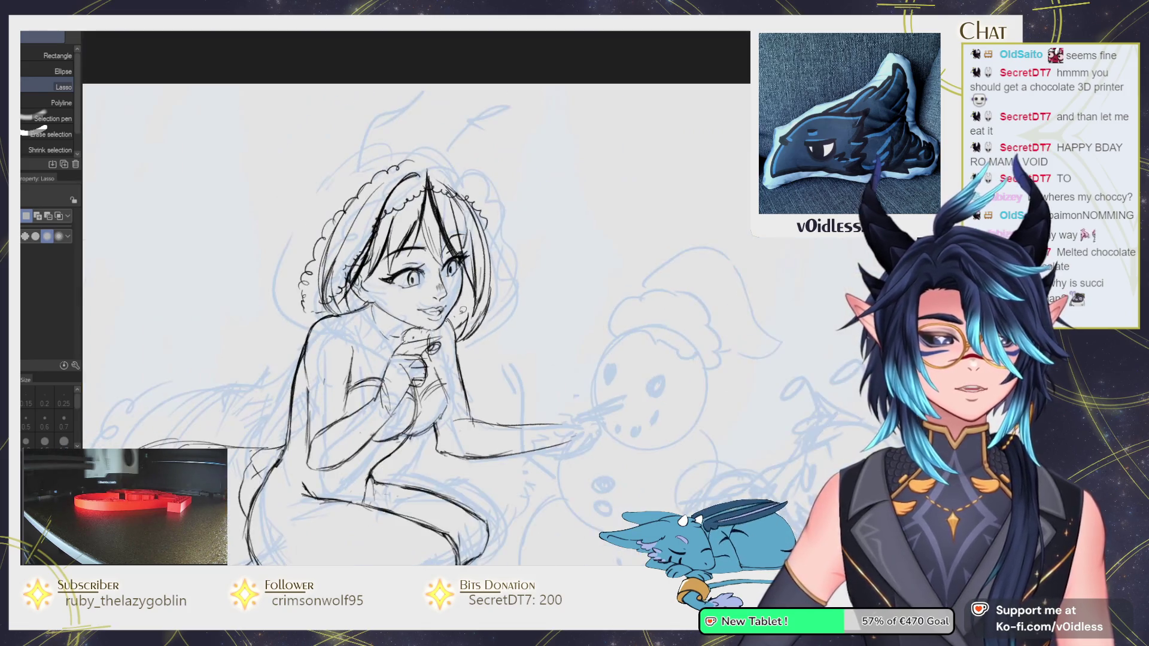
Continue the fur frill down the hood's right side and add curls near the shoulder.
key(p)
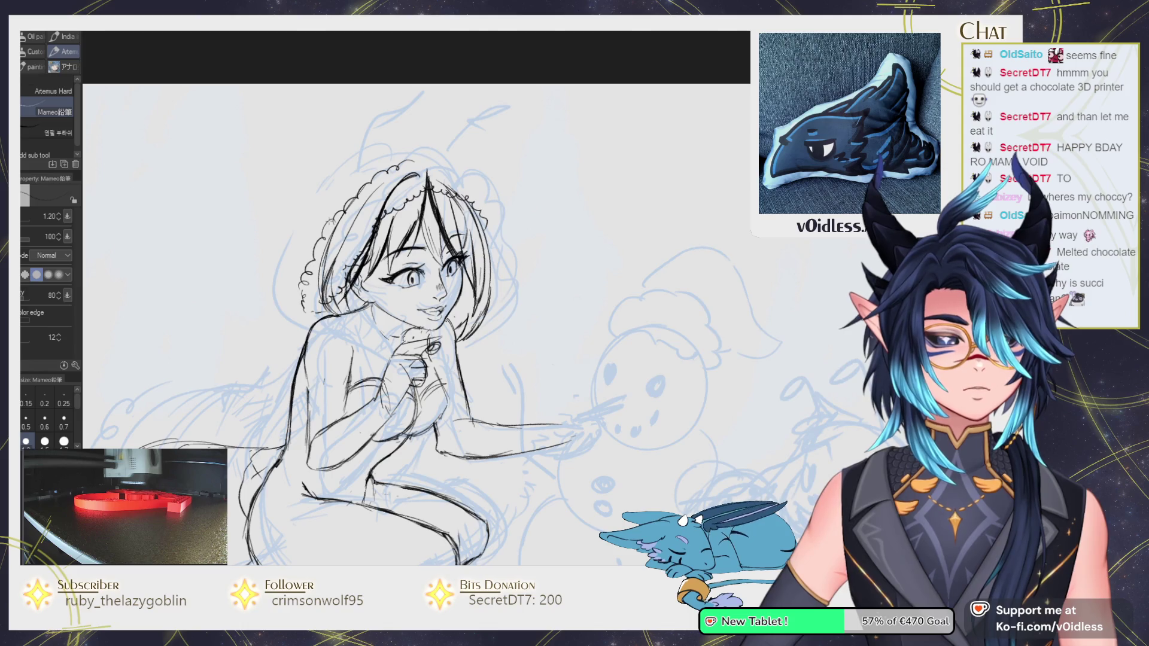
drag(281, 294, 265, 298)
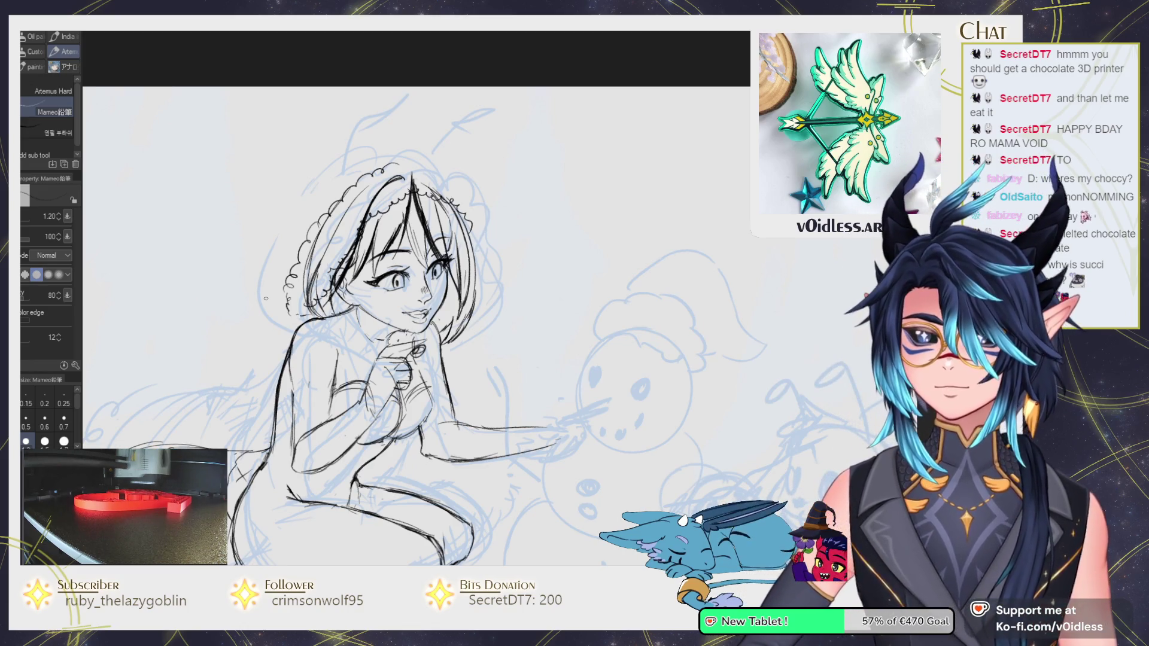
scroll(413, 120, up, 2)
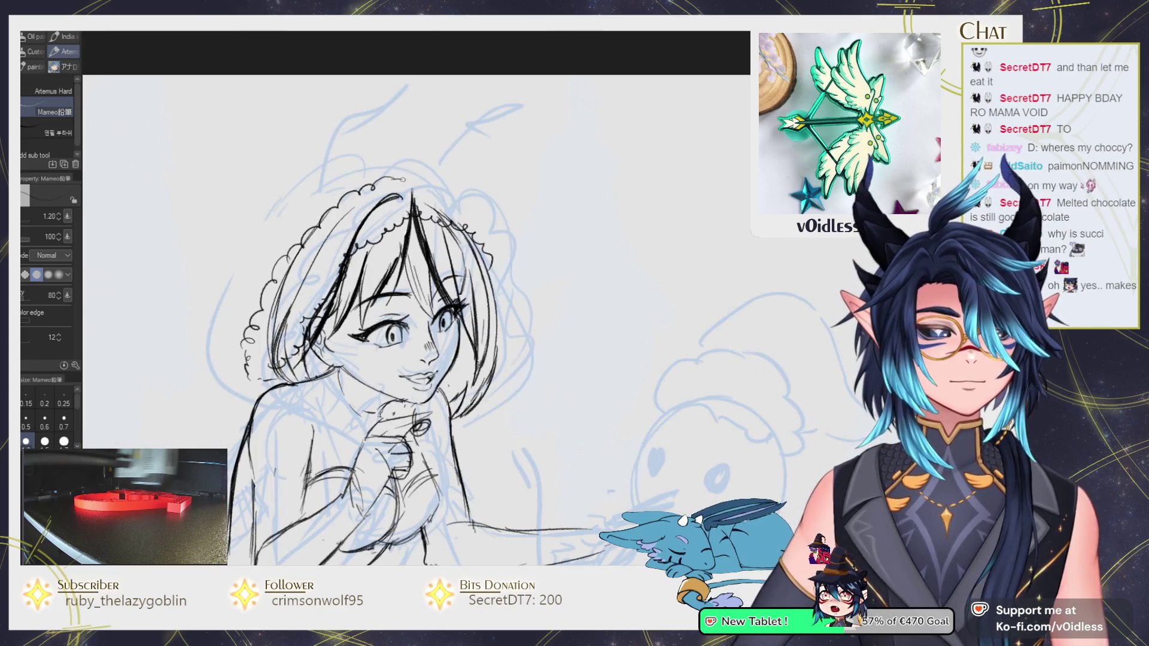
mouse_move(482, 203)
mouse_down()
mouse_move(505, 225)
mouse_move(512, 286)
mouse_up()
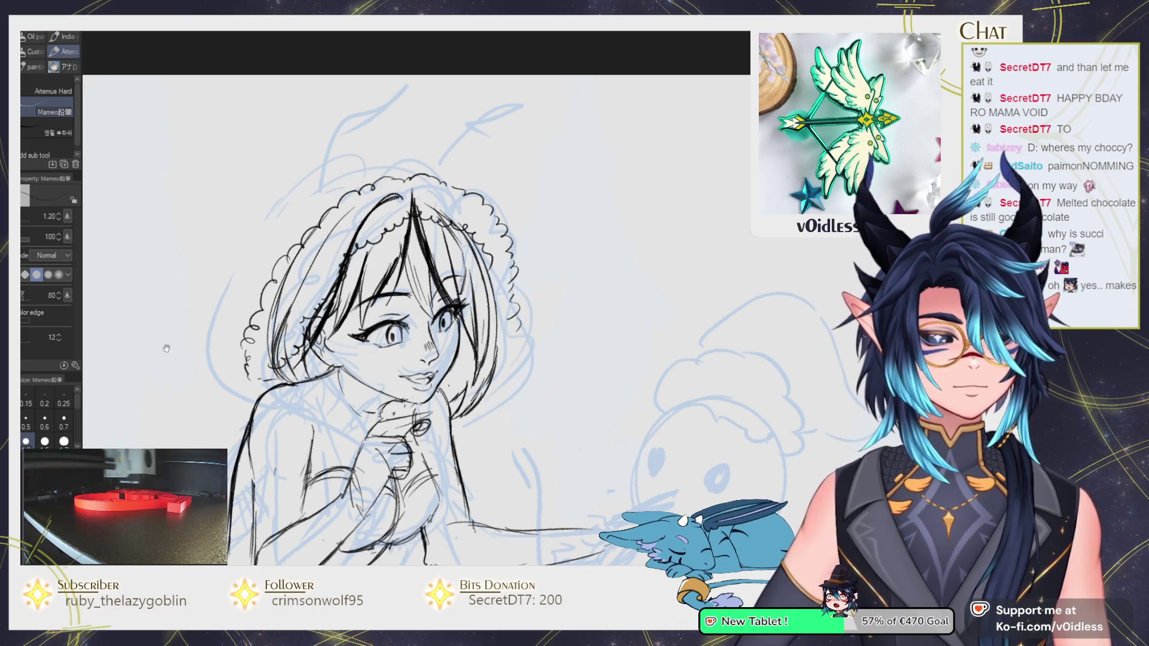
scroll(509, 317, down, 1)
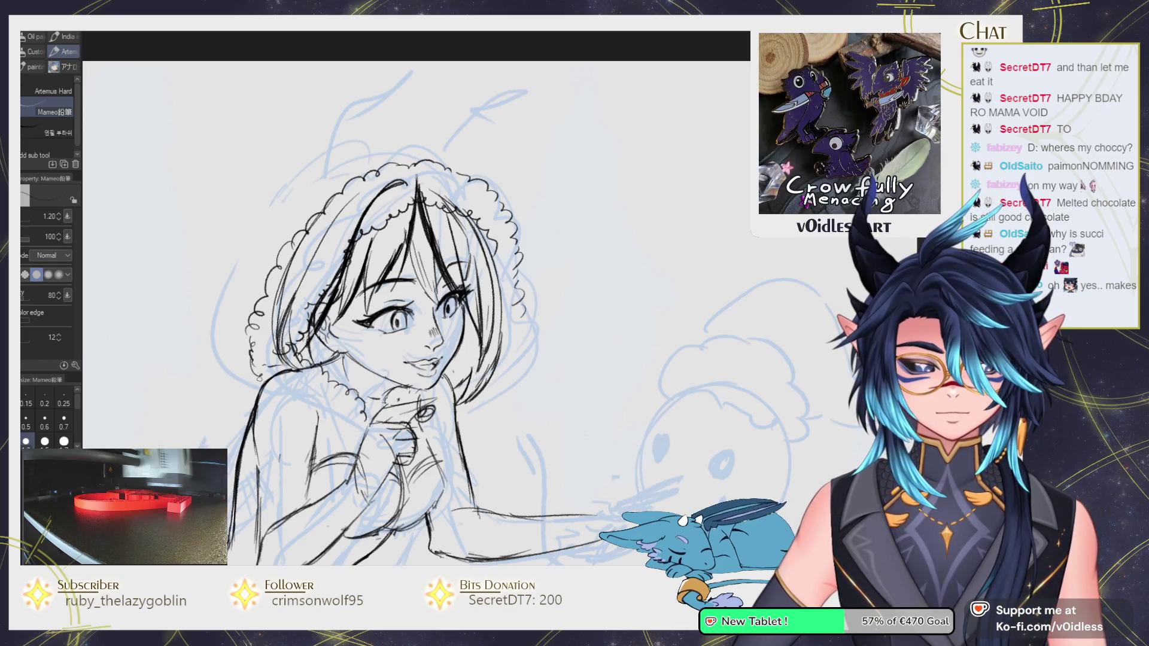
drag(257, 372, 287, 395)
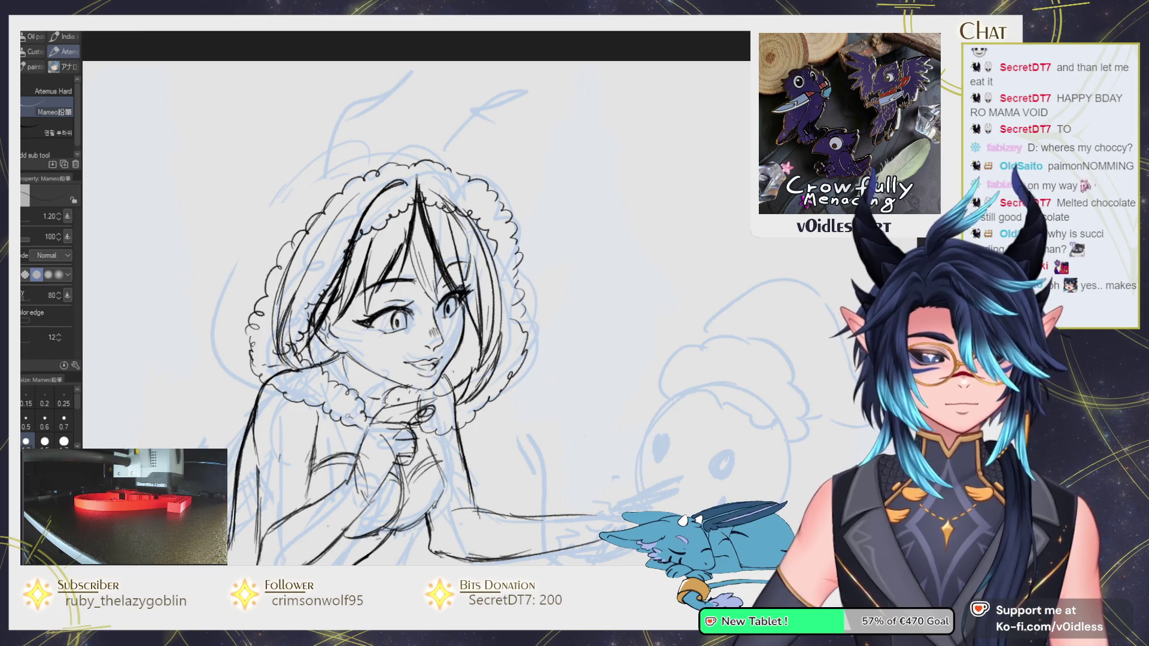
With an enlarged Liquify brush, push the chin, hand and shoulder lines into place.
key(j)
ctrl+alt+drag(355, 440, 323, 416)
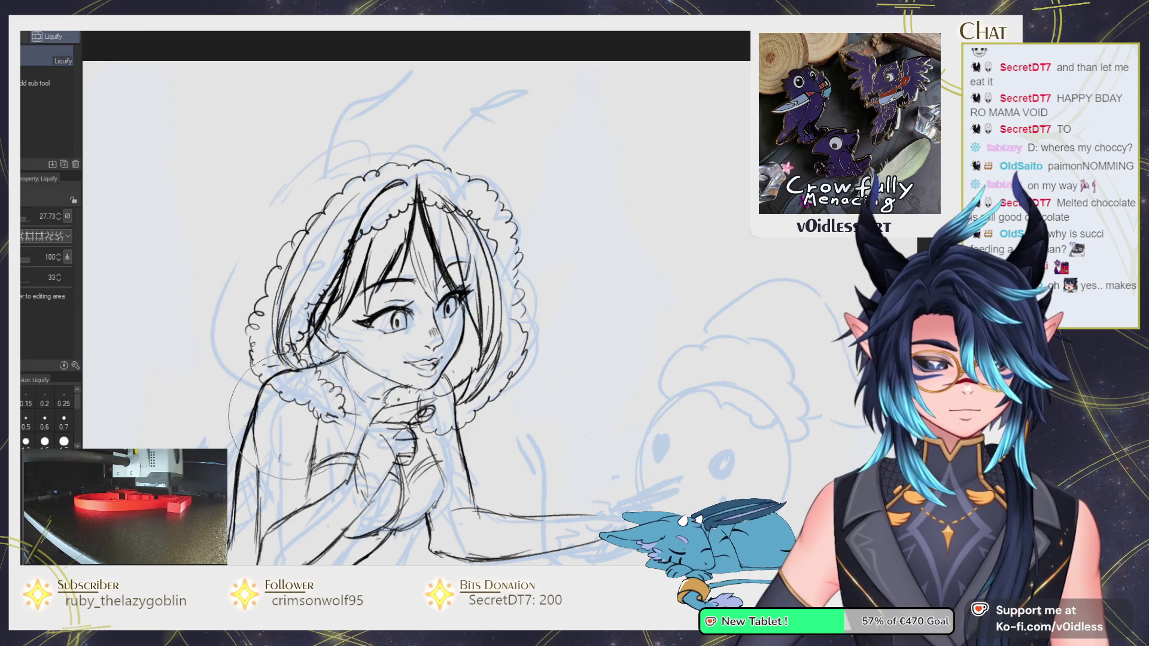
drag(344, 367, 478, 466)
key(p)
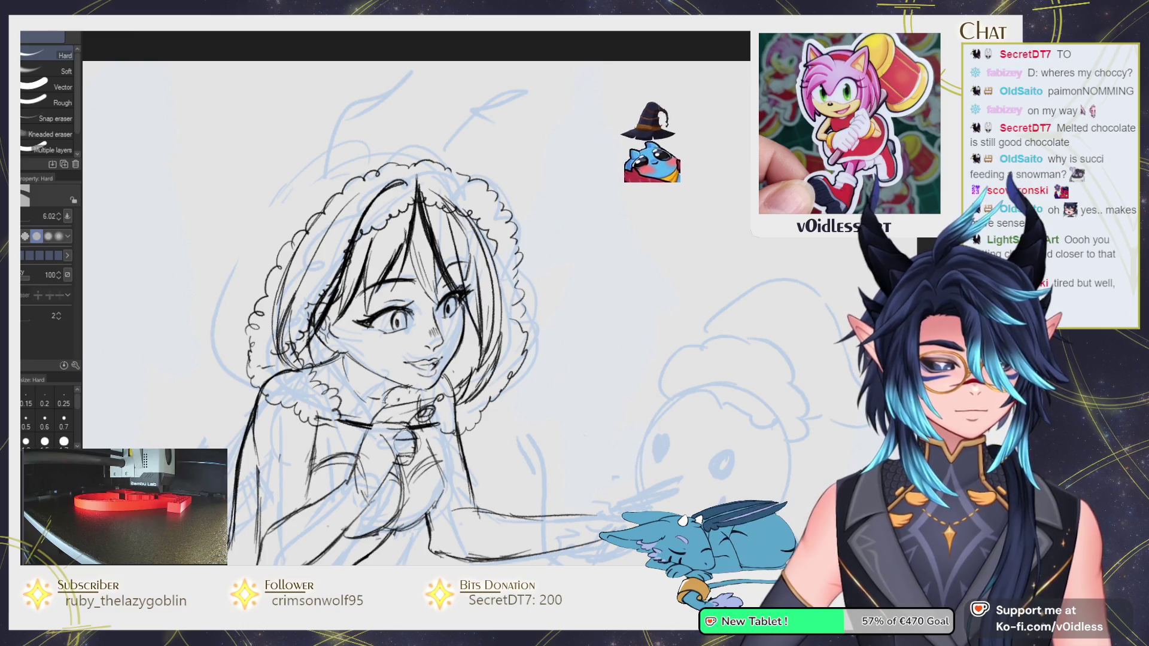
Ink the girl's neck line and short strokes around the collar.
scroll(383, 468, down, 1)
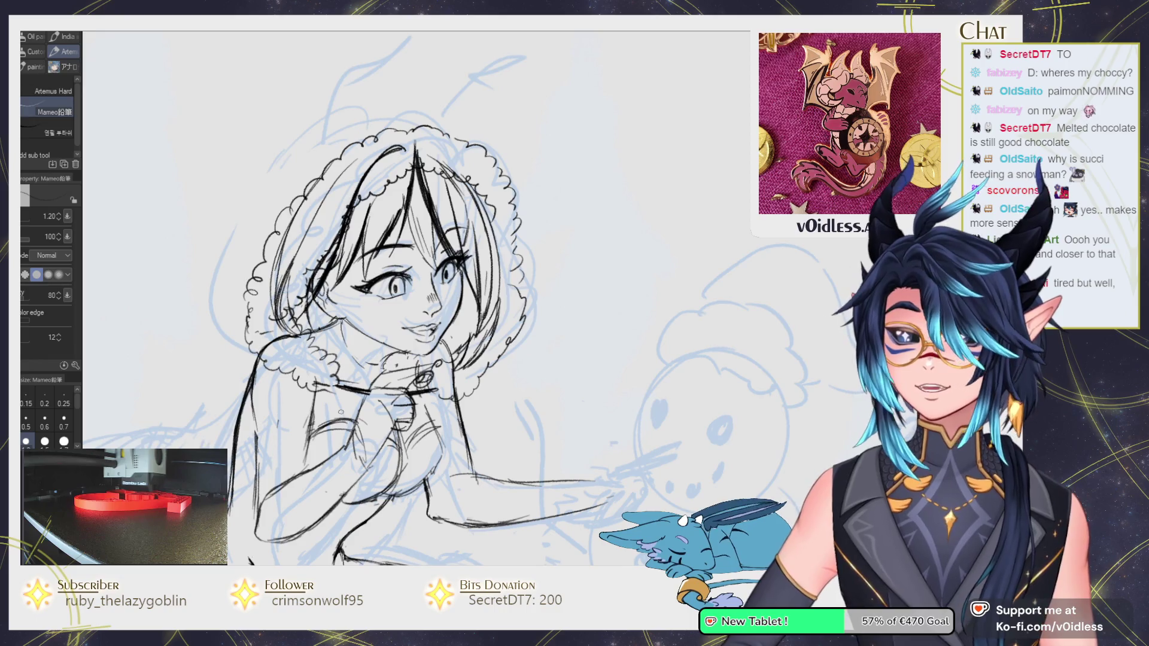
drag(310, 375, 327, 331)
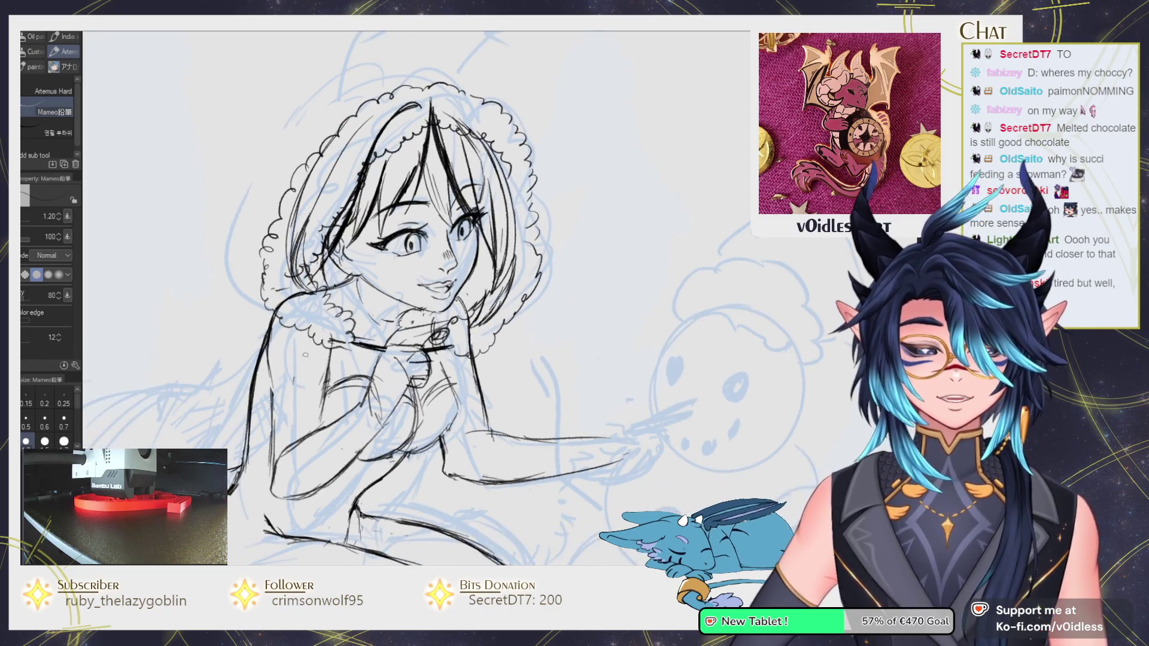
scroll(354, 291, up, 2)
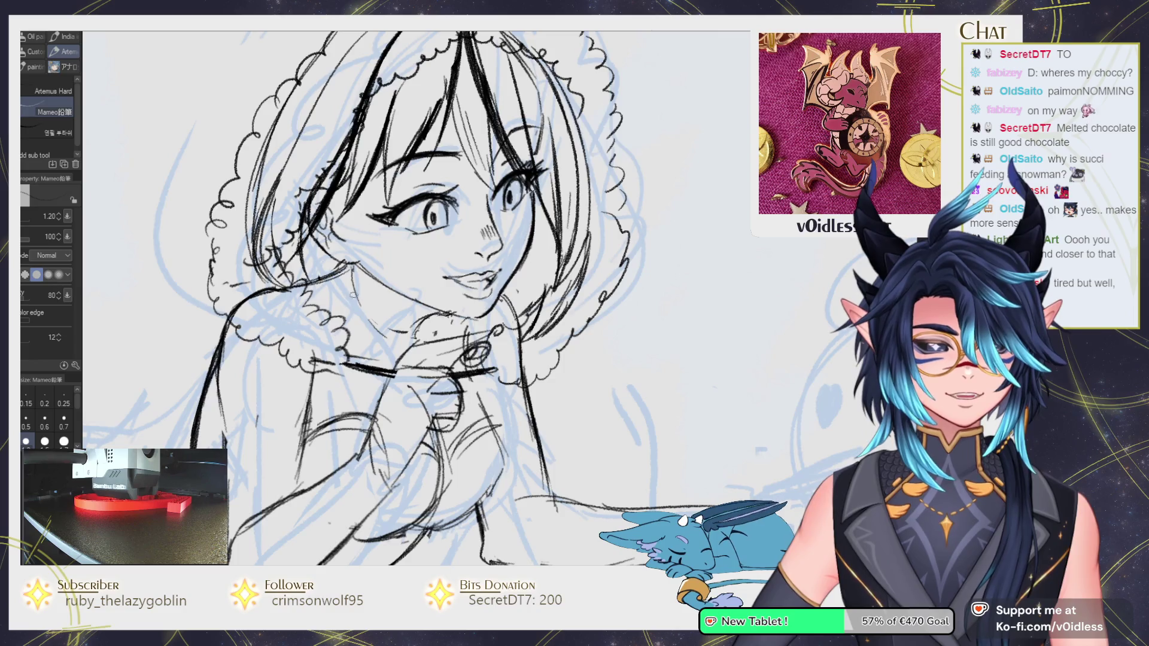
drag(337, 309, 338, 331)
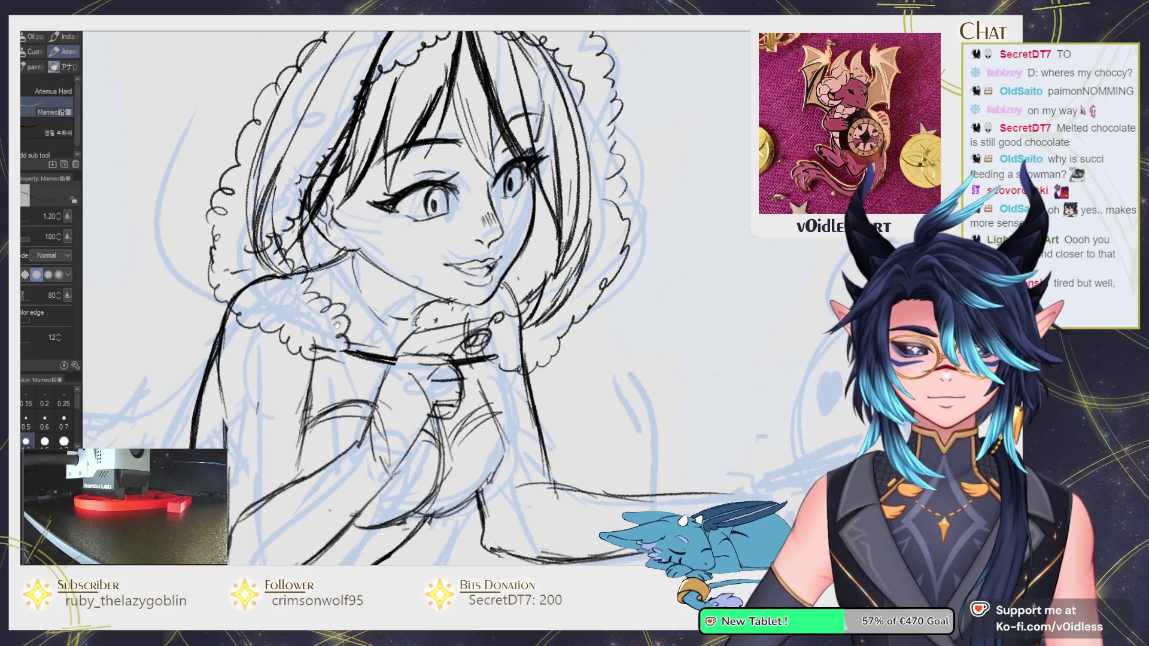
drag(349, 255, 336, 302)
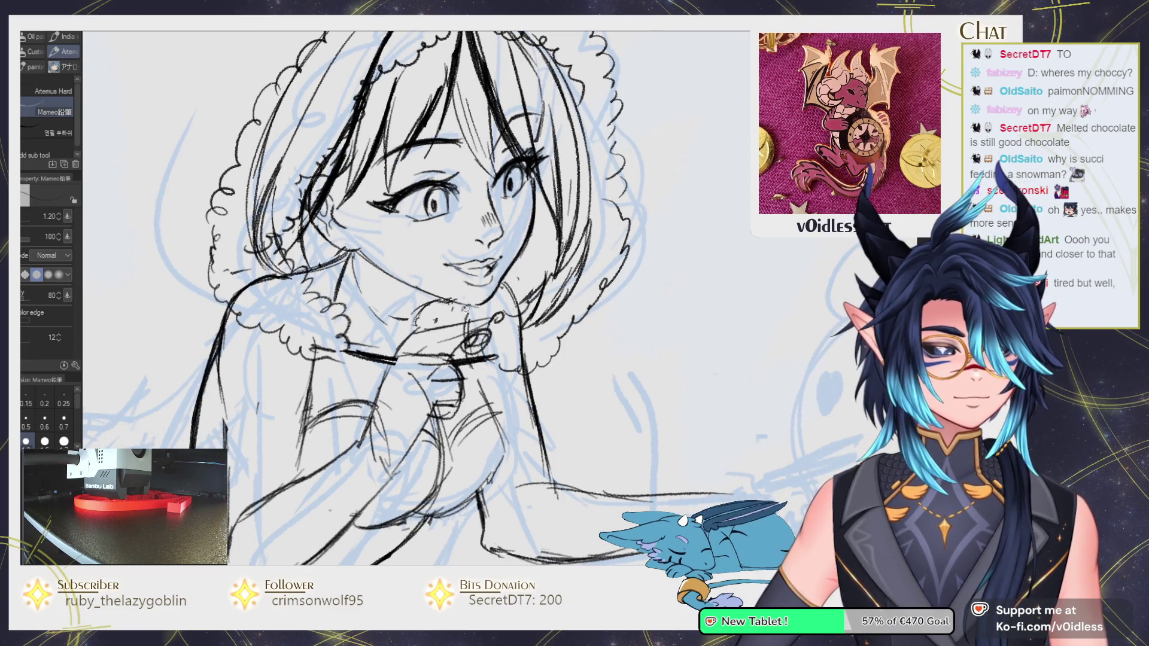
drag(449, 302, 460, 326)
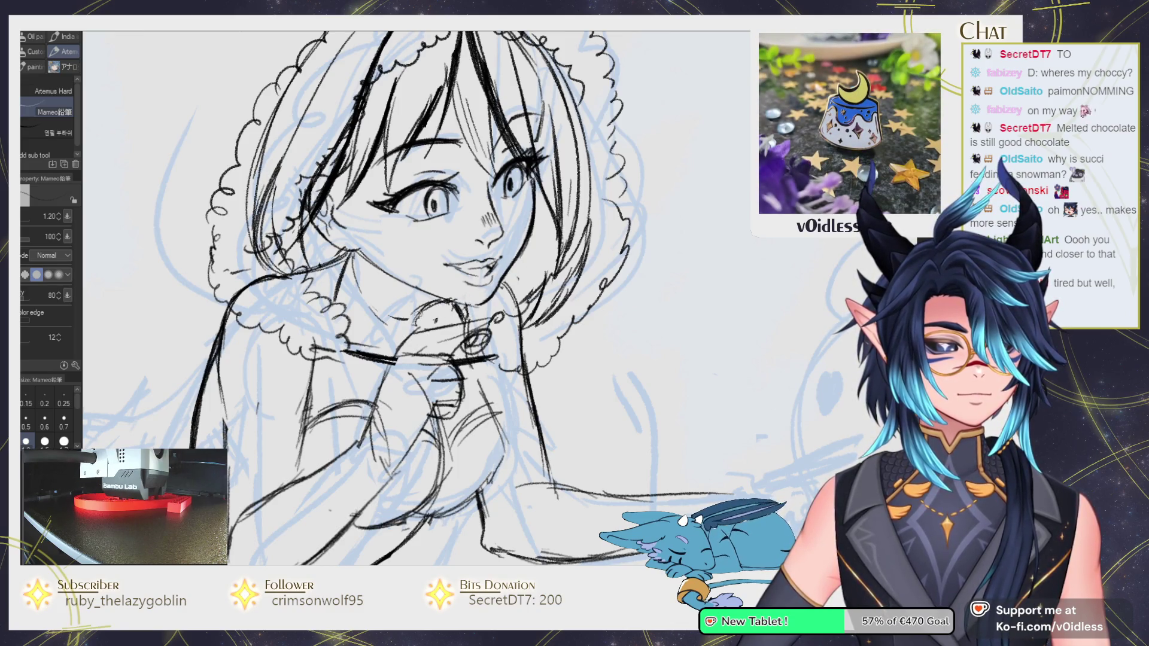
drag(415, 320, 444, 299)
Add a short collar stroke and draw a link of the chain necklace.
scroll(439, 320, up, 1)
scroll(418, 317, up, 1)
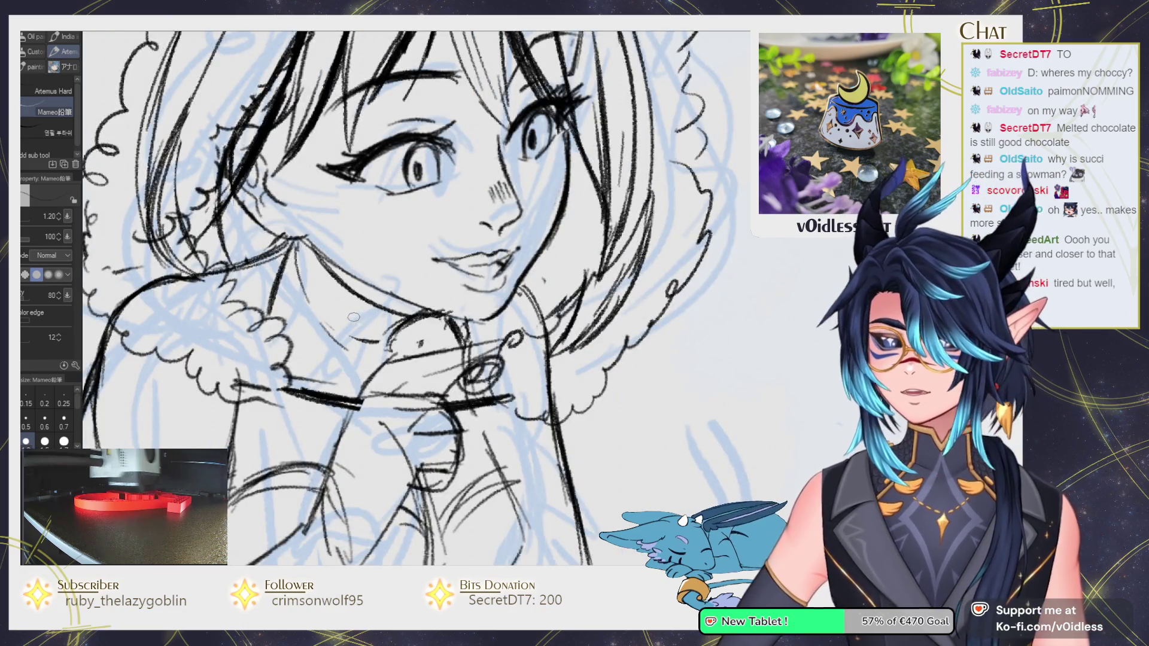
drag(301, 285, 295, 267)
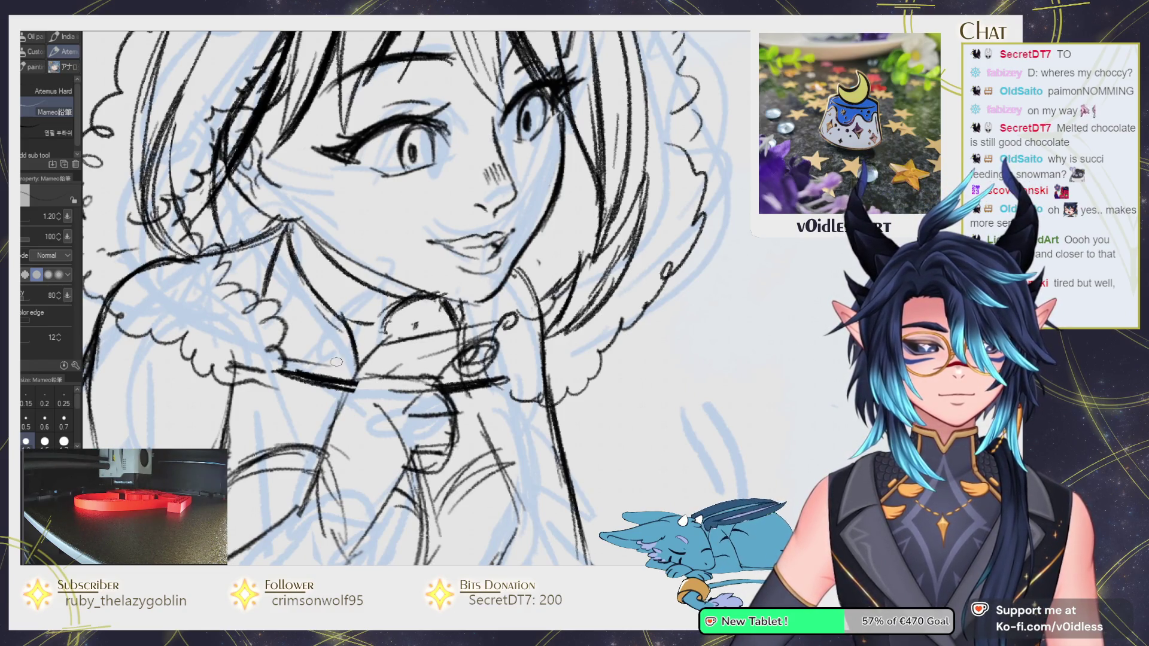
drag(369, 322, 366, 336)
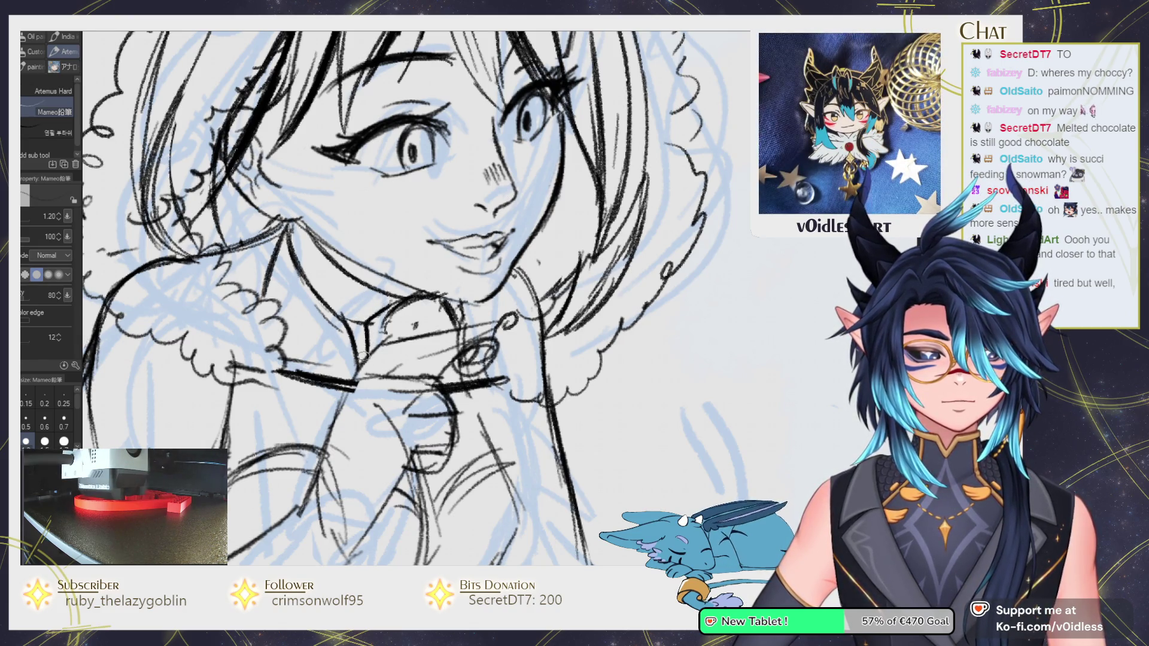
scroll(335, 266, up, 2)
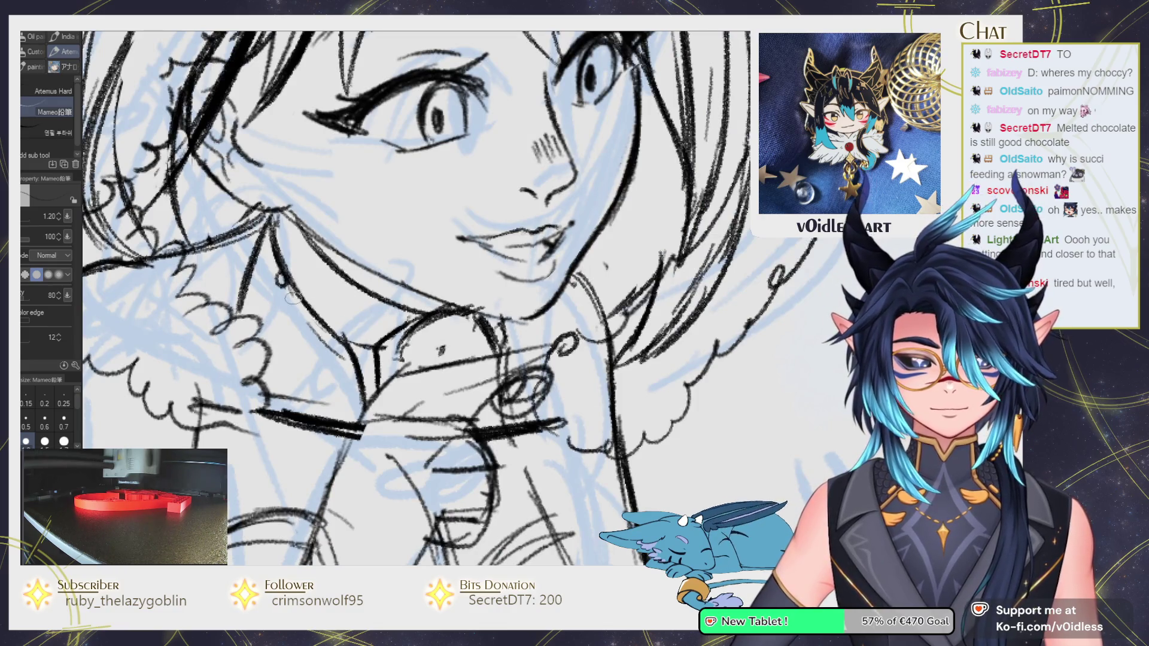
mouse_move(299, 308)
mouse_down()
mouse_move(342, 349)
mouse_move(362, 418)
mouse_up()
scroll(362, 419, down, 3)
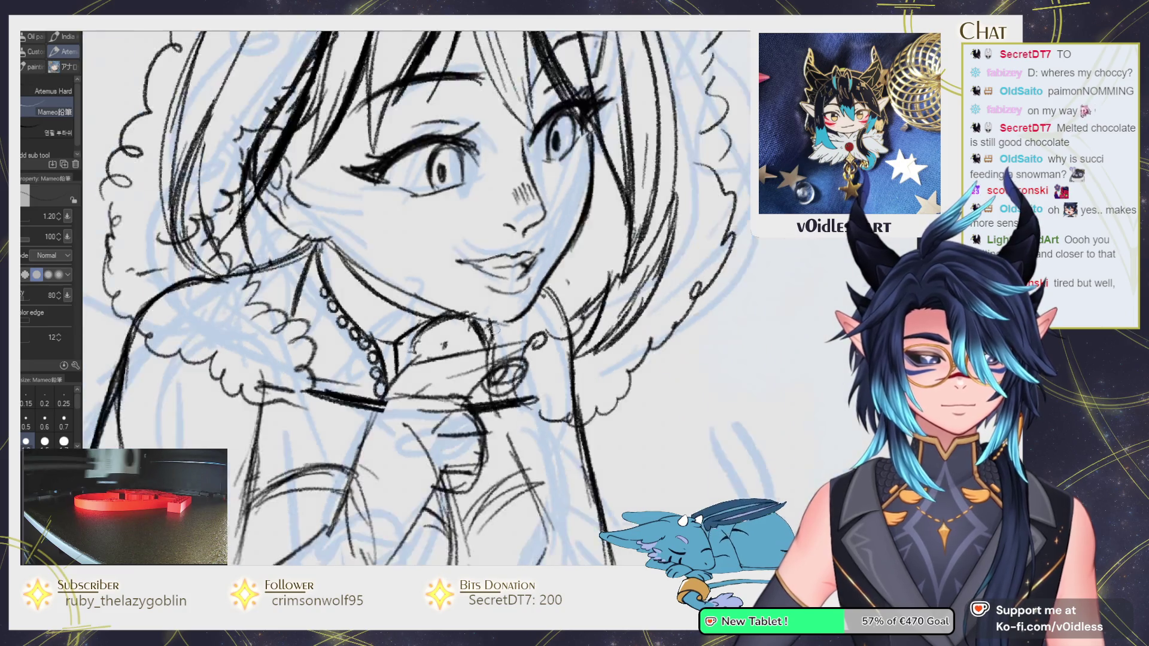
scroll(362, 419, down, 3)
scroll(302, 406, up, 3)
scroll(302, 407, up, 3)
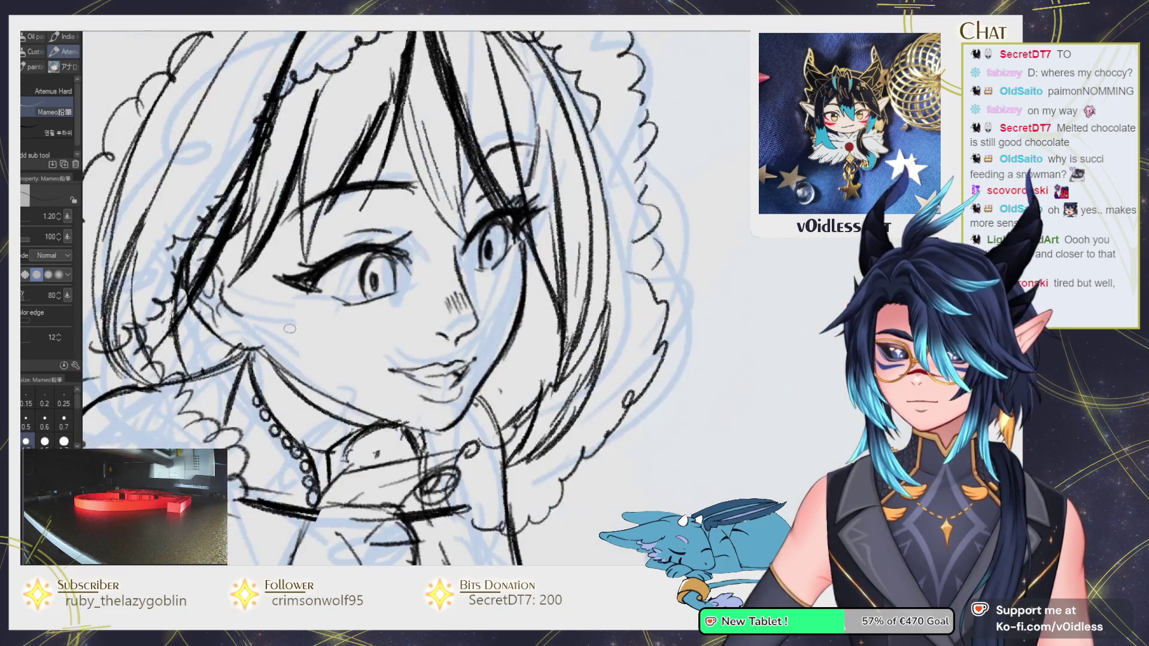
scroll(272, 315, down, 3)
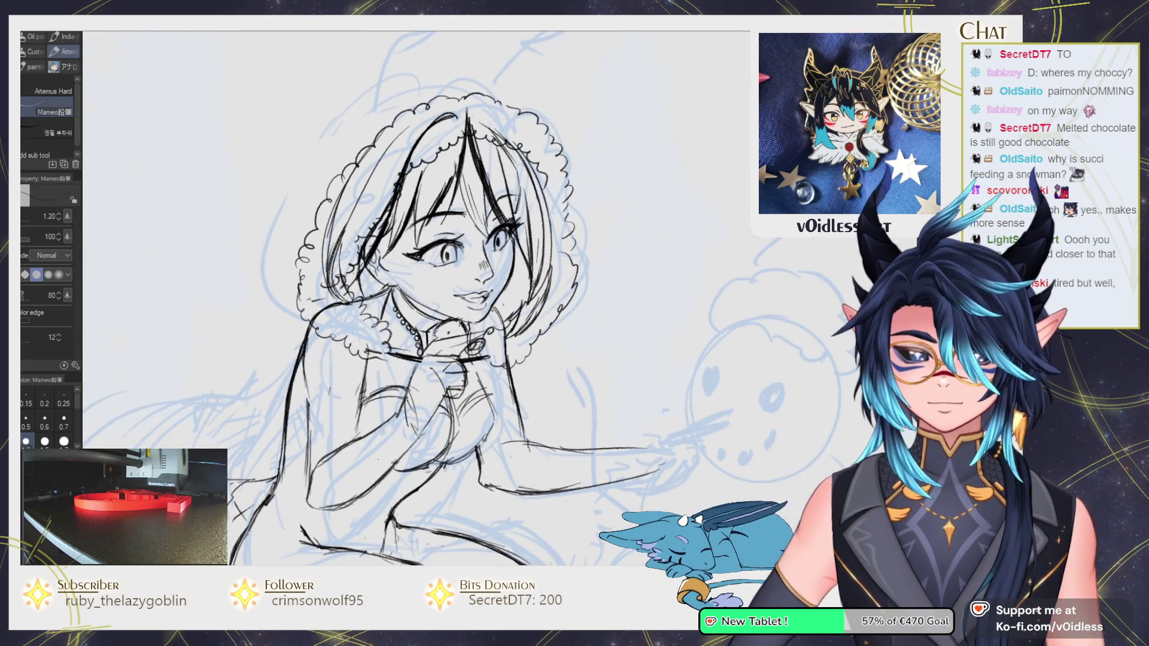
Recenter the view on the figure and touch up lines, alternating eraser and pencil.
drag(379, 327, 398, 323)
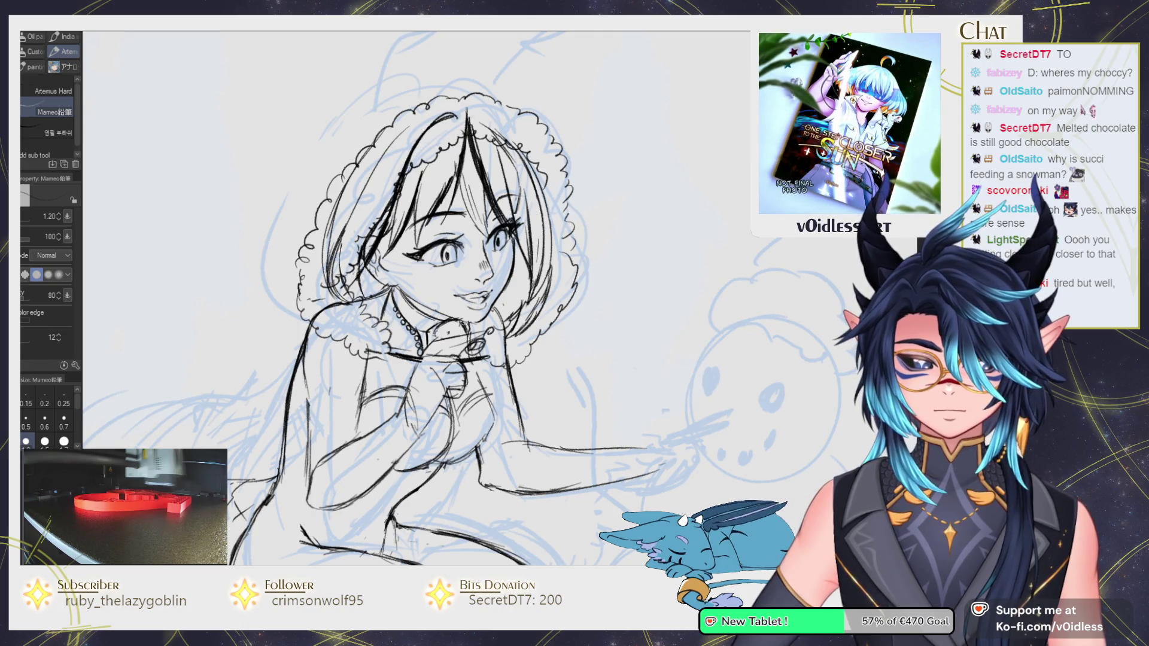
drag(488, 301, 488, 277)
key(e)
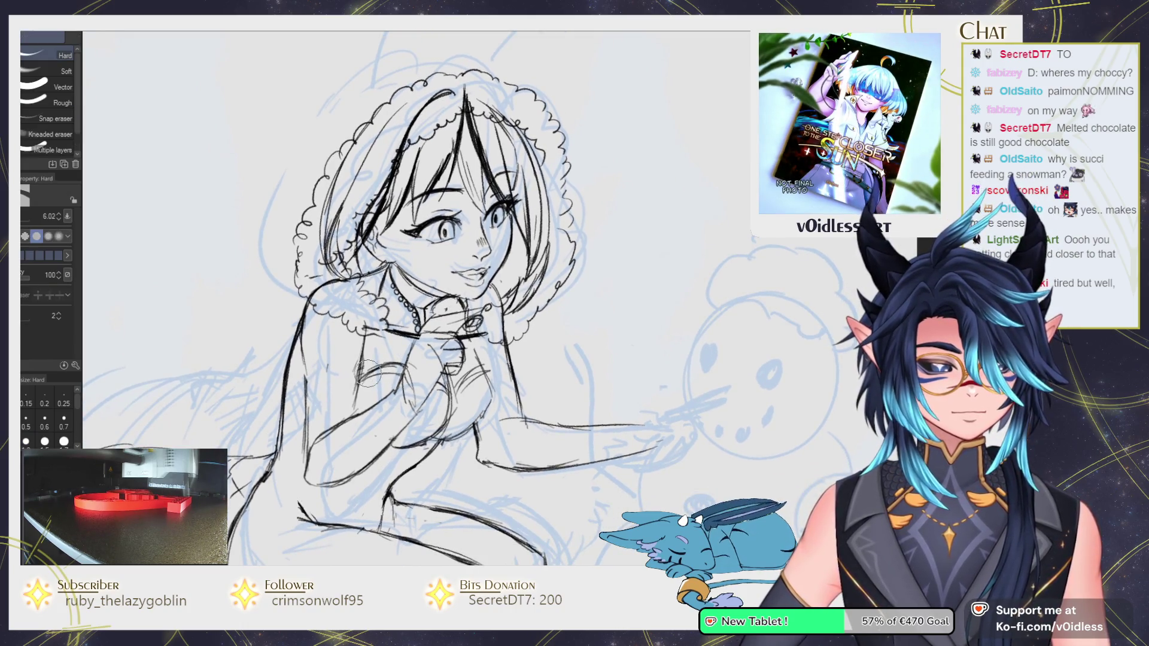
key(p)
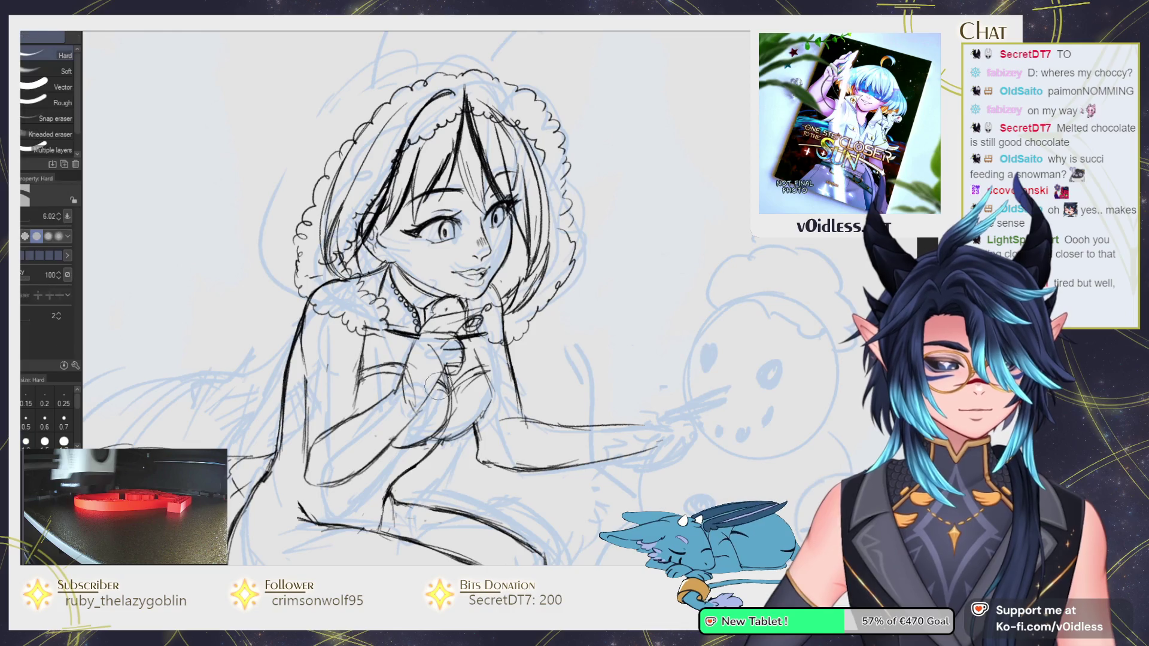
scroll(400, 367, up, 2)
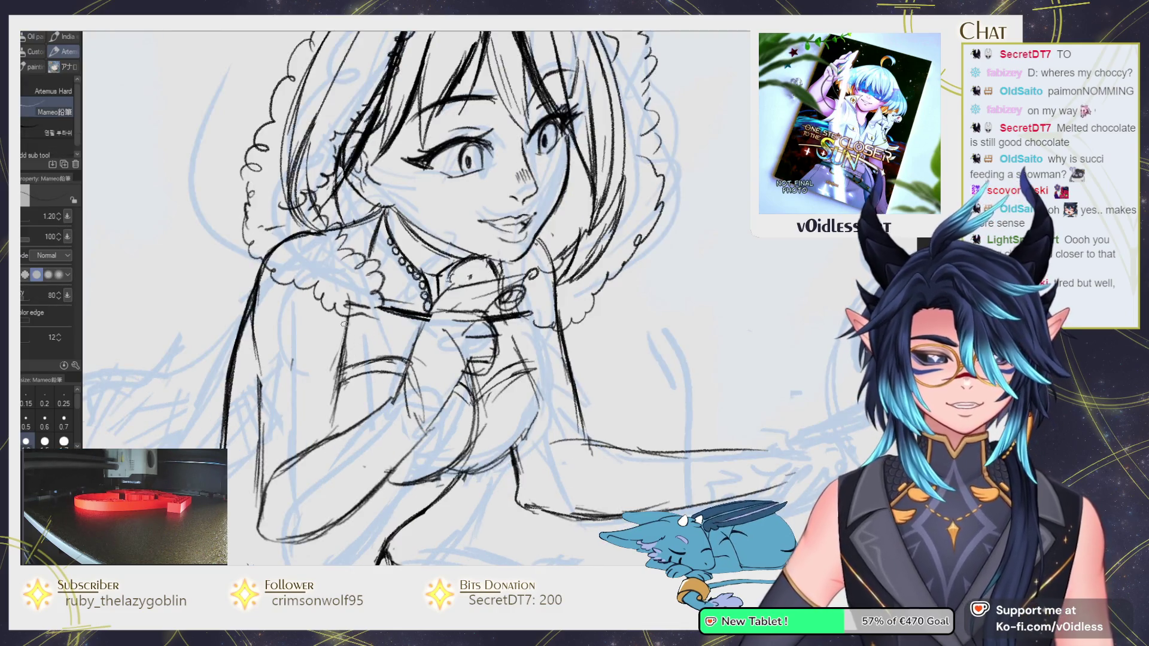
key(e)
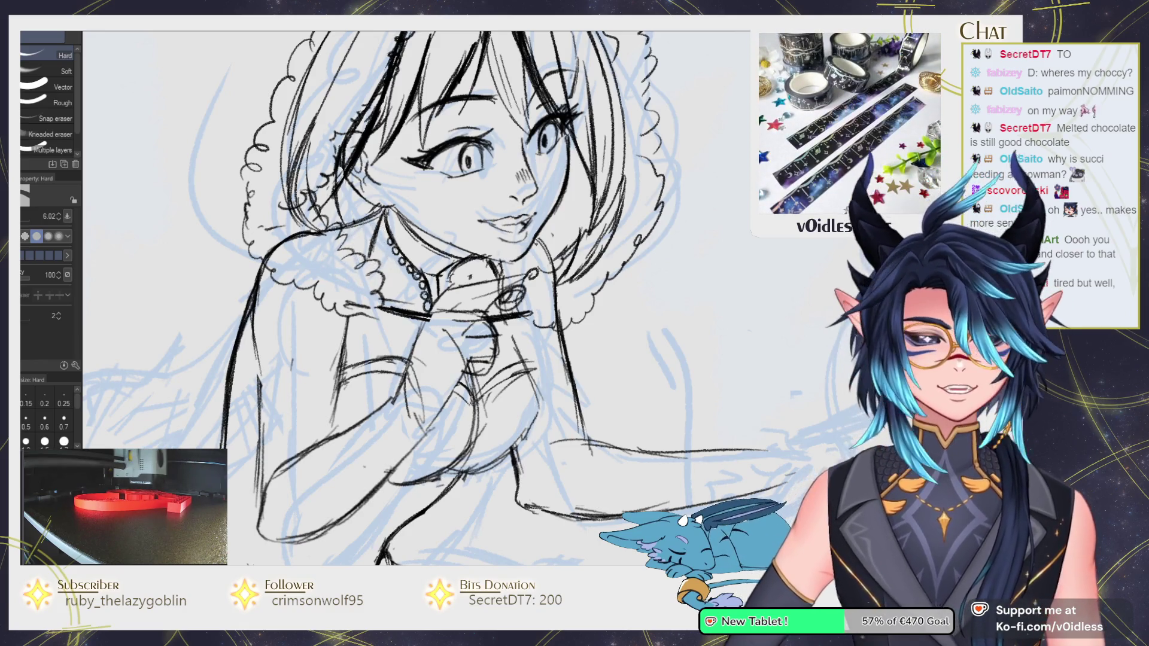
key(p)
scroll(187, 354, down, 2)
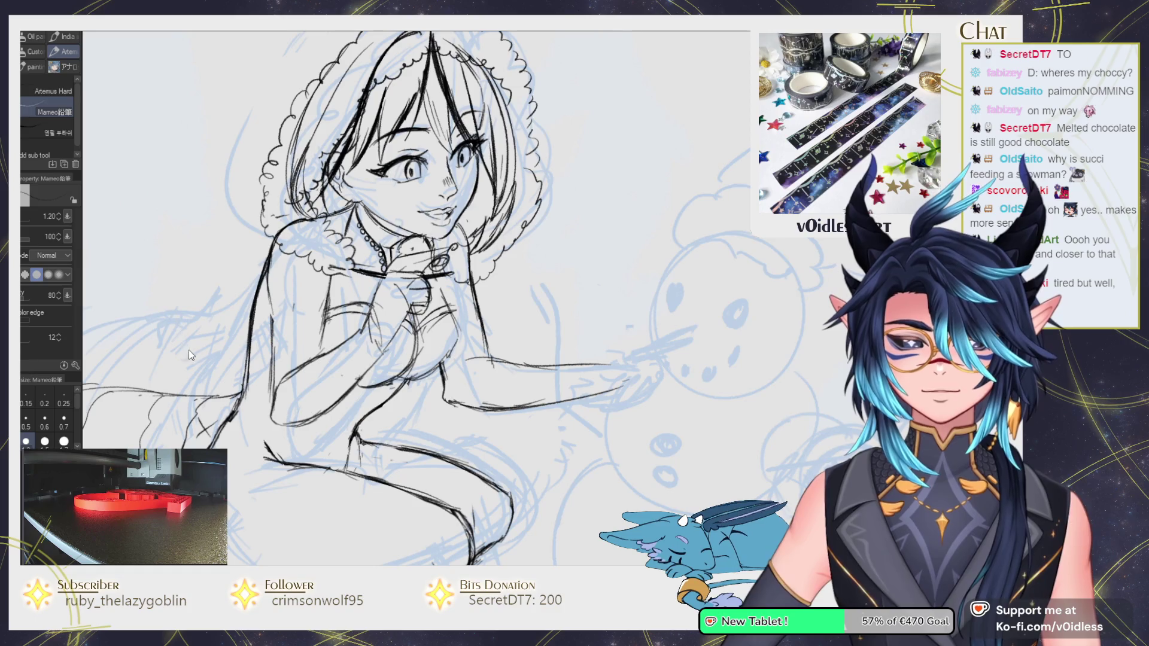
Ink the figure's left shoulder and the outline of its left side.
drag(137, 371, 180, 368)
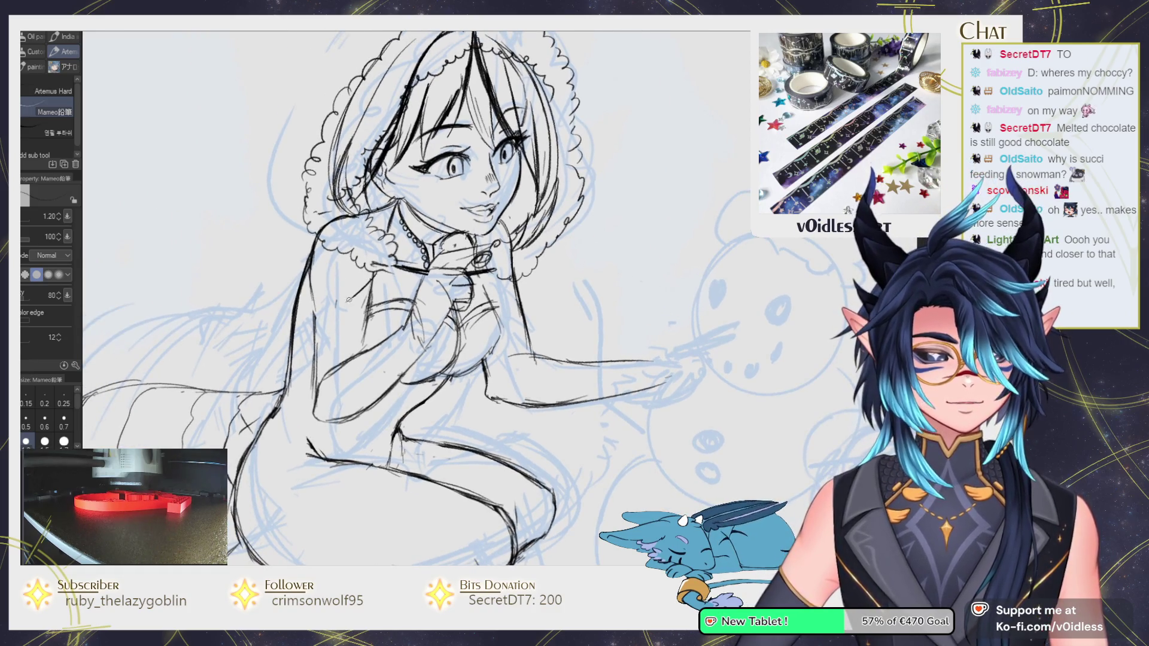
drag(355, 293, 303, 320)
drag(372, 283, 383, 282)
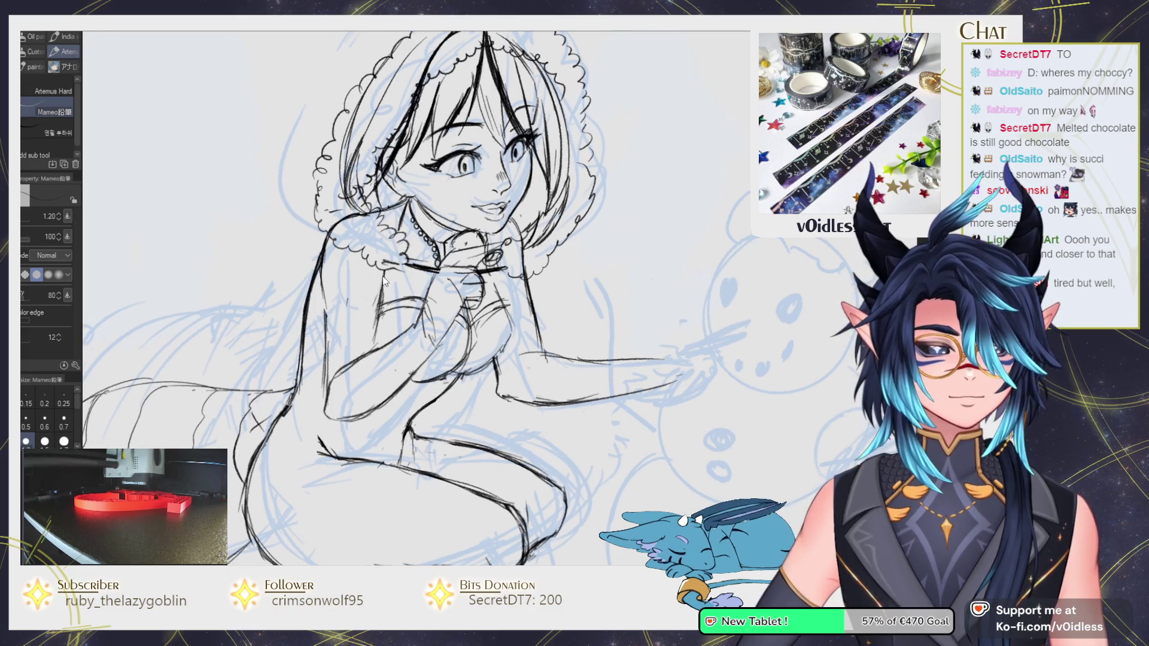
drag(319, 339, 271, 395)
Zoom in on the lower body and ink a stroke there, with a quick eraser touch-up.
drag(203, 434, 328, 399)
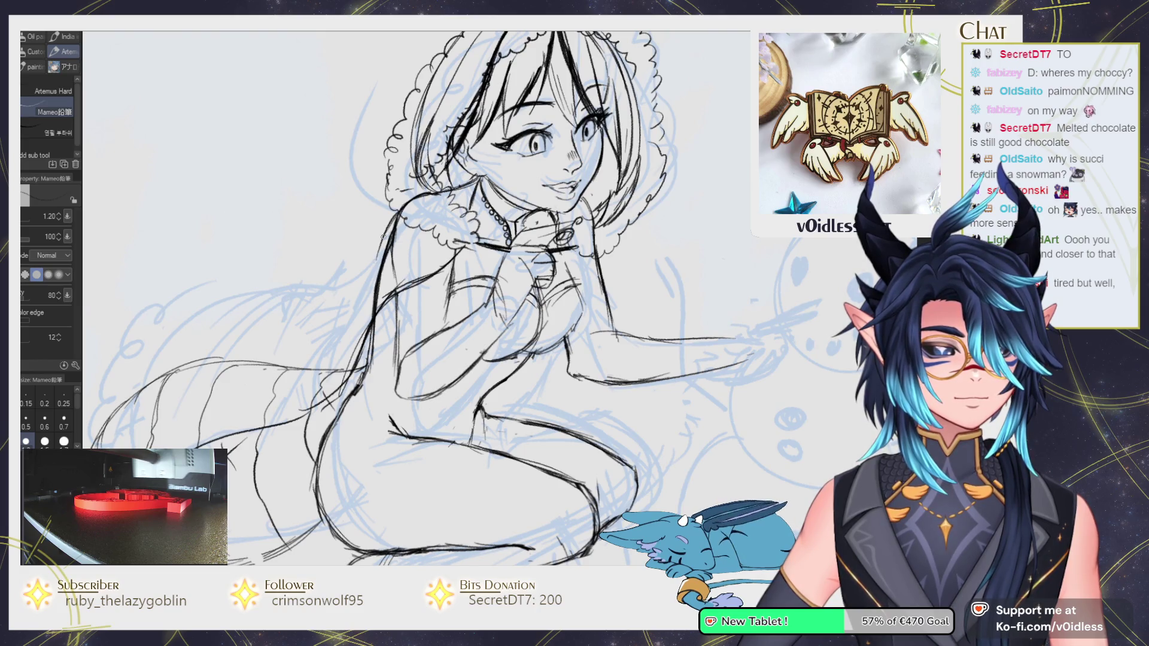
key(ctrl+plus)
key(ctrl+plus)
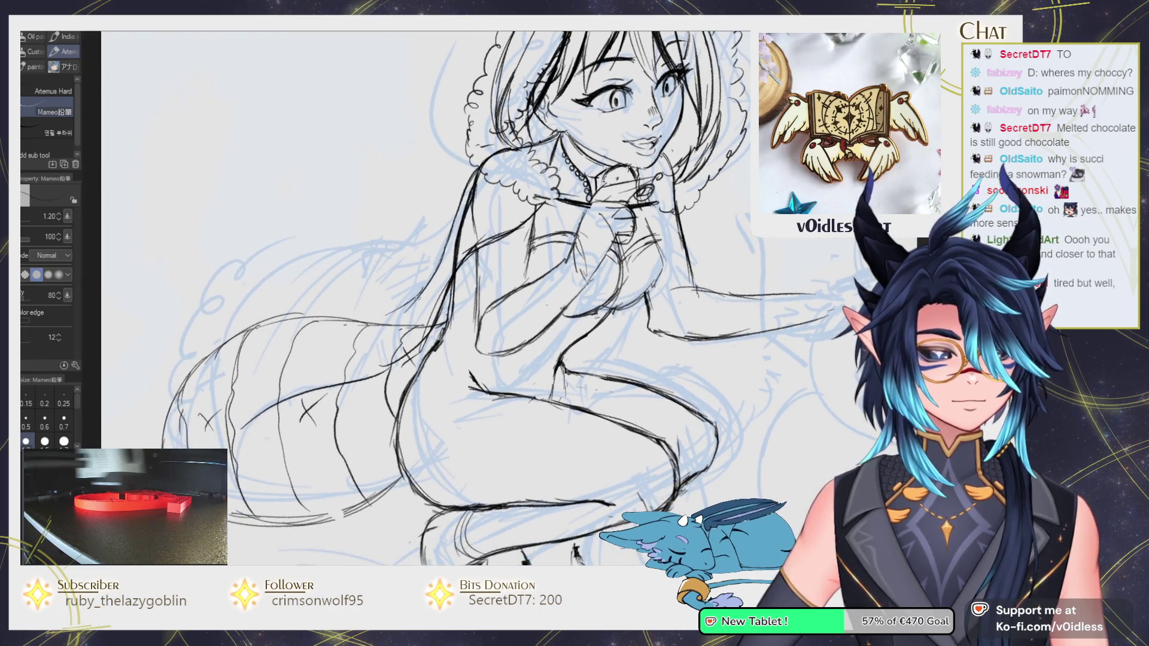
drag(269, 314, 244, 322)
key(e)
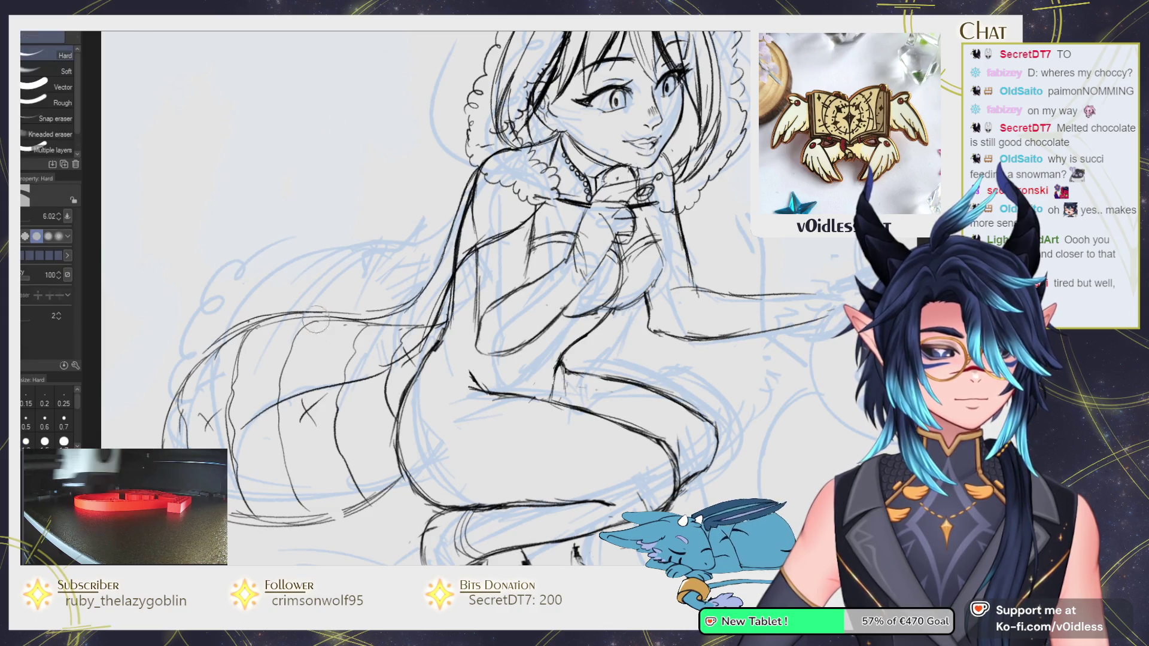
key(p)
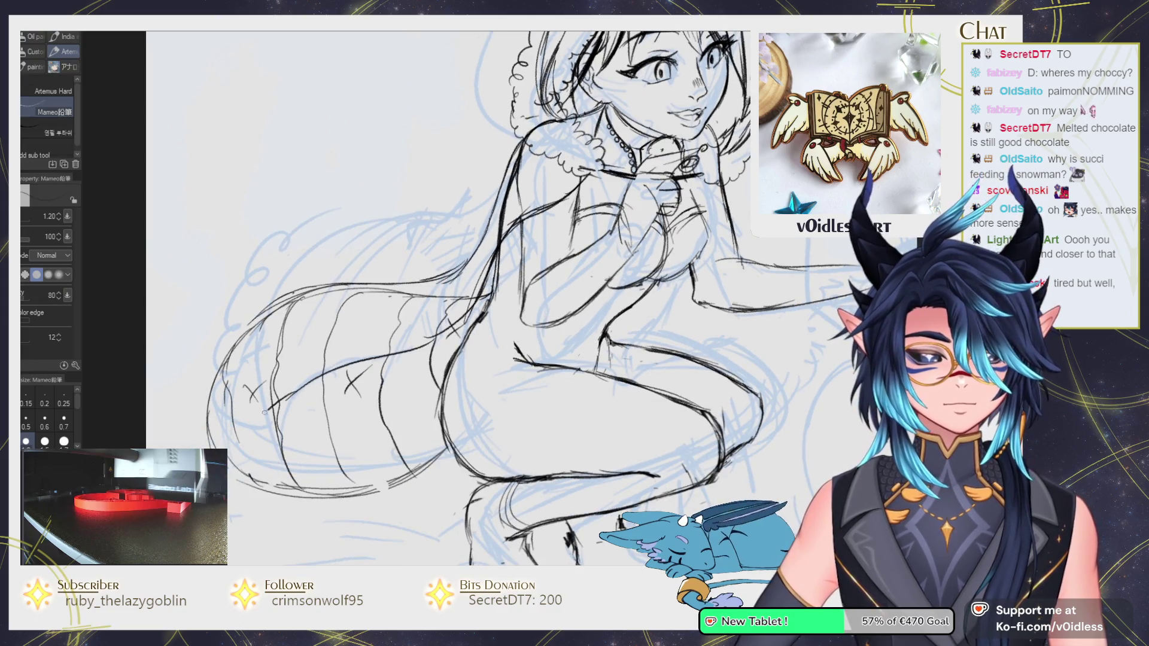
Draw a scalloped fur edge along the trailing shape's left side, then rotate the canvas view.
mouse_move(229, 428)
mouse_down()
mouse_move(296, 274)
mouse_move(246, 444)
mouse_up()
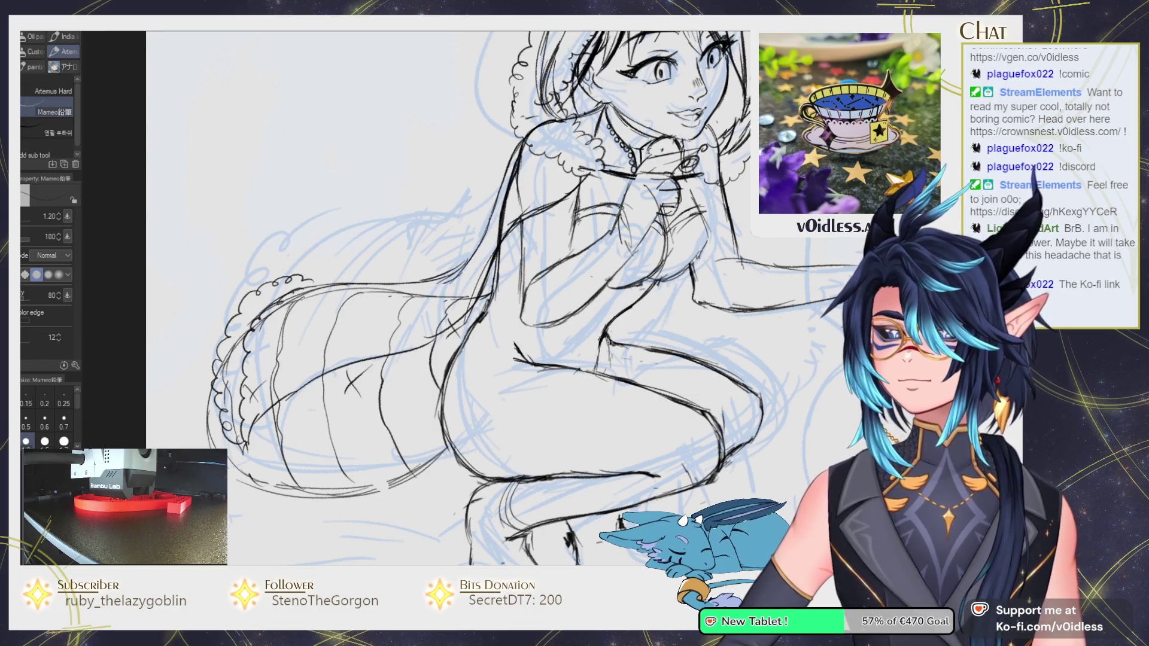
key(minus)
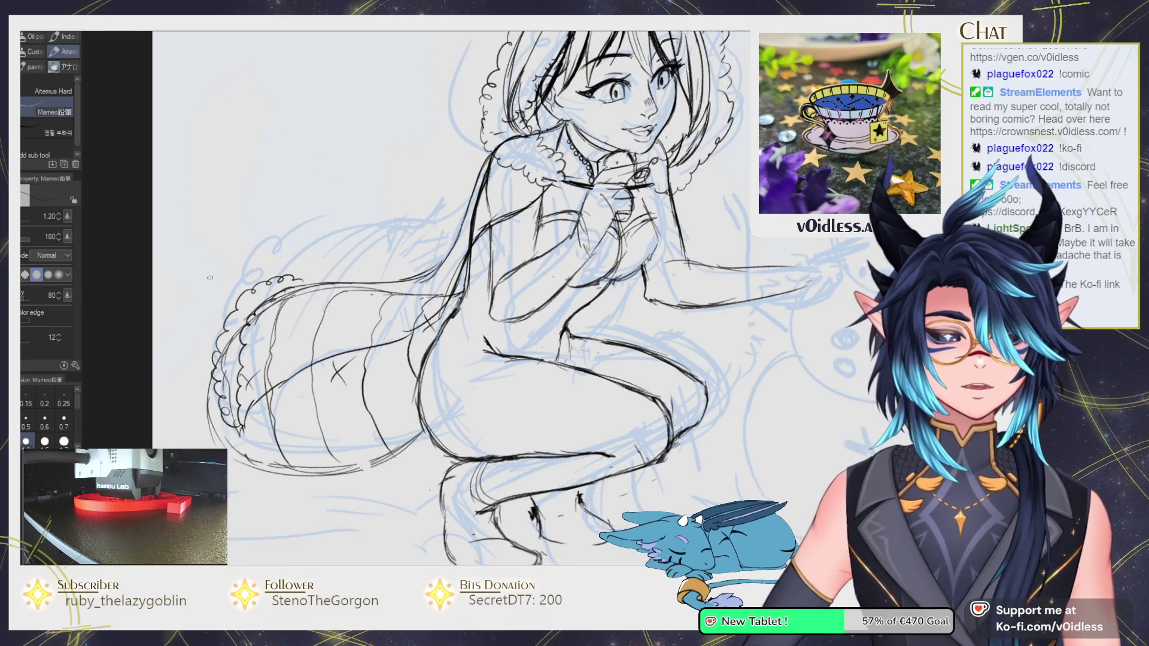
Reset the canvas rotation upright and reposition the view, toggling between eraser and pencil.
key(asciicircum)
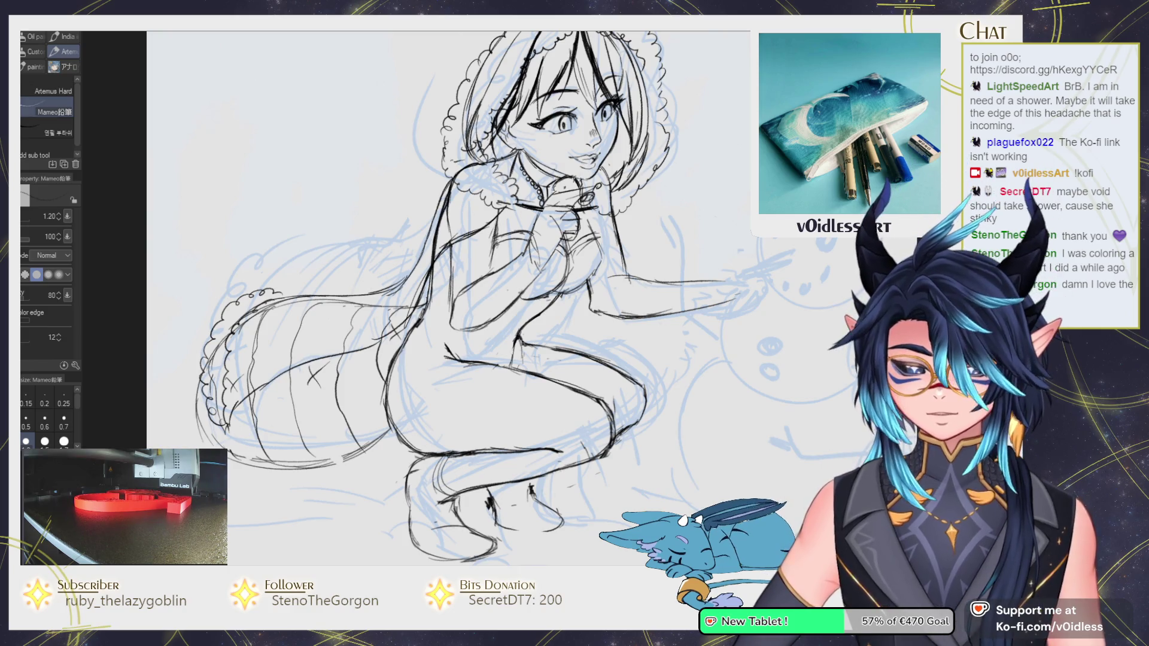
mouse_move(307, 355)
mouse_down()
mouse_move(348, 352)
mouse_move(298, 365)
mouse_up()
key(e)
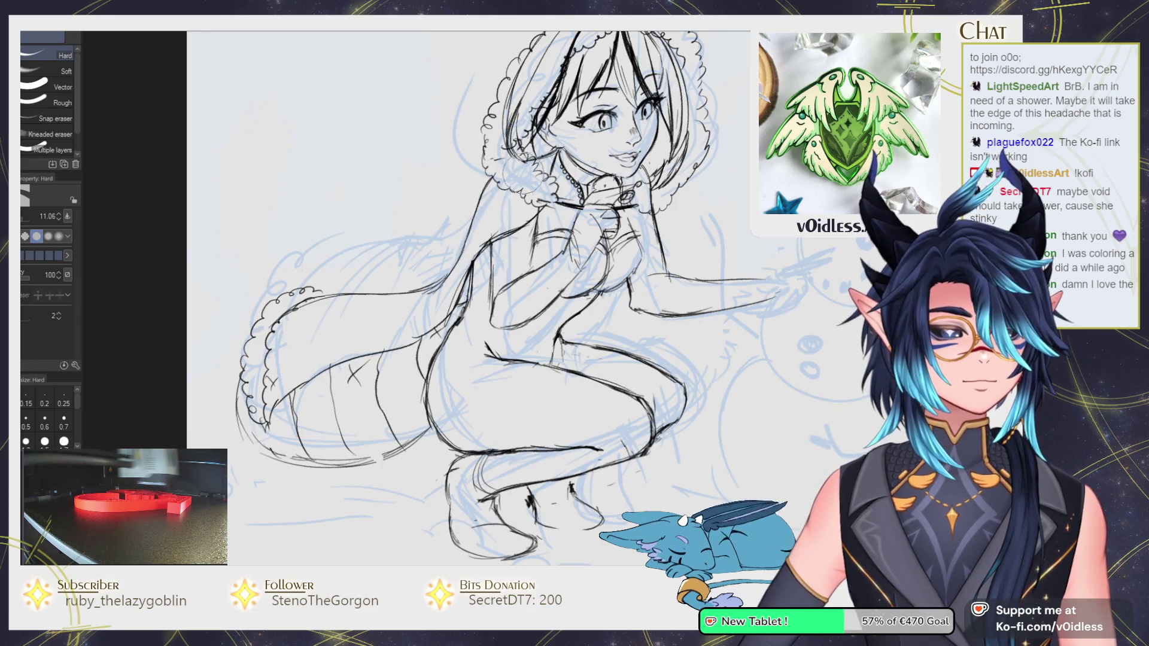
drag(553, 233, 452, 251)
key(p)
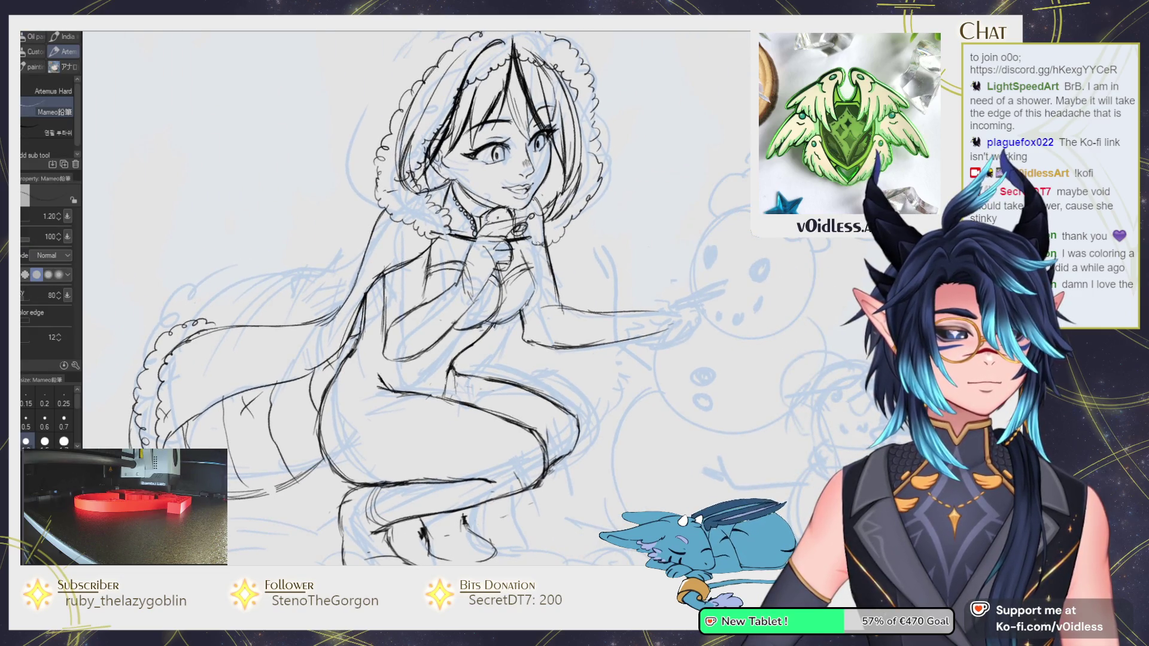
key(e)
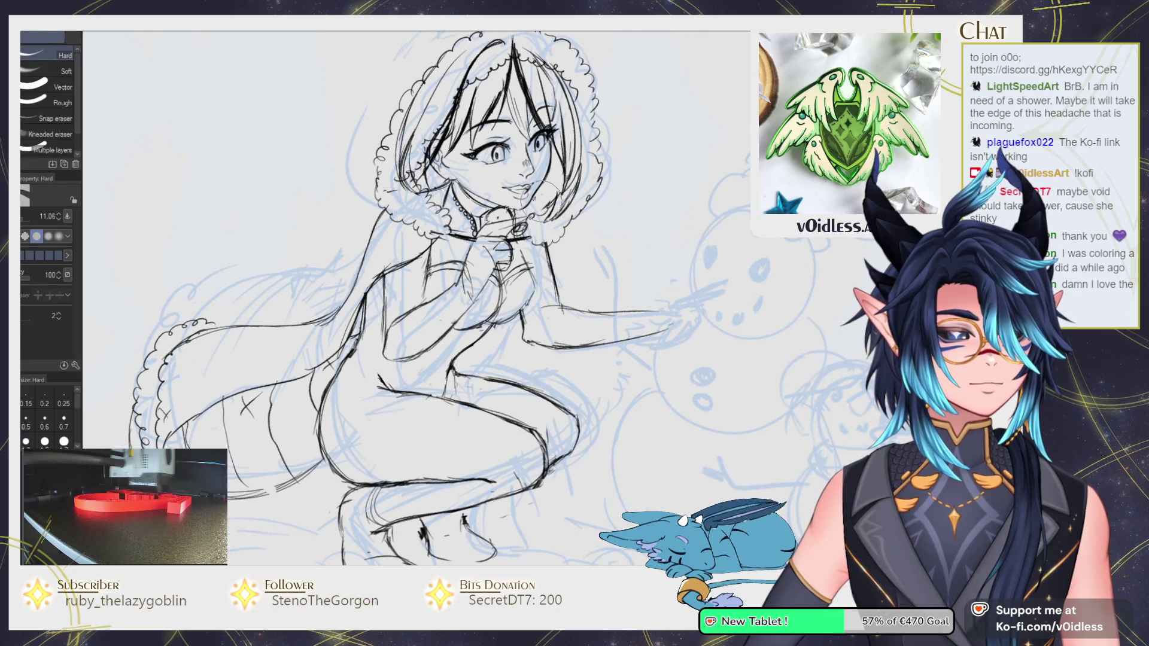
key(p)
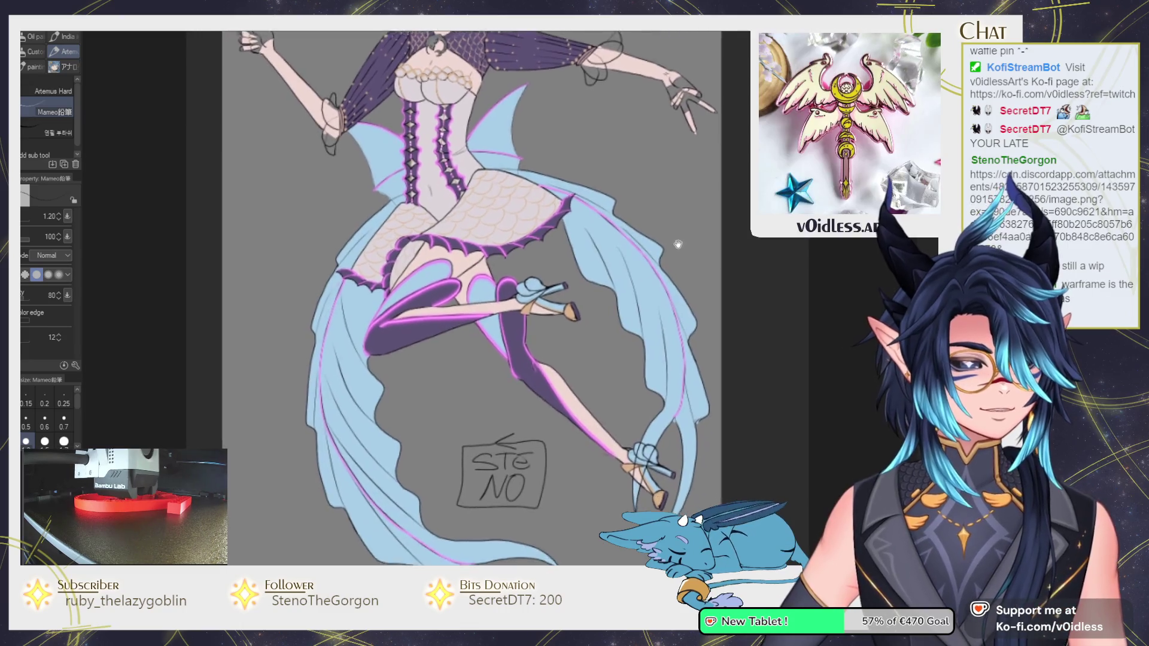
Pan and zoom around the coloured finned figure to view its head and colour swatches.
scroll(701, 370, down, 3)
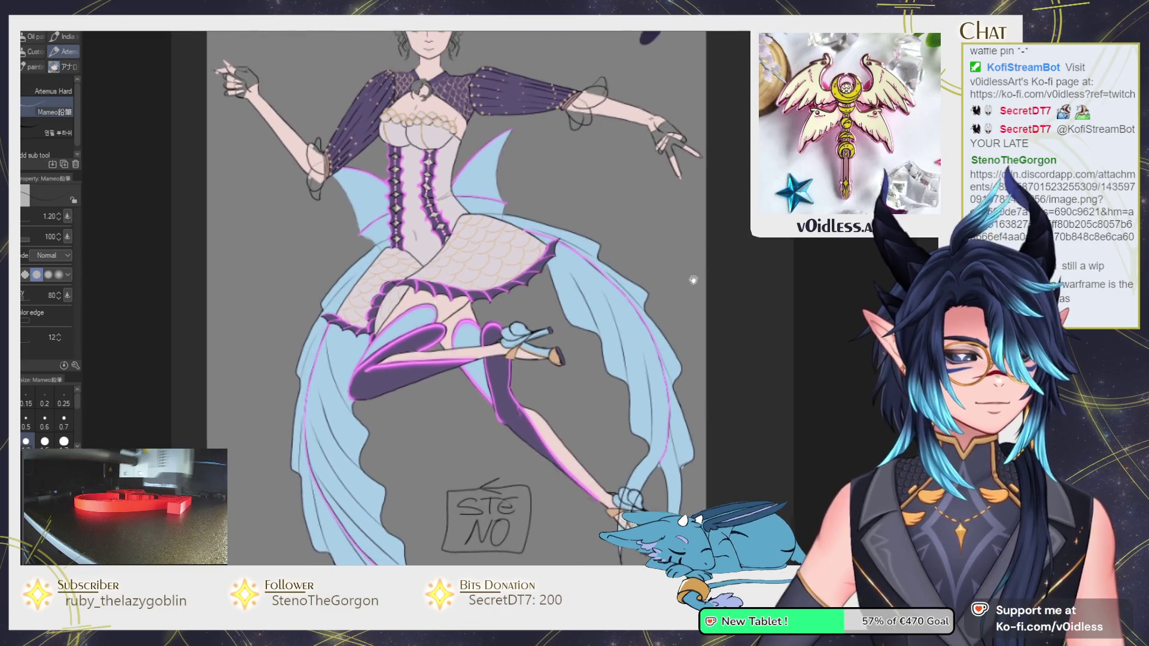
scroll(670, 251, up, 3)
mouse_move(668, 187)
mouse_down()
mouse_move(652, 264)
mouse_move(648, 254)
mouse_up()
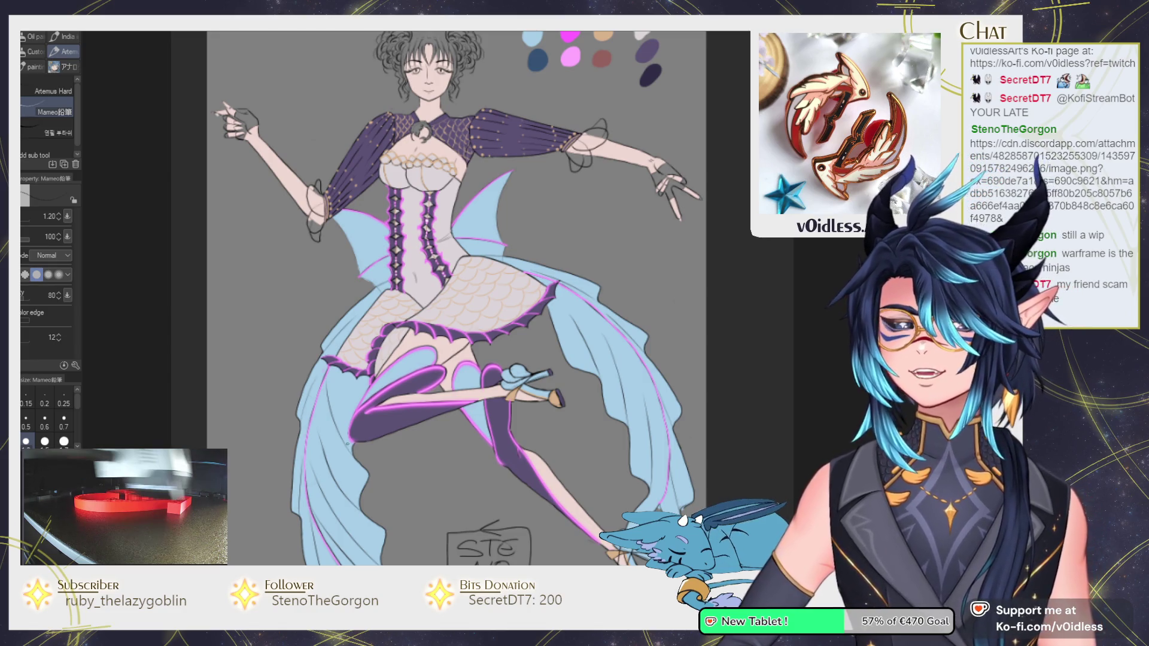
scroll(419, 312, down, 1)
scroll(509, 281, down, 1)
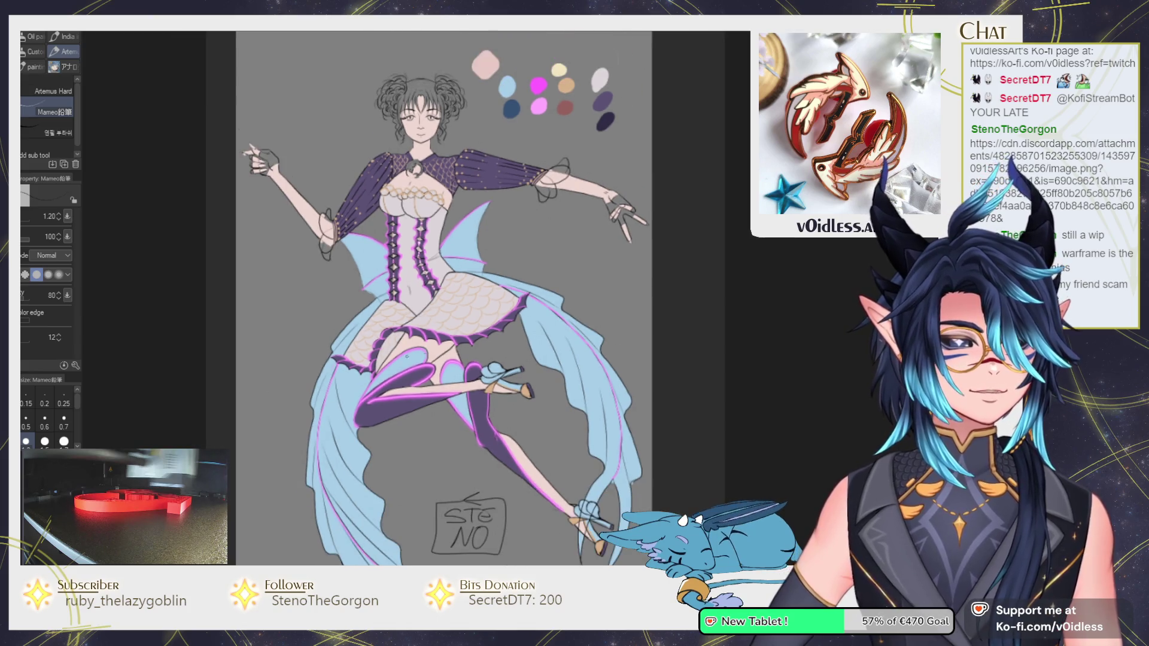
scroll(545, 259, down, 1)
scroll(545, 259, down, 1)
scroll(538, 258, down, 1)
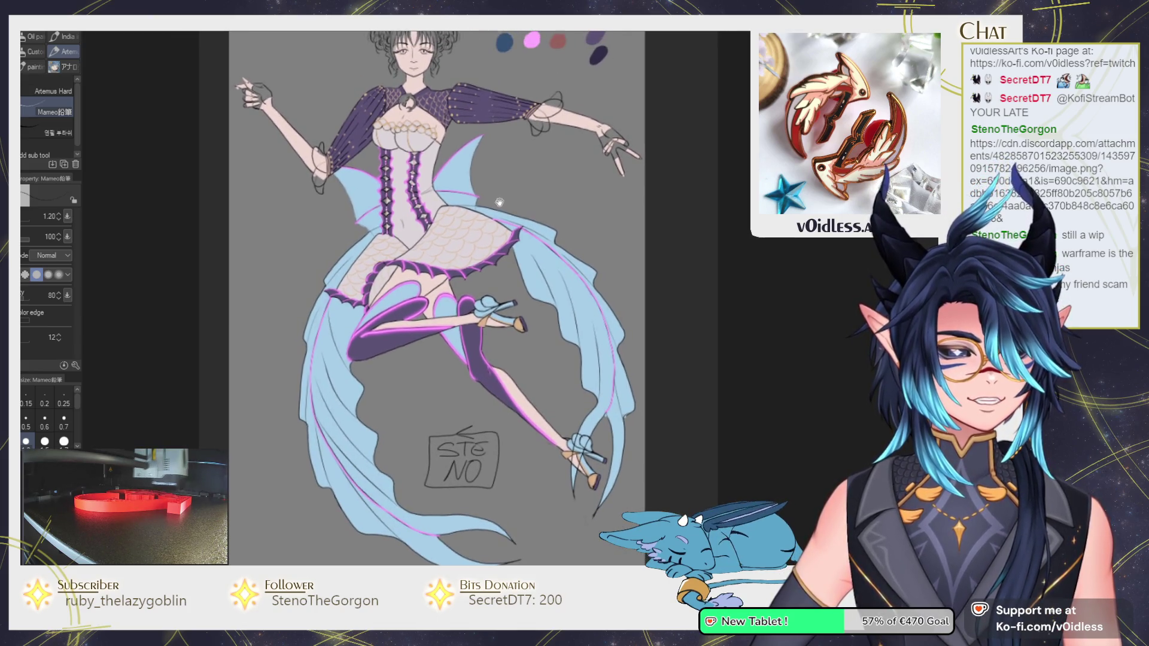
scroll(510, 256, down, 1)
scroll(515, 259, up, 2)
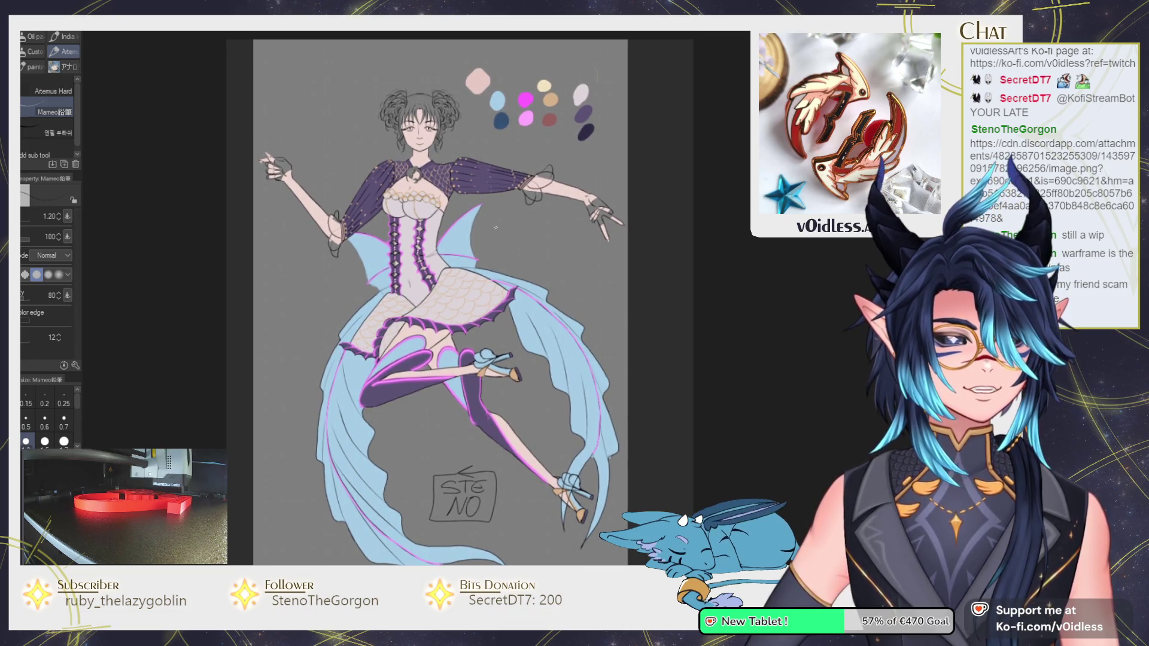
scroll(495, 228, up, 1)
scroll(500, 226, up, 1)
scroll(506, 225, up, 1)
scroll(509, 225, up, 1)
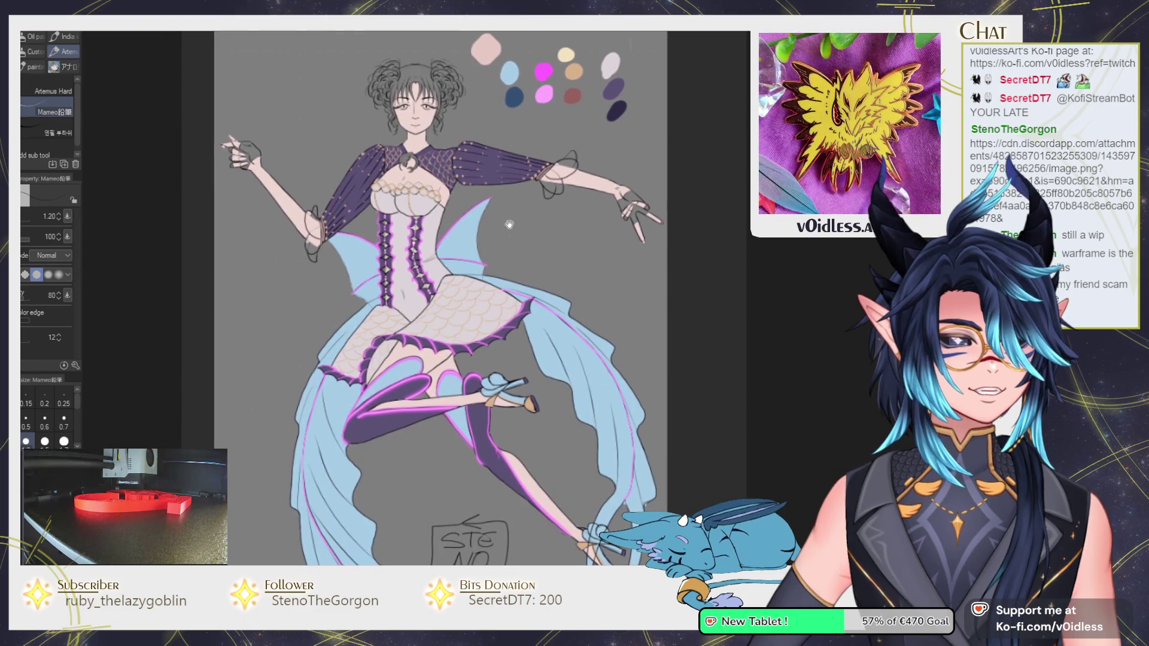
Look over the figure's signature and torso, then return to the hooded girl sketch.
drag(509, 224, 512, 245)
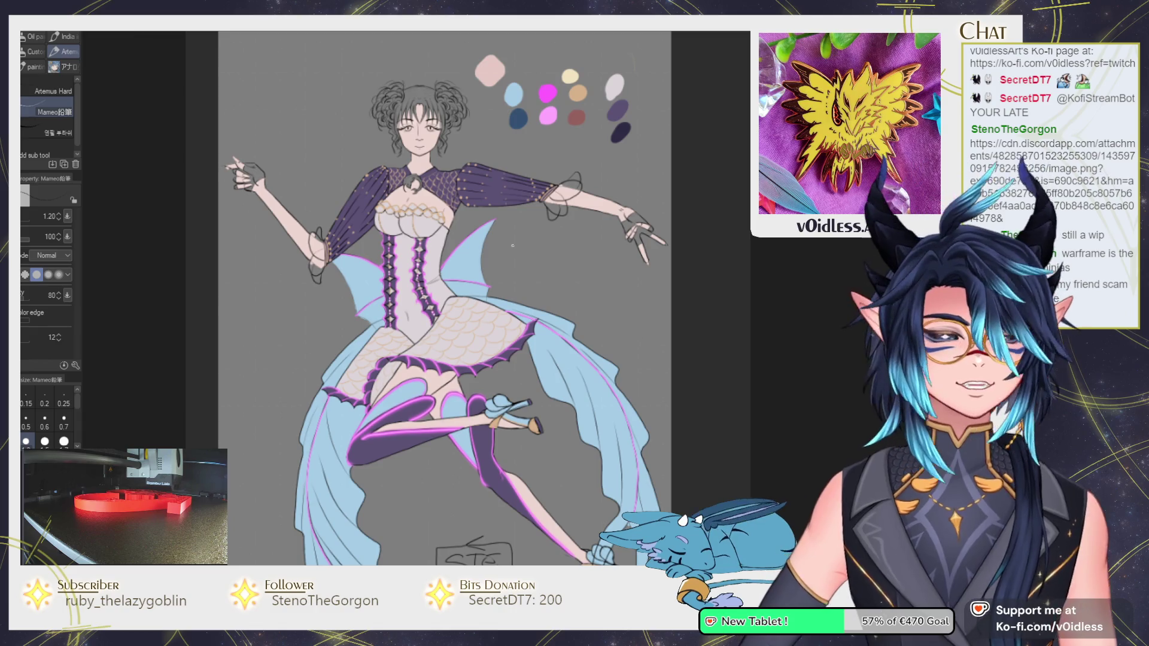
scroll(512, 246, down, 2)
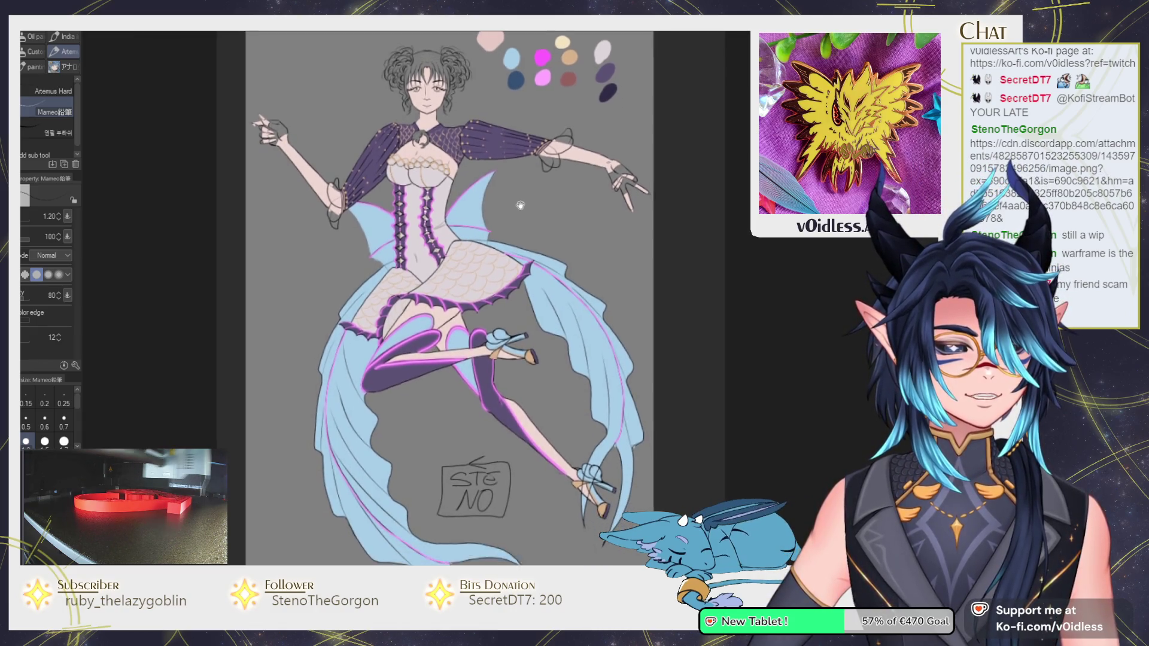
drag(521, 238, 526, 272)
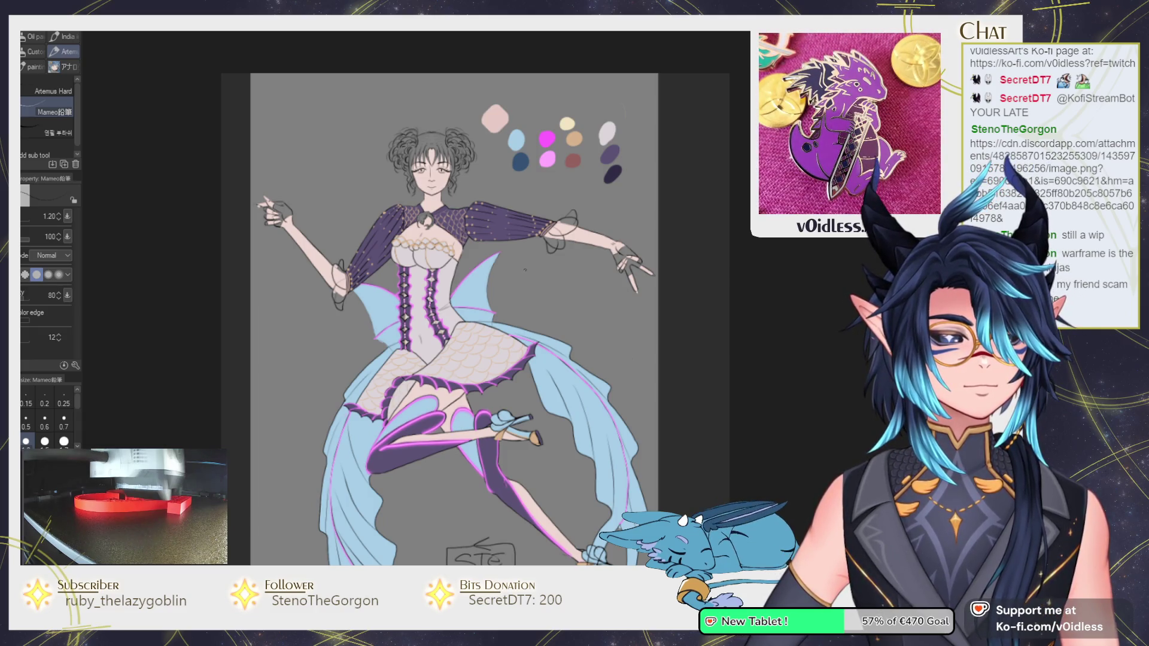
drag(524, 269, 543, 237)
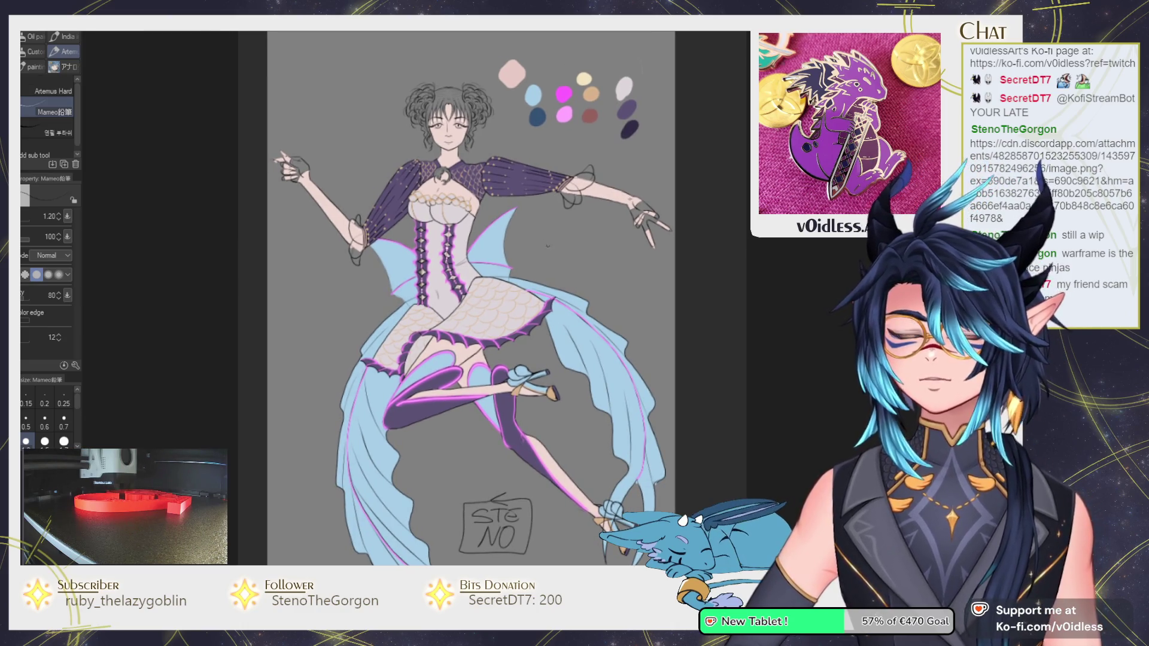
scroll(546, 243, up, 1)
scroll(483, 369, up, 2)
scroll(483, 369, up, 2)
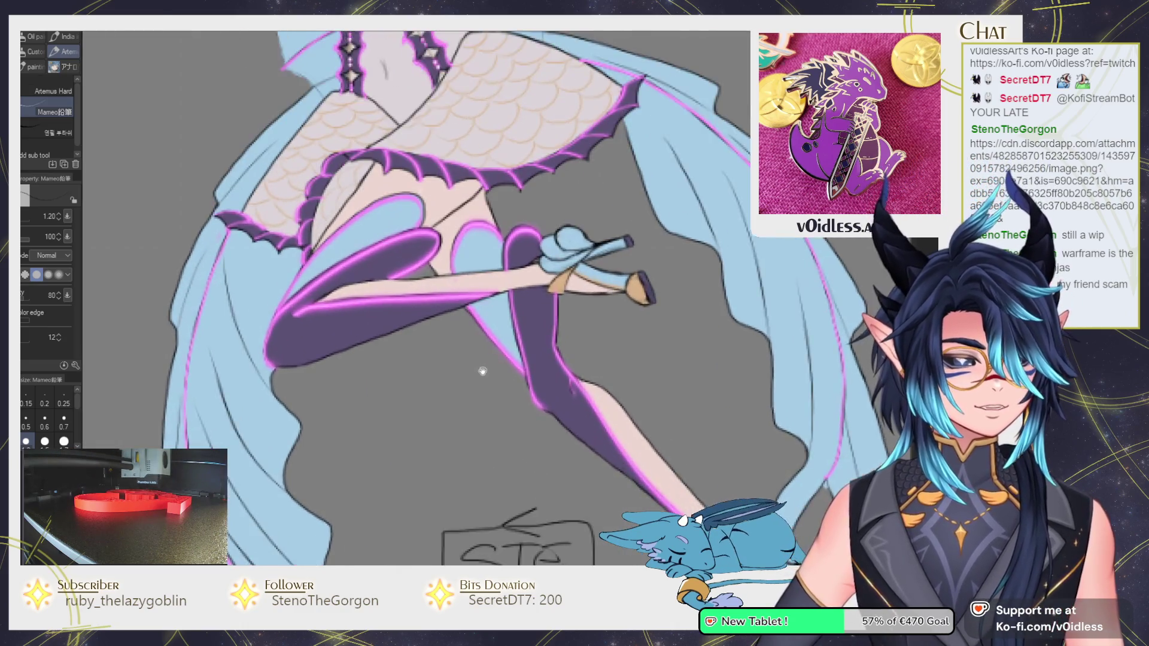
drag(484, 369, 527, 235)
drag(520, 120, 515, 329)
mouse_move(502, 179)
mouse_down()
mouse_move(497, 316)
mouse_move(521, 431)
mouse_up()
drag(526, 287, 546, 353)
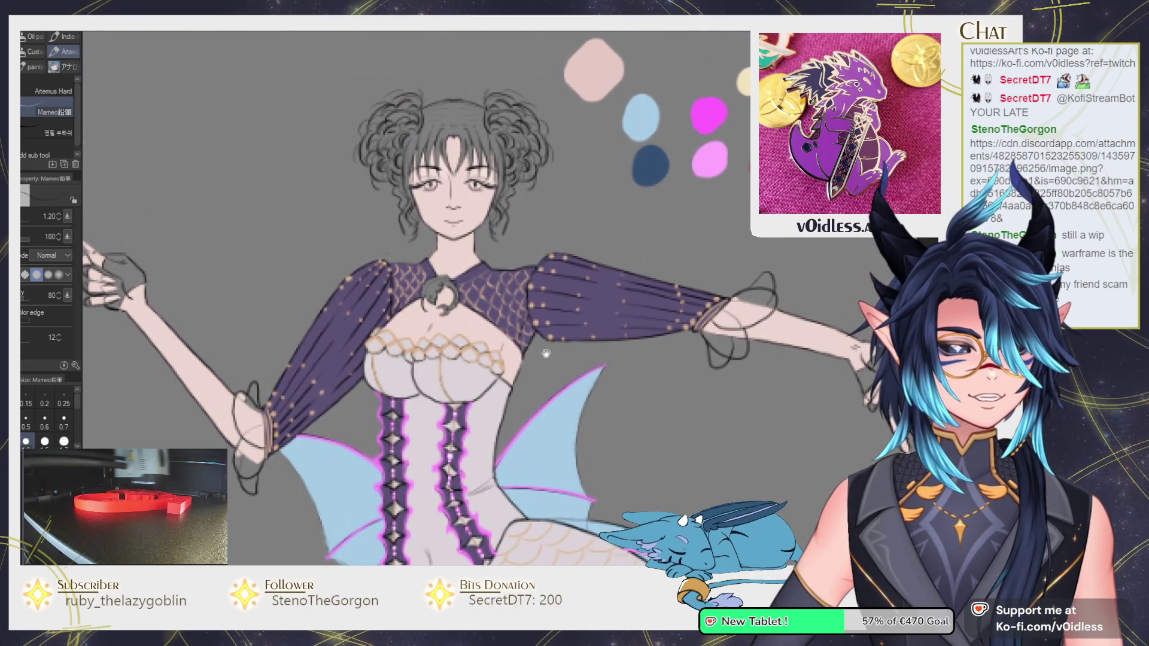
drag(545, 245, 540, 307)
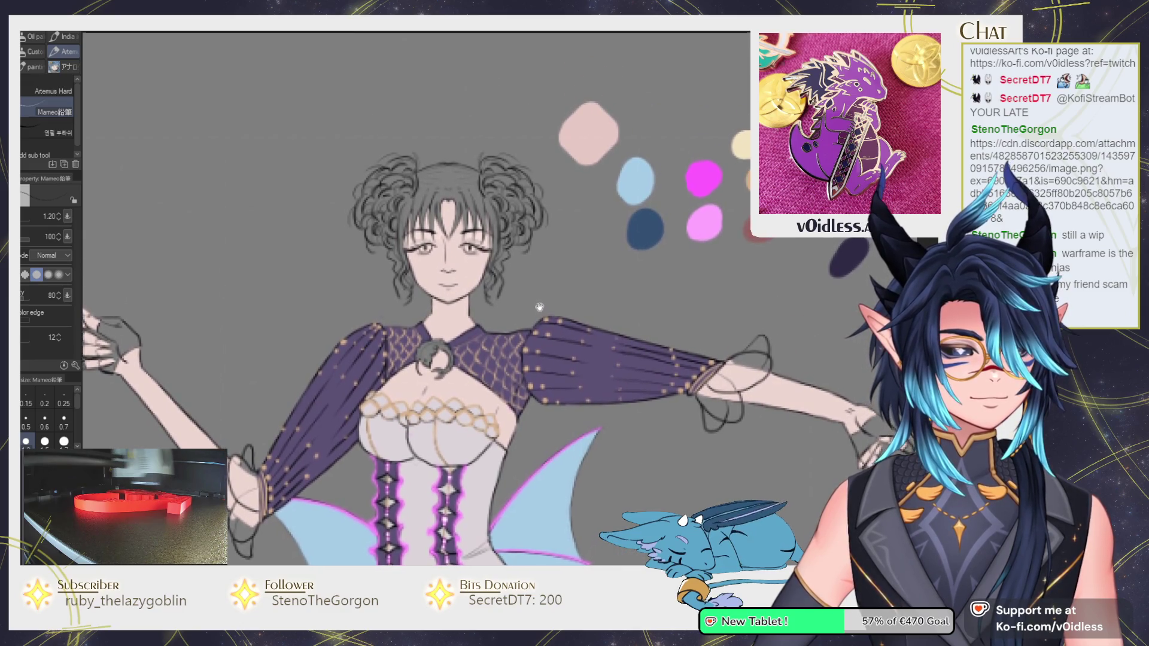
scroll(540, 306, down, 3)
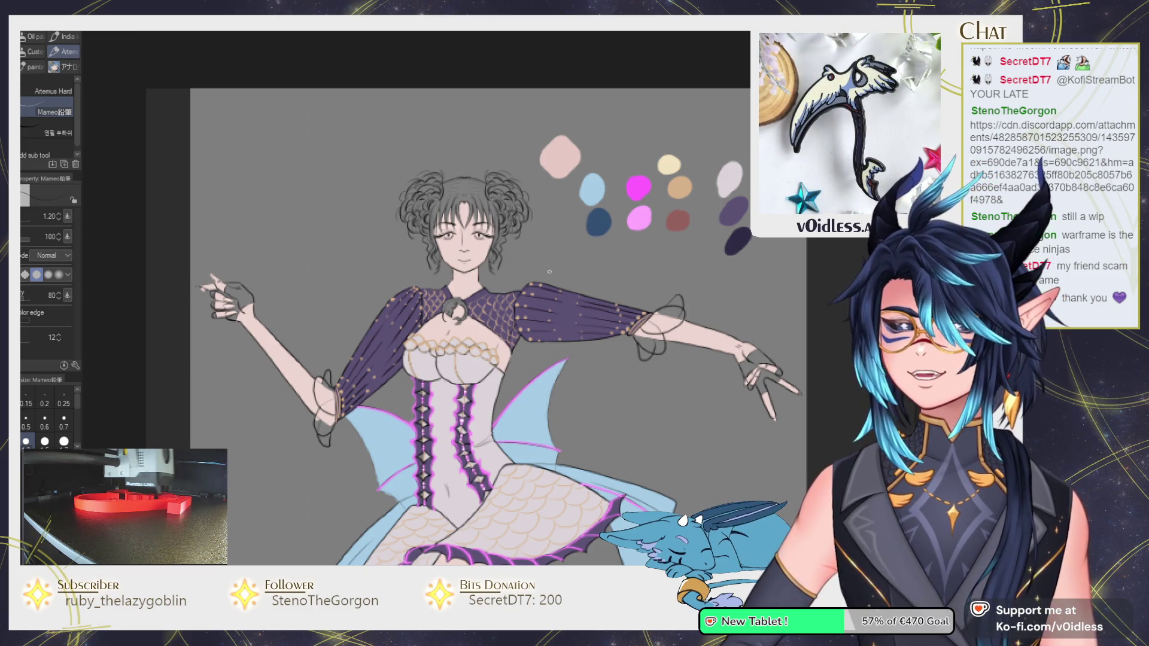
drag(549, 271, 504, 221)
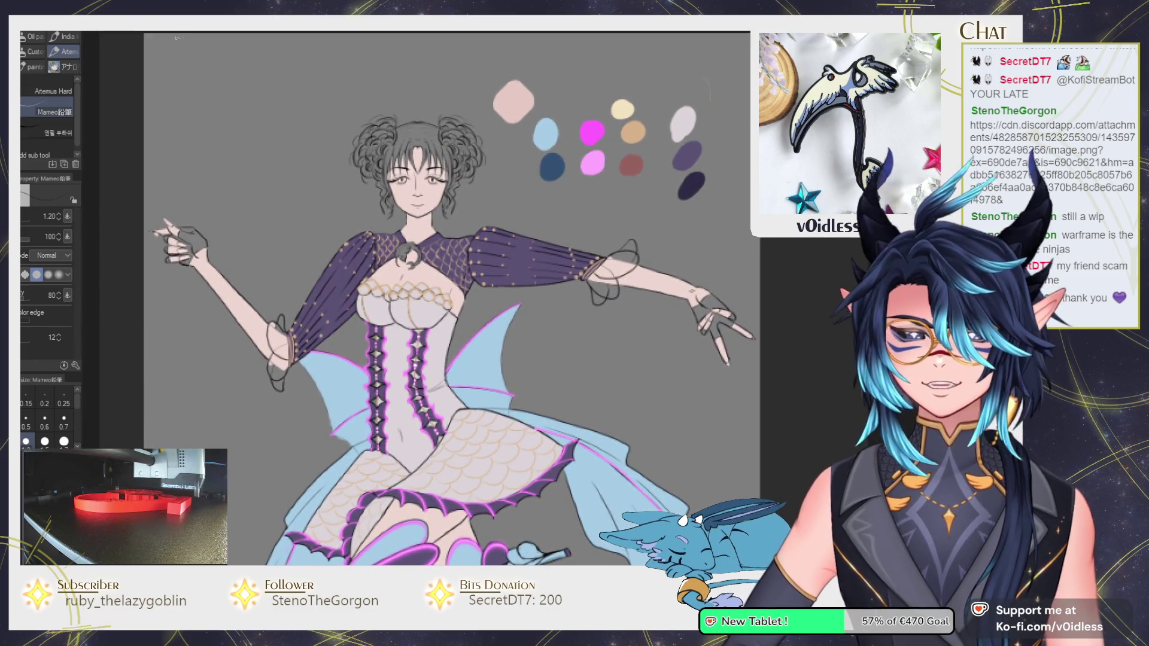
click(193, 30)
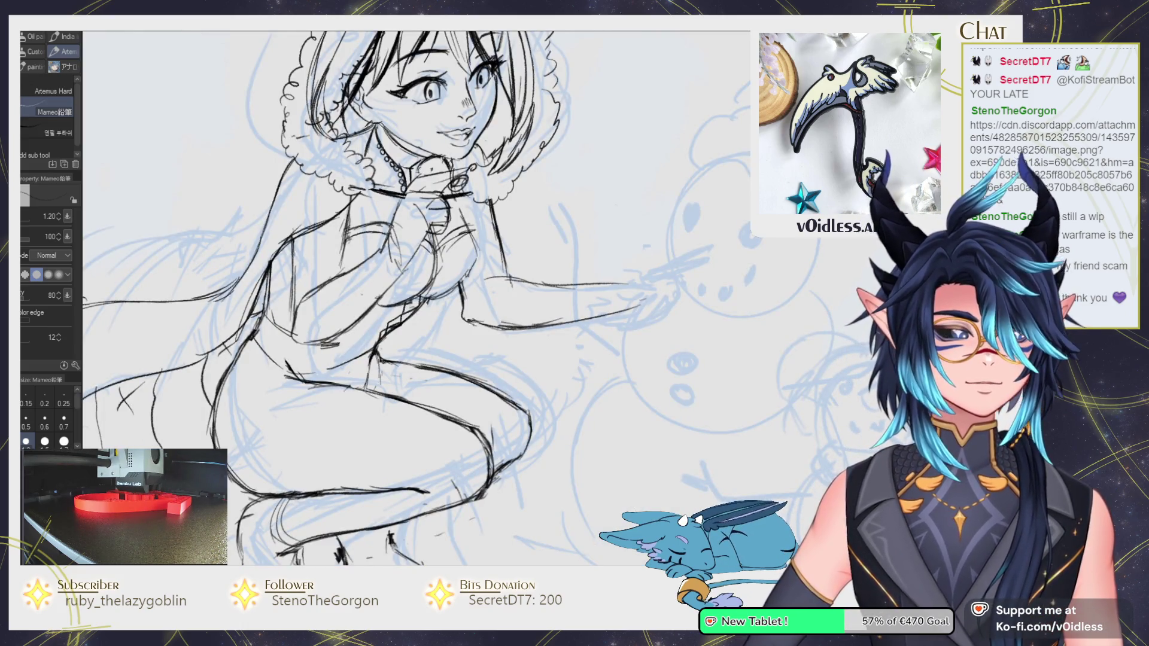
Rotate the sketch view slightly and draw a short pencil line on the girl's torso.
drag(446, 265, 453, 274)
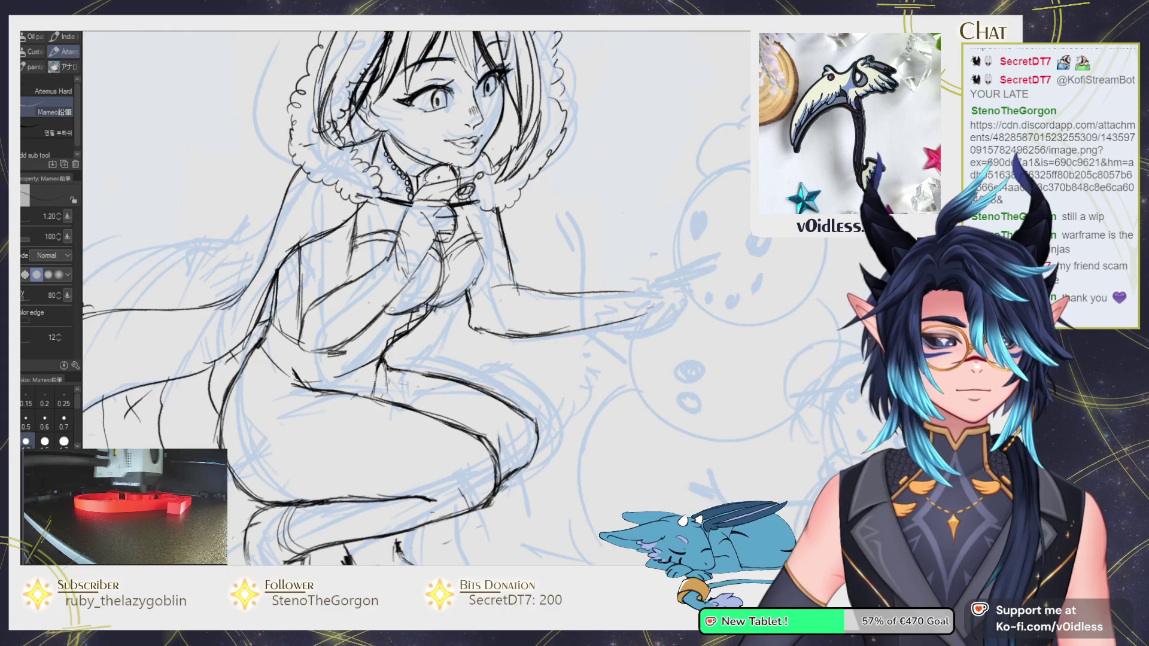
key(e)
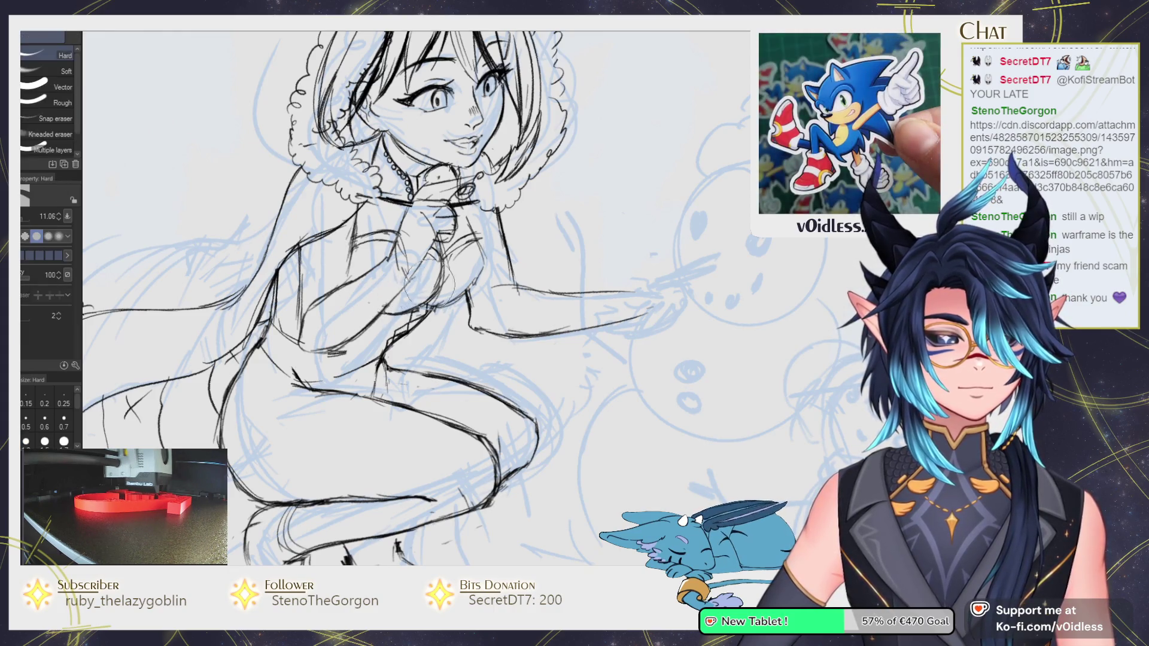
key(b)
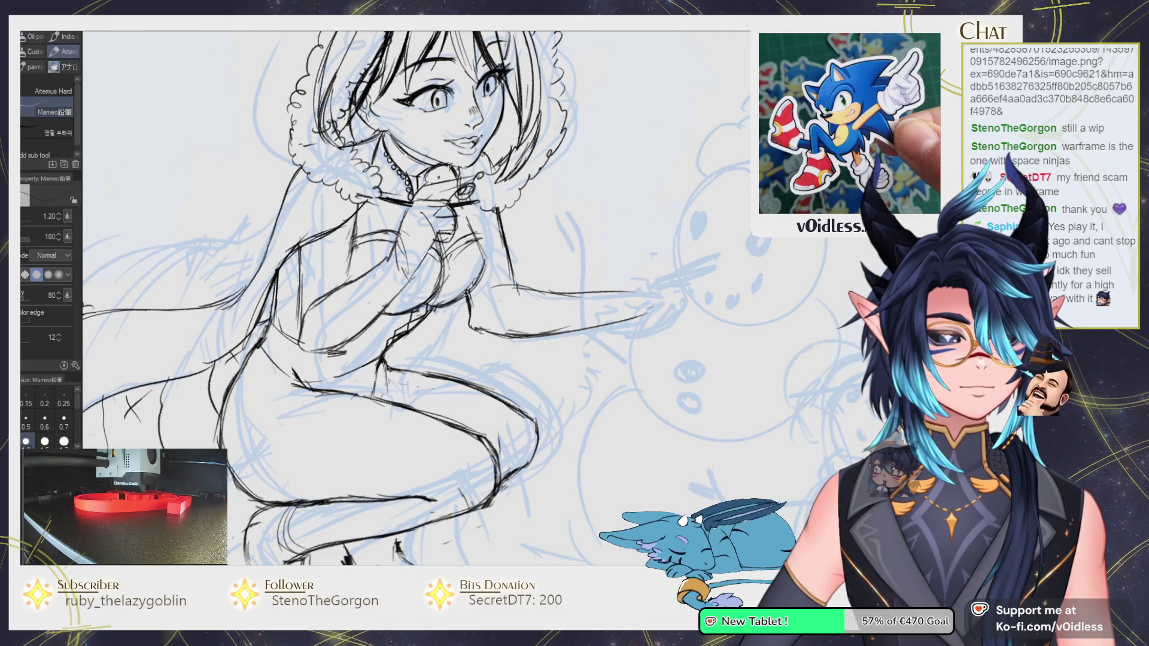
scroll(476, 256, down, 2)
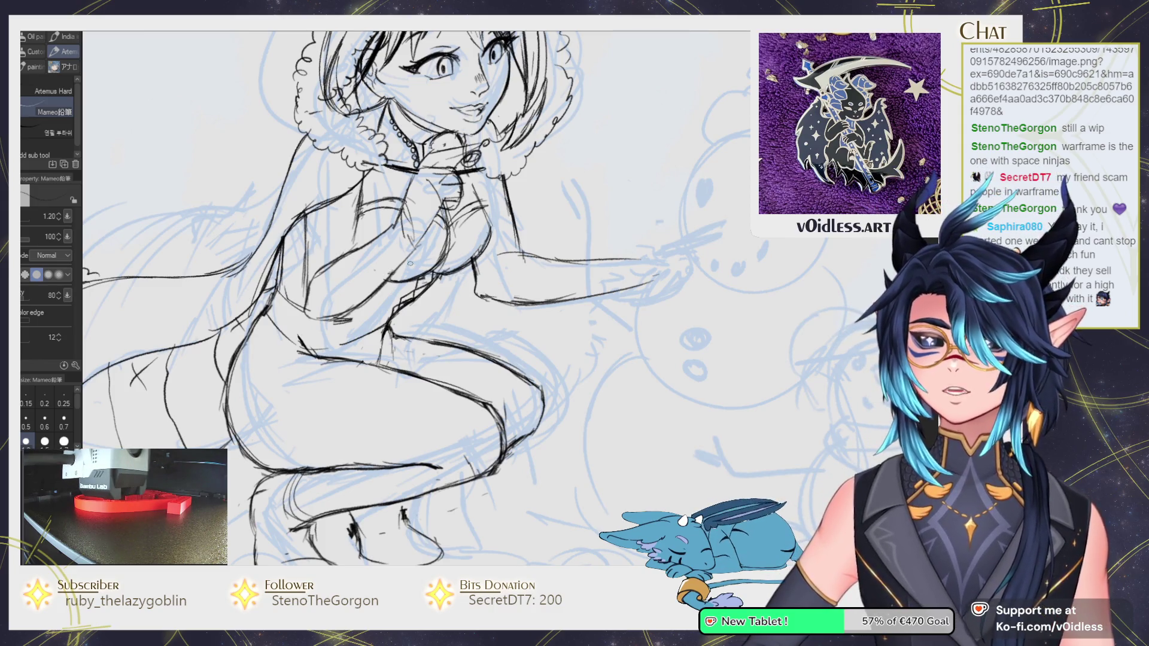
key(minus)
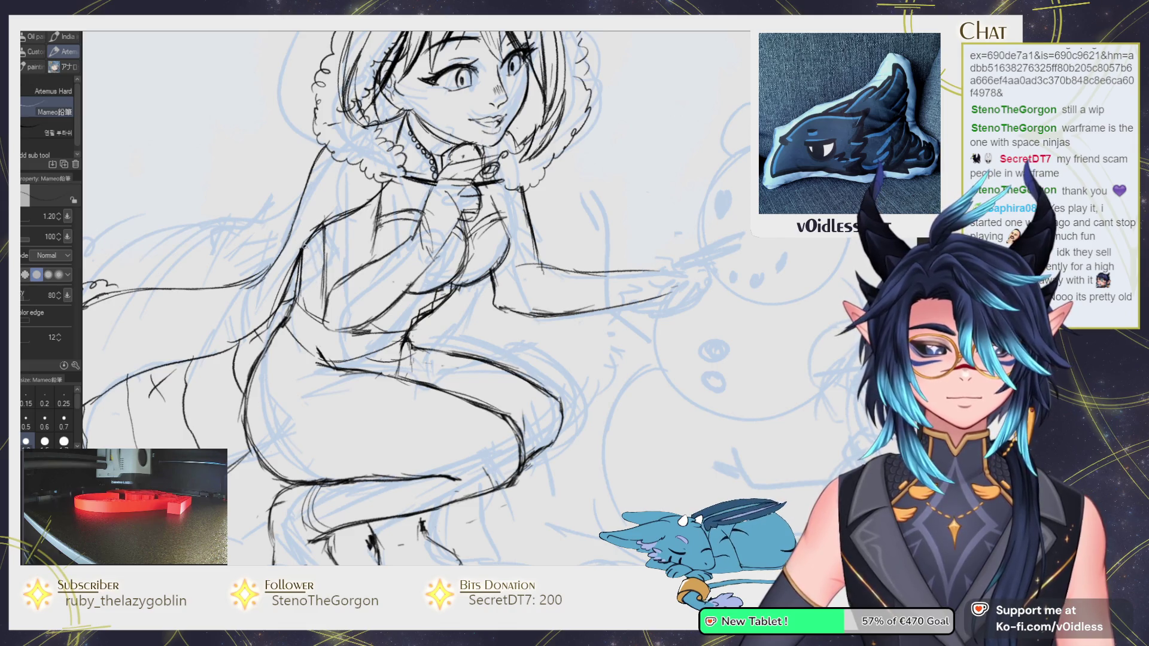
drag(301, 275, 323, 308)
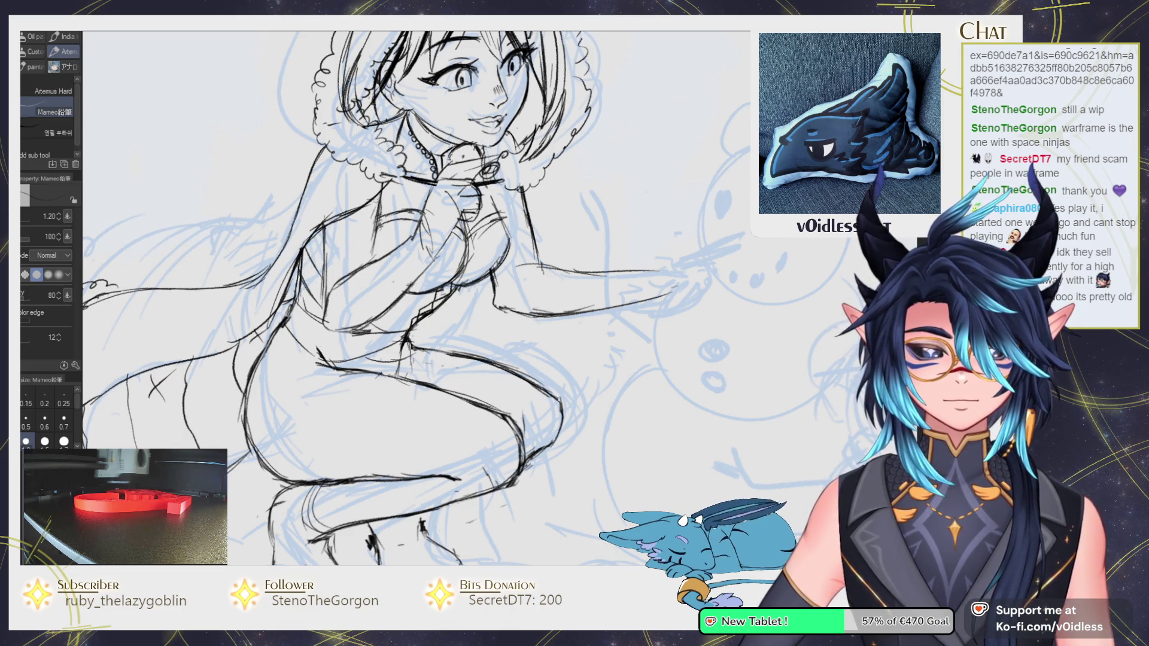
drag(398, 321, 405, 297)
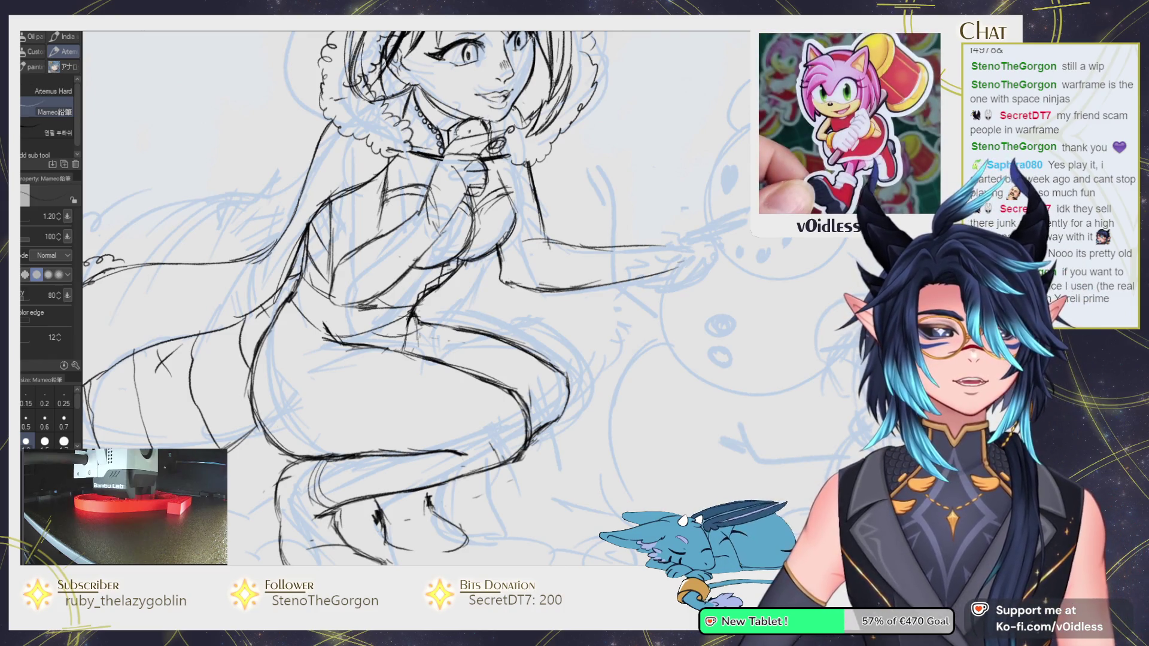
scroll(450, 384, up, 3)
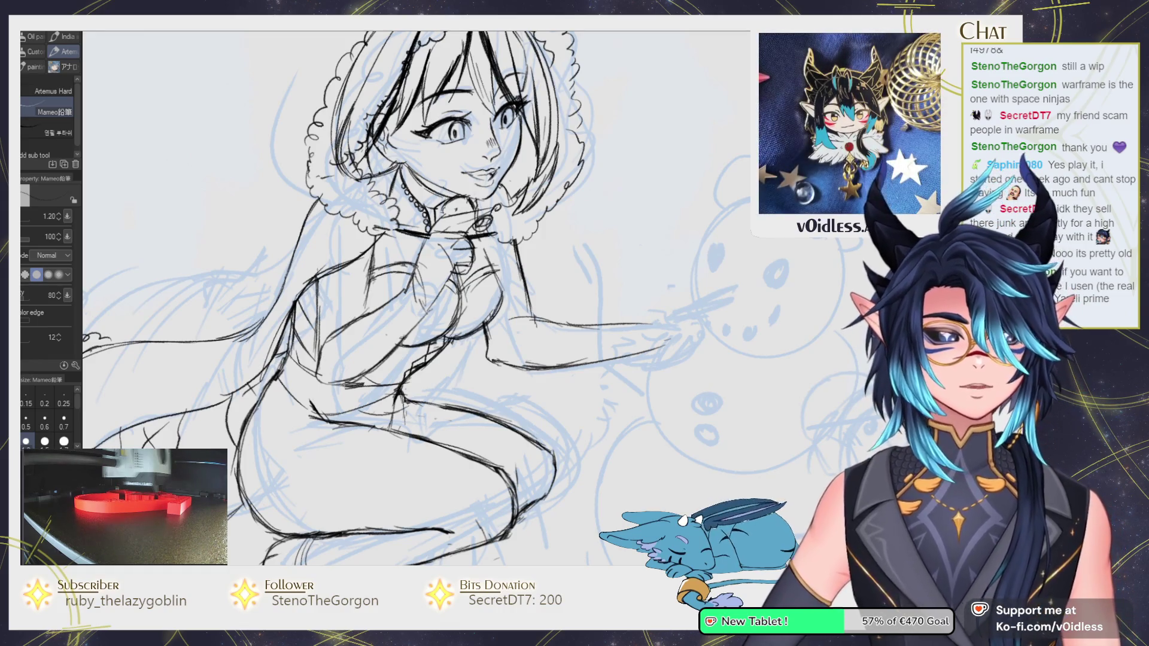
key(@)
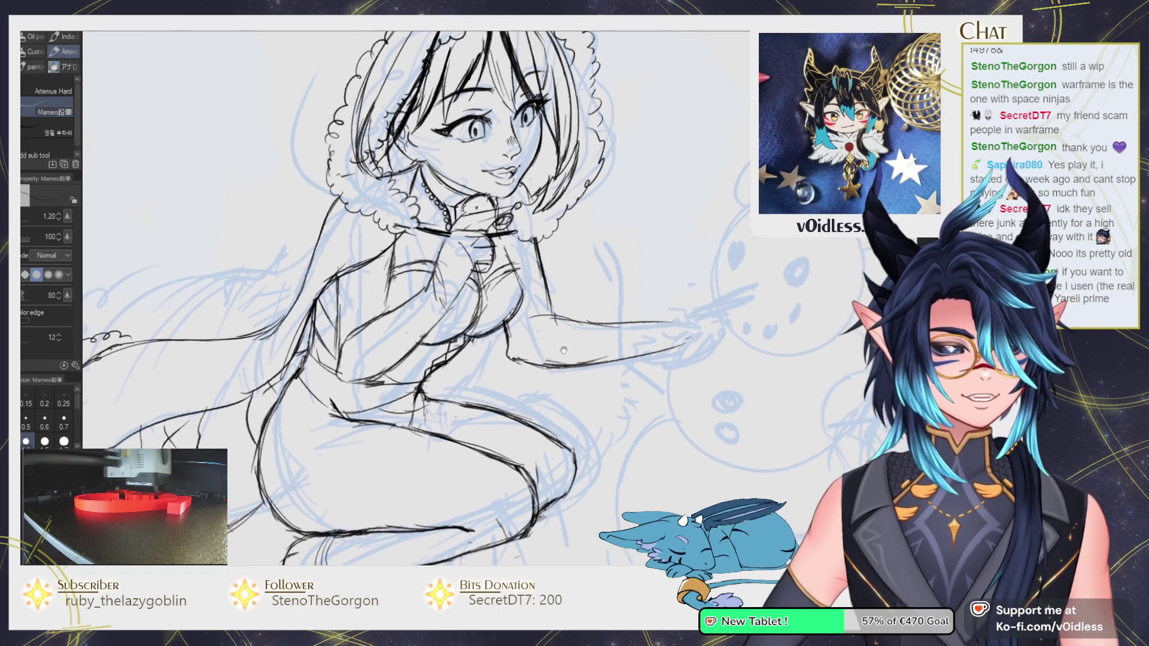
Draw the hood's outer arc above the hair and darker strokes along its left edge.
key(e)
scroll(501, 360, up, 3)
key(p)
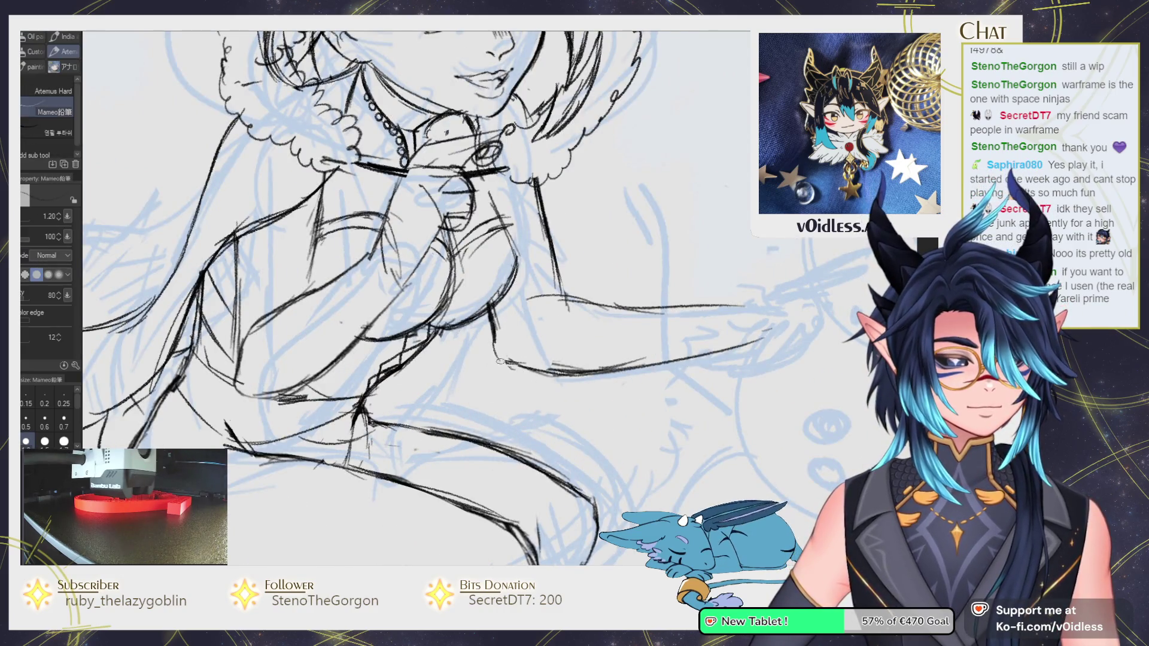
scroll(509, 365, down, 3)
scroll(509, 365, down, 2)
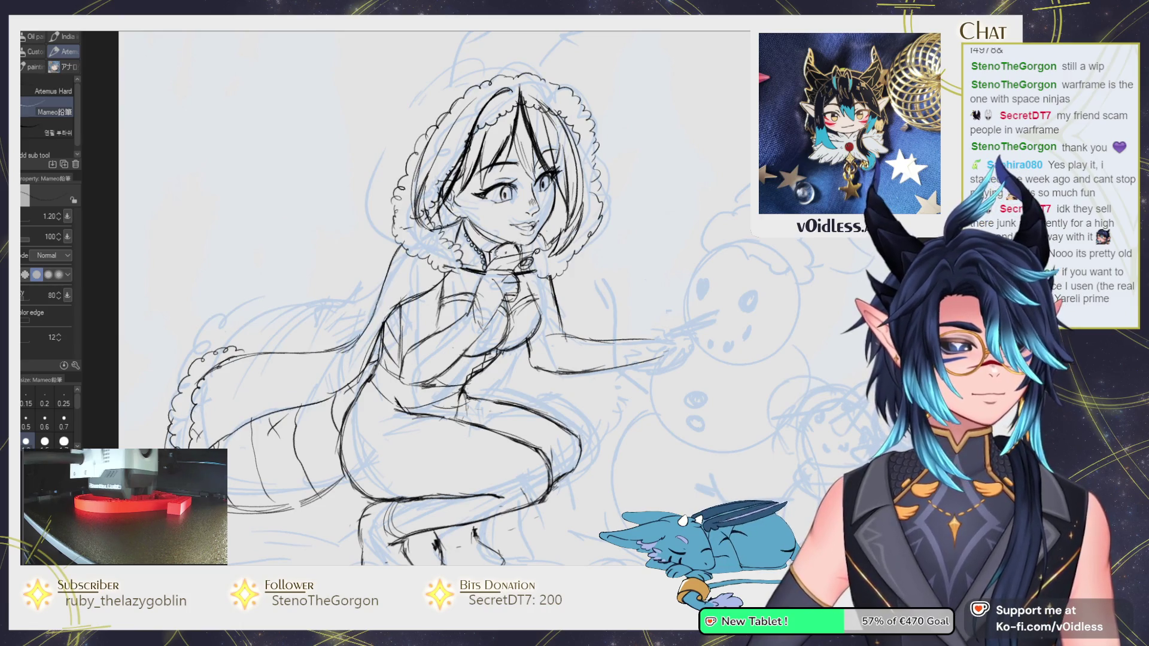
drag(522, 139, 510, 234)
drag(484, 167, 414, 181)
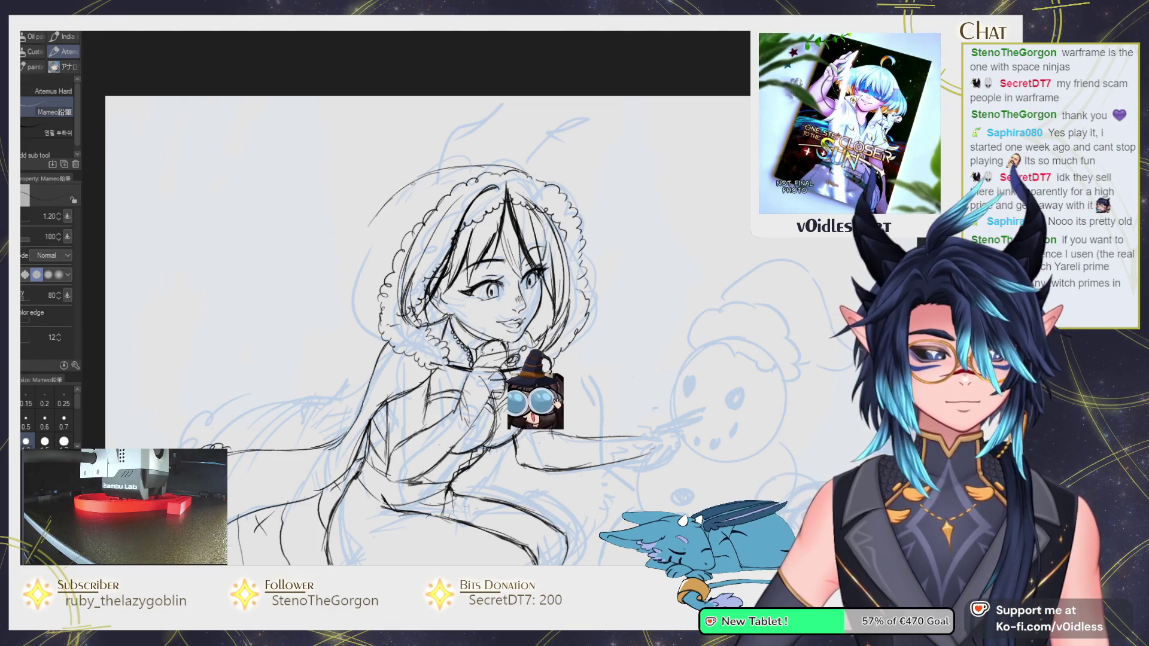
drag(416, 178, 366, 225)
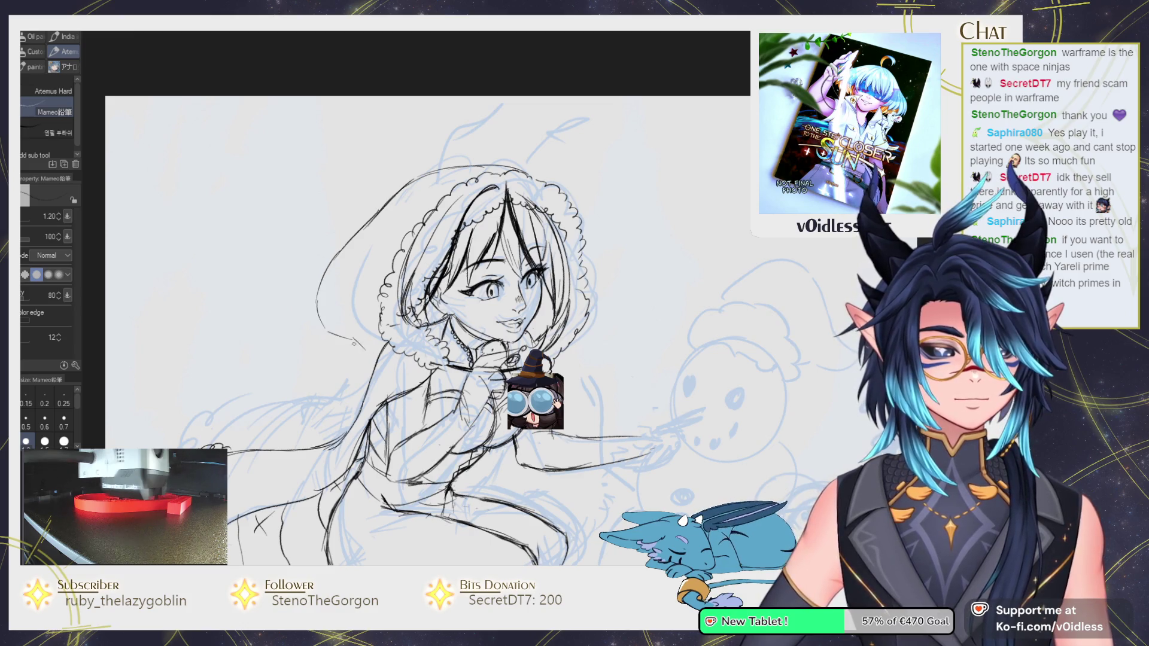
drag(377, 350, 360, 329)
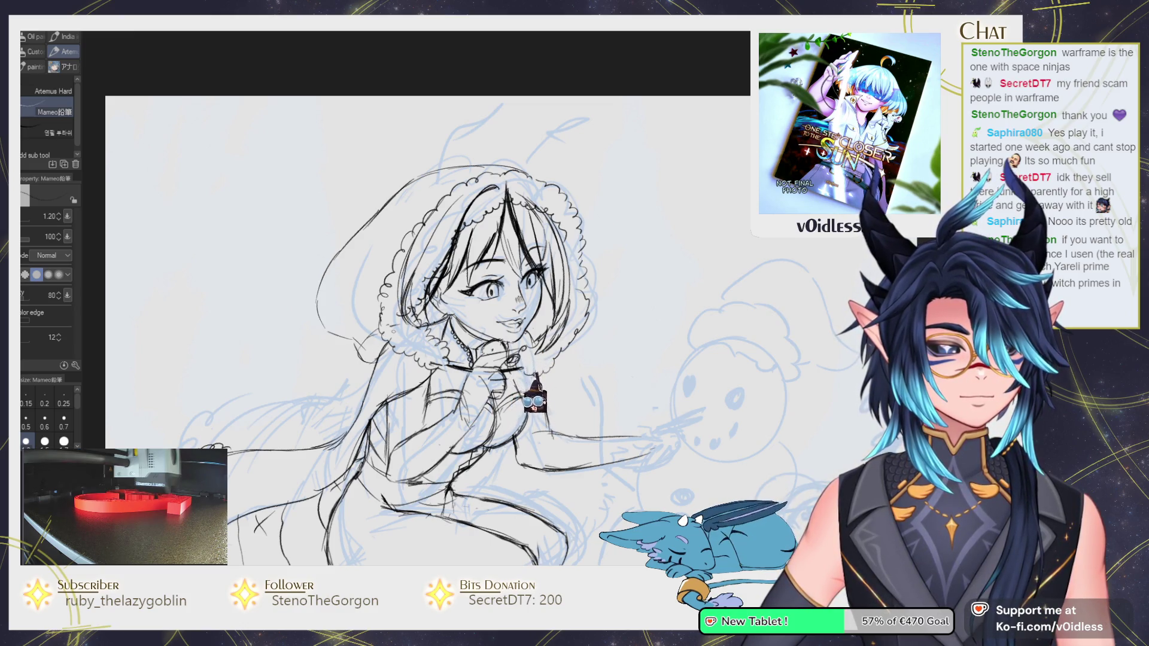
drag(431, 317, 386, 331)
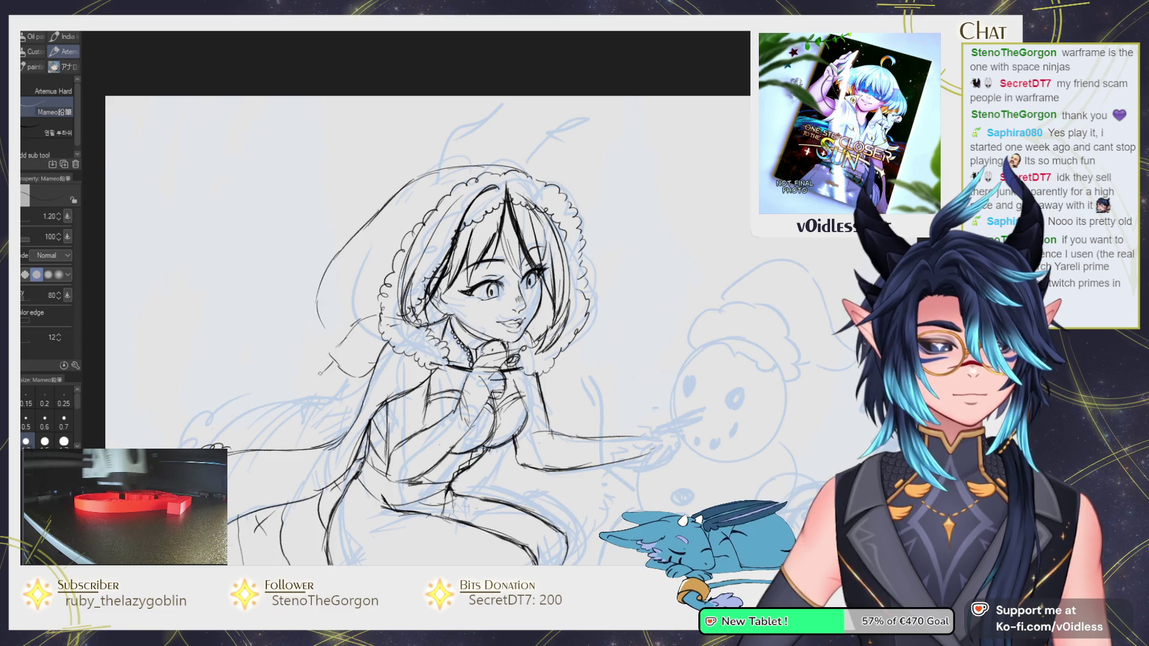
Extend the hood's left outline downward, erasing its old upper-left strokes.
drag(294, 357, 320, 375)
drag(317, 286, 293, 333)
key(e)
drag(315, 291, 395, 197)
key(p)
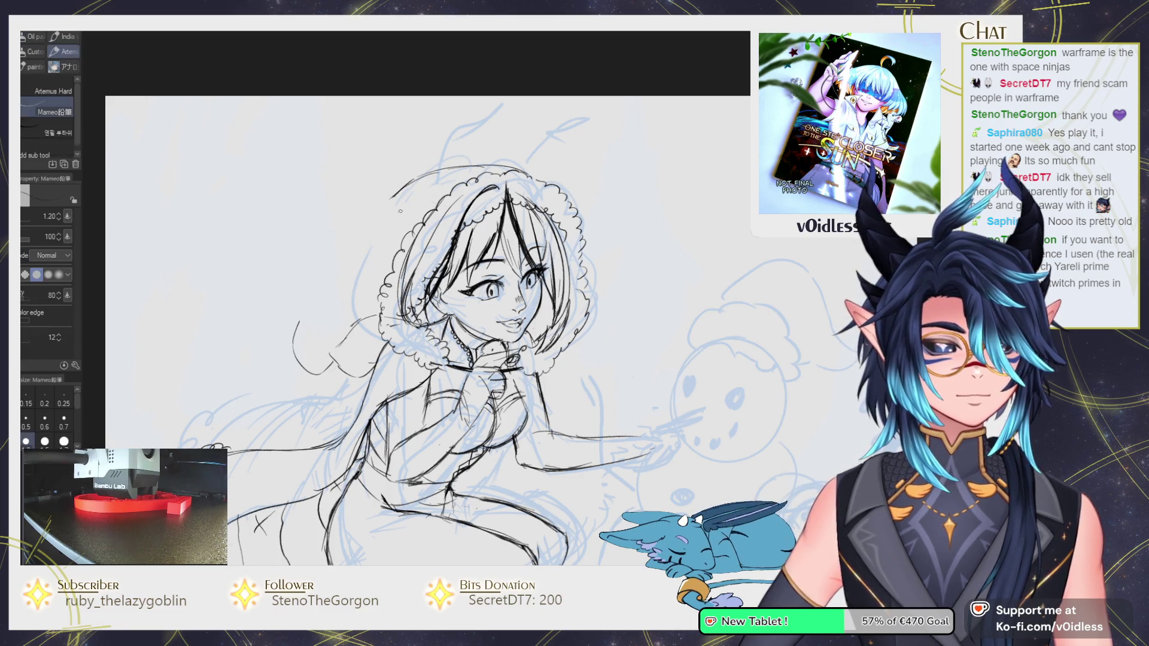
mouse_move(344, 247)
mouse_down()
mouse_move(298, 325)
mouse_move(335, 372)
mouse_move(374, 389)
mouse_up()
Erase stray lines in the fur around the face, then mirror the canvas horizontally.
key(e)
key(p)
key(e)
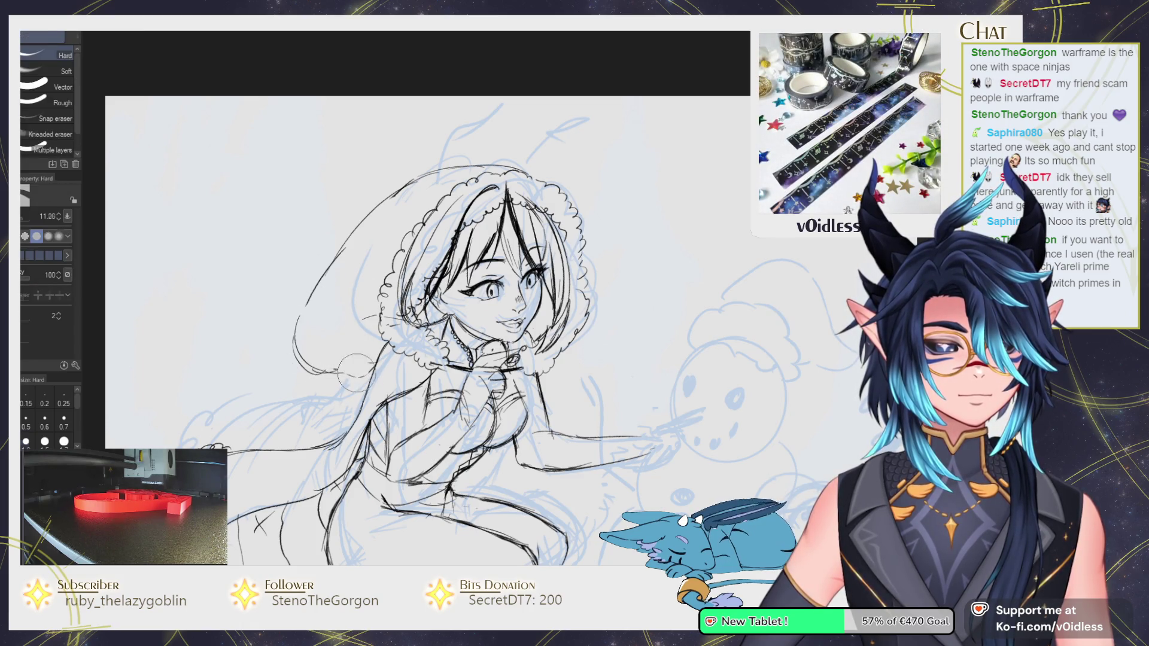
key(p)
key(e)
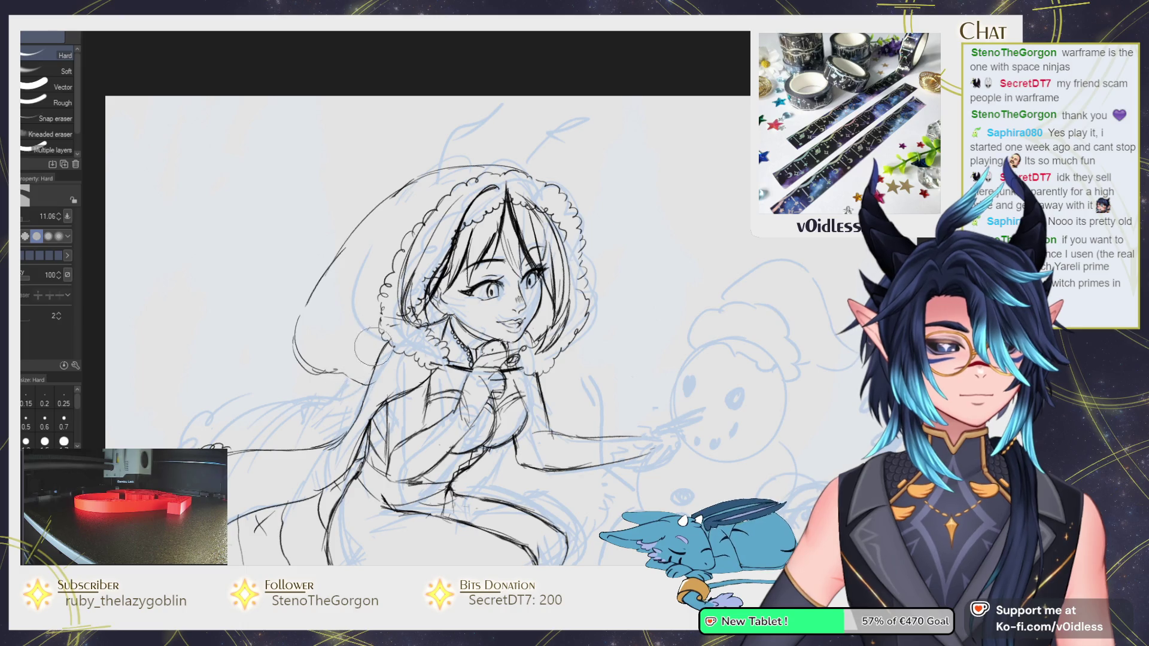
drag(389, 347, 422, 323)
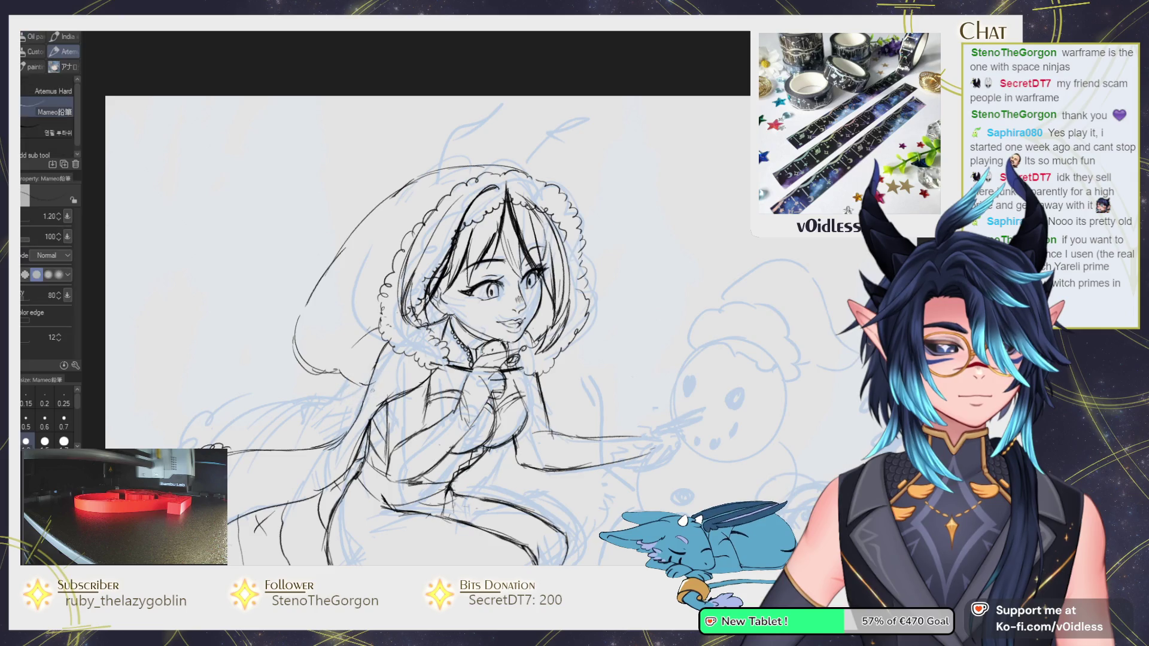
key(p)
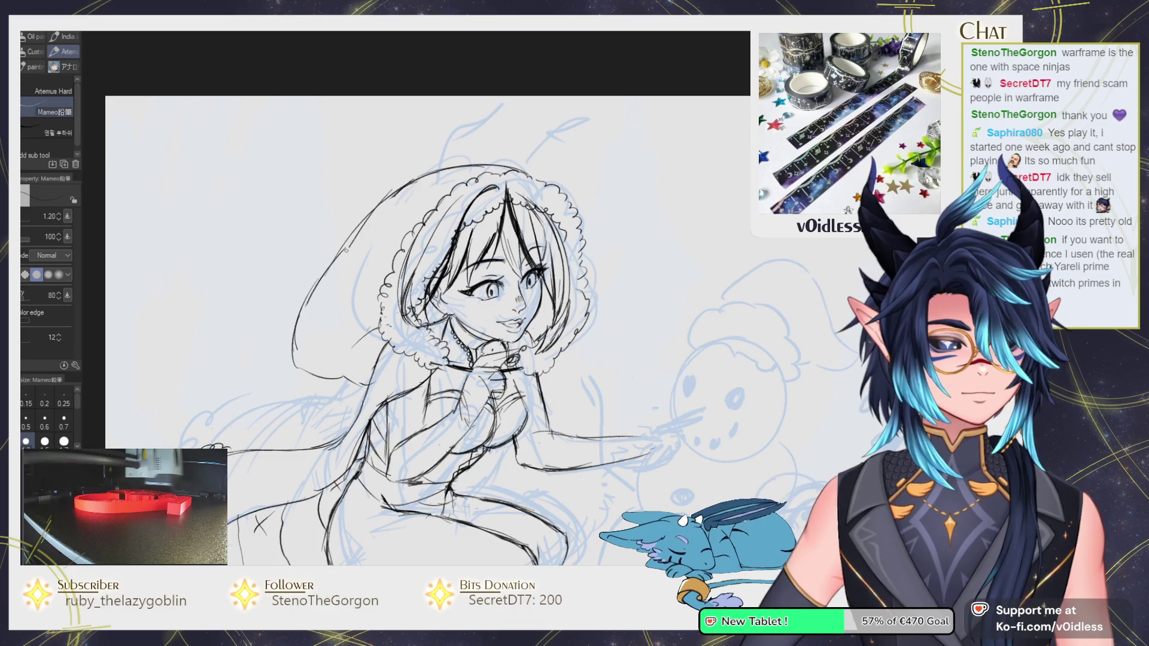
key(e)
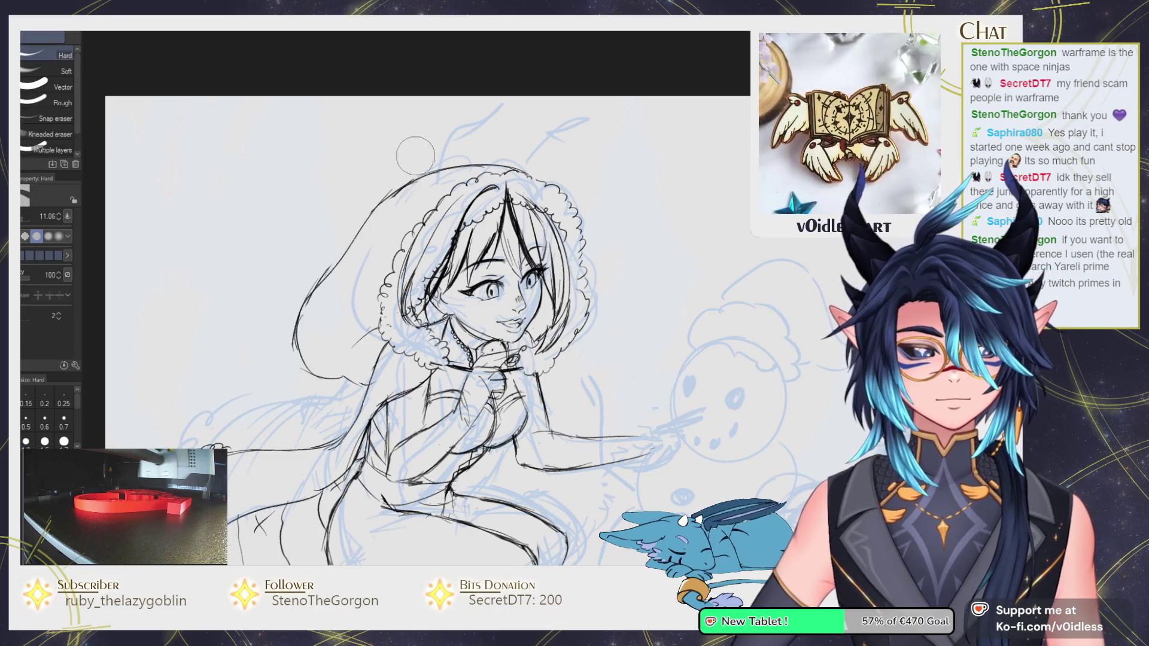
key(p)
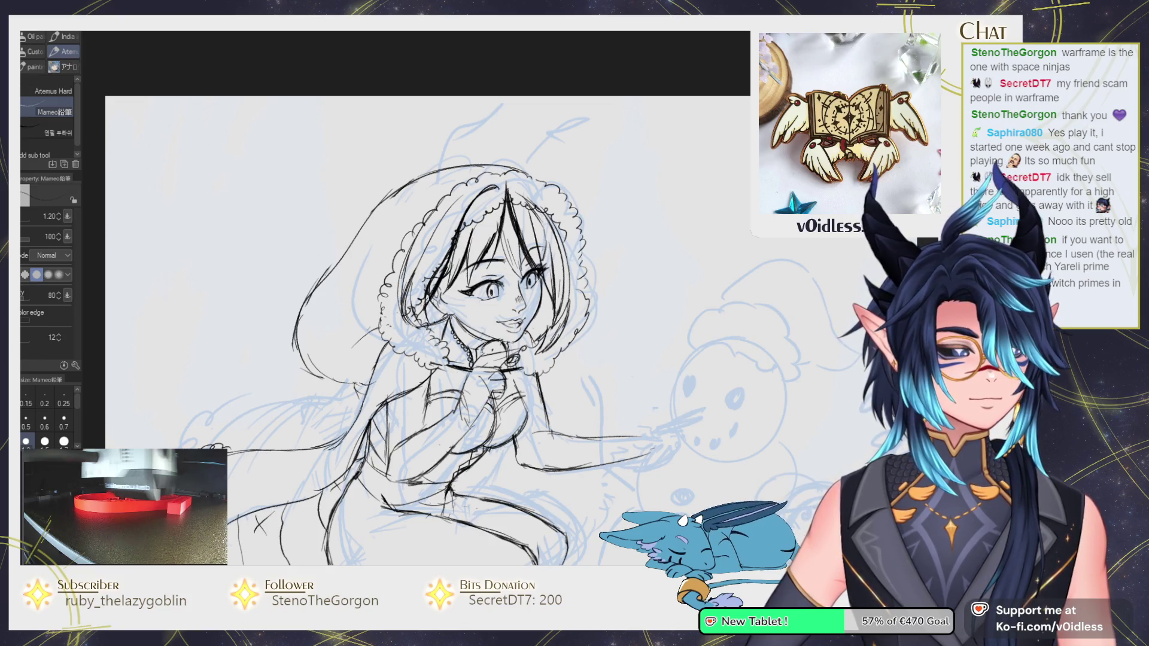
key(h)
key(j)
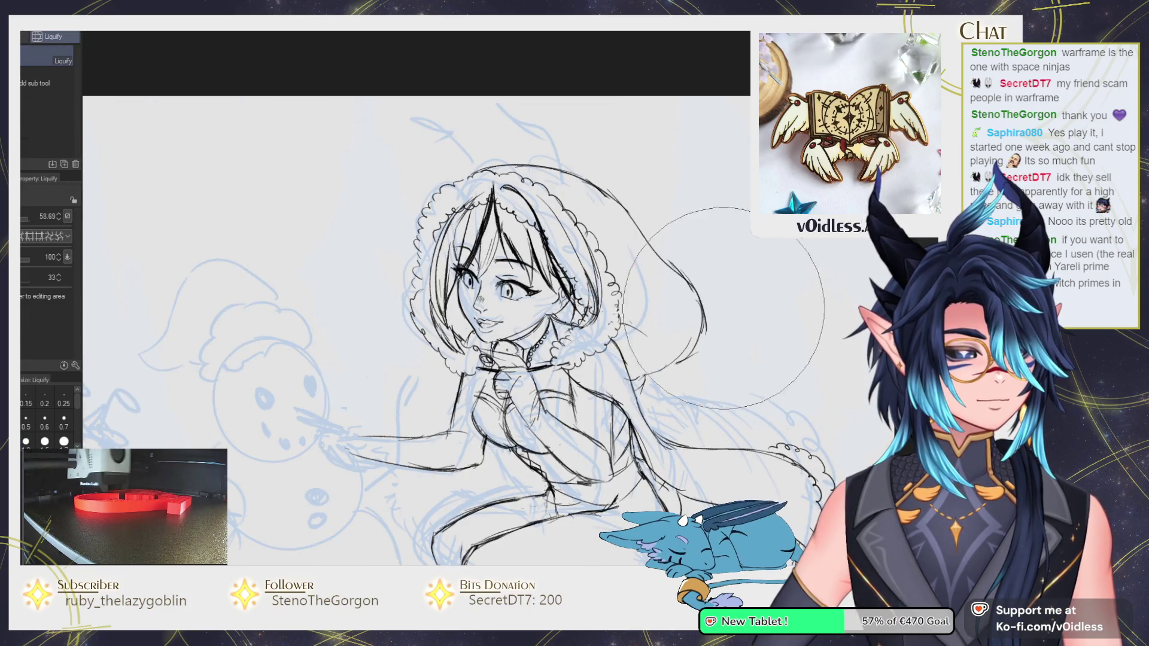
Erase and redraw part of the hood's outer outline, then flip the canvas back to normal.
key(e)
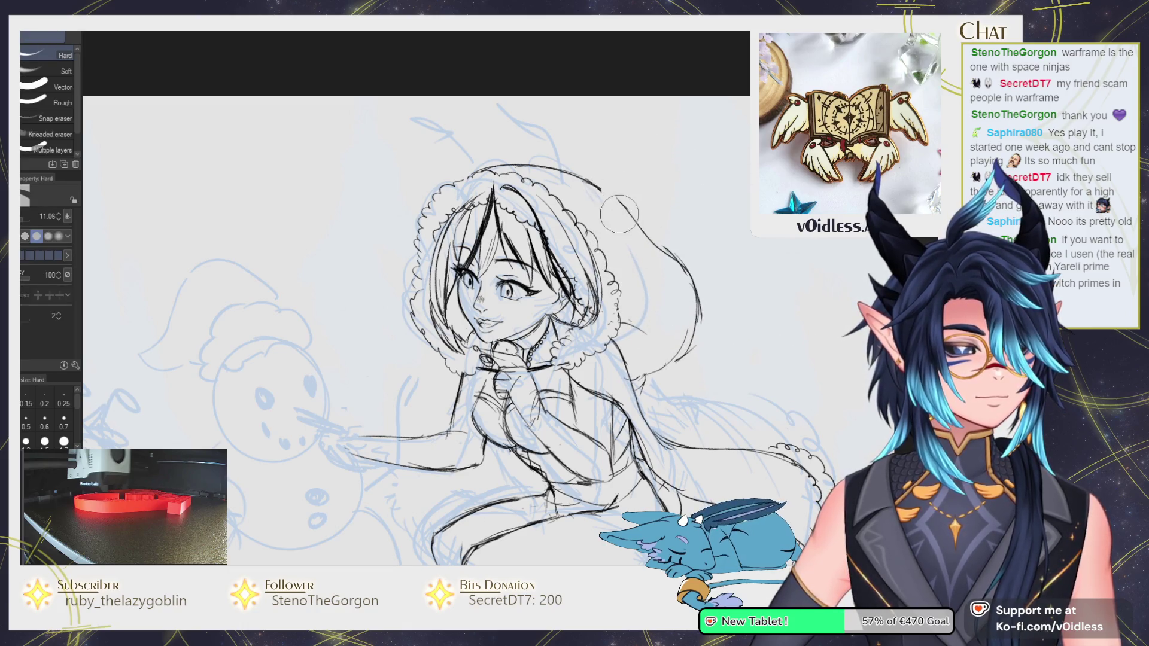
key(p)
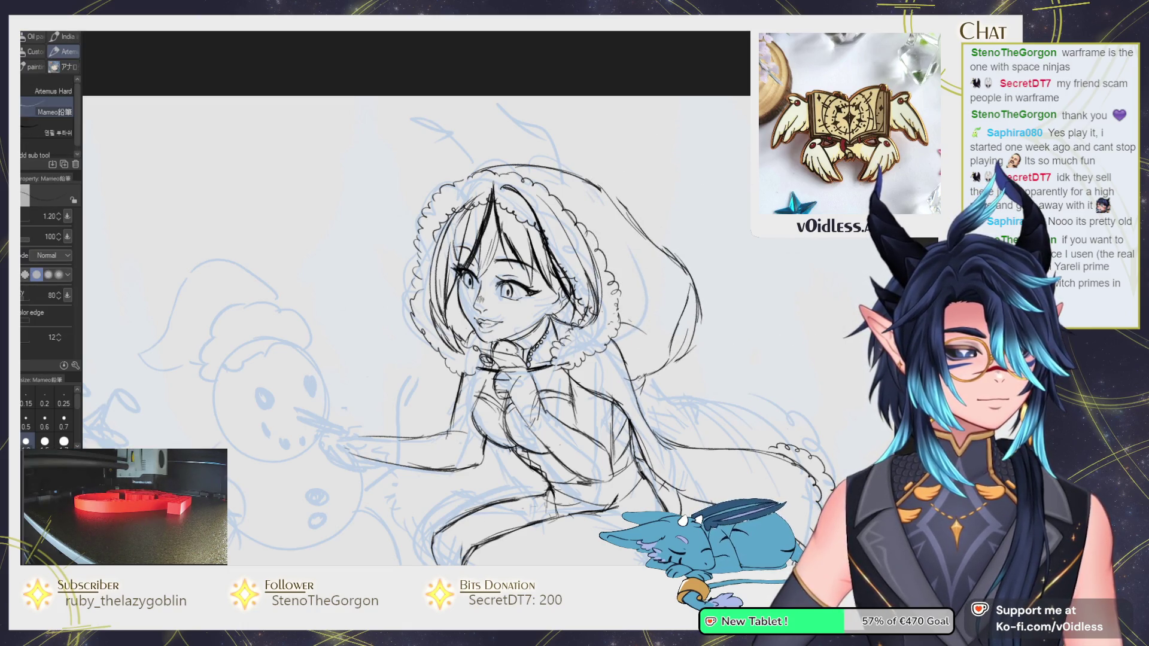
key(e)
drag(700, 276, 683, 364)
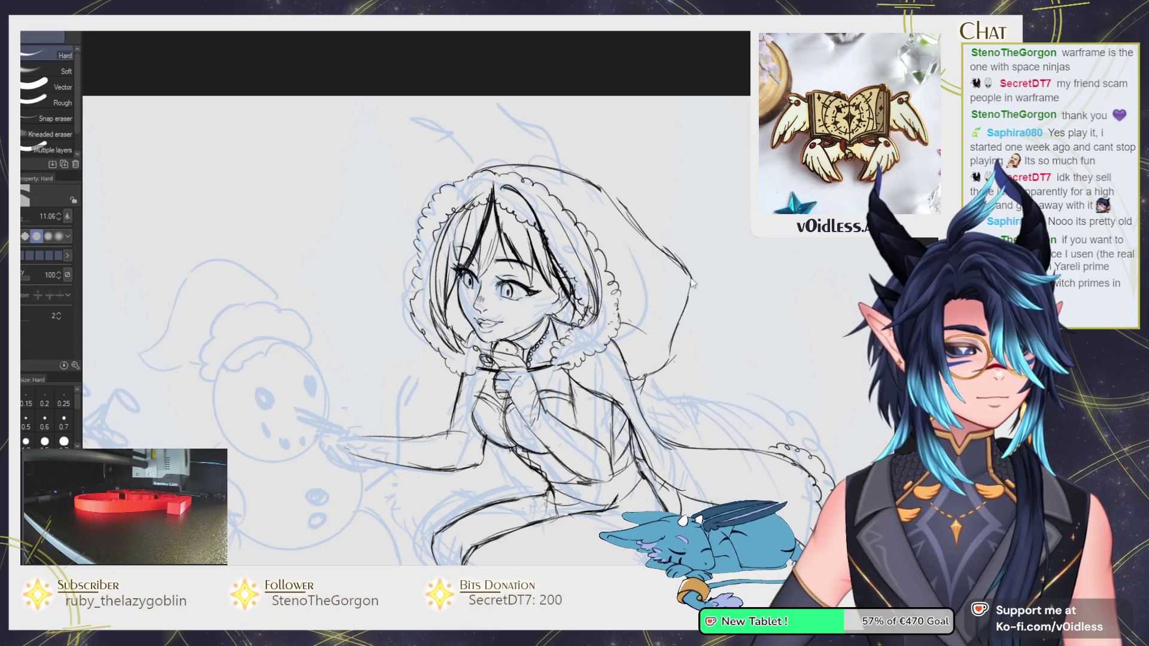
key(p)
drag(688, 266, 697, 323)
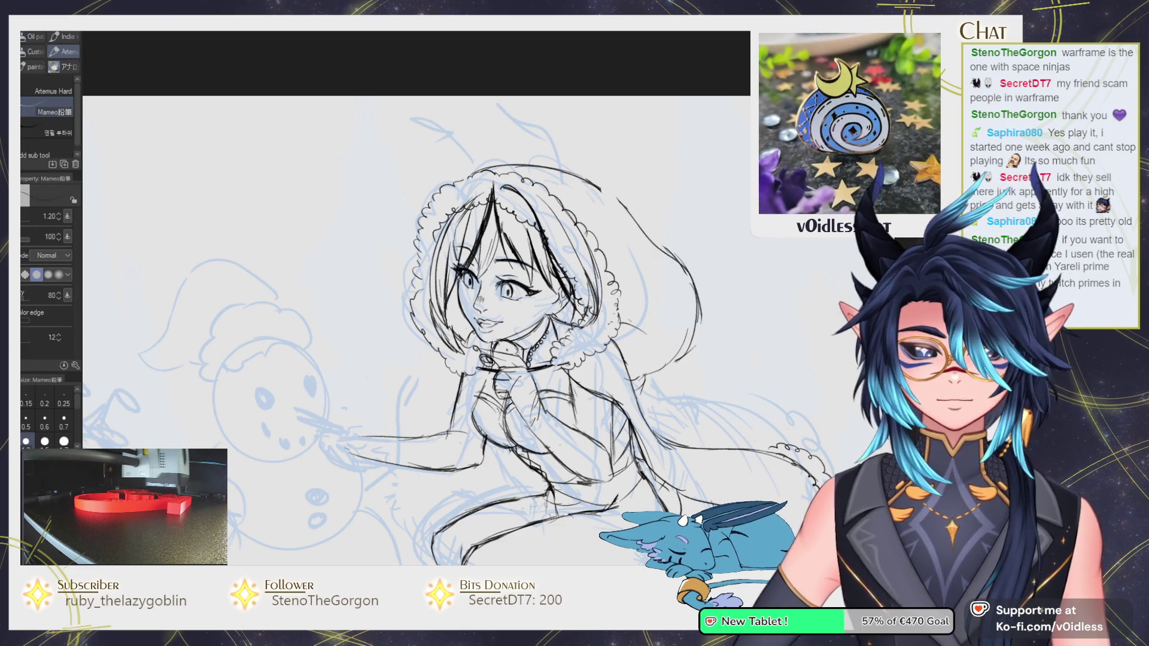
key(h)
drag(637, 298, 651, 297)
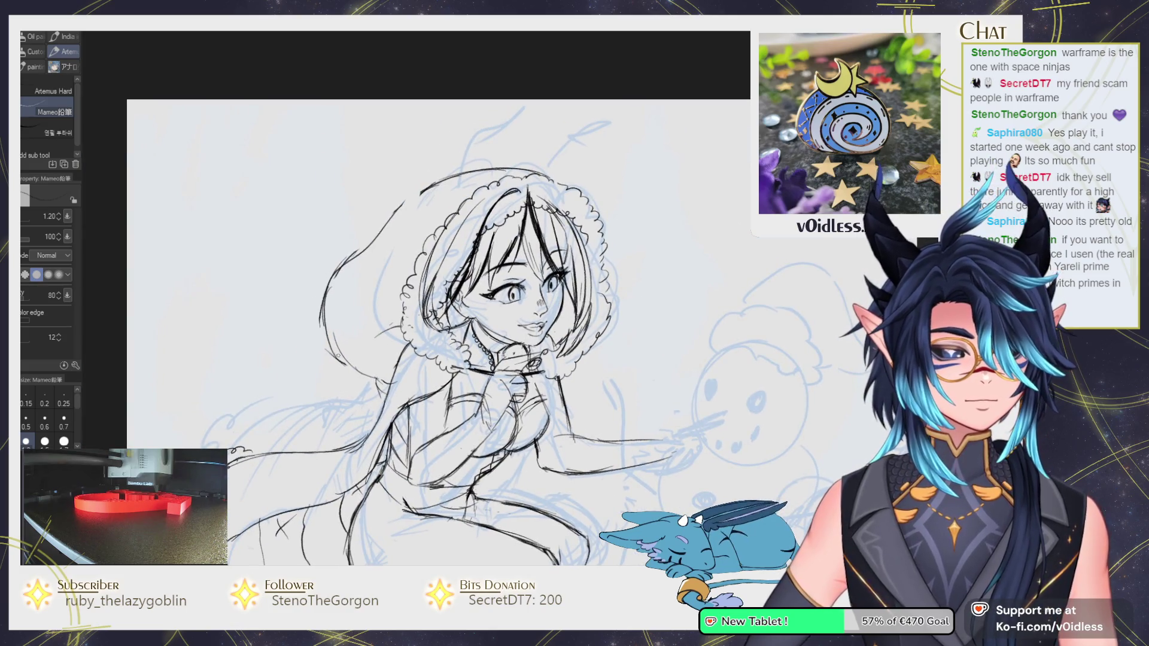
Touch up small strokes on the hood edge and erase its old left outline strokes.
drag(359, 353, 377, 365)
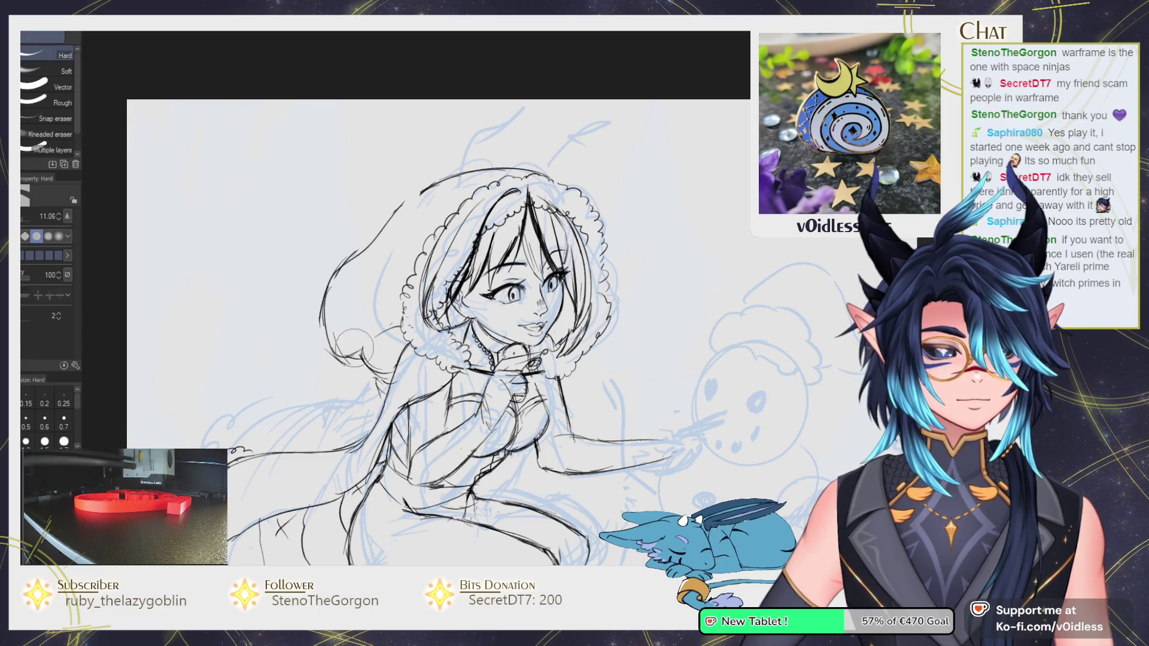
drag(347, 341, 362, 359)
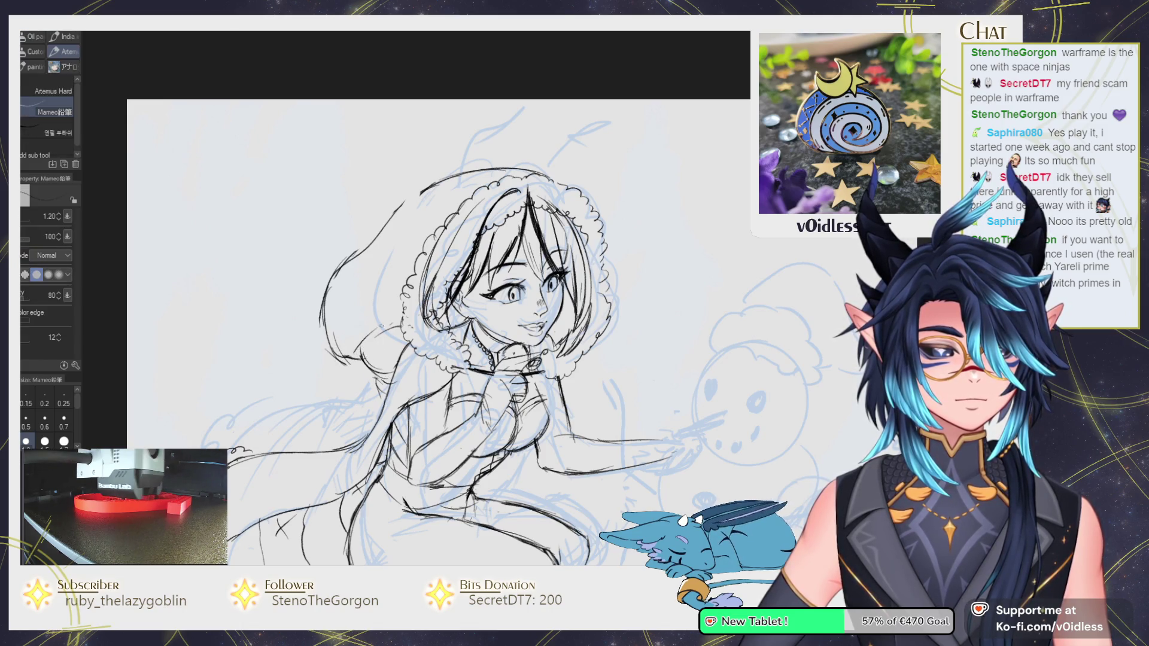
key(e)
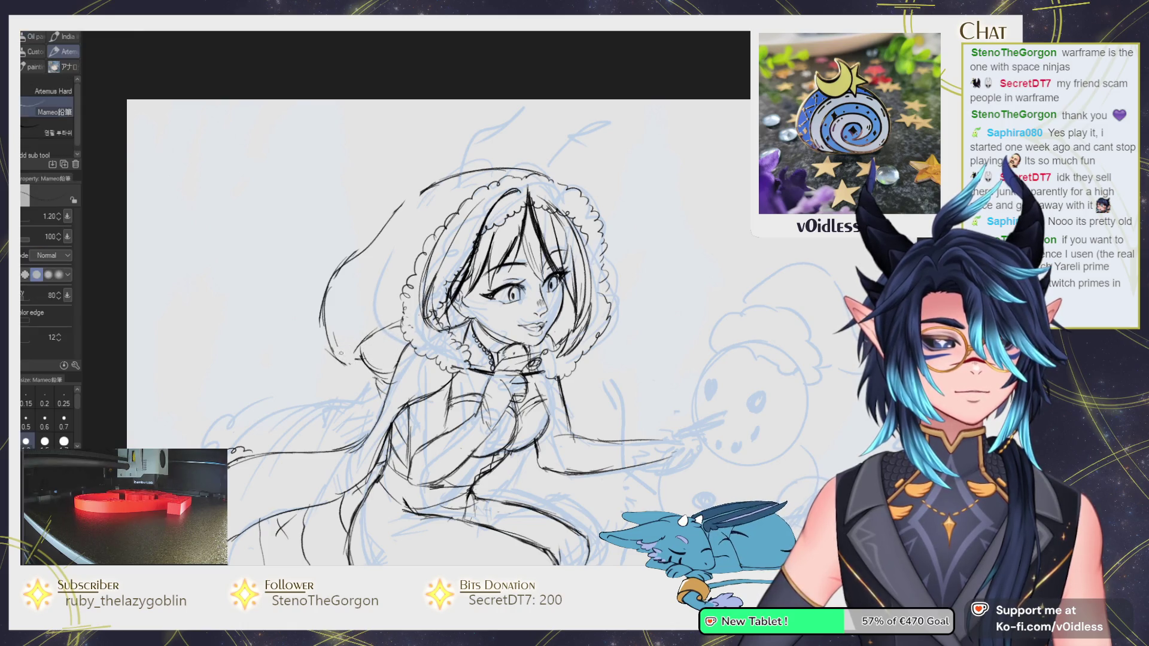
key(p)
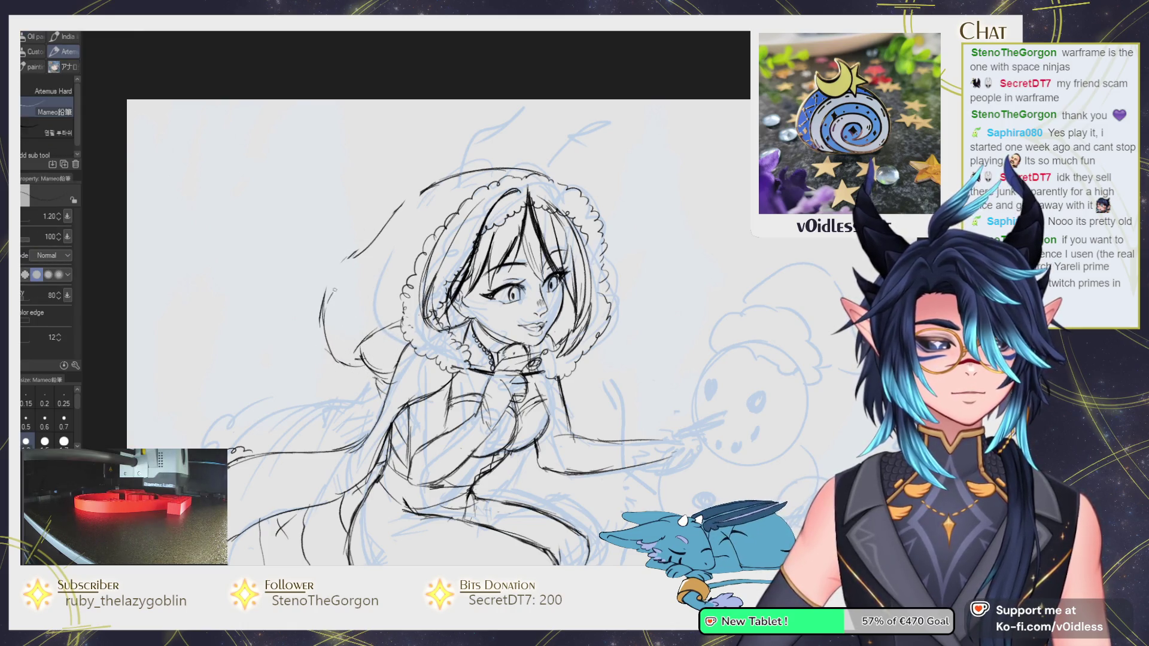
key(e)
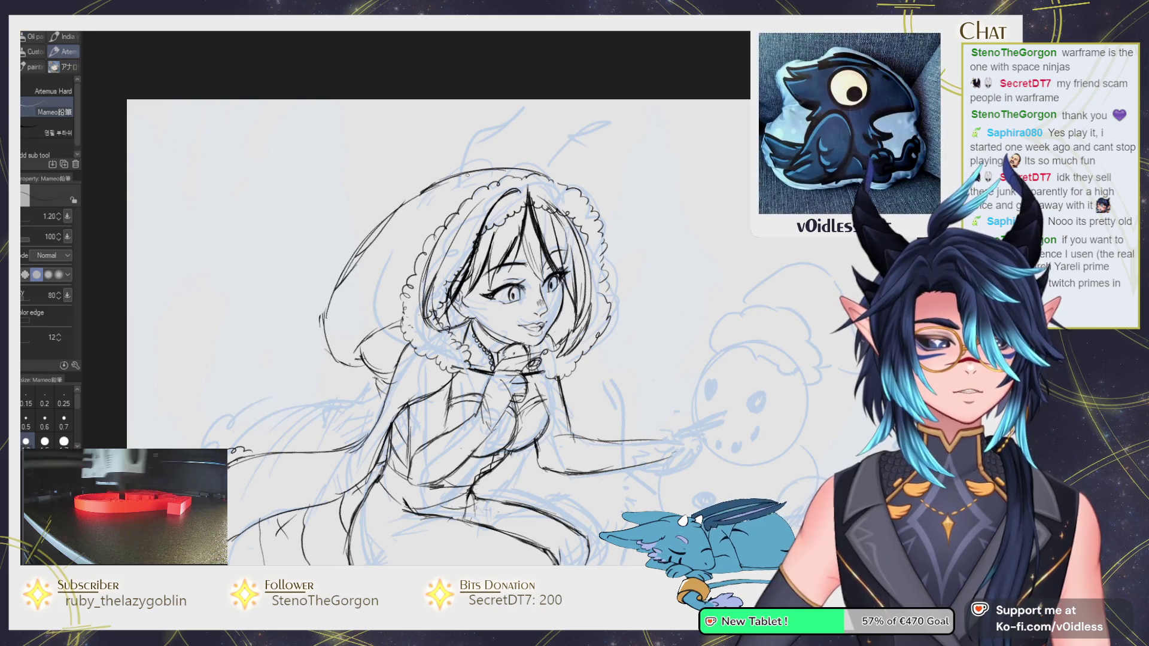
key(p)
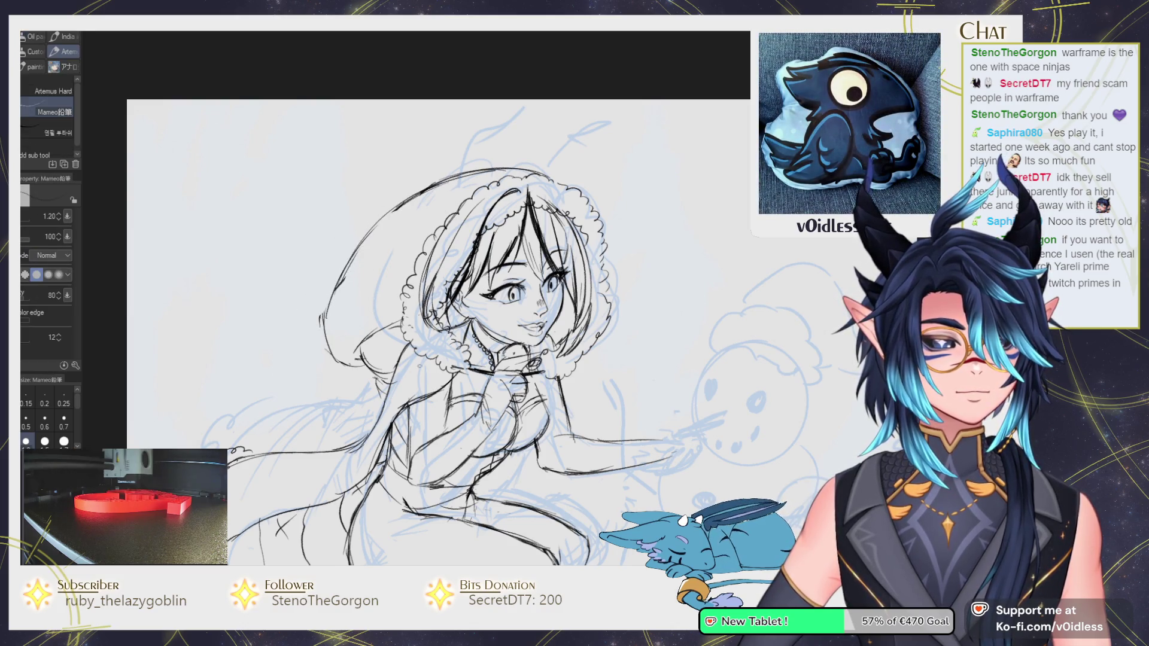
key(e)
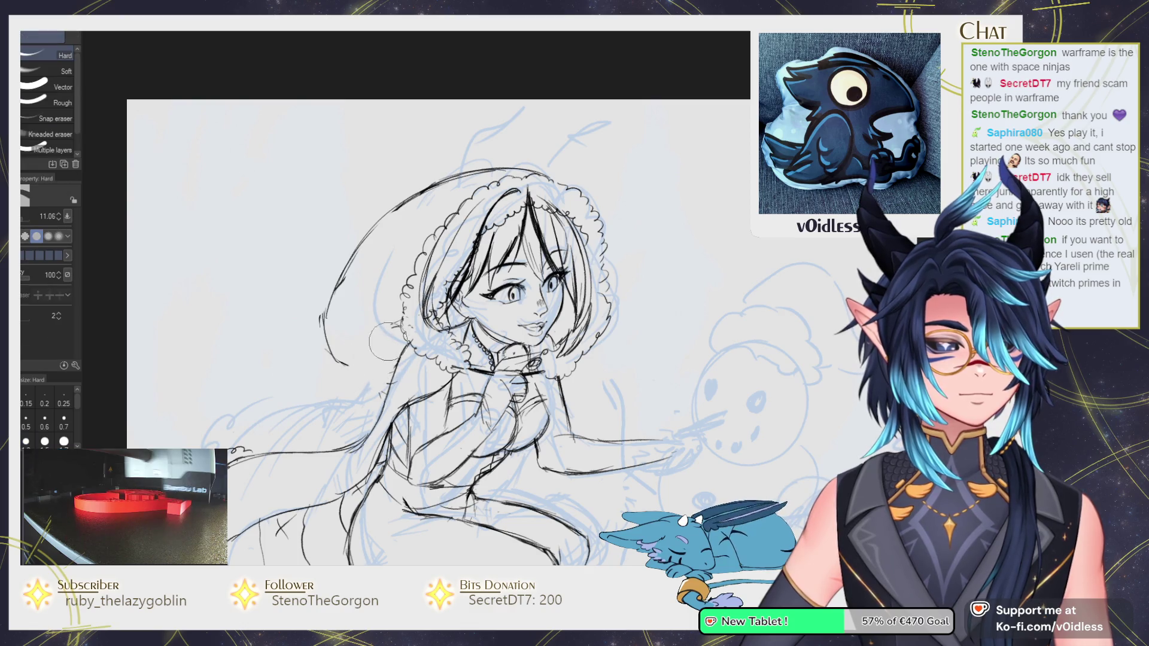
drag(338, 353, 359, 252)
key(p)
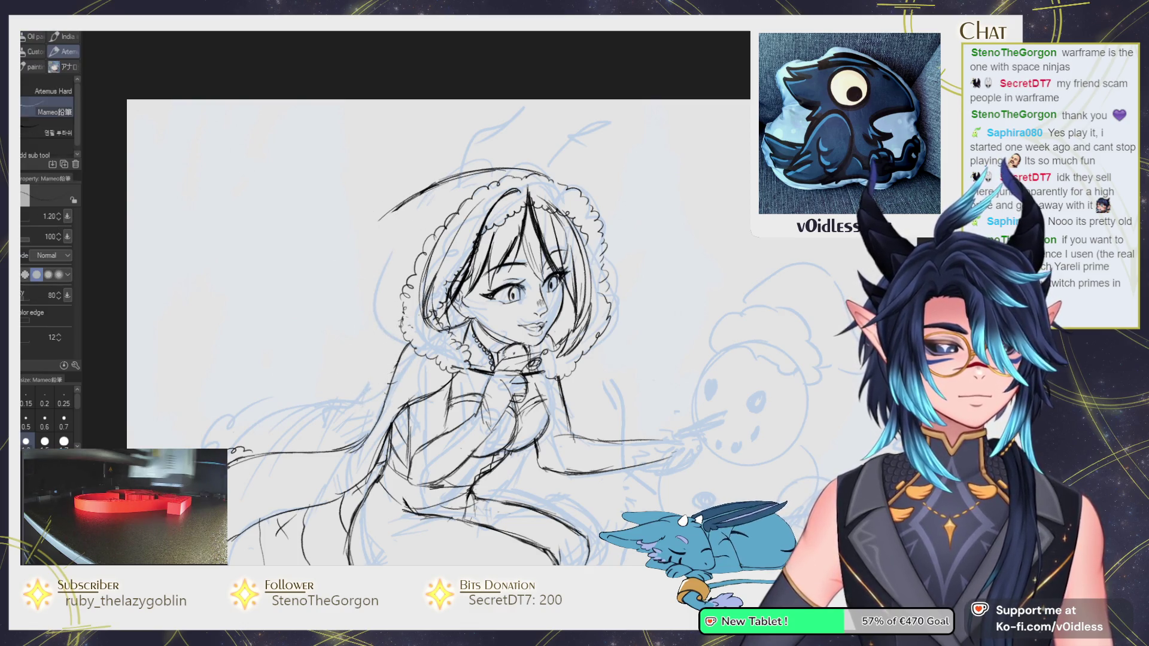